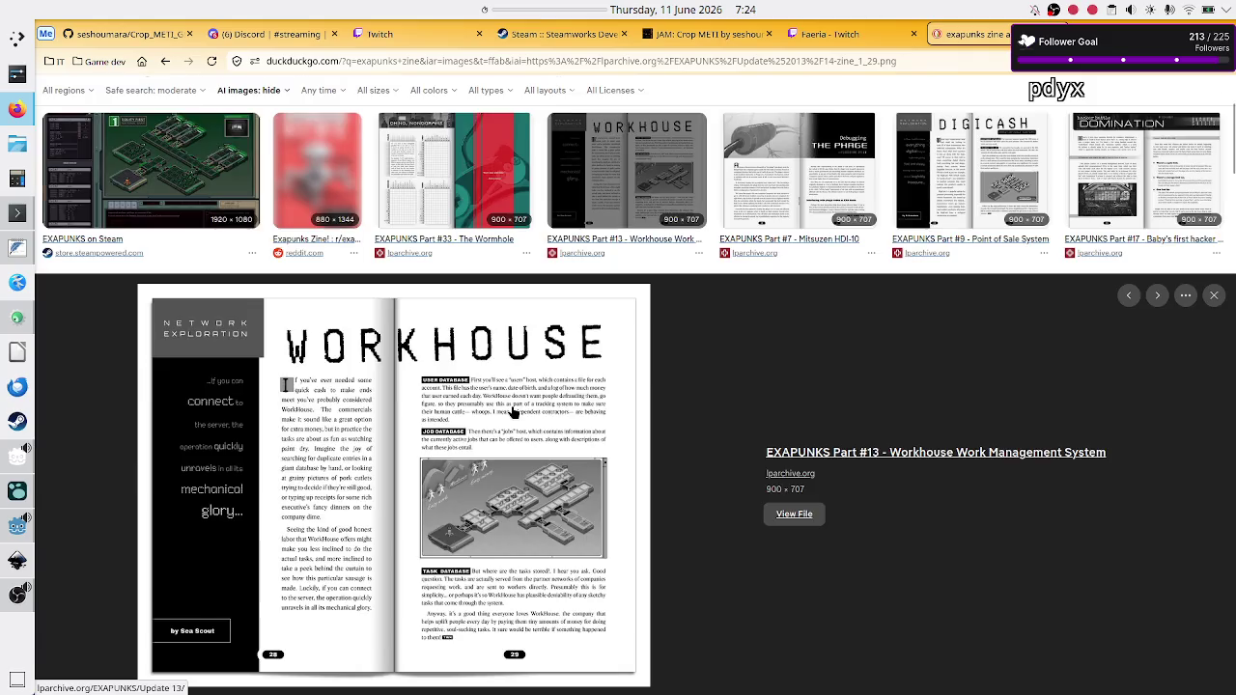
Preview the Part #17 zine cover, then the photo of the physical EXAPUNKS zines.
scroll(513, 413, "up", 3)
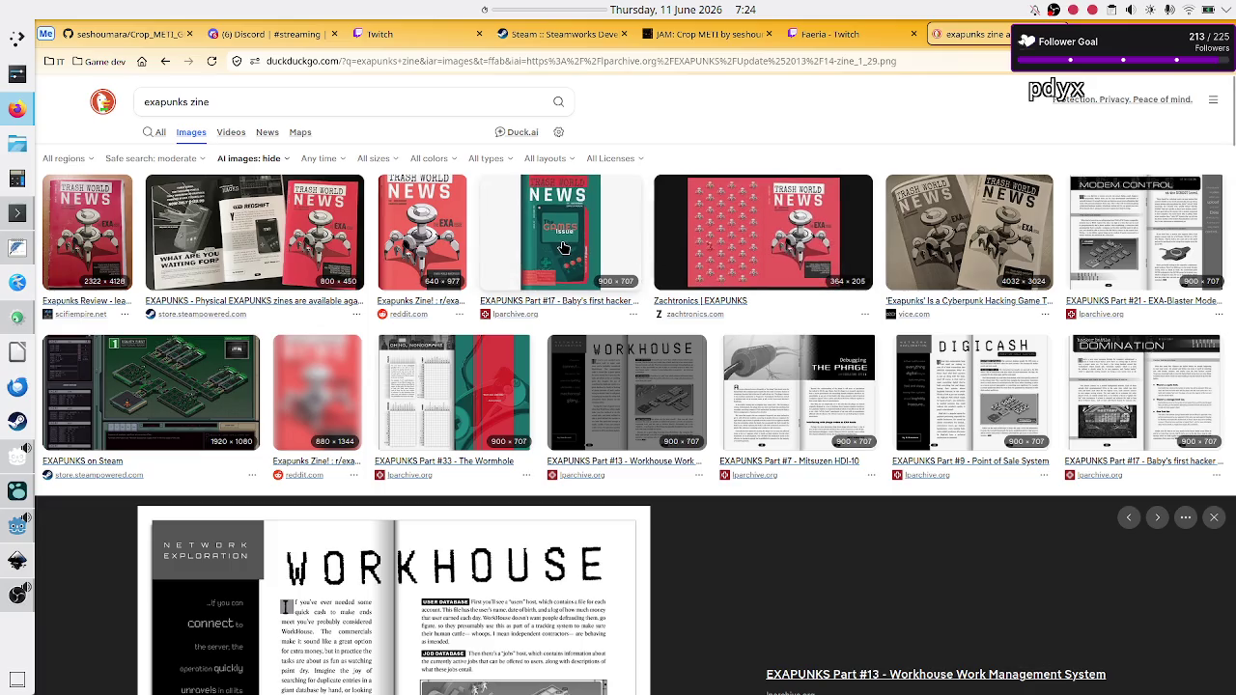
left_click(552, 248)
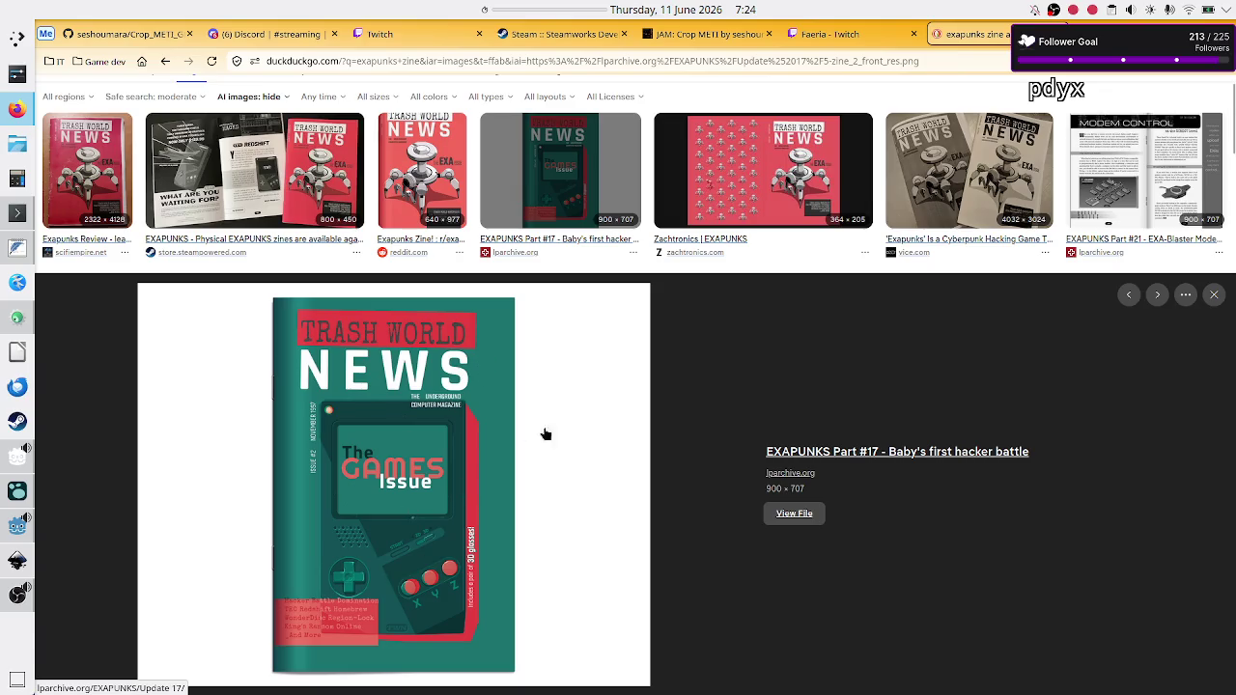
scroll(724, 329, "up", 1)
scroll(723, 329, "down", 1)
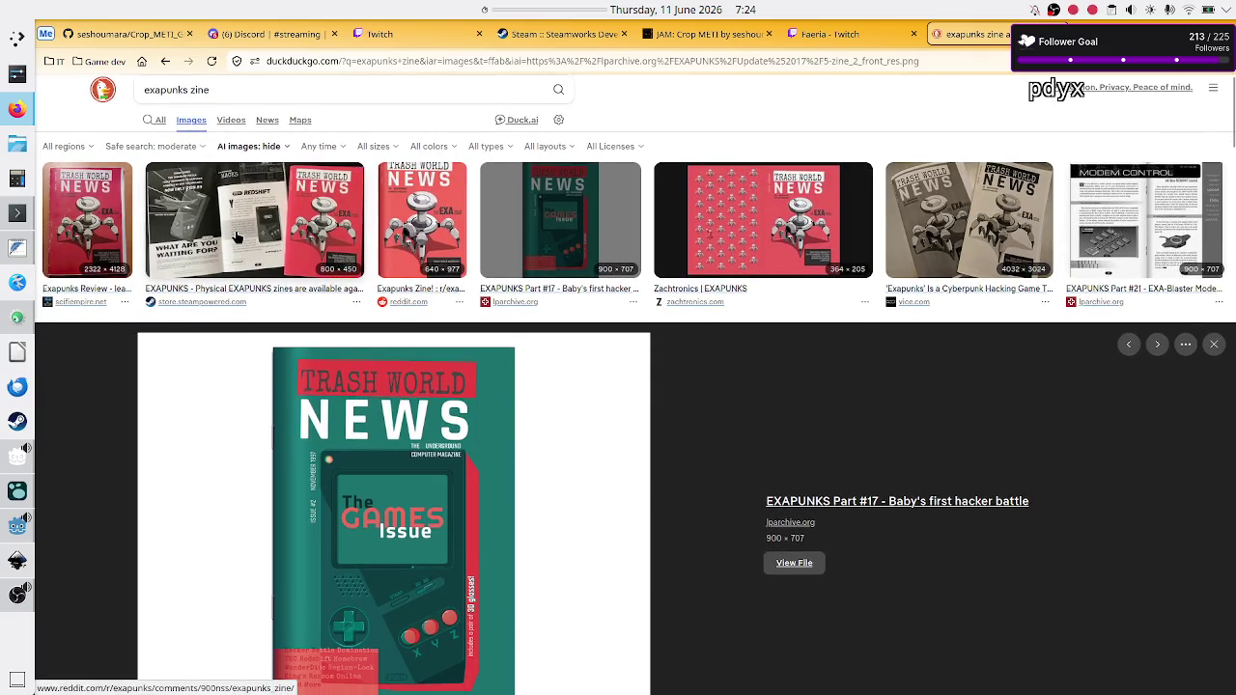
left_click(237, 286)
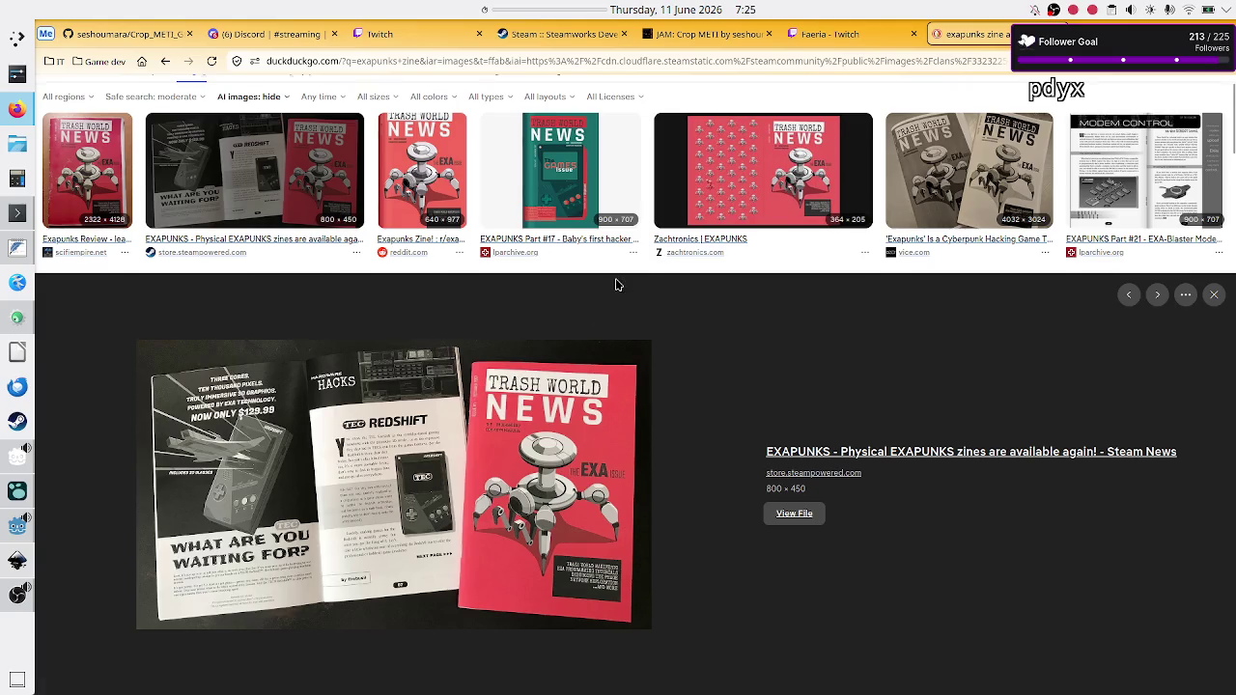
Browse further down the zine image results and preview the King's Ransom Online zine spread.
scroll(617, 285, "up", 2)
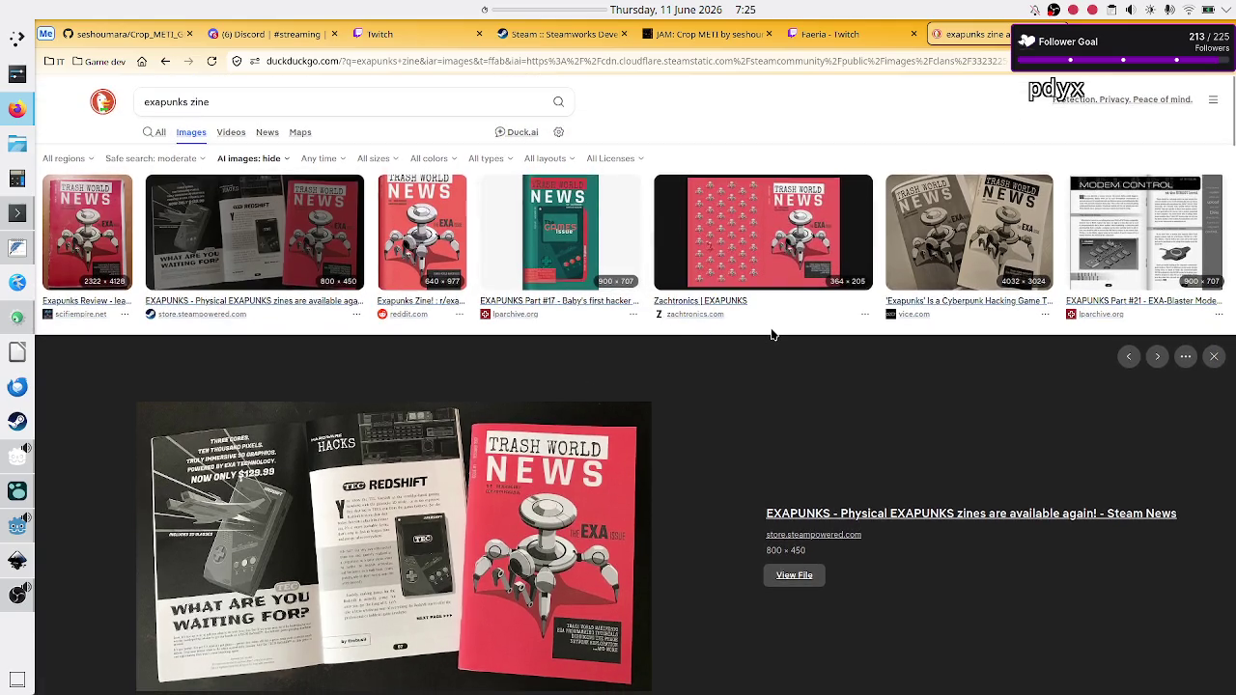
scroll(744, 379, "down", 10)
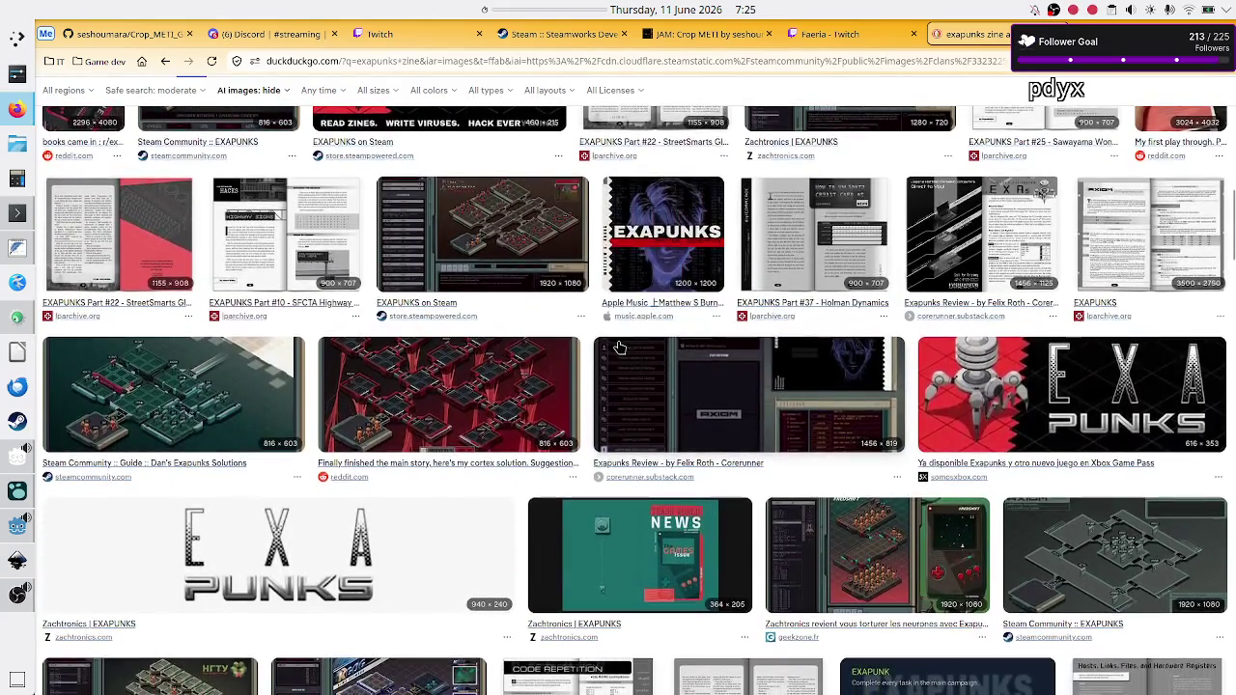
scroll(624, 366, "down", 3)
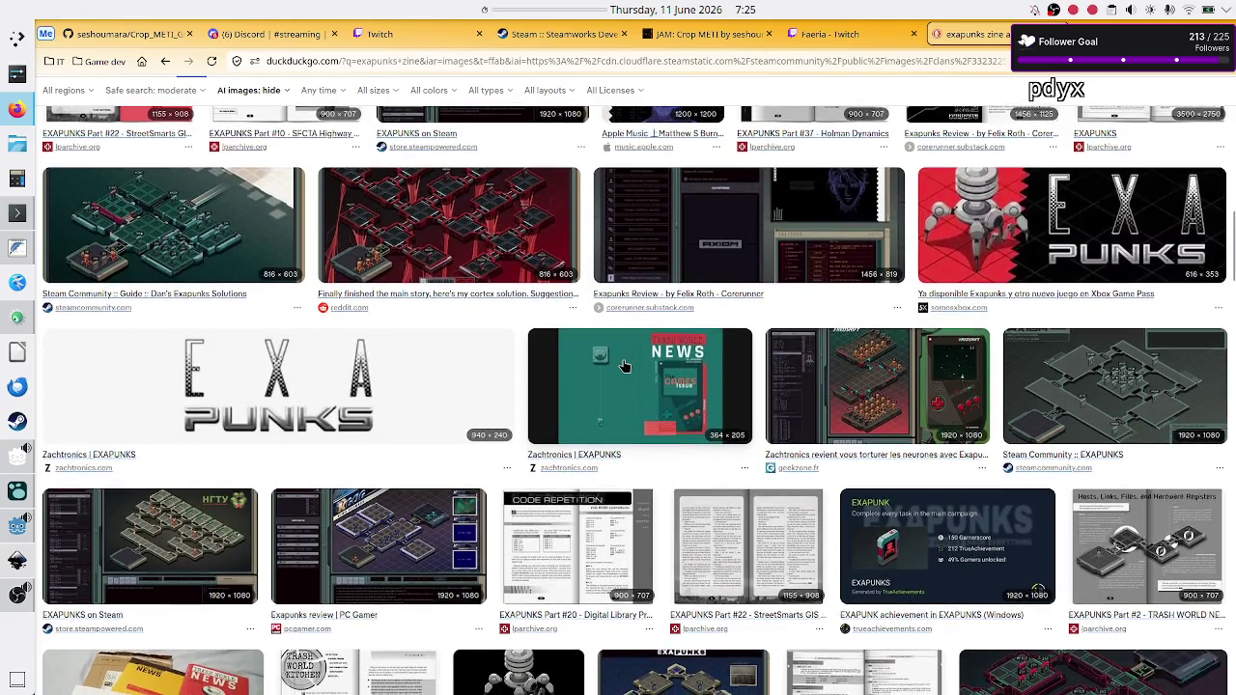
scroll(623, 366, "down", 3)
scroll(624, 366, "down", 5)
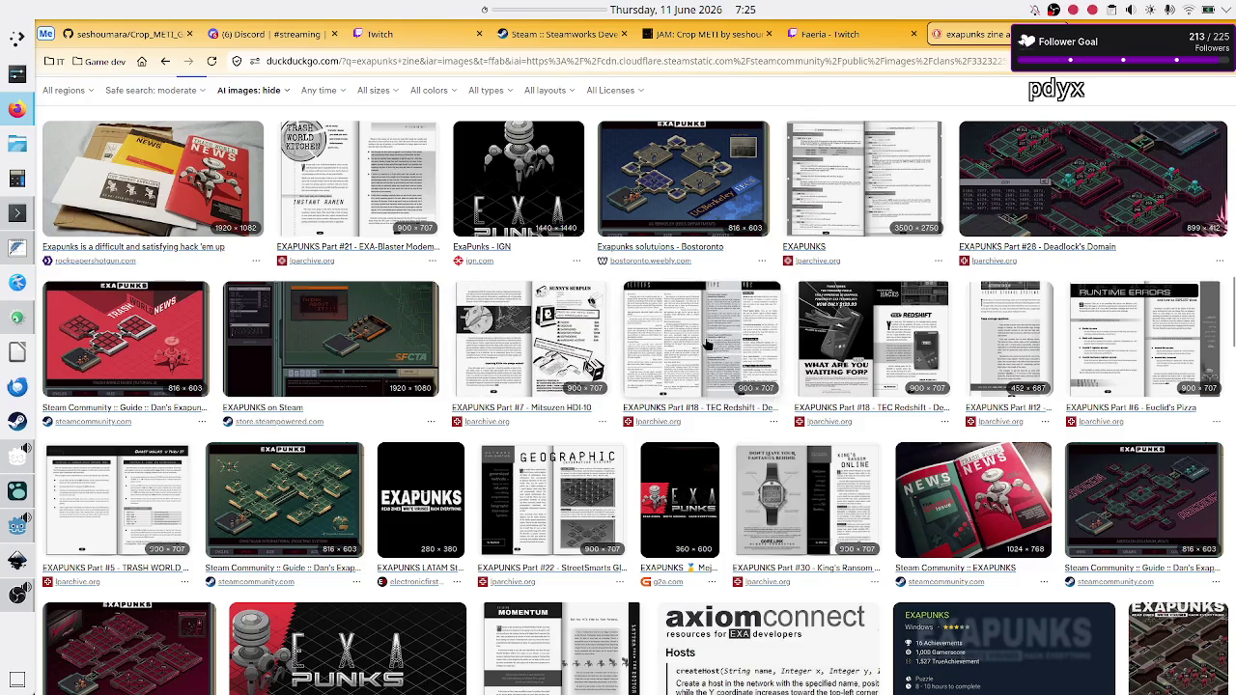
scroll(688, 372, "down", 3)
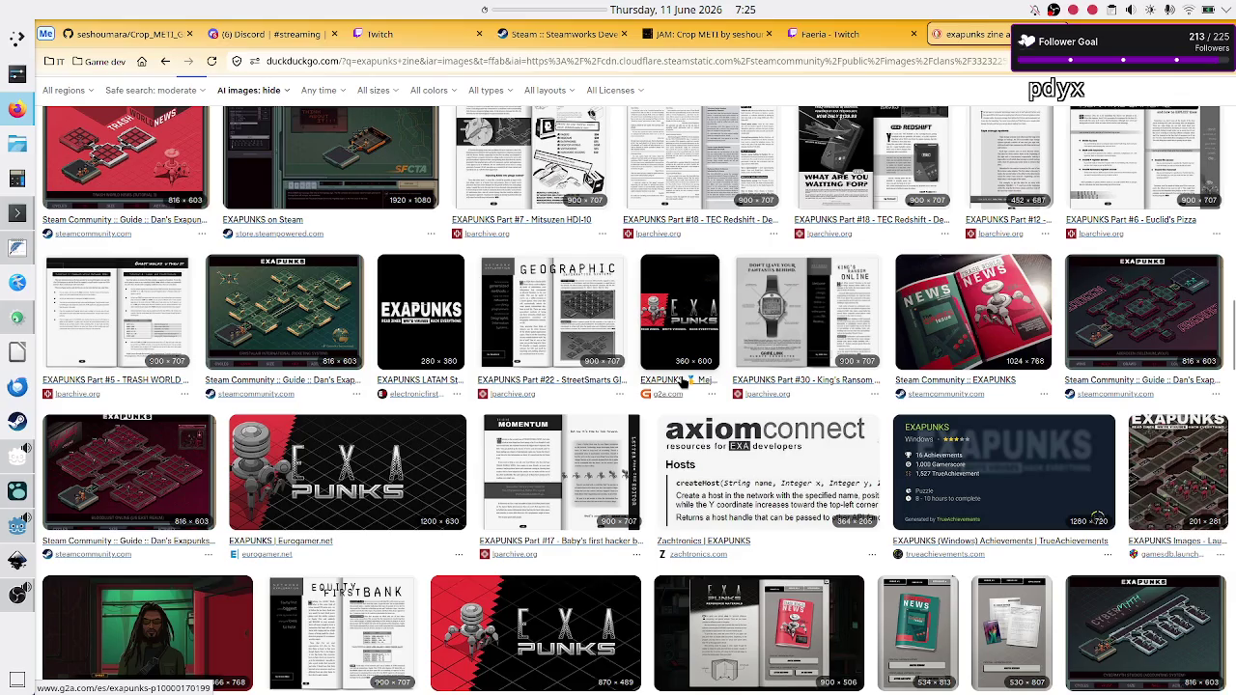
scroll(682, 382, "down", 3)
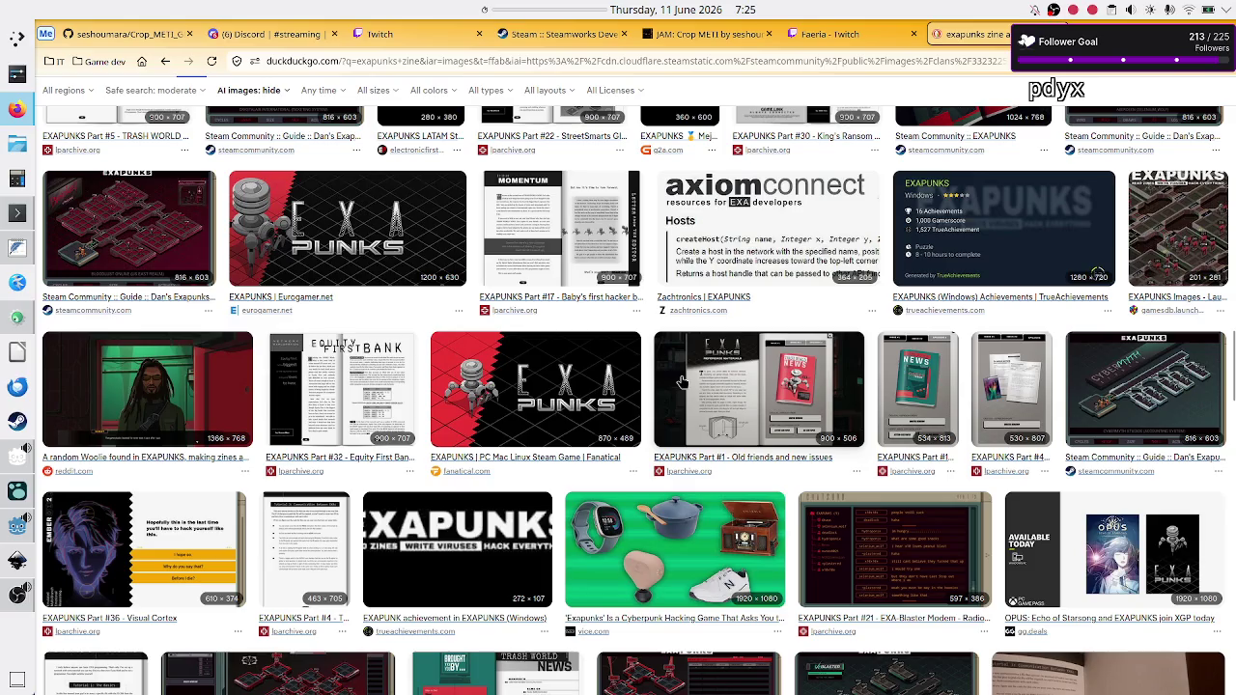
scroll(681, 382, "down", 7)
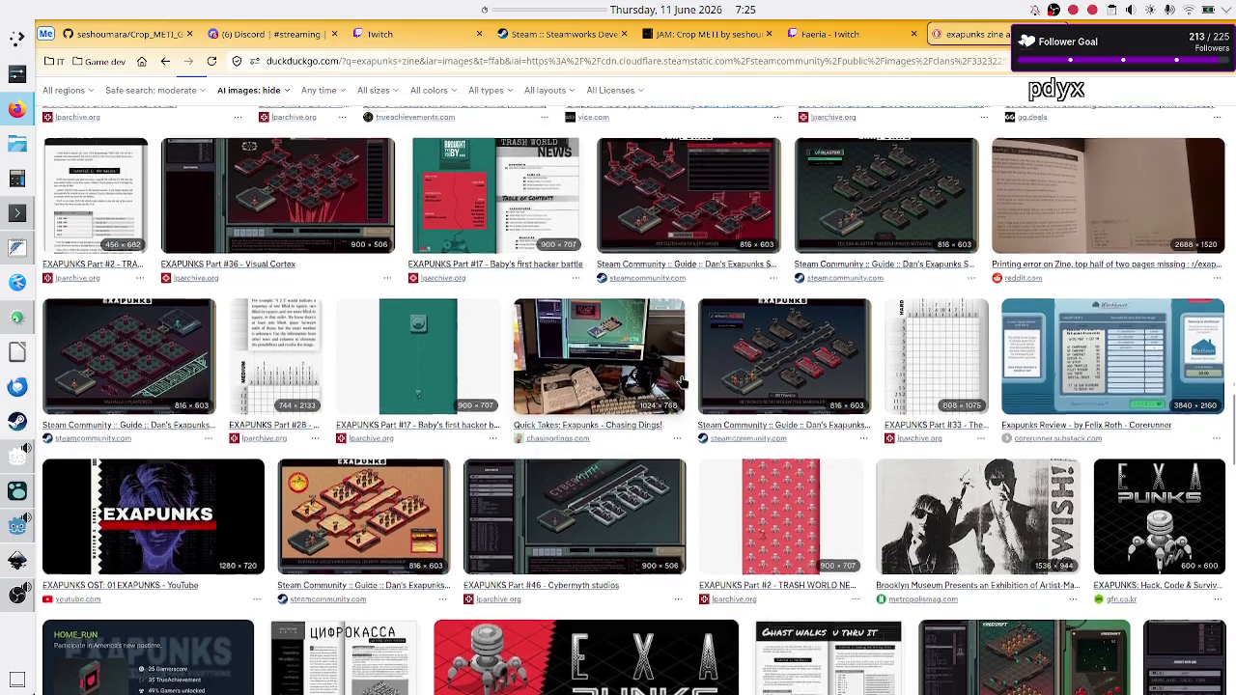
scroll(681, 382, "up", 8)
scroll(681, 382, "up", 5)
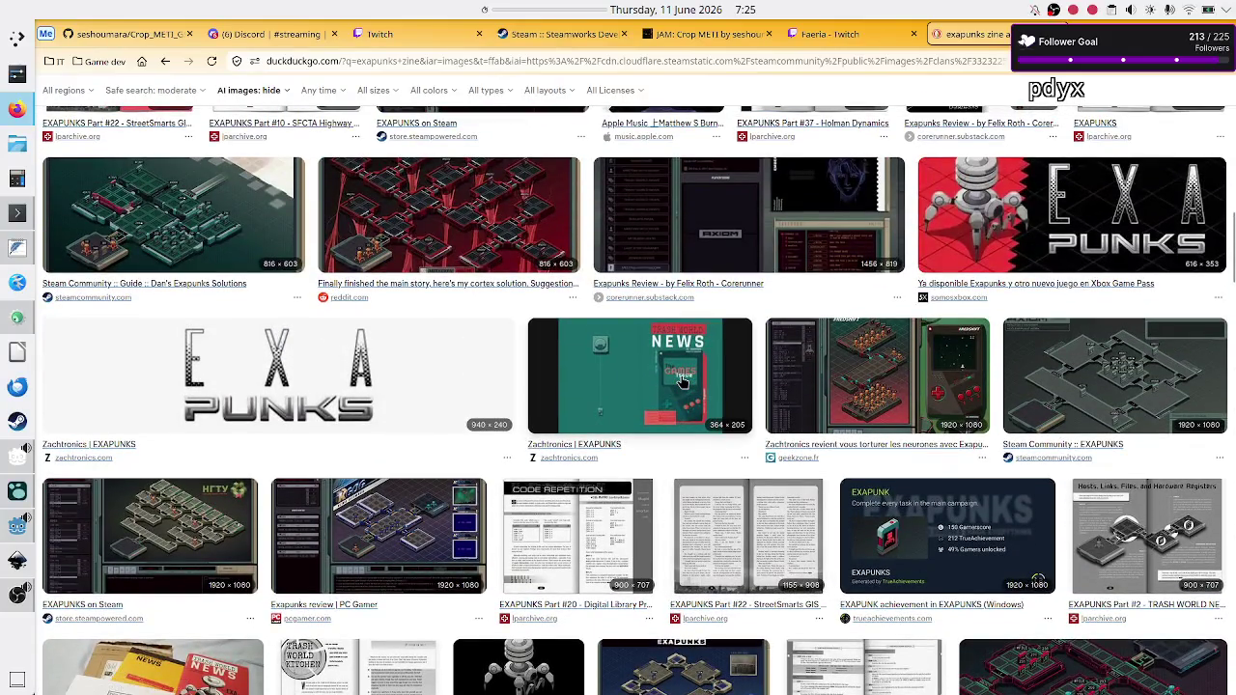
scroll(682, 383, "up", 5)
scroll(682, 382, "up", 5)
scroll(681, 382, "up", 2)
scroll(681, 382, "down", 2)
scroll(682, 382, "up", 3)
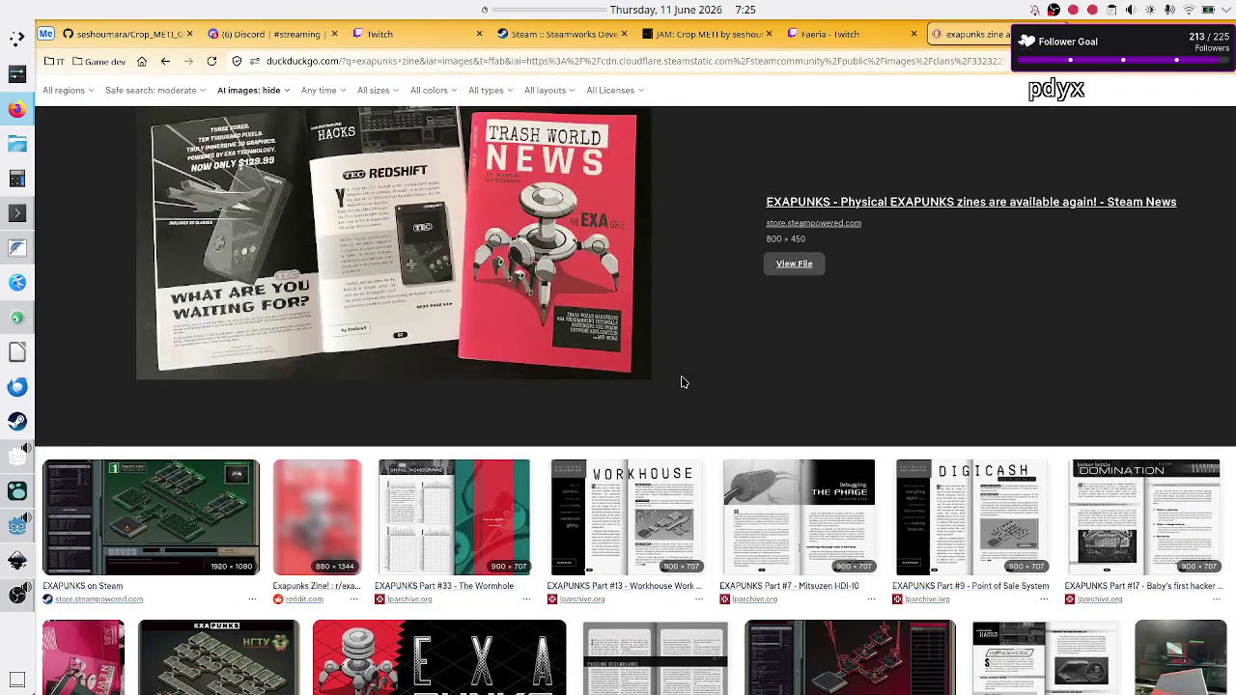
scroll(682, 382, "down", 2)
scroll(682, 382, "down", 2)
scroll(681, 383, "up", 3)
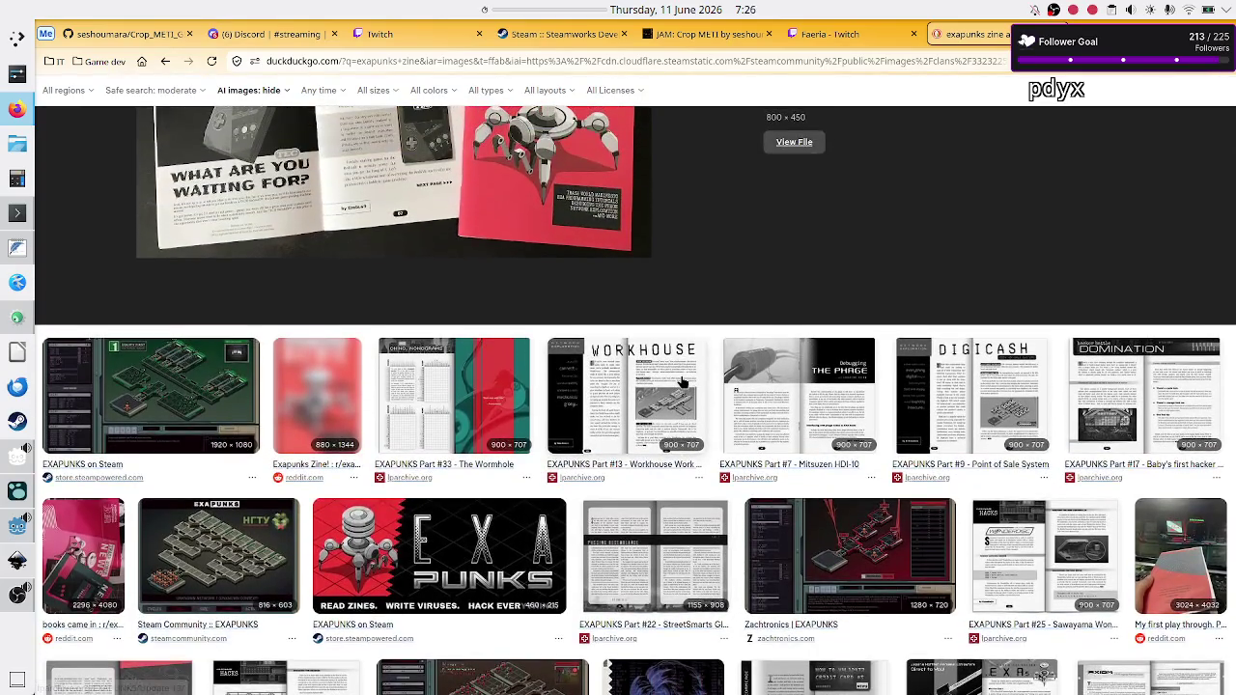
scroll(682, 382, "down", 5)
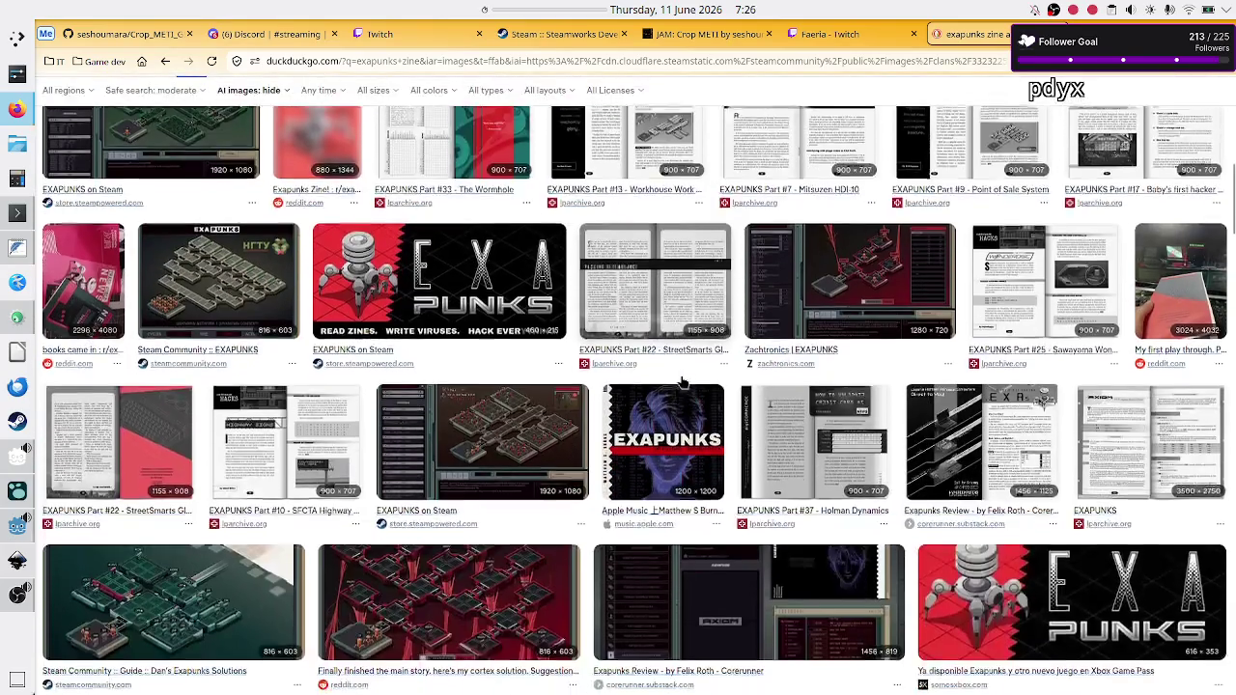
scroll(681, 382, "down", 3)
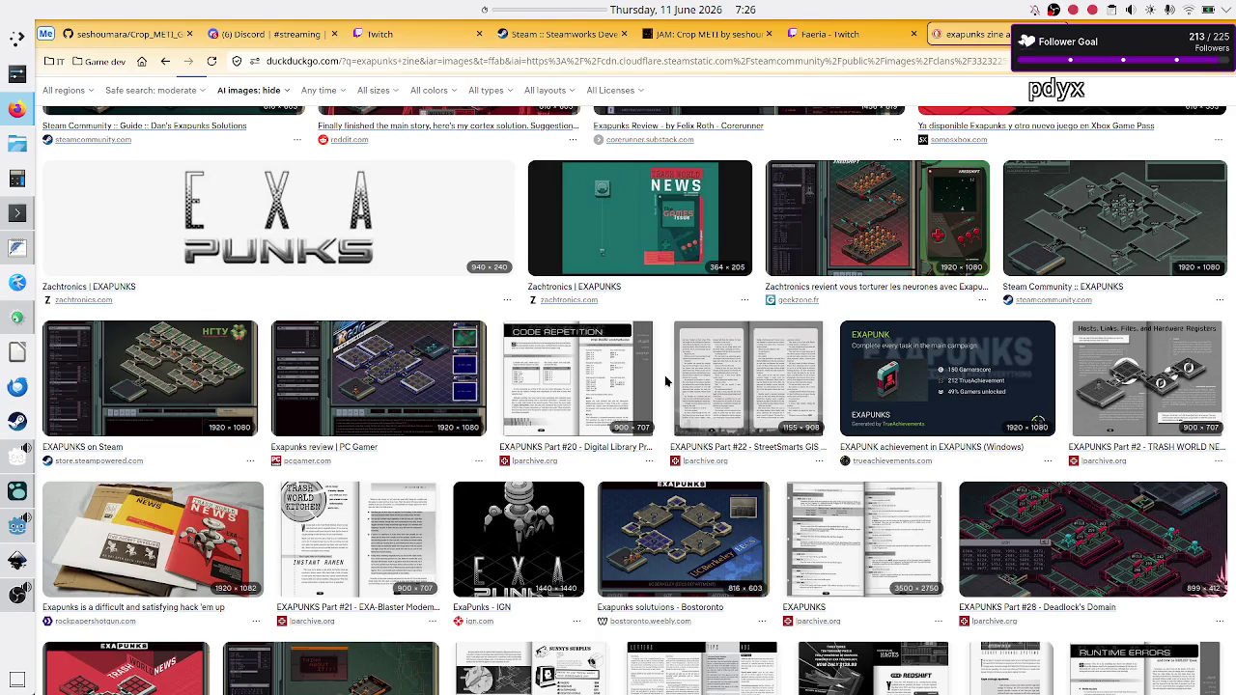
scroll(483, 483, "down", 3)
scroll(483, 493, "down", 2)
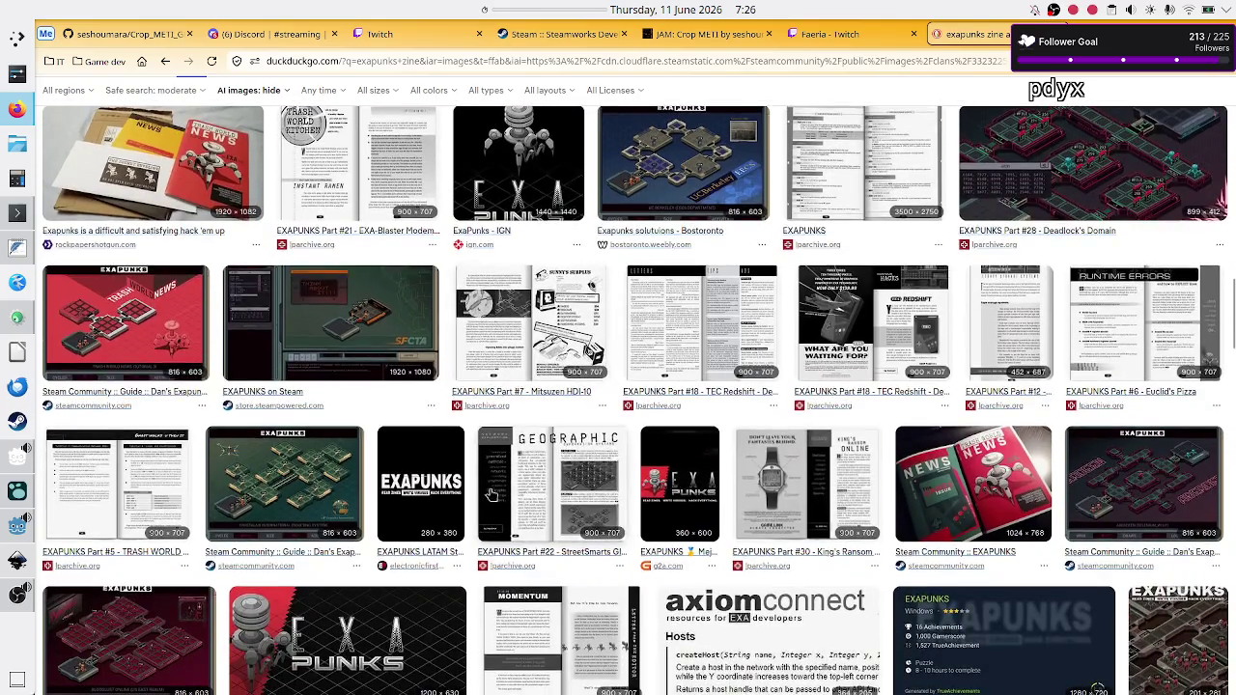
left_click(783, 483)
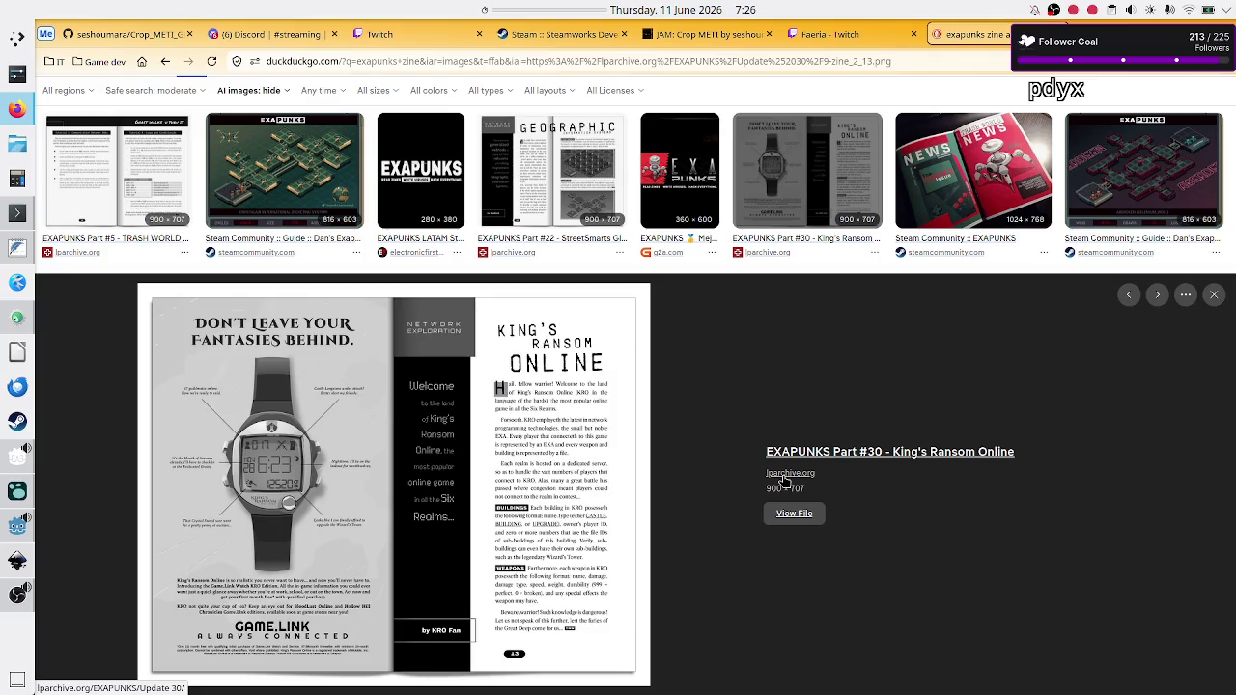
scroll(645, 449, "down", 5)
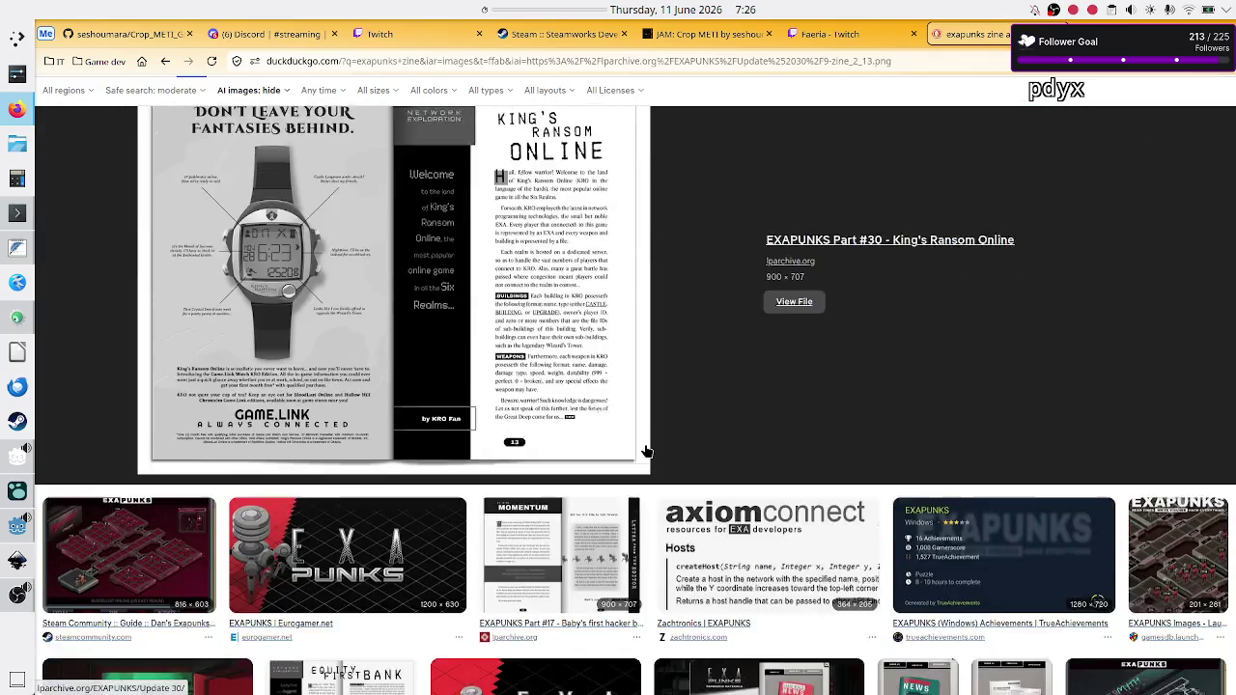
scroll(645, 450, "down", 2)
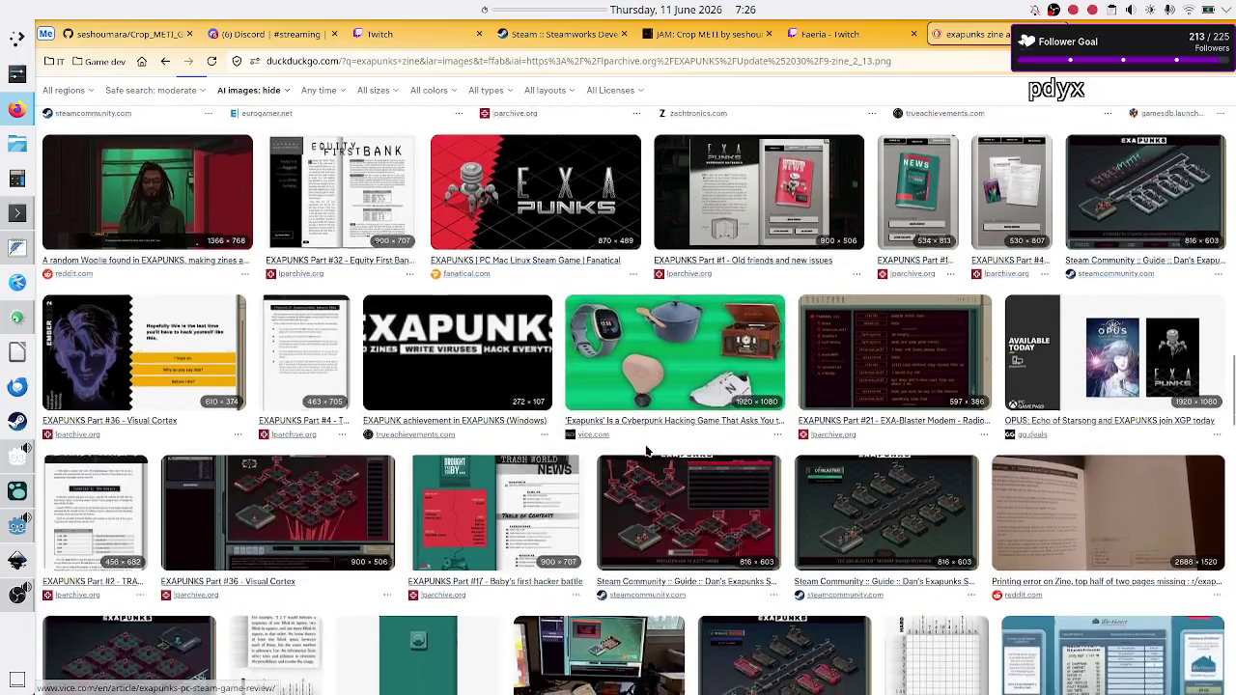
scroll(647, 441, "up", 10)
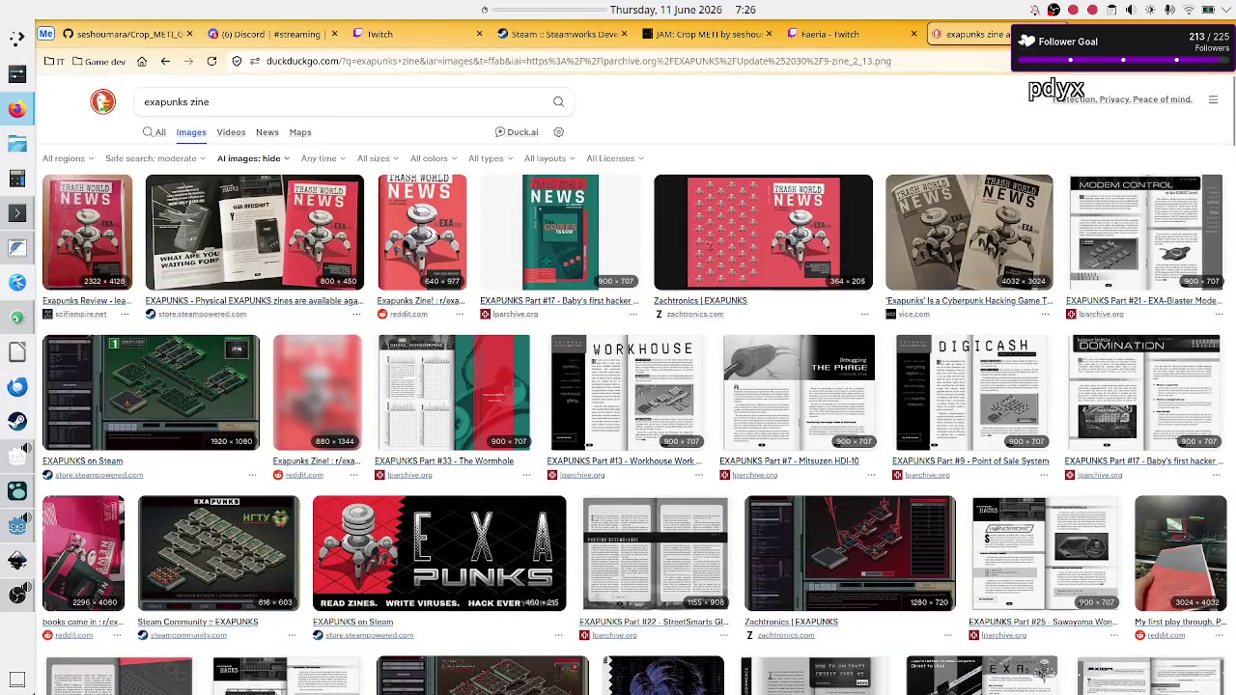
Close the zine image search, check the Twitch dashboard and Discord schedule, then return to Godot.
key("ctrl+w")
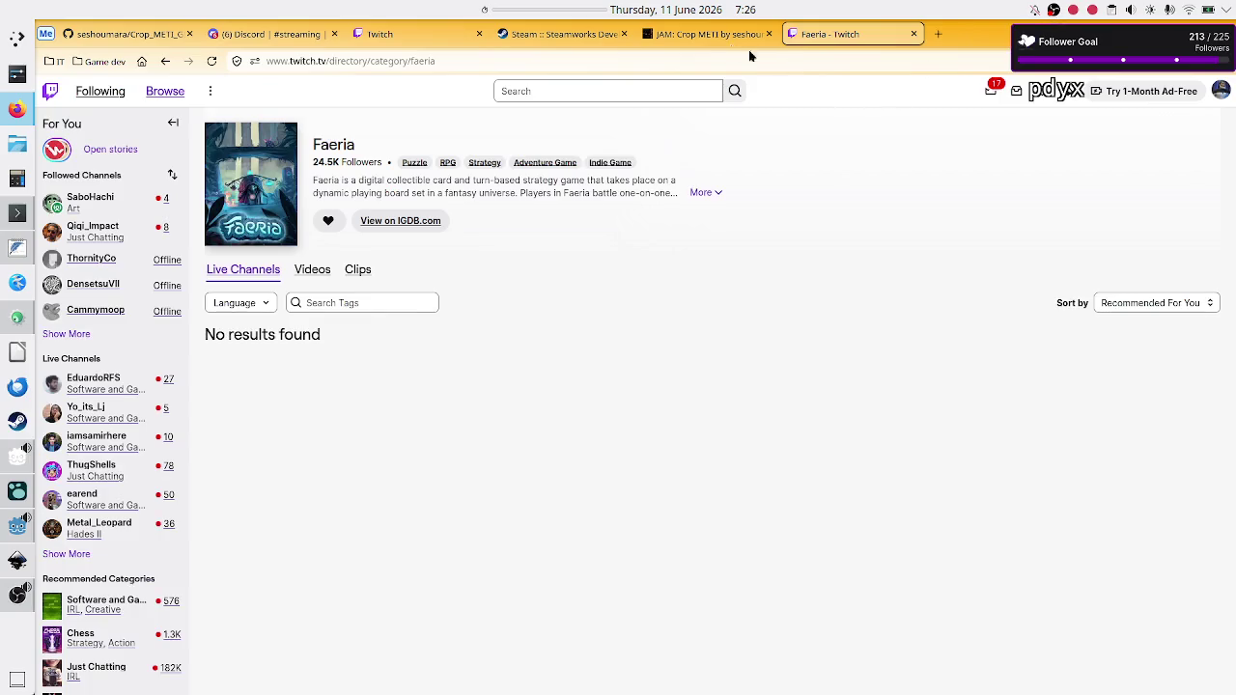
left_click(394, 34)
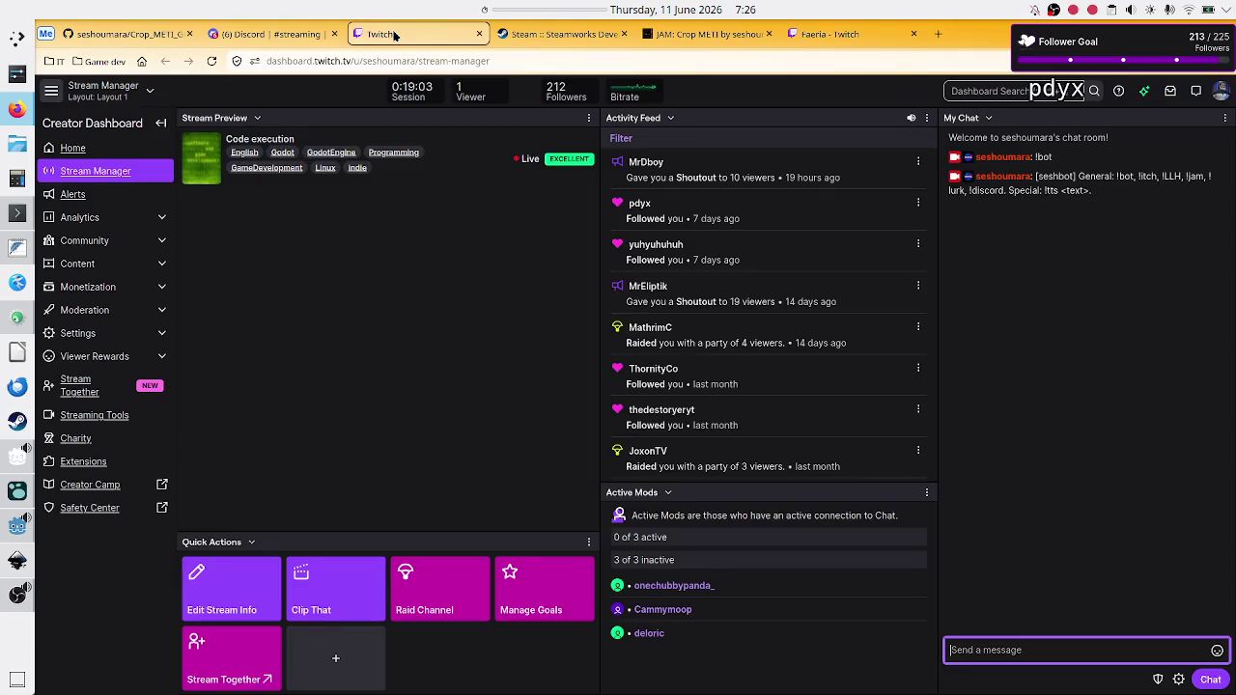
left_click(241, 37)
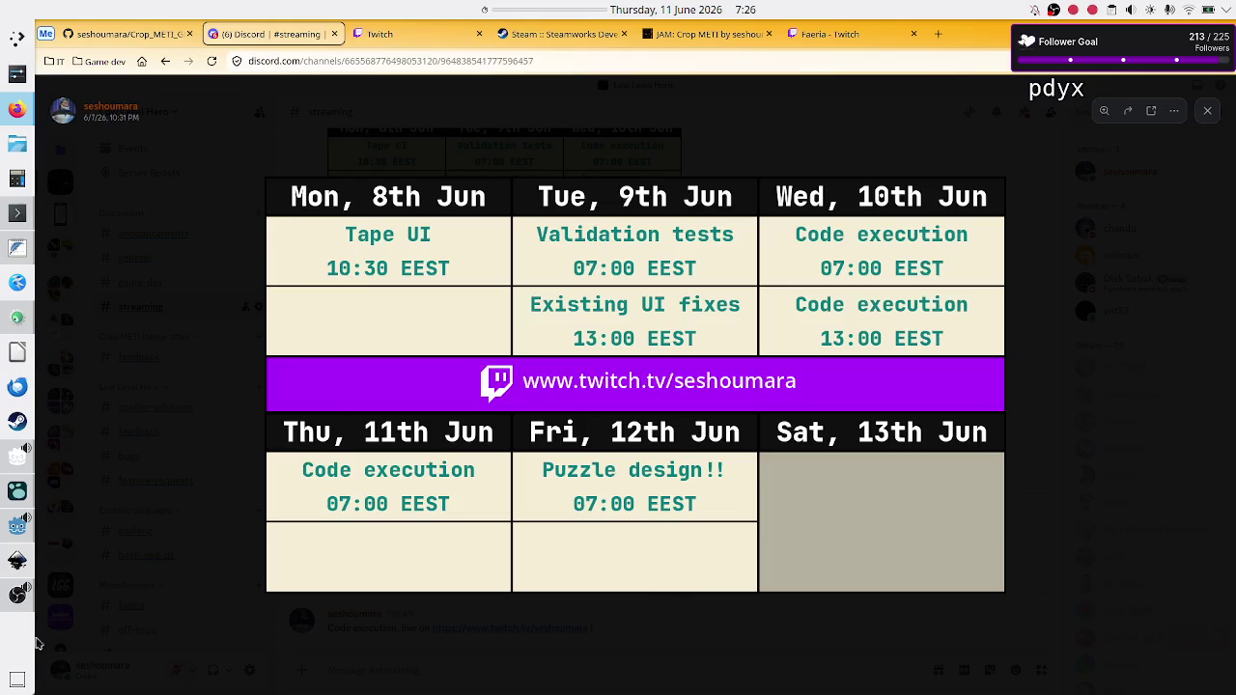
left_click(12, 529)
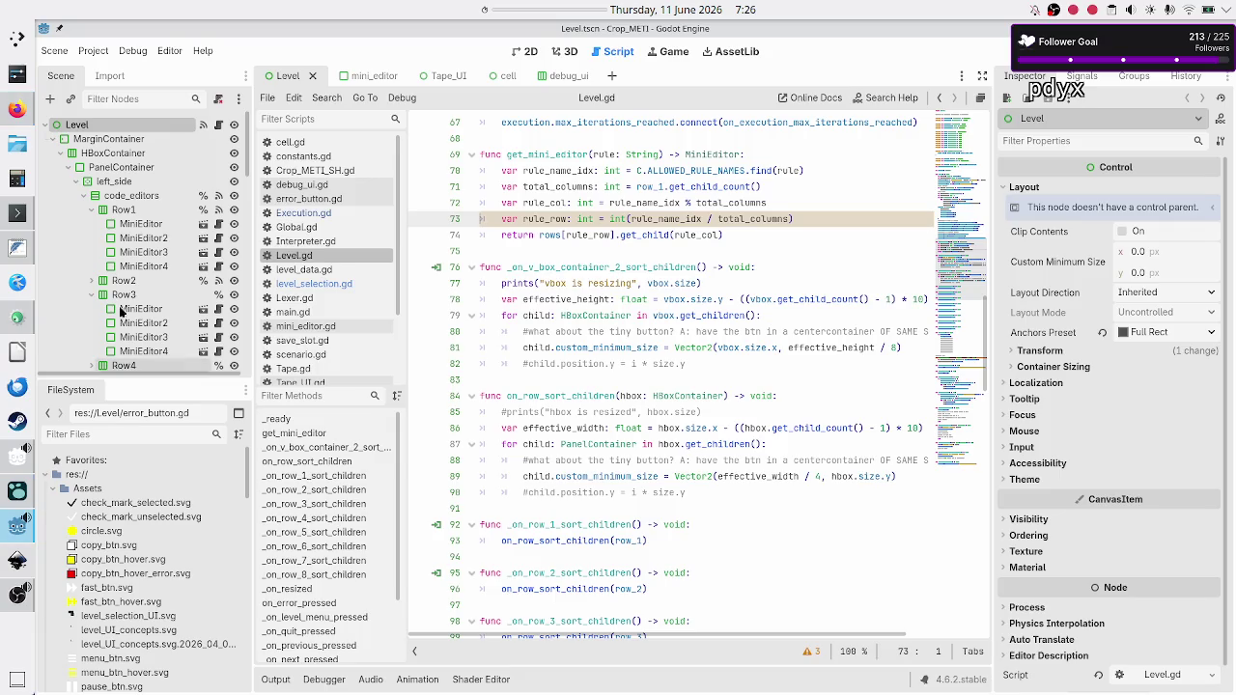
Reload the project and inspect Level.gd around get_mini_editor and the Execution.new call.
left_click(92, 52)
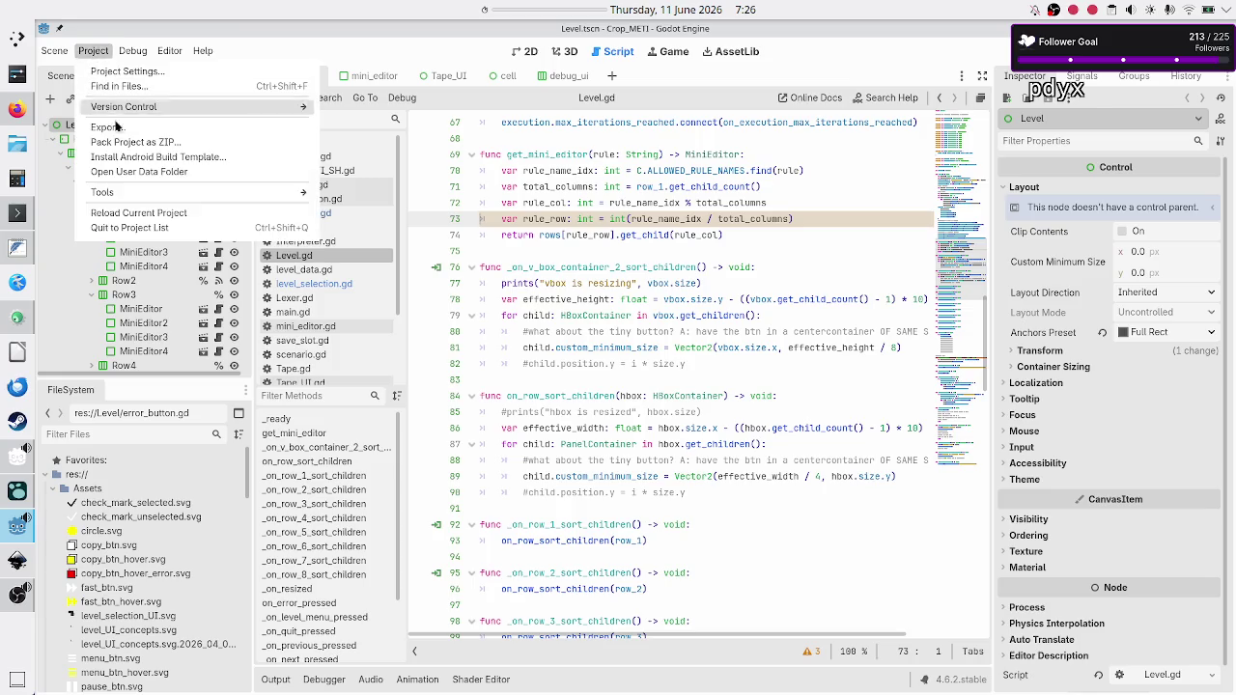
left_click(137, 214)
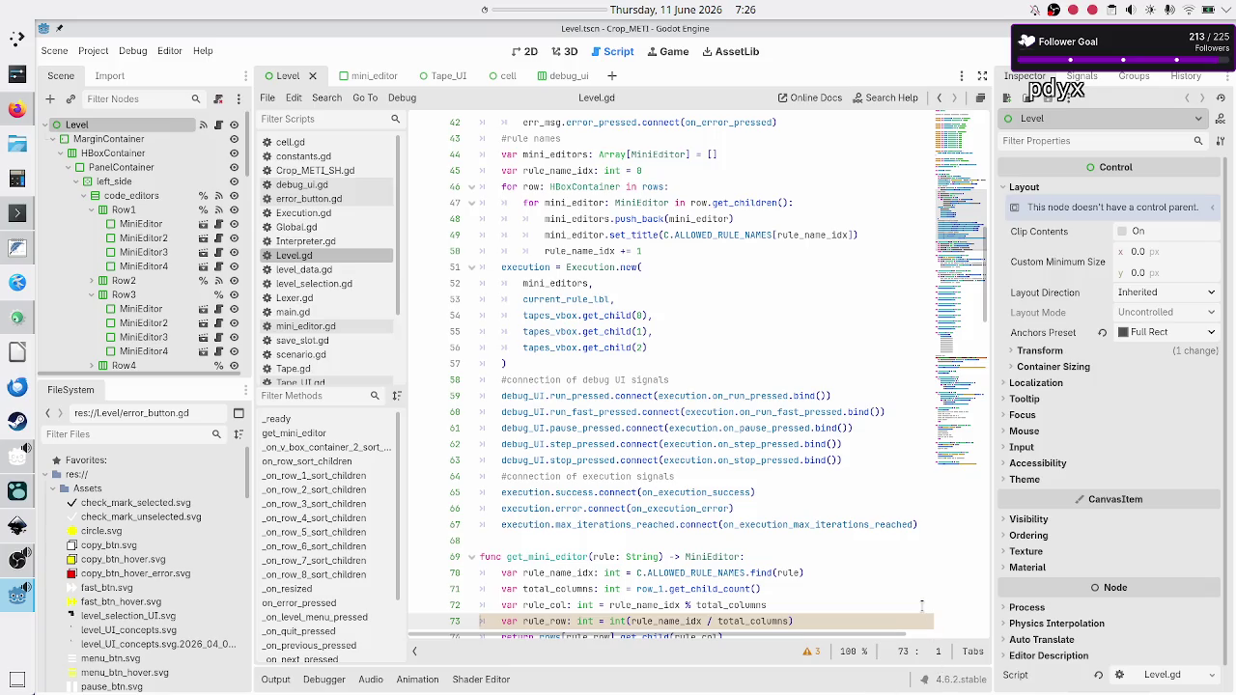
left_click(921, 605)
left_click(862, 588)
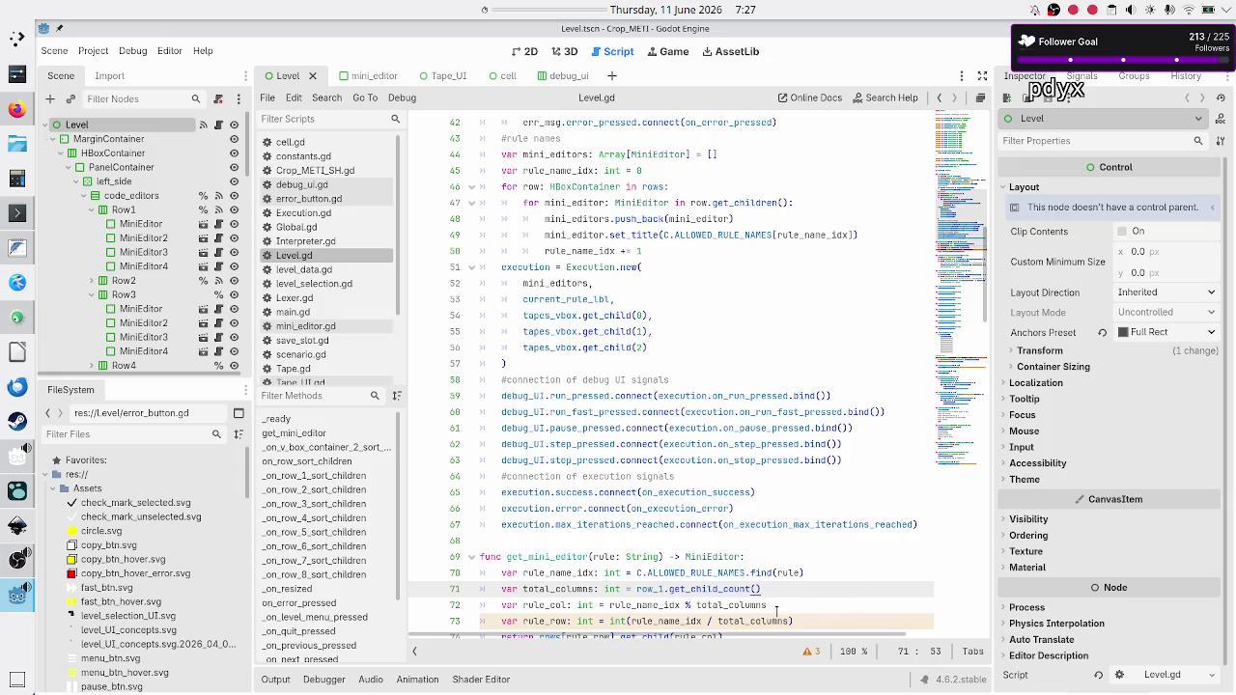
left_click(784, 553)
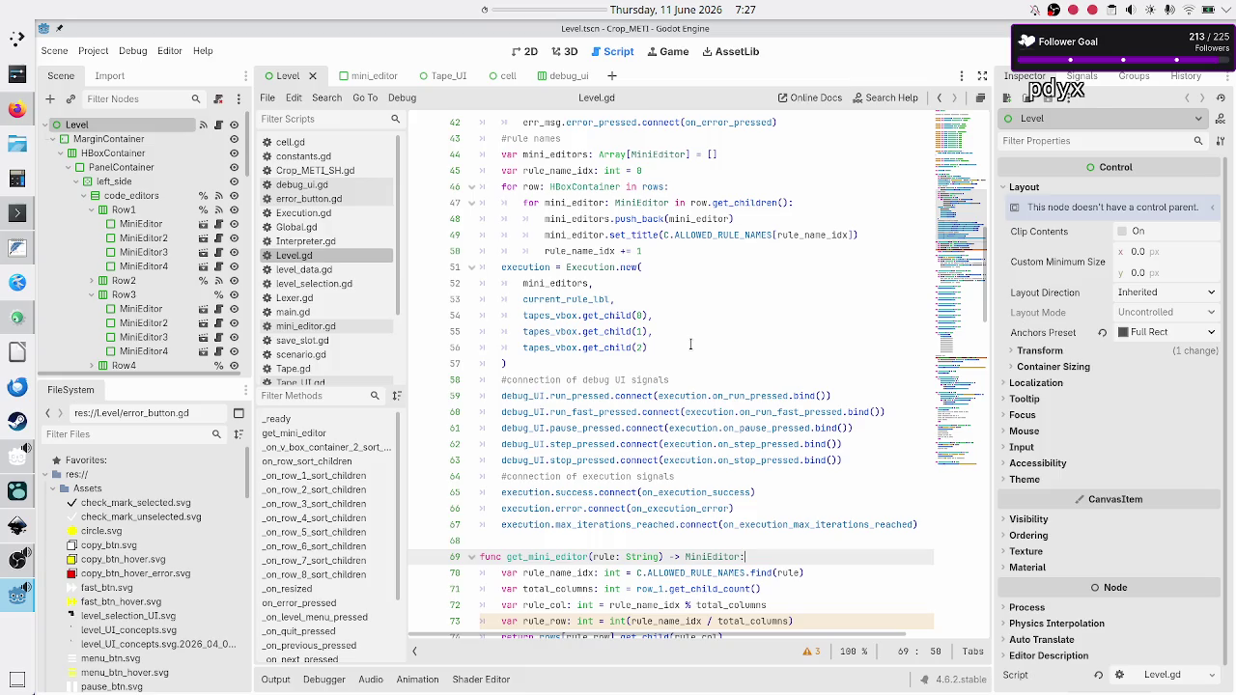
left_click(668, 358)
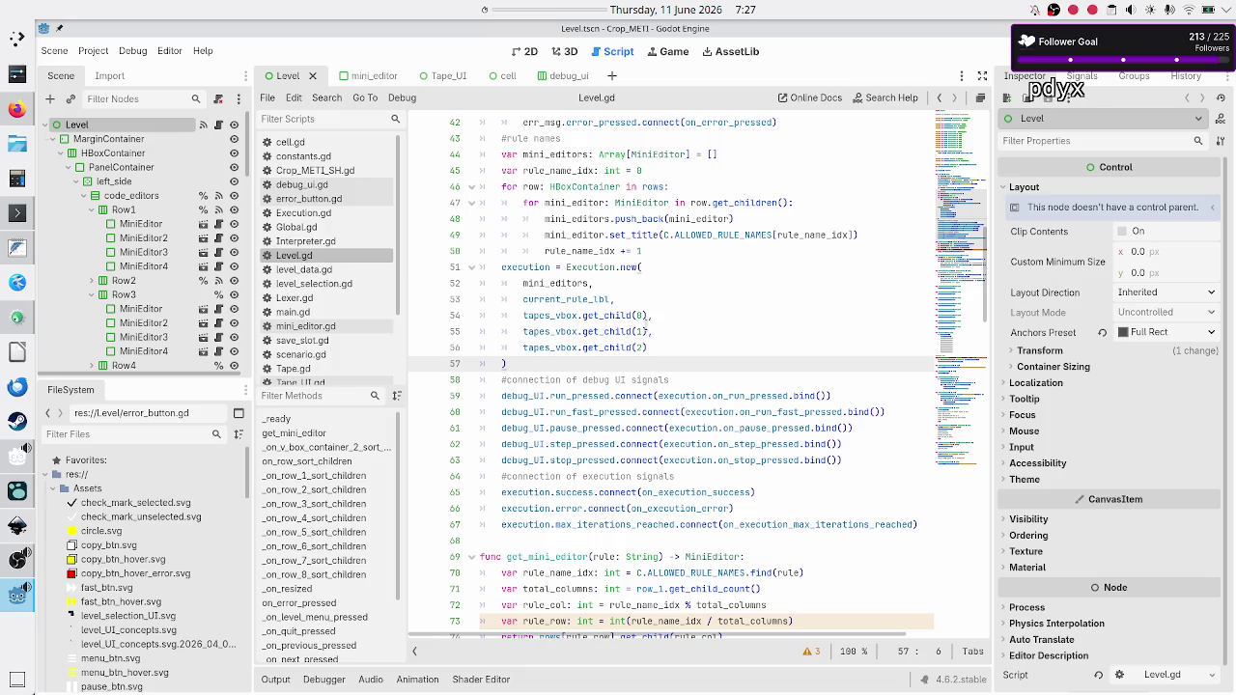
left_click(321, 216)
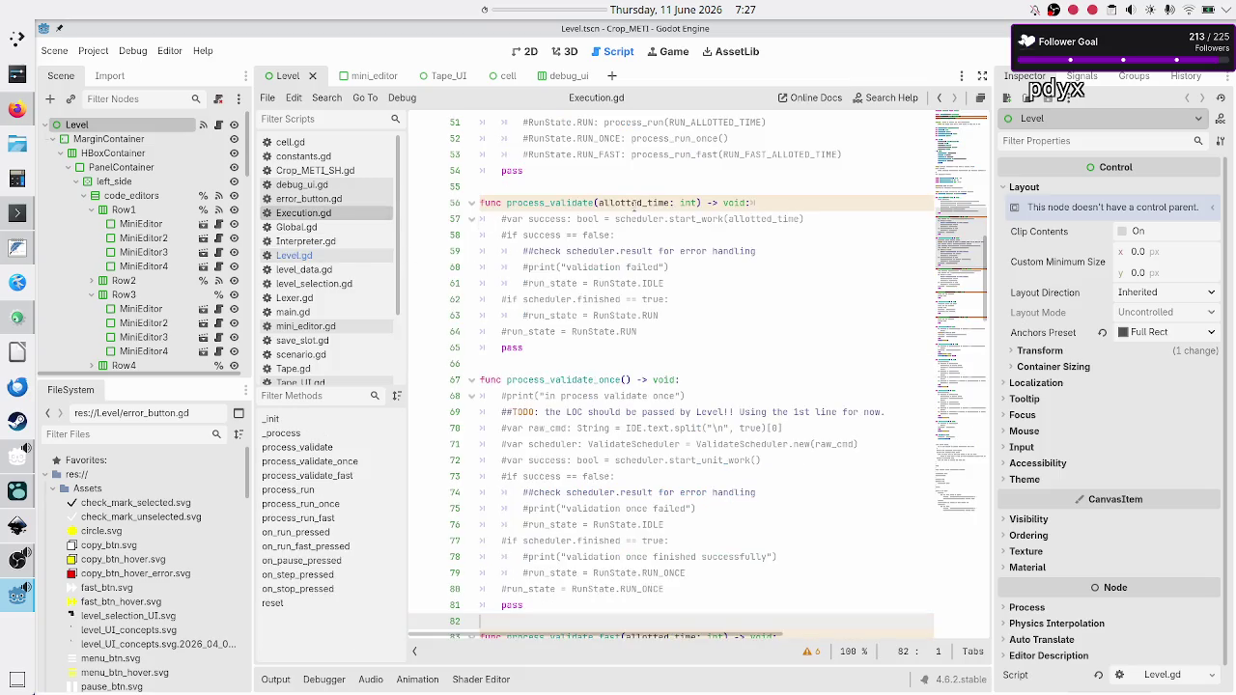
Scroll Execution.gd to the top and select the _init parameter list on lines 16–21.
scroll(635, 205, "up", 6)
scroll(634, 205, "up", 8)
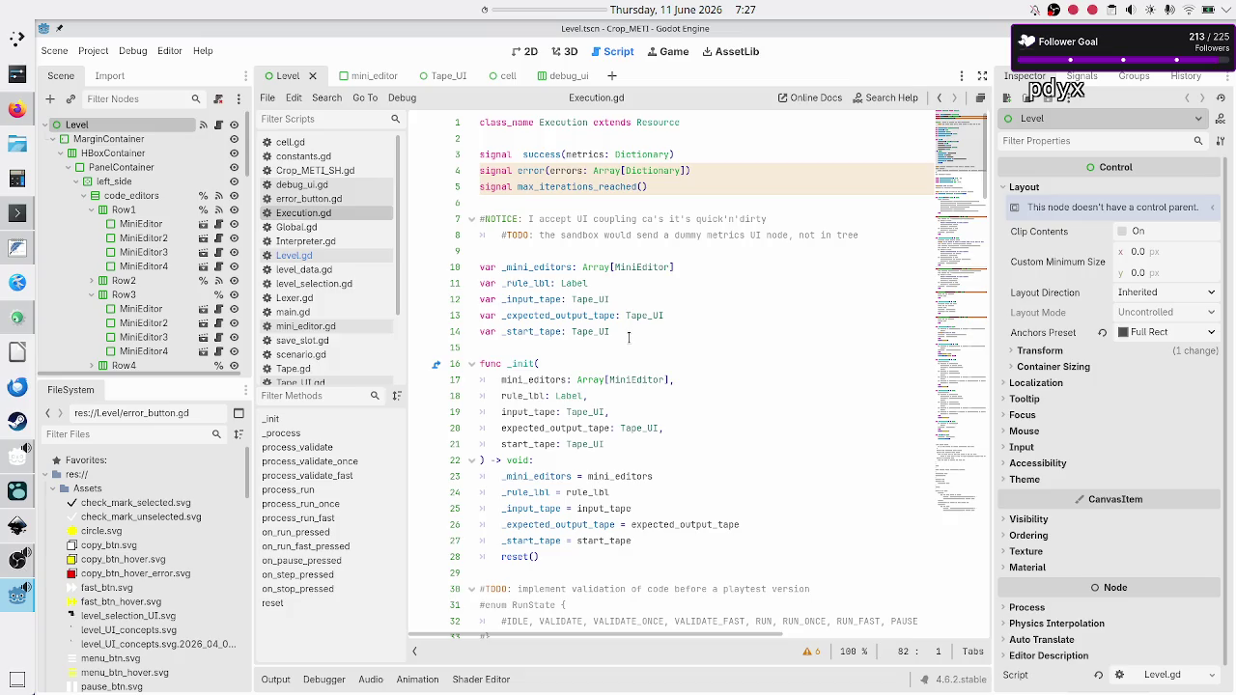
left_click(632, 138)
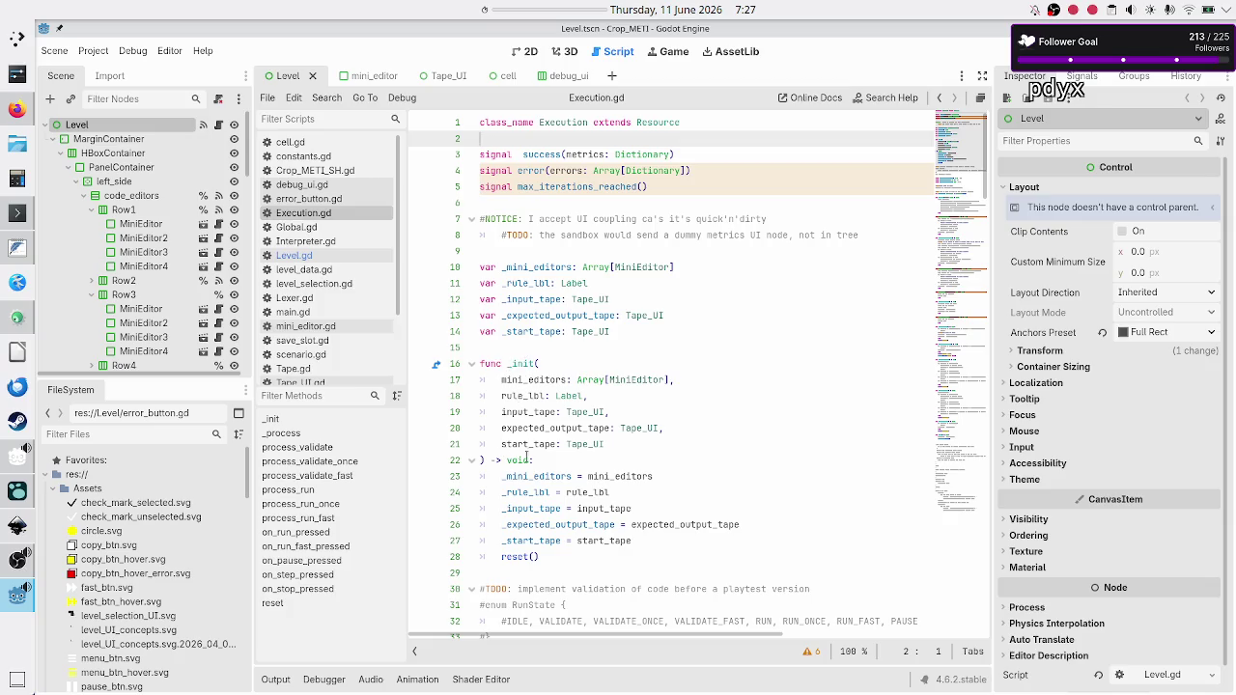
left_click(546, 458)
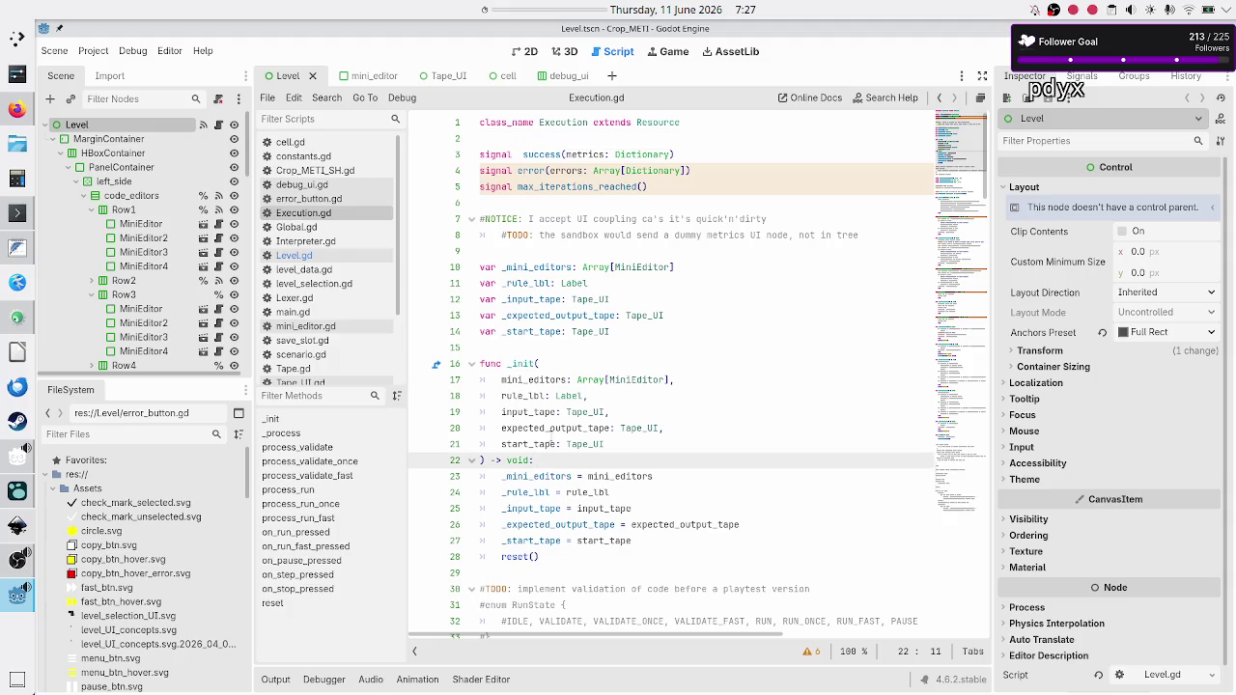
left_click_drag(484, 461, 461, 366)
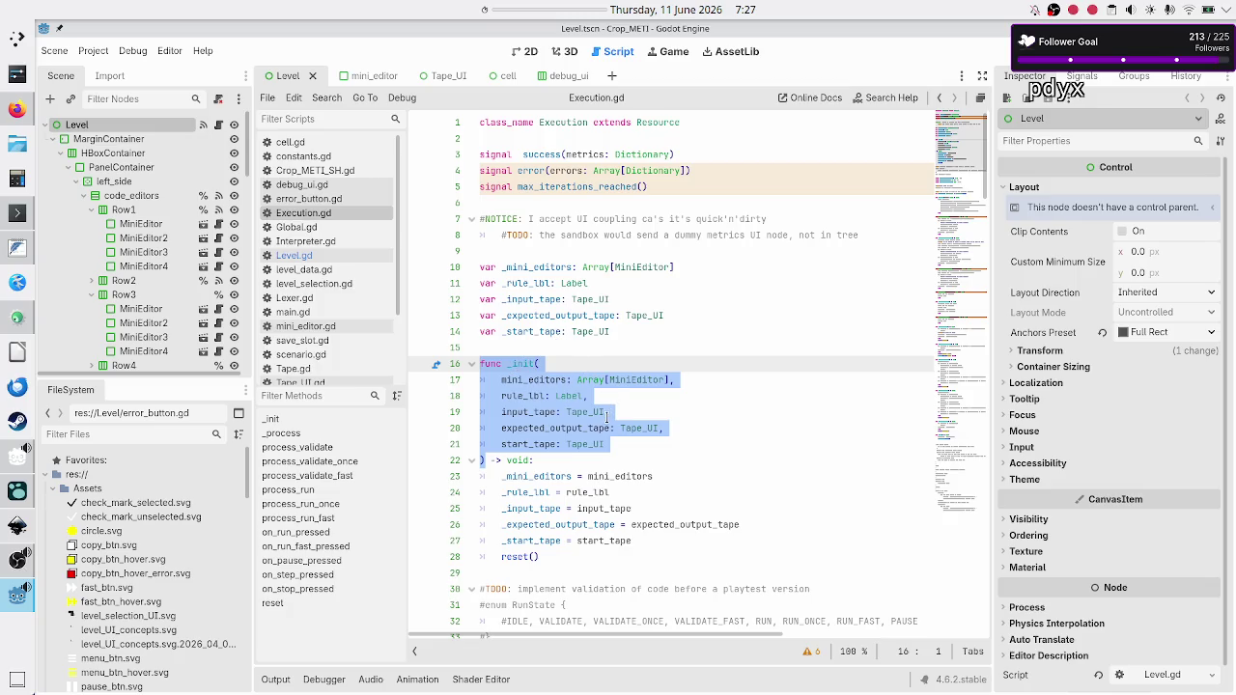
double_click(571, 394)
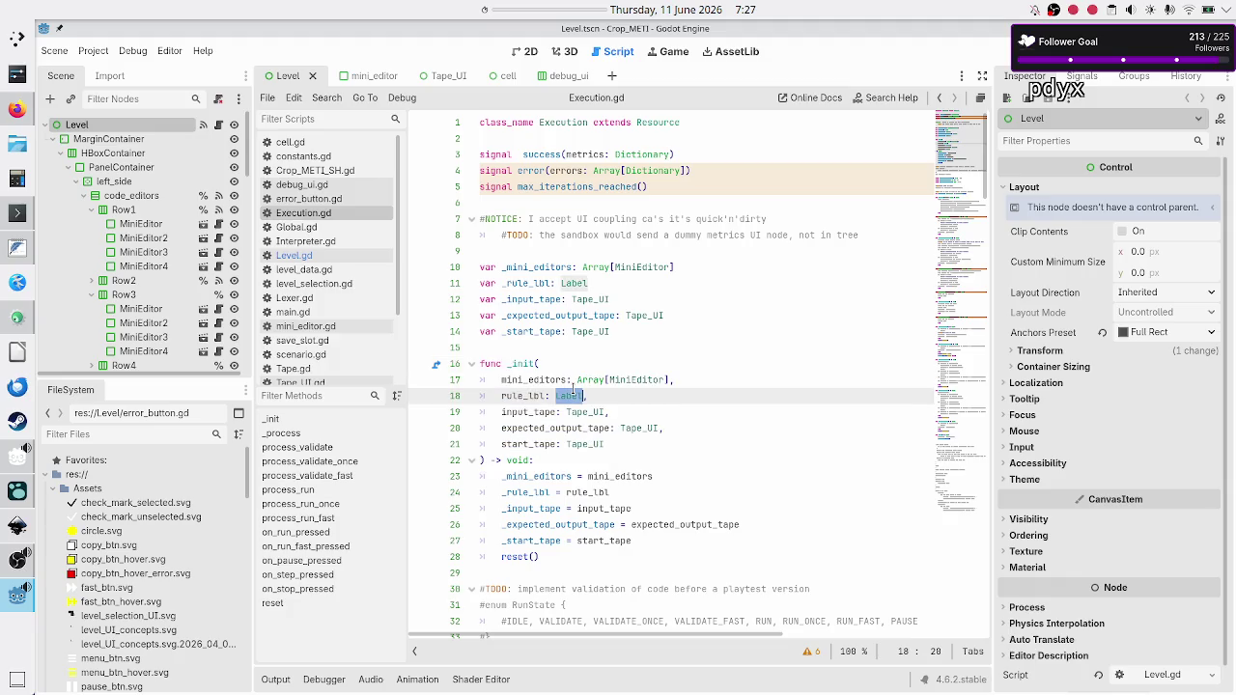
left_click(562, 117)
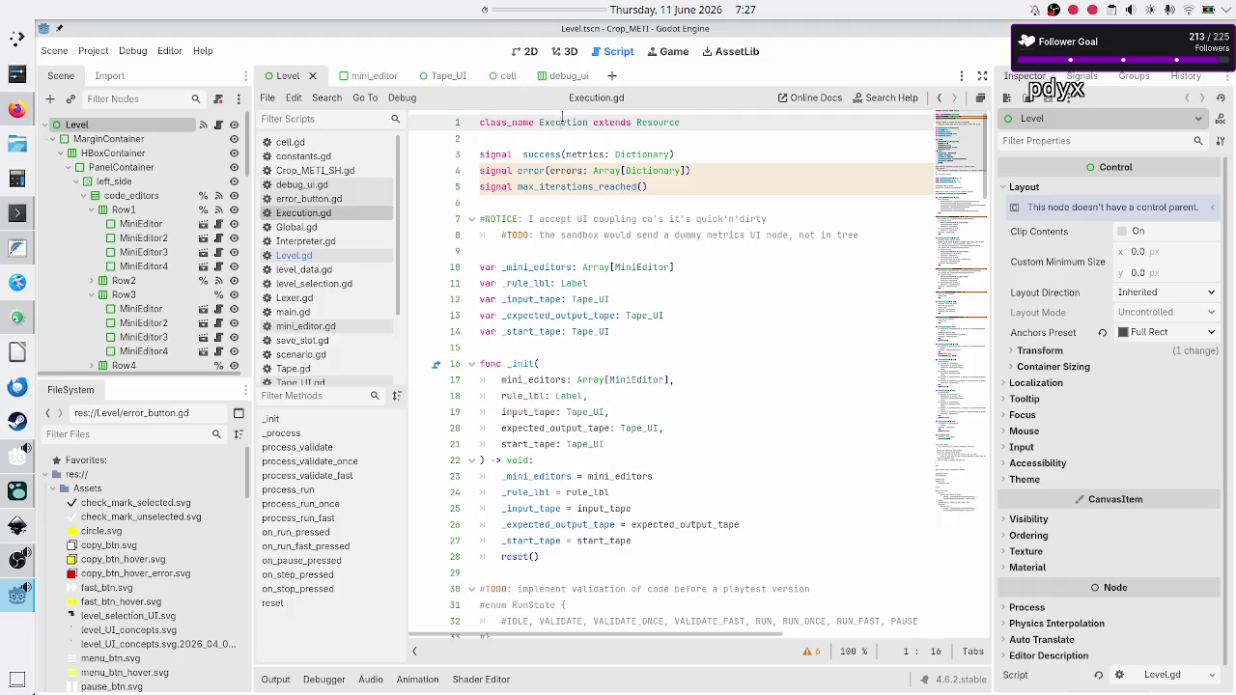
Step through the rule_lbl, input_tape, expected_output_tape, mini_editors and start_tape parameters.
left_click(601, 396)
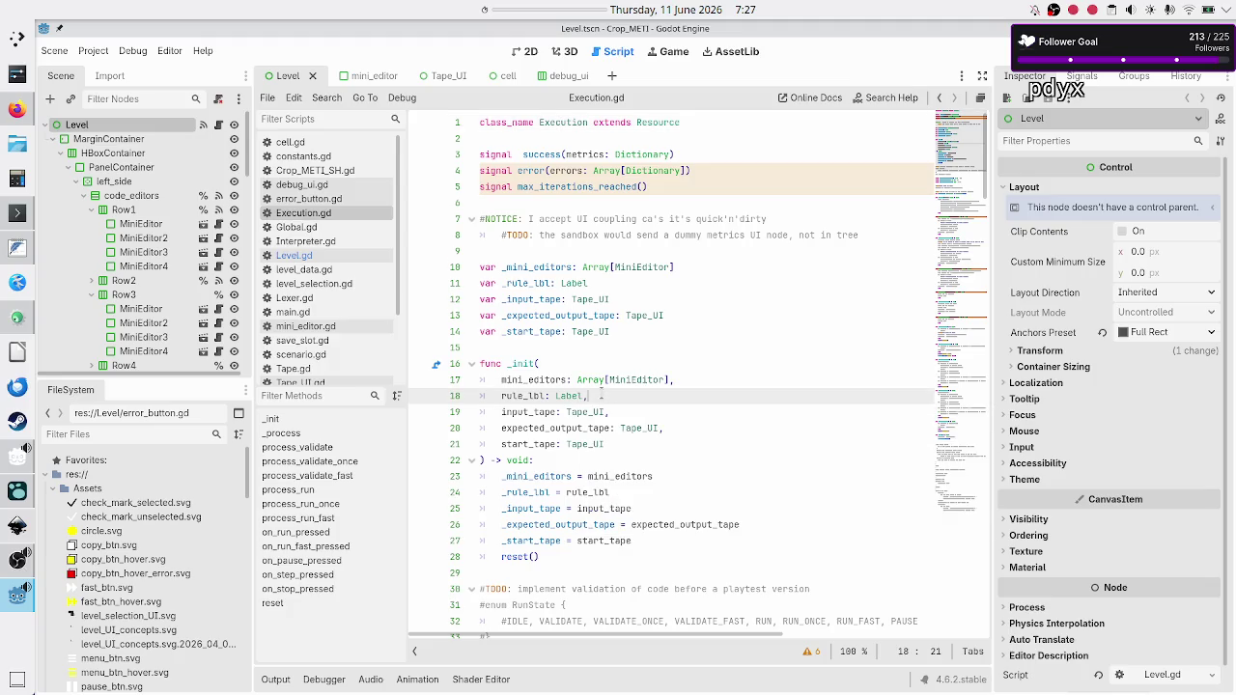
left_click(615, 411)
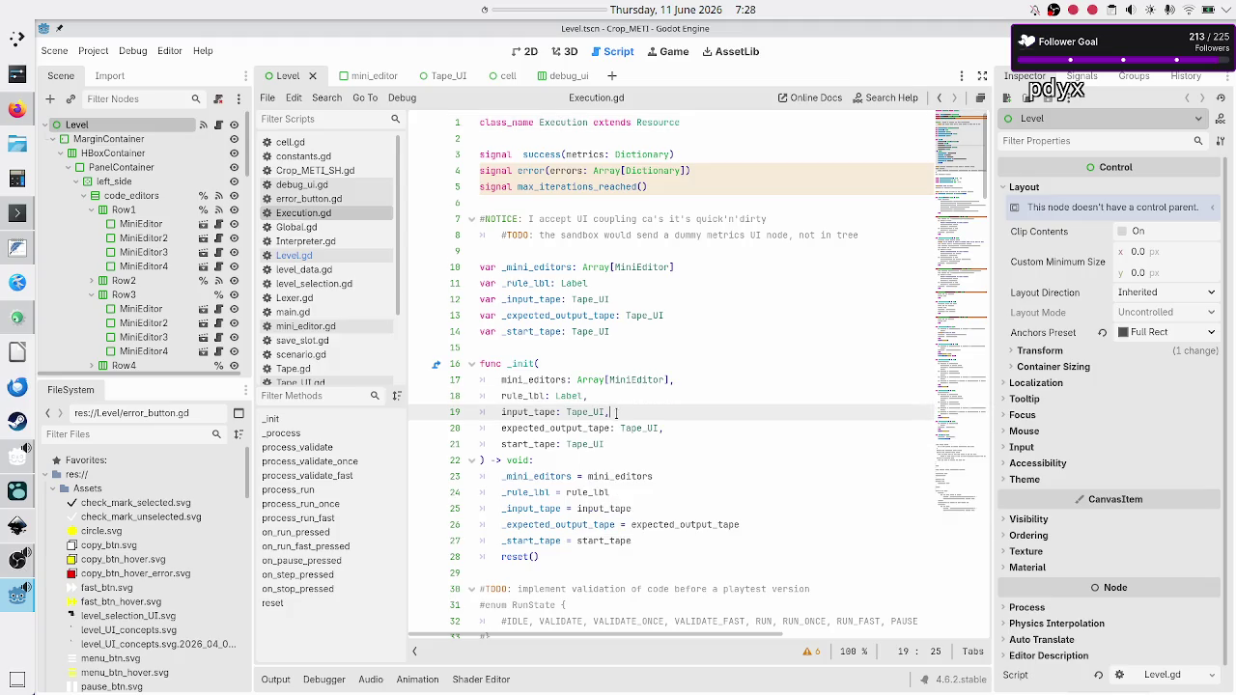
left_click(687, 430)
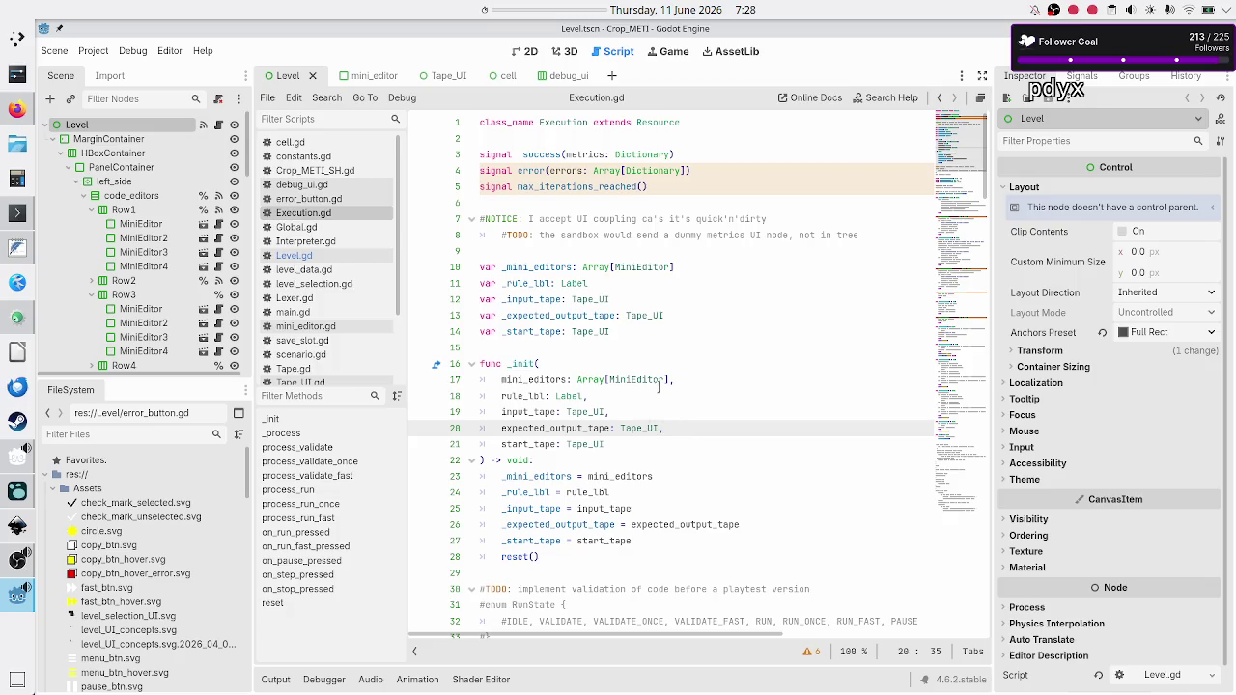
left_click(704, 375)
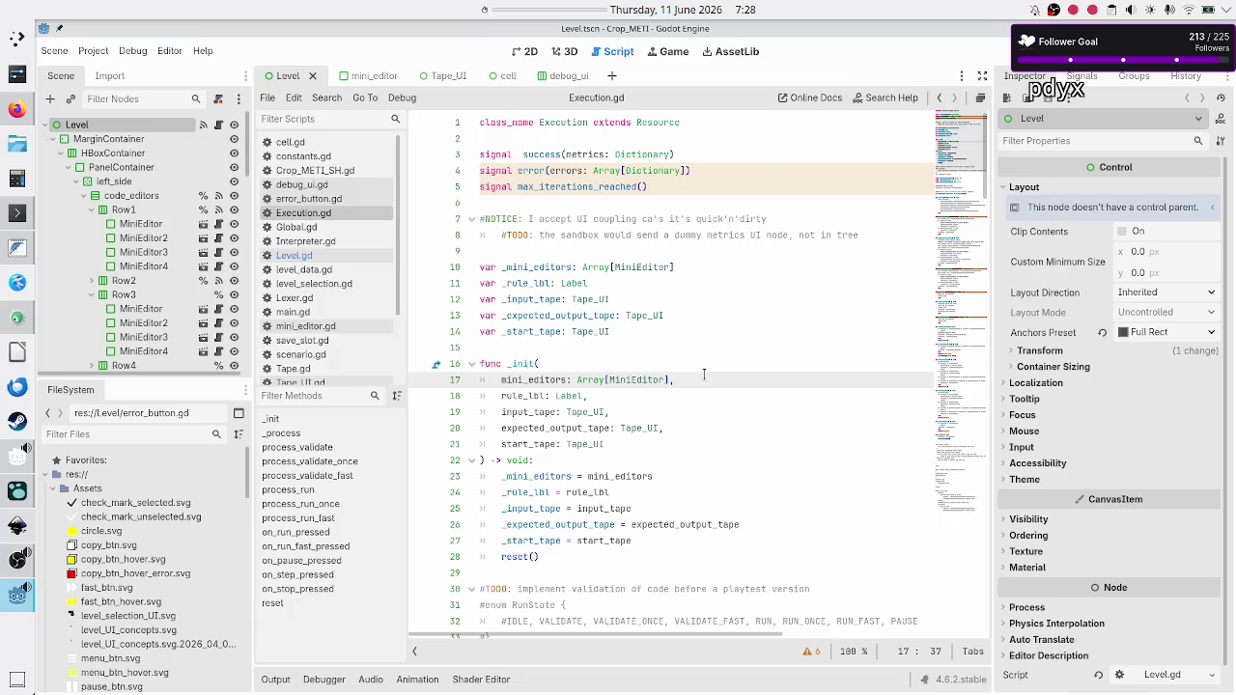
left_click(622, 398)
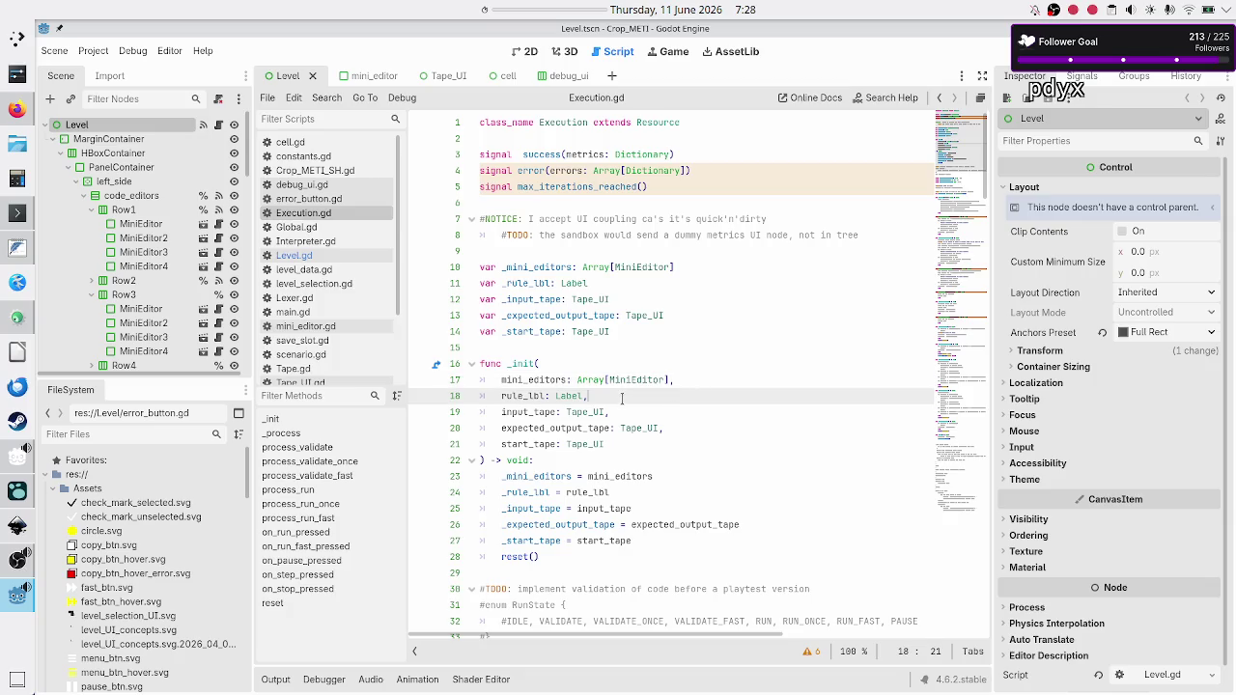
left_click(628, 415)
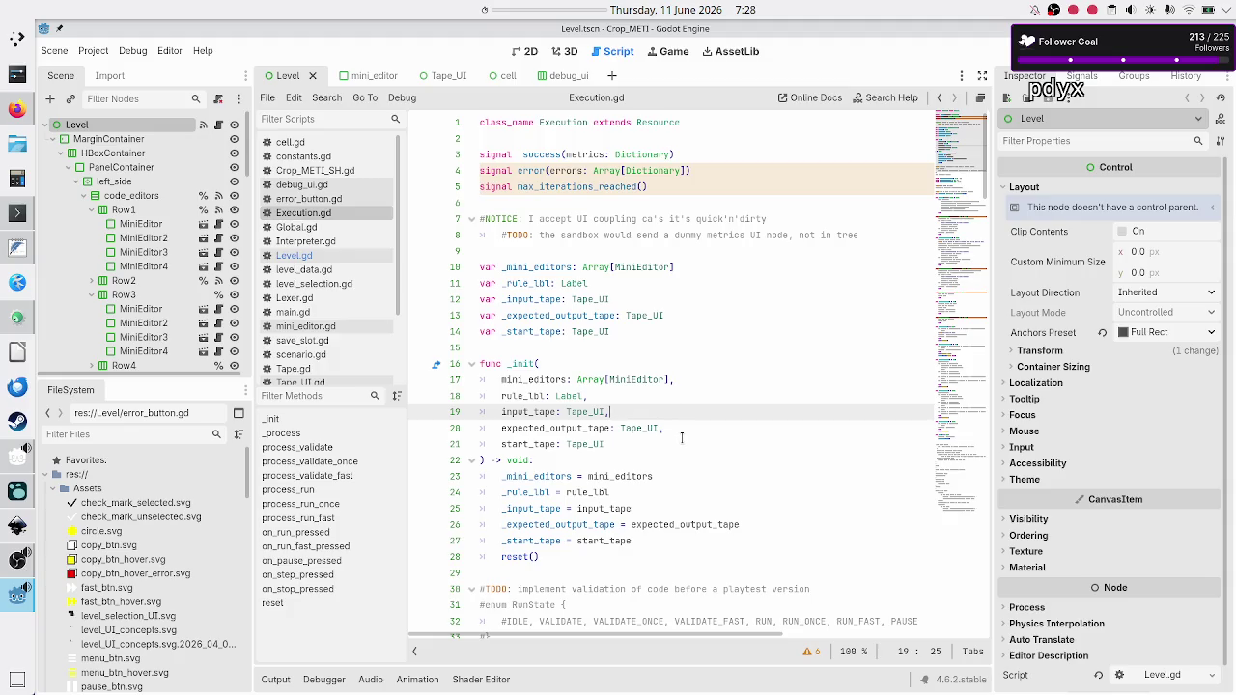
left_click(681, 428)
left_click(631, 441)
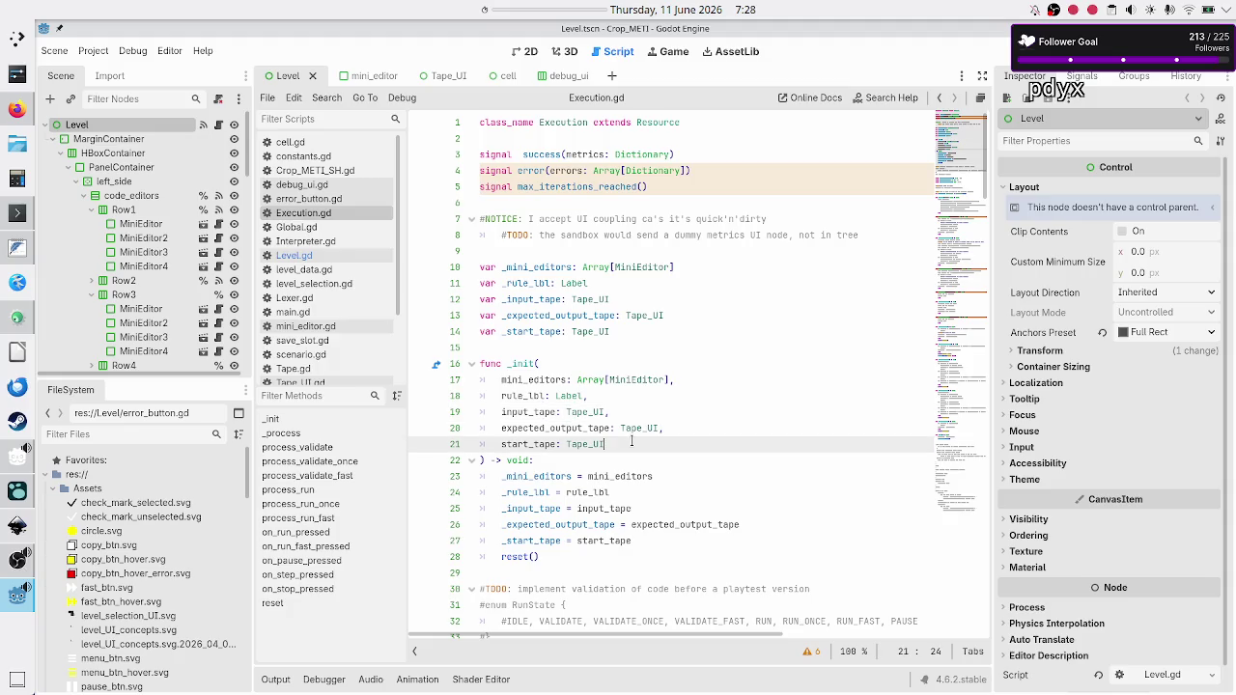
scroll(632, 442, "down", 4)
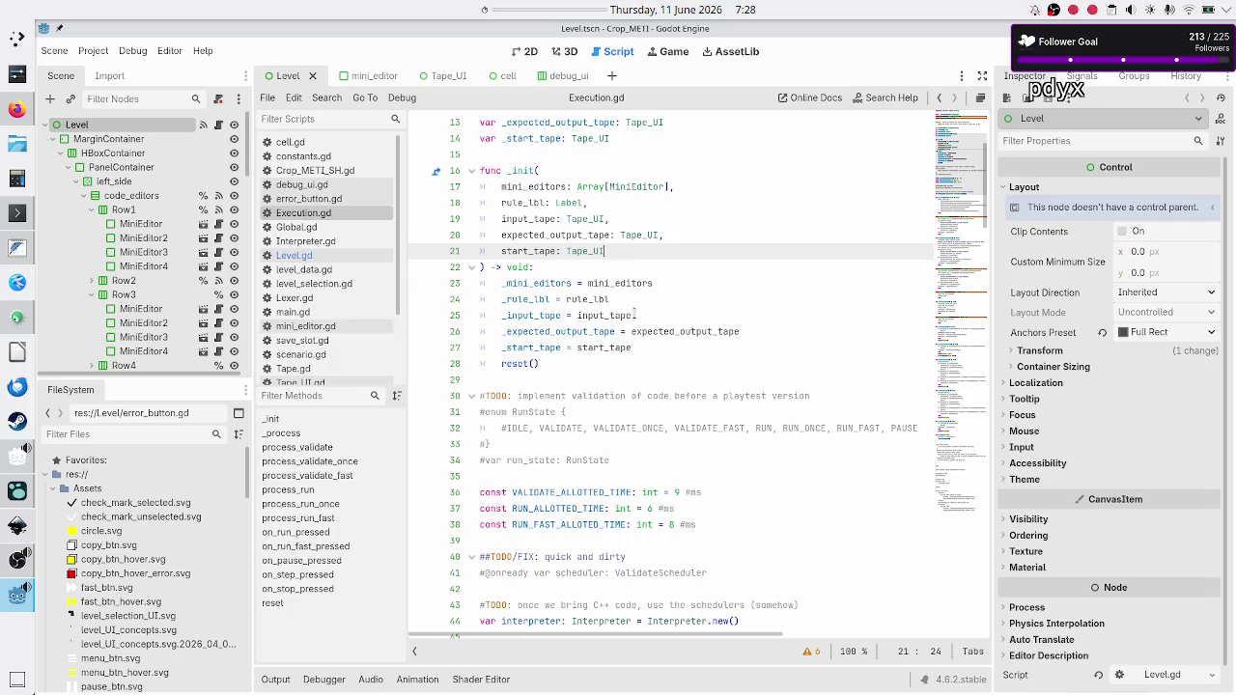
scroll(634, 315, "up", 4)
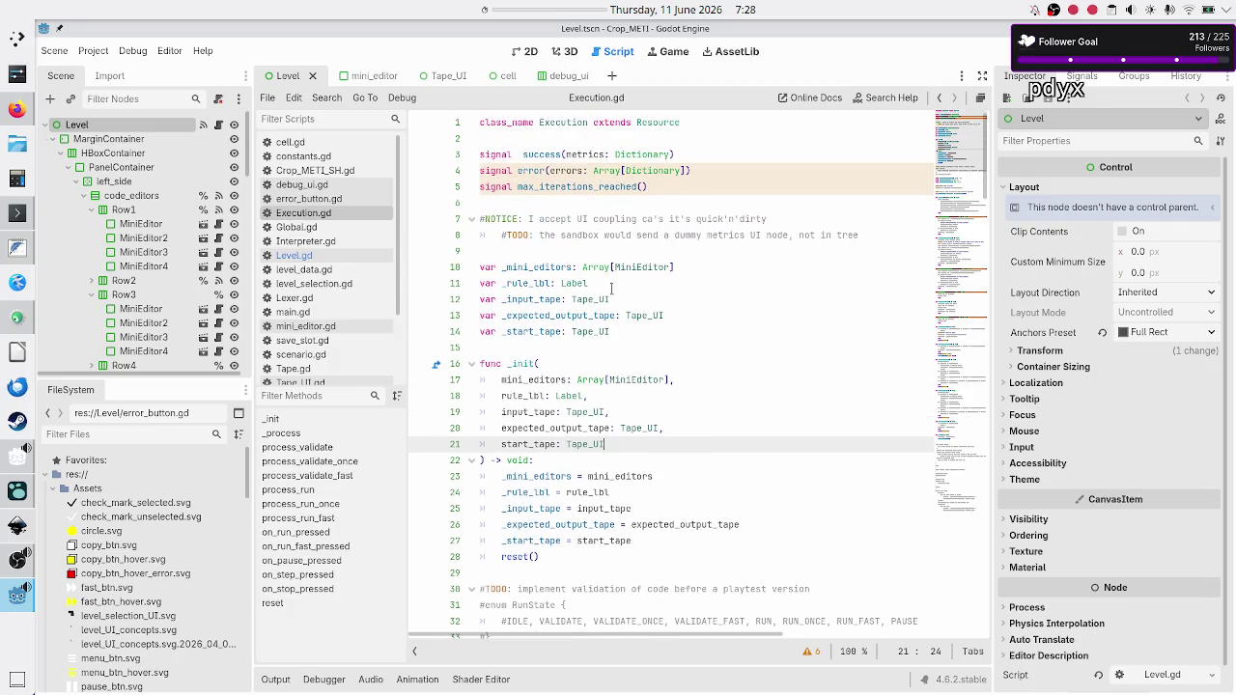
Highlight each member variable on lines 10–14, from _mini_editors to _start_tape, to see its uses.
left_click_drag(632, 333, 445, 263)
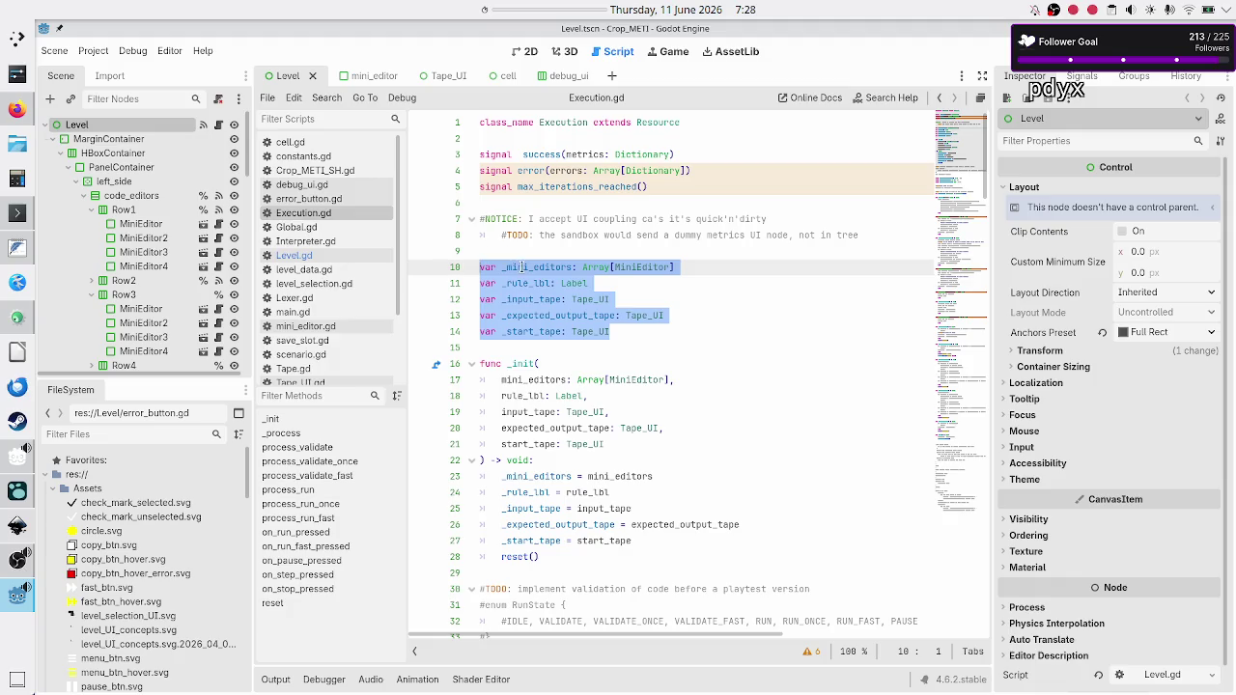
double_click(522, 268)
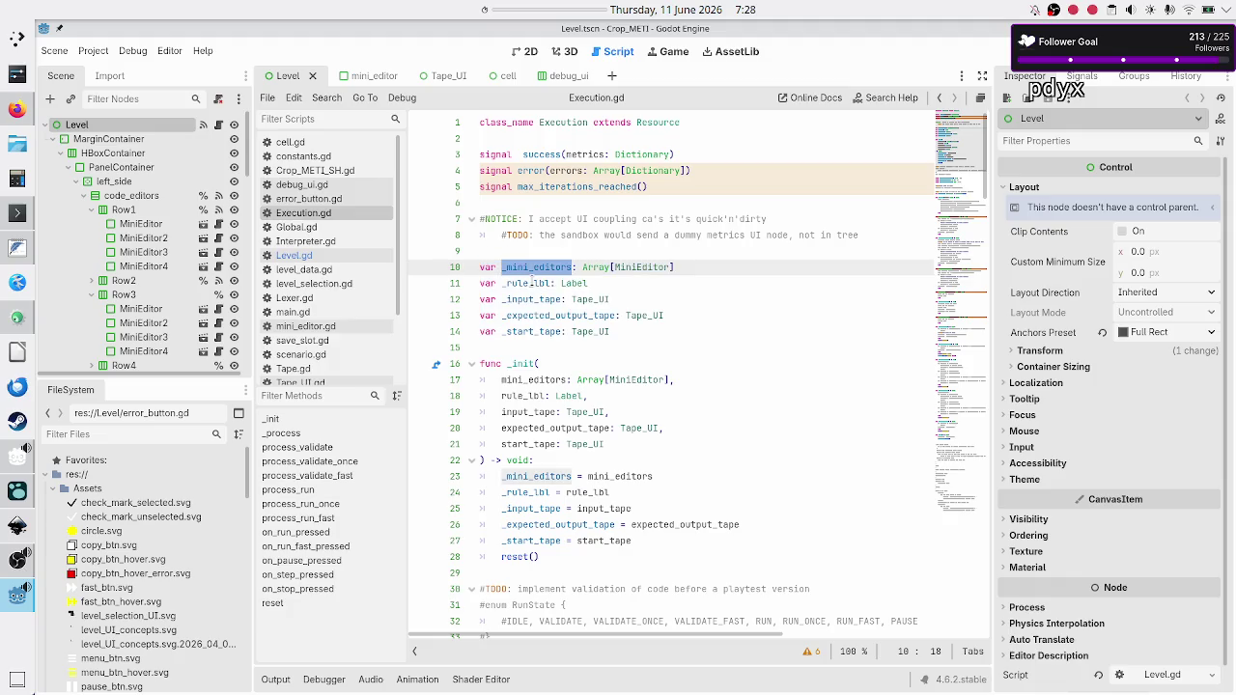
double_click(531, 282)
double_click(538, 299)
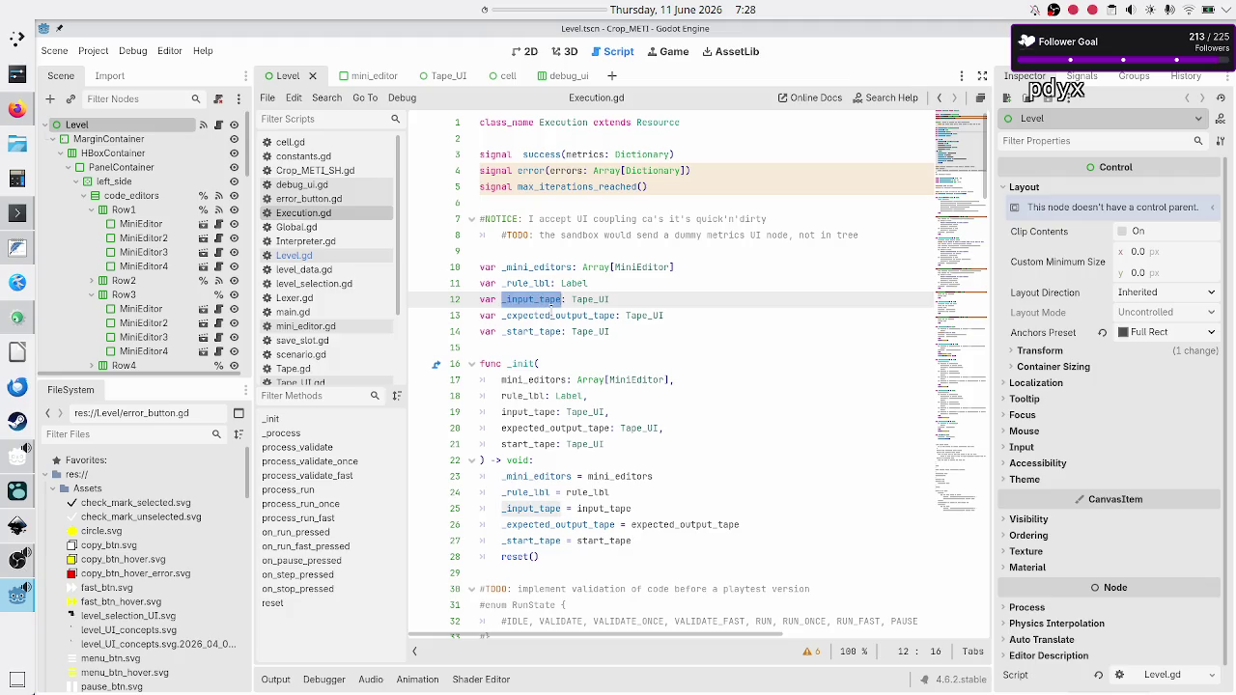
double_click(572, 316)
double_click(521, 334)
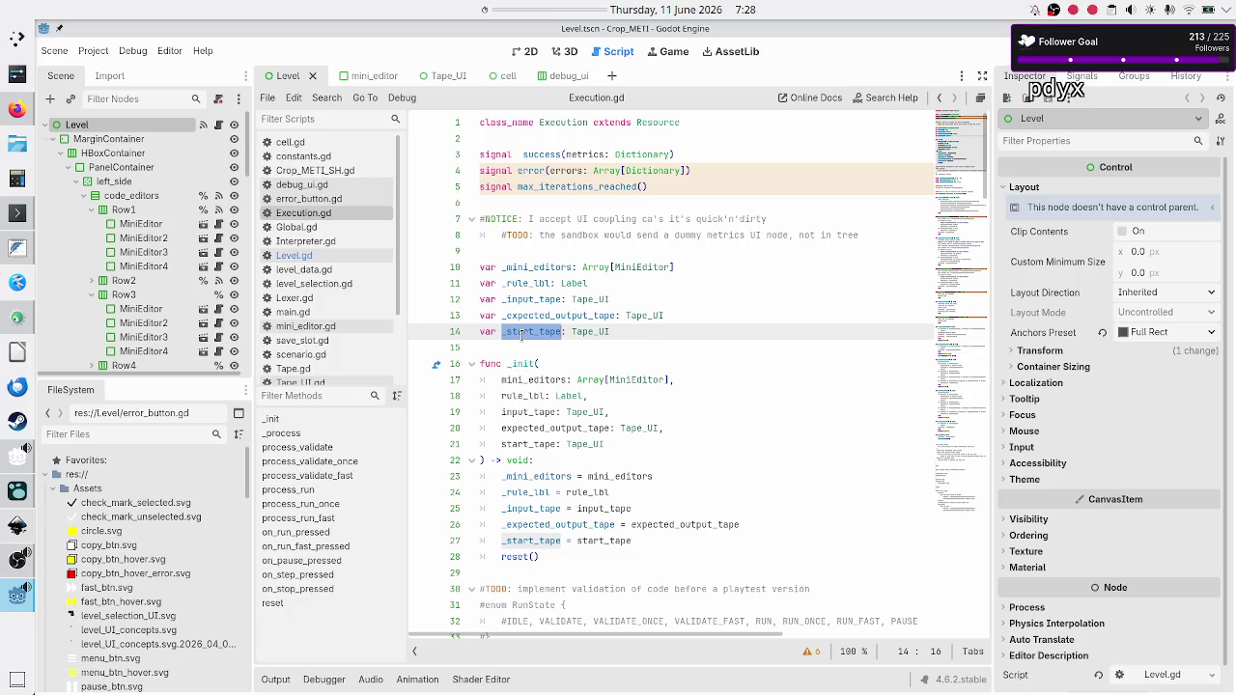
left_click(518, 348)
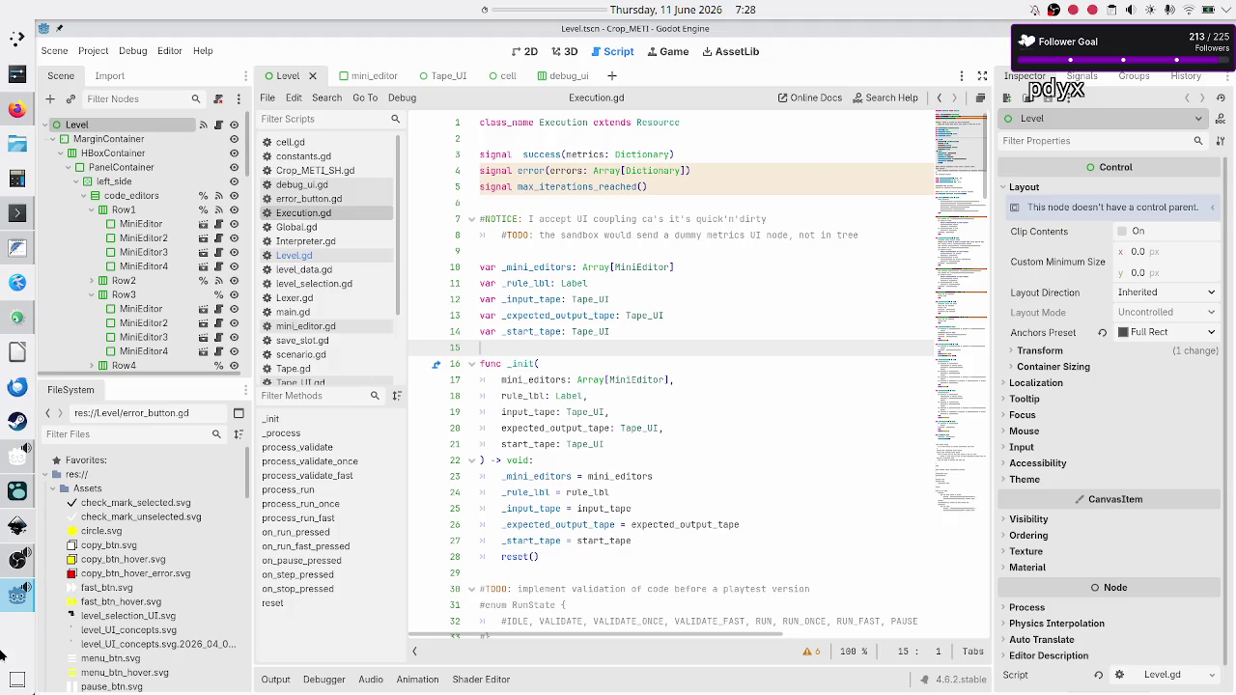
left_click(15, 531)
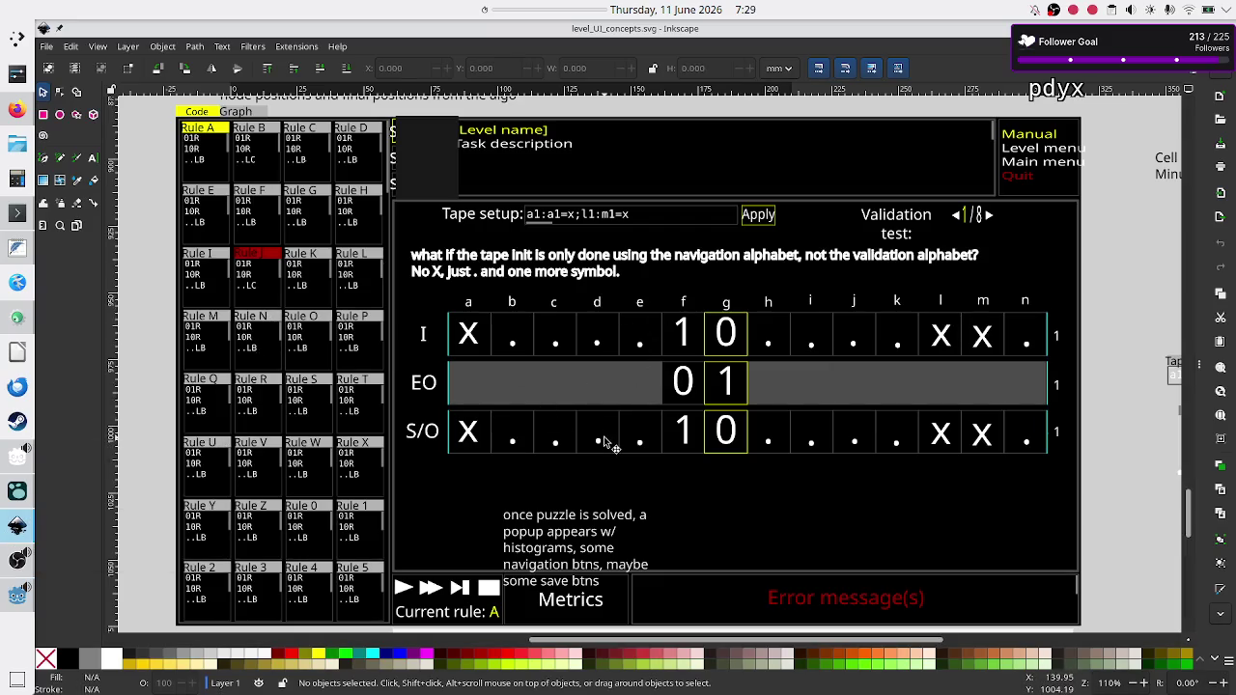
key("alt+Tab")
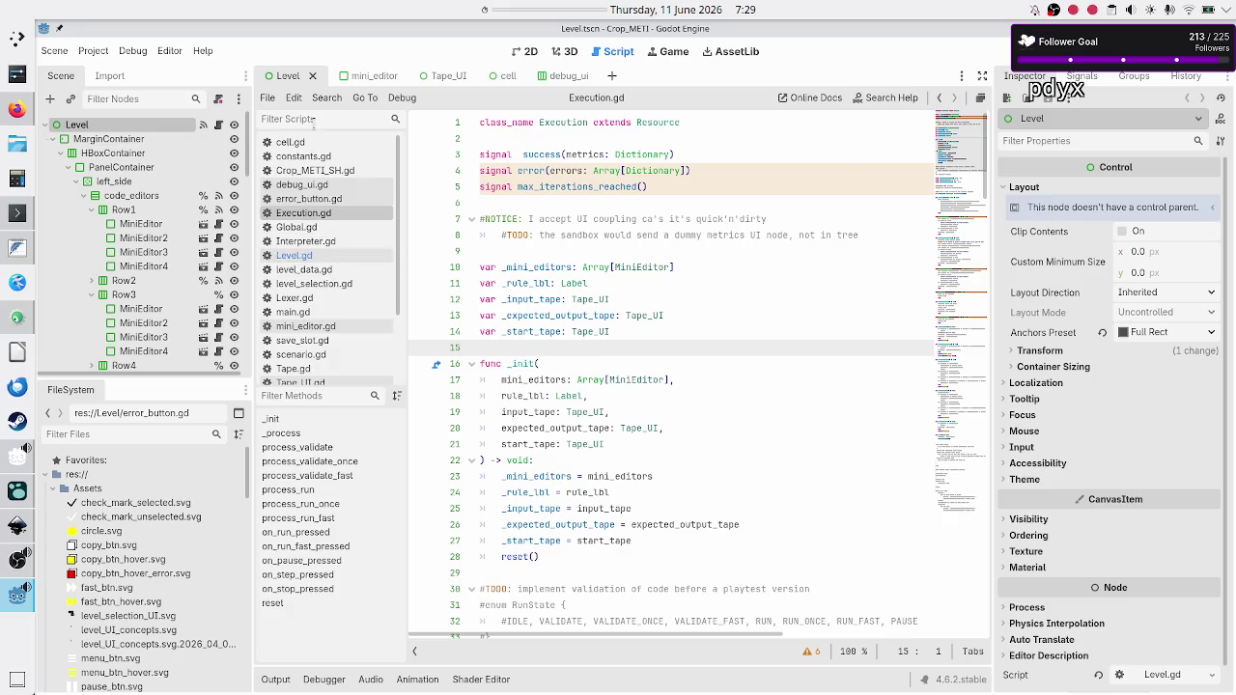
key("alt+Tab")
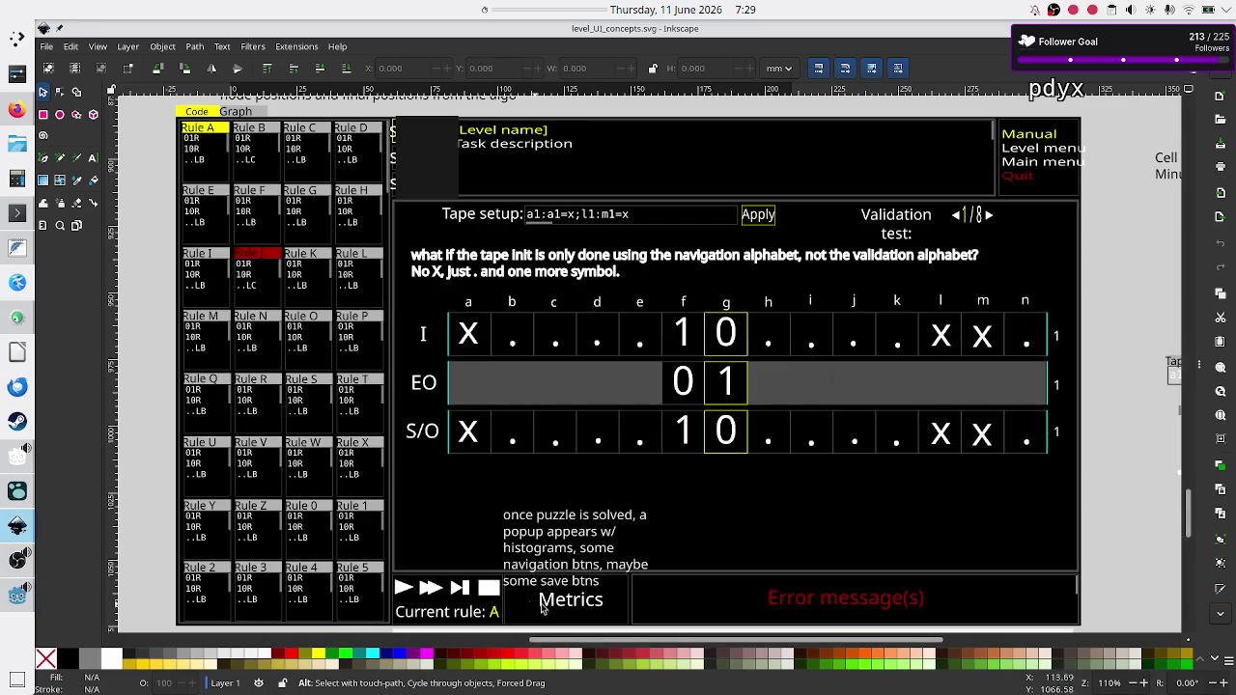
key("alt+Tab")
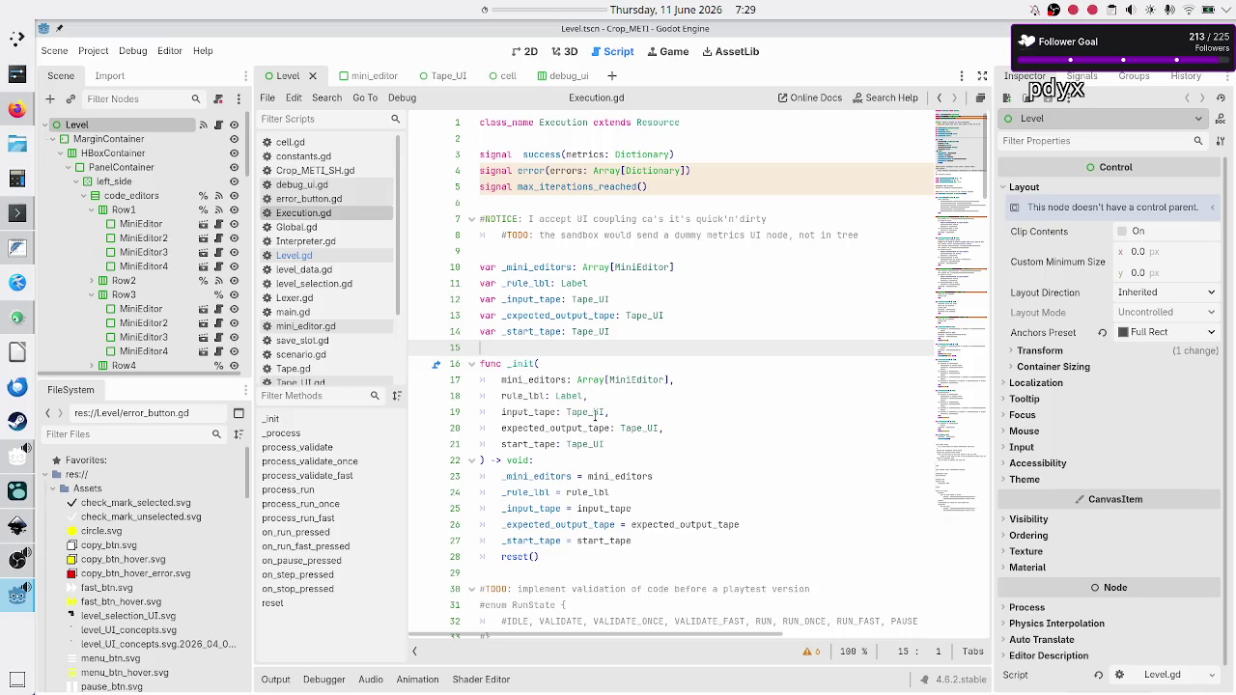
scroll(595, 417, "down", 6)
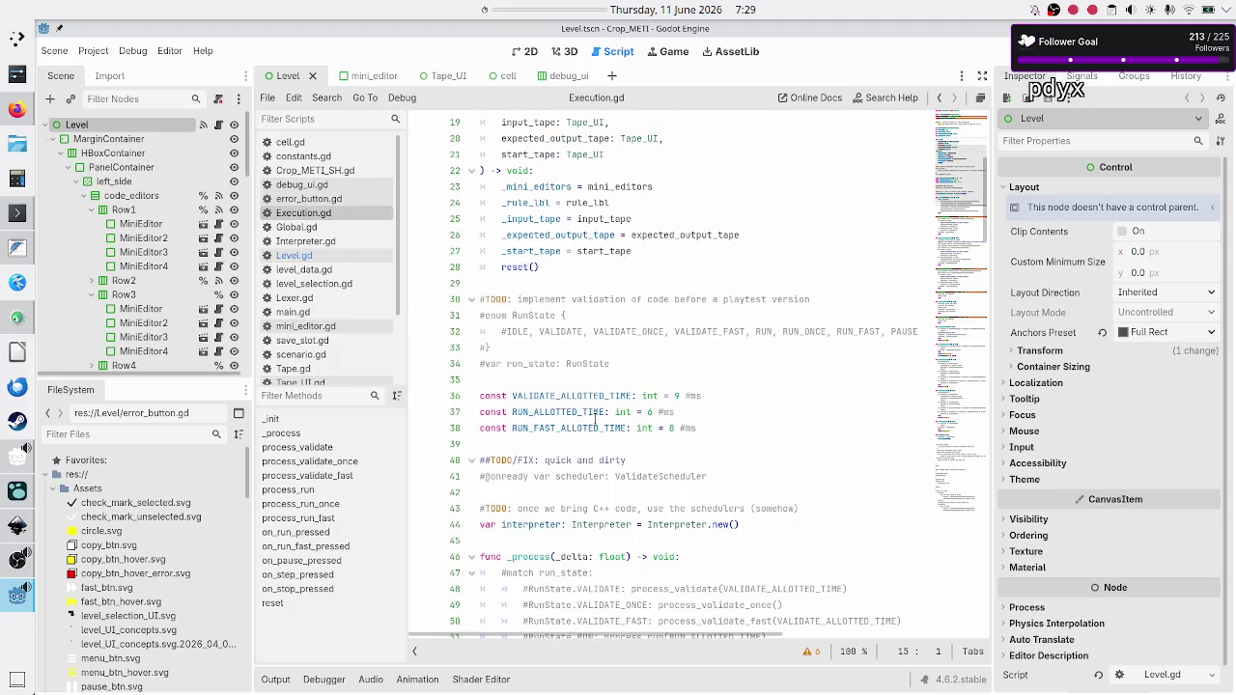
scroll(595, 418, "up", 5)
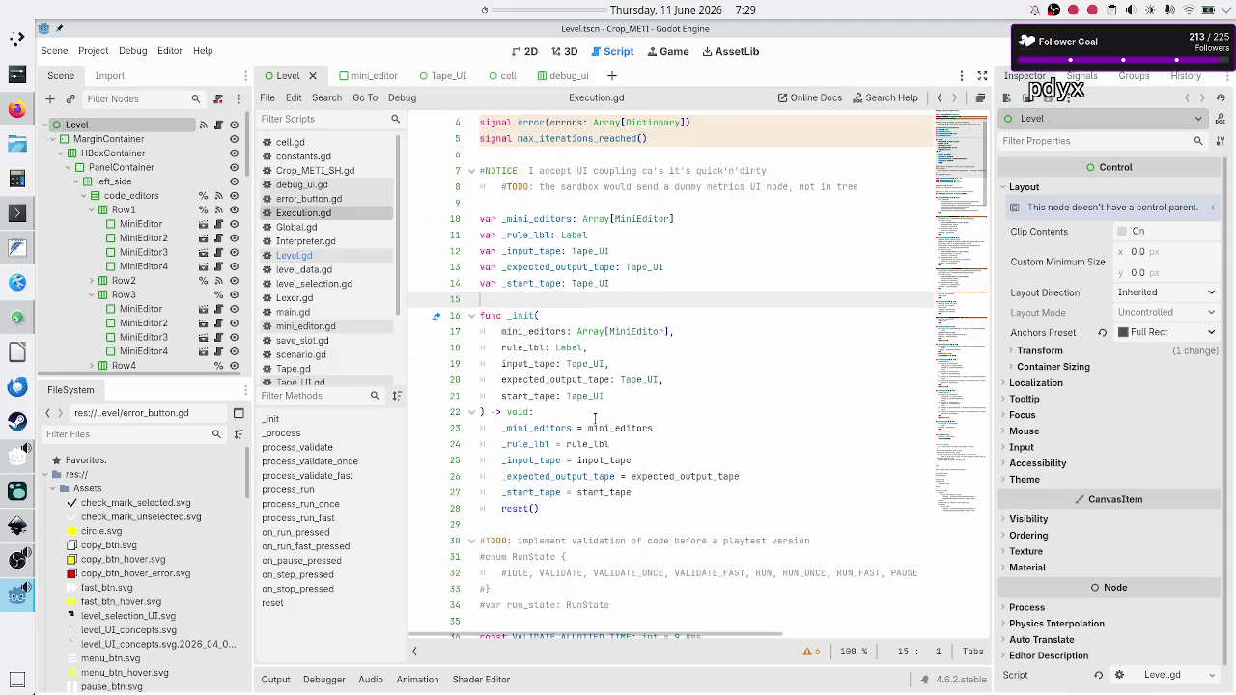
scroll(595, 417, "down", 5)
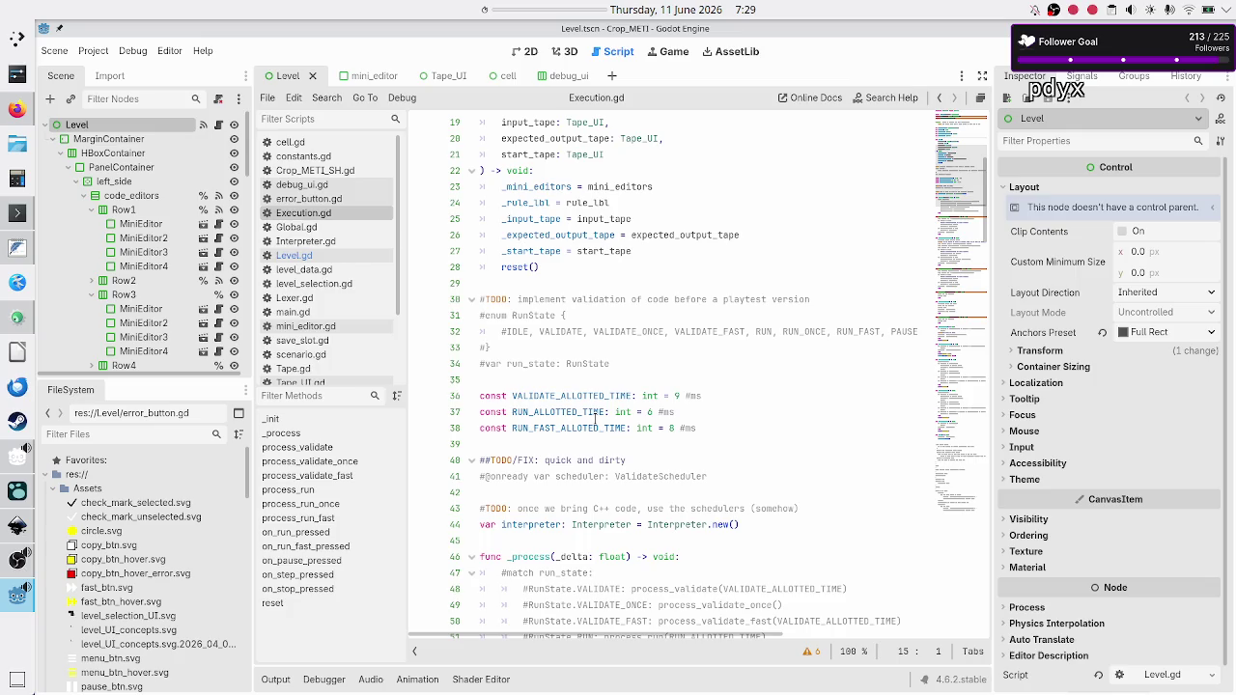
scroll(595, 417, "down", 4)
scroll(595, 417, "up", 2)
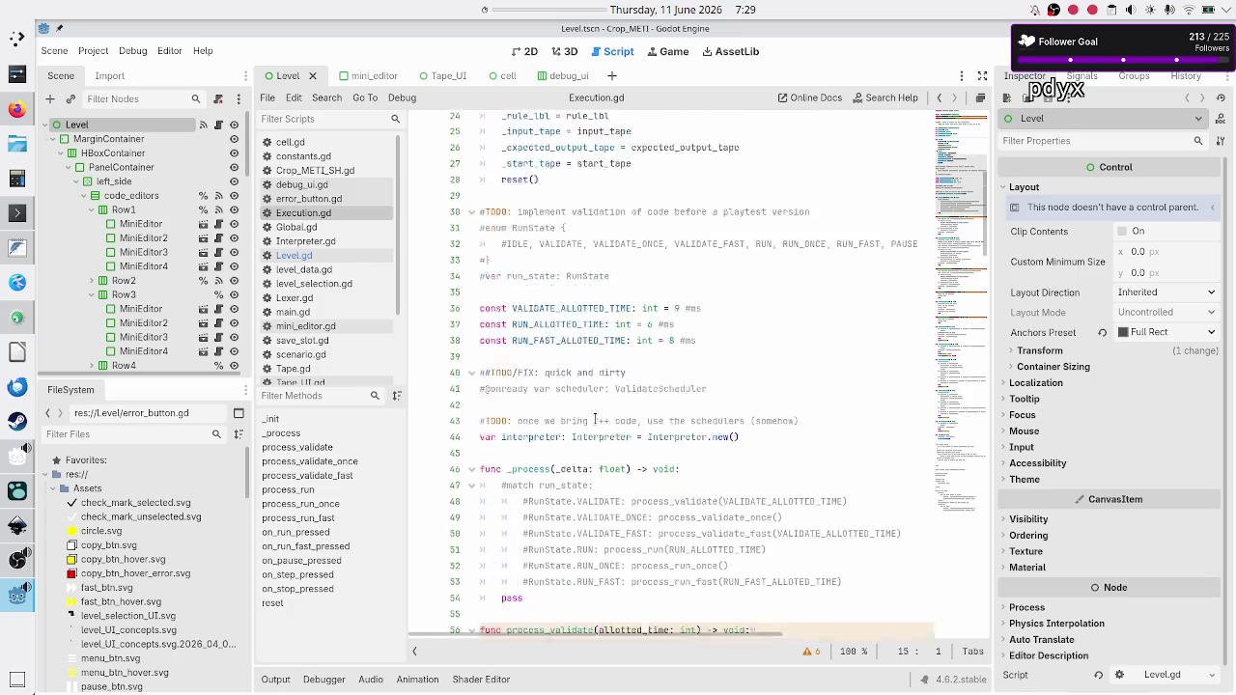
scroll(595, 417, "up", 8)
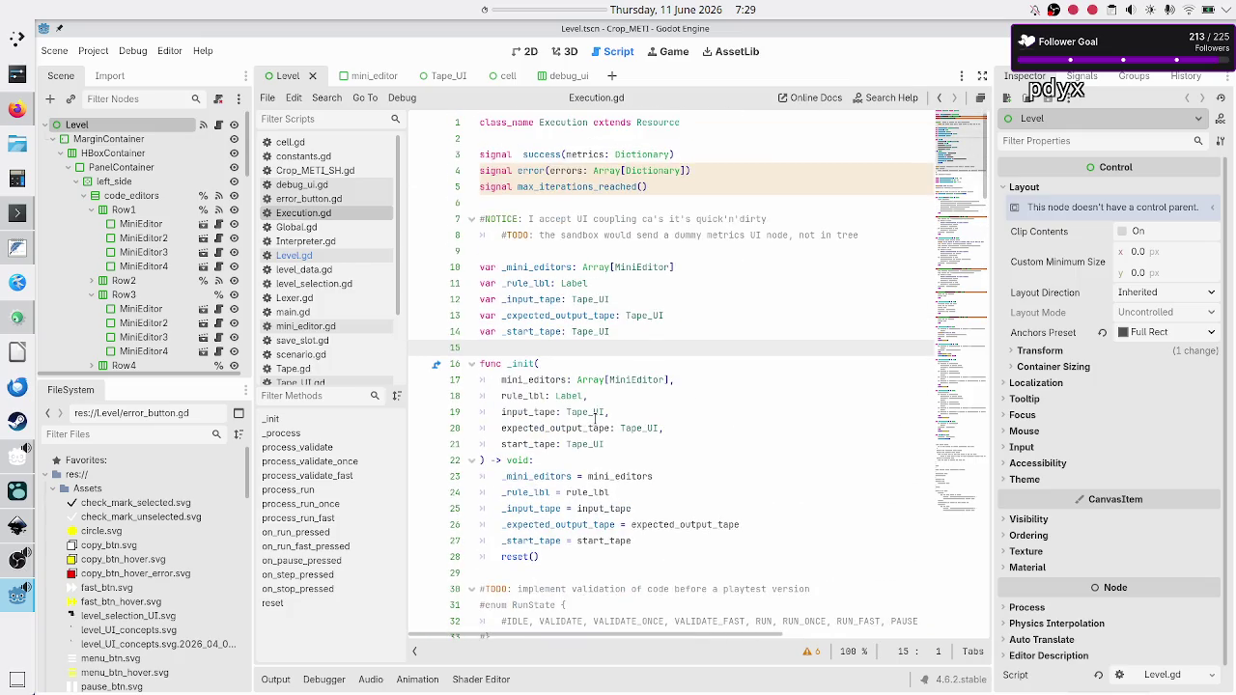
double_click(540, 155)
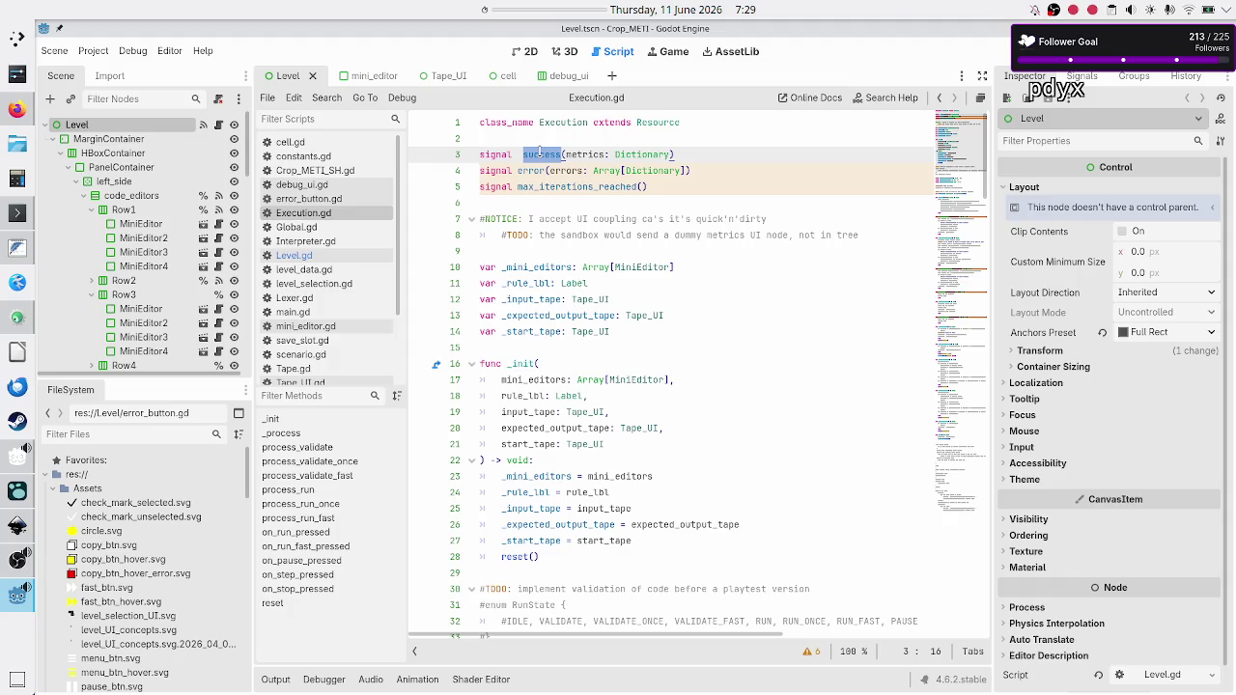
double_click(578, 155)
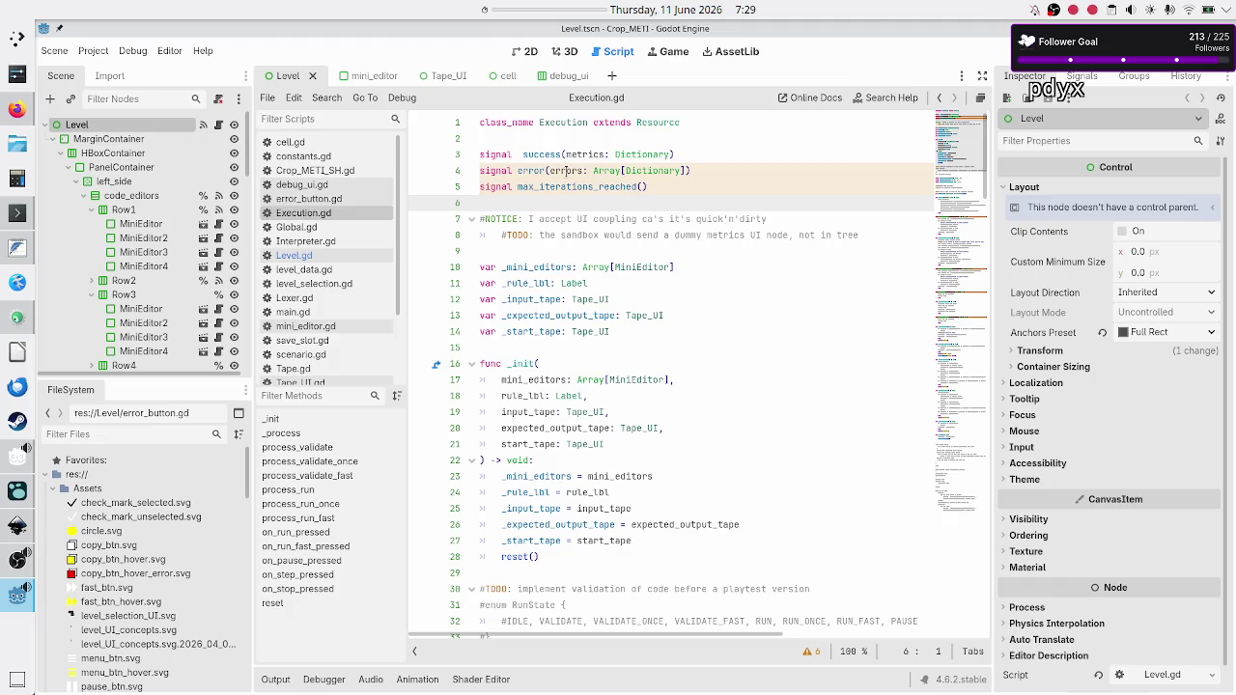
double_click(567, 171)
double_click(522, 171)
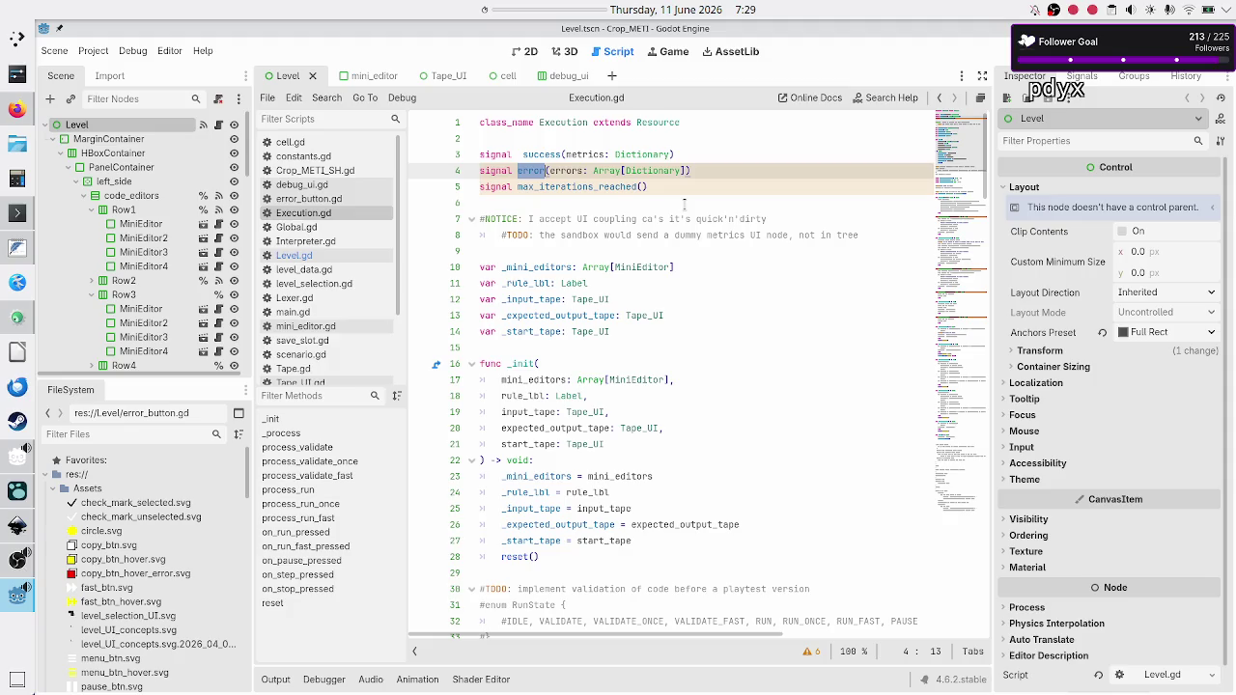
left_click_drag(717, 171, 465, 160)
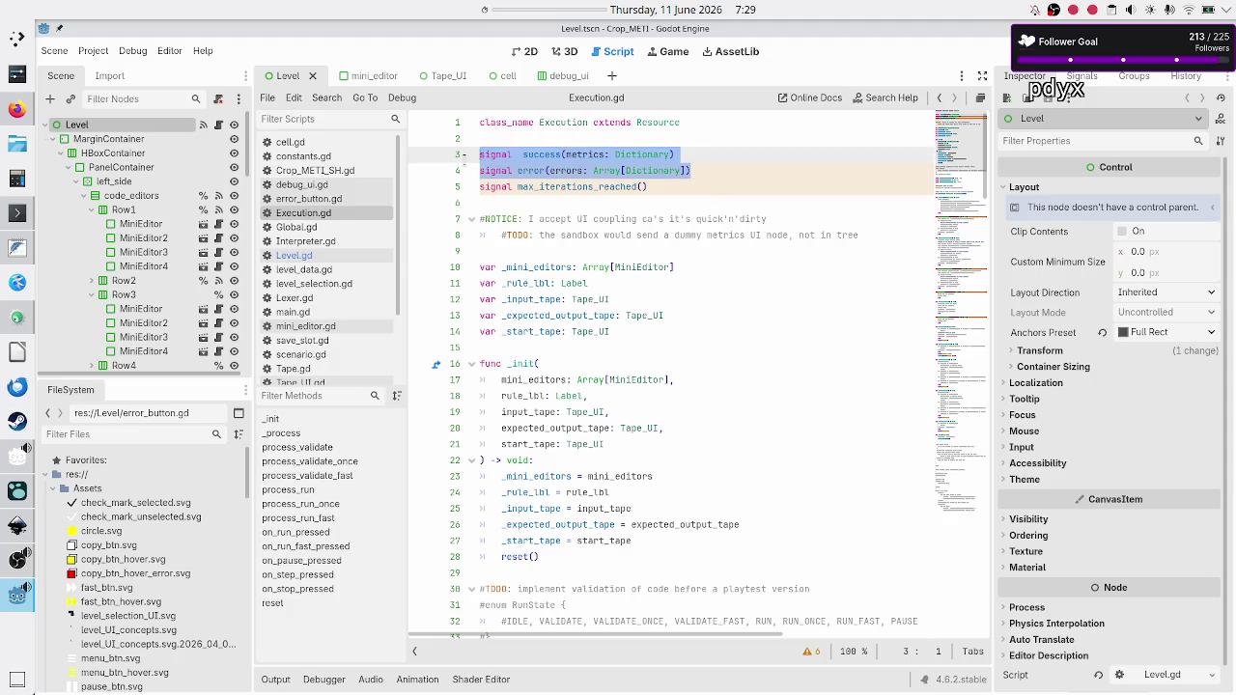
left_click(497, 139)
scroll(616, 443, "down", 5)
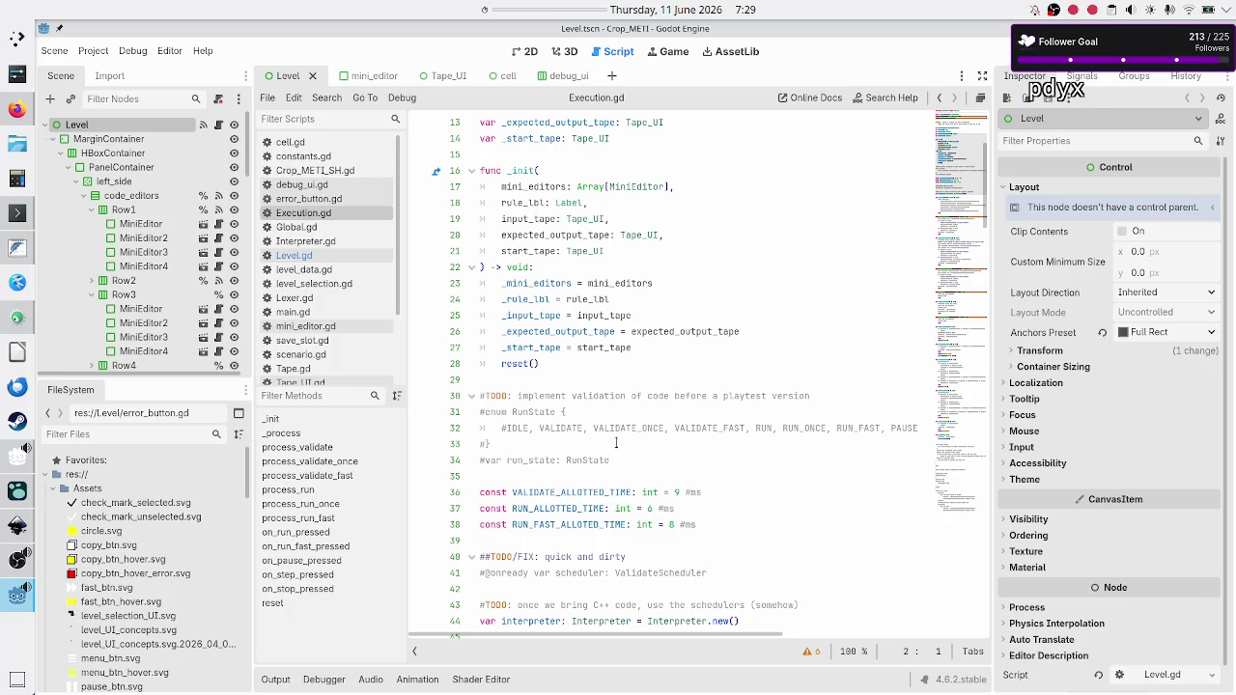
double_click(577, 493)
scroll(599, 463, "down", 8)
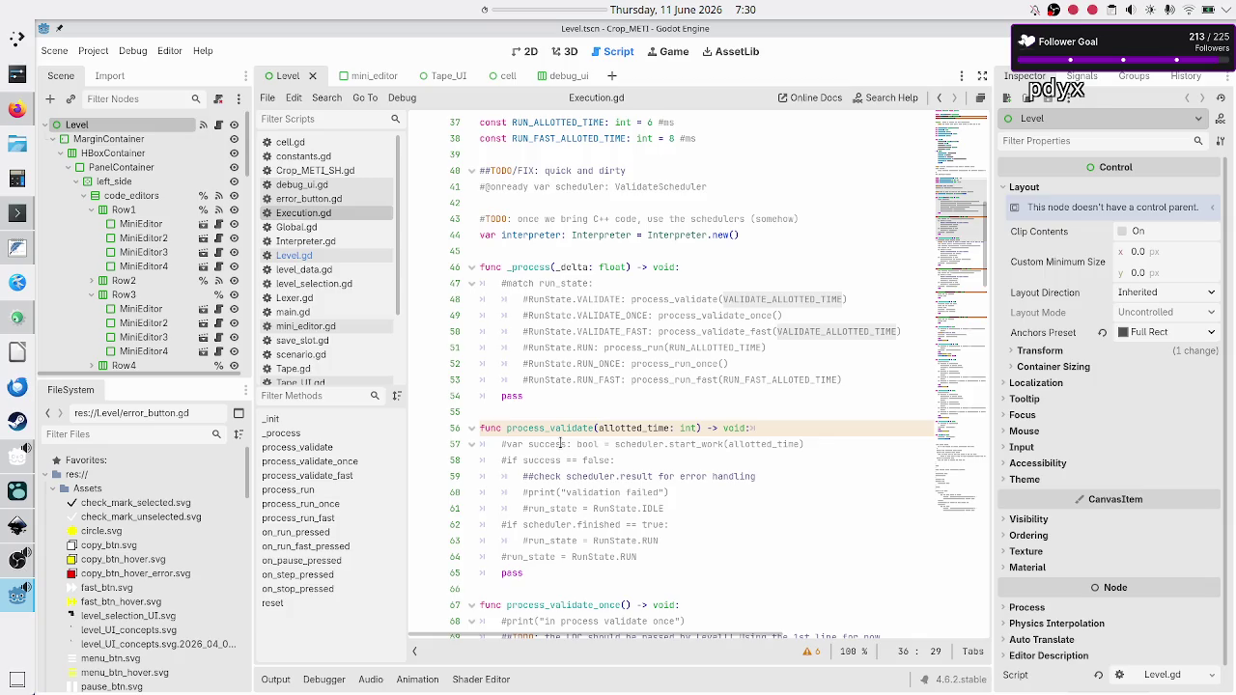
scroll(560, 444, "up", 4)
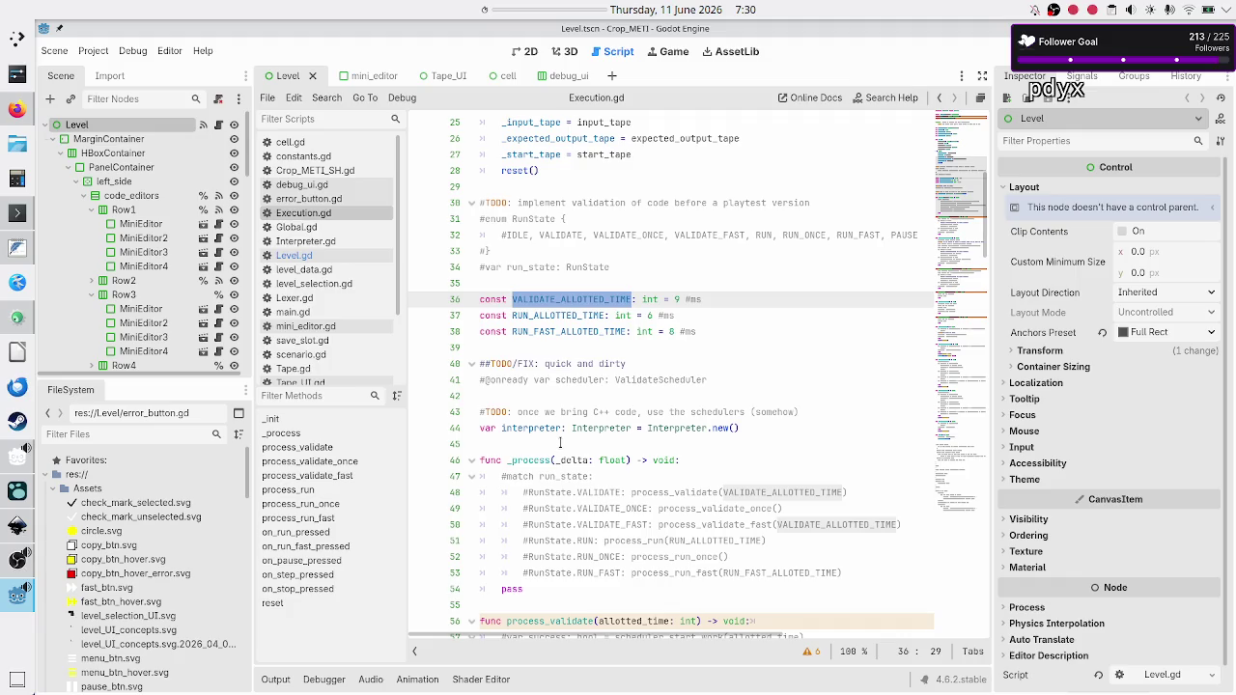
scroll(560, 443, "down", 4)
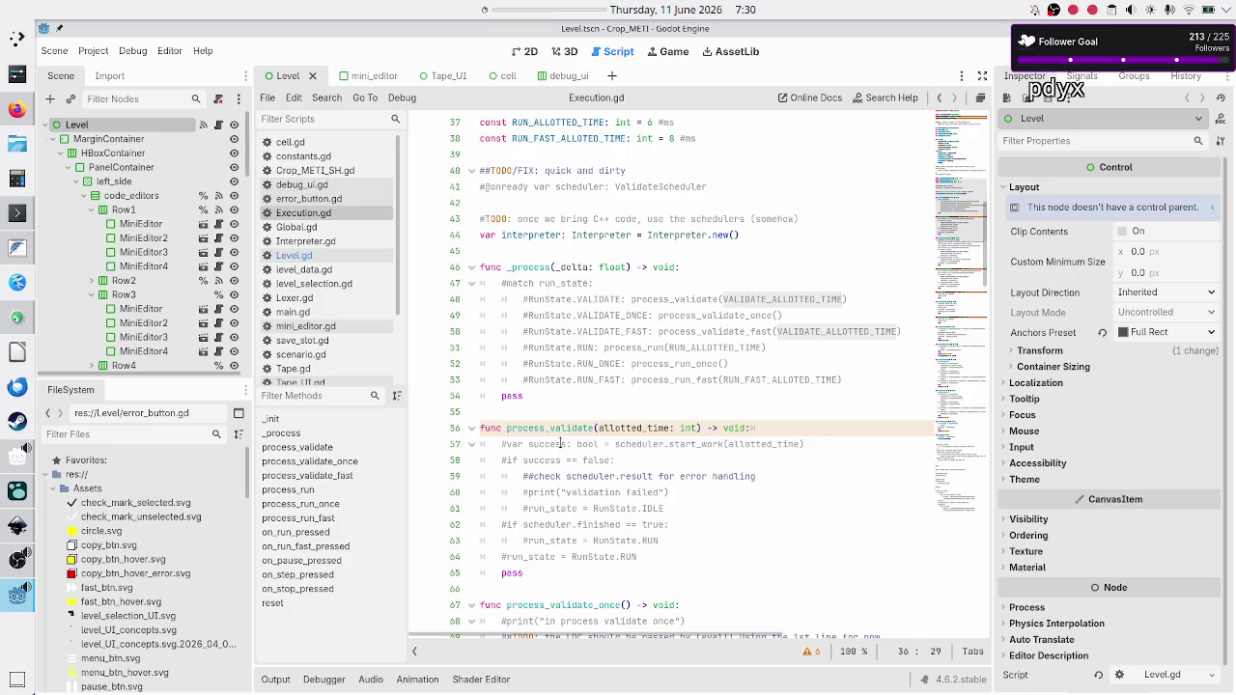
scroll(560, 442, "down", 8)
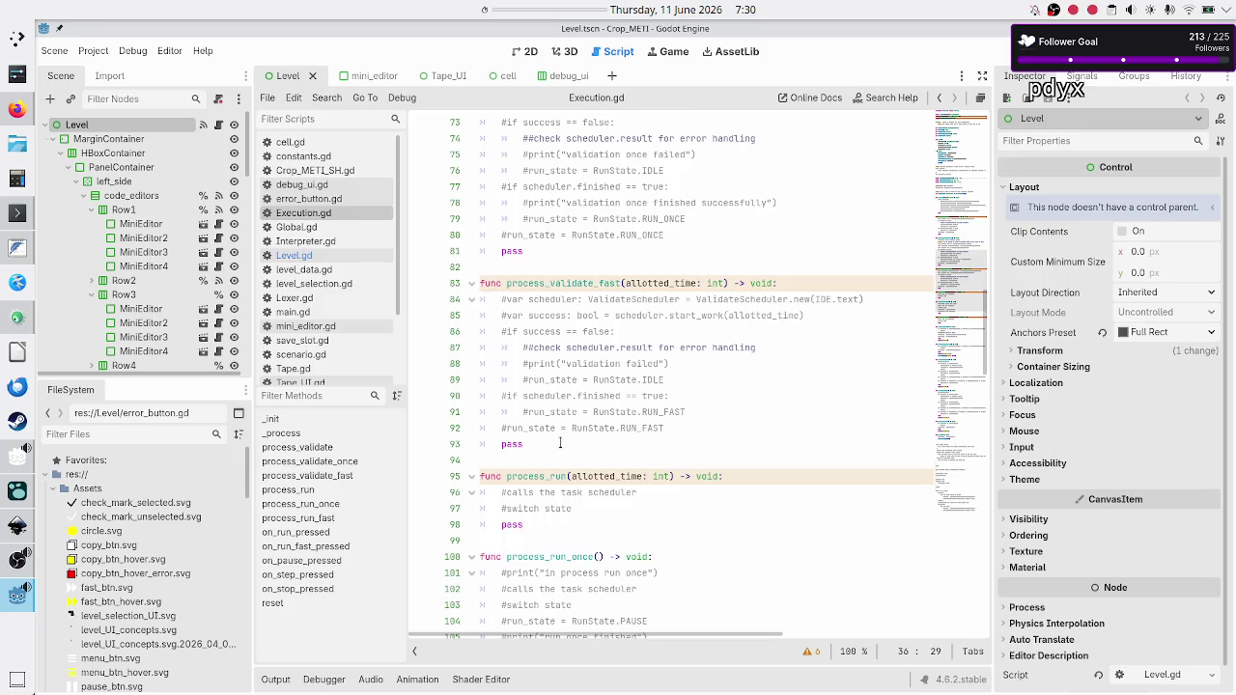
scroll(560, 444, "down", 7)
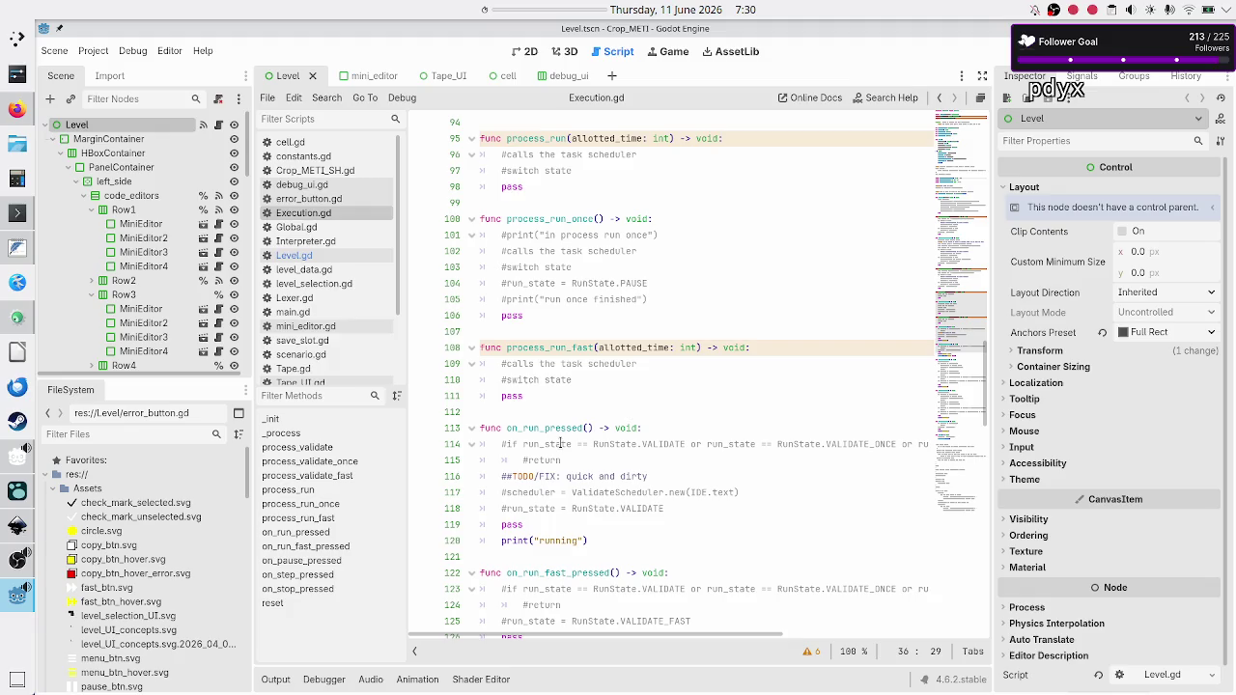
scroll(559, 443, "down", 4)
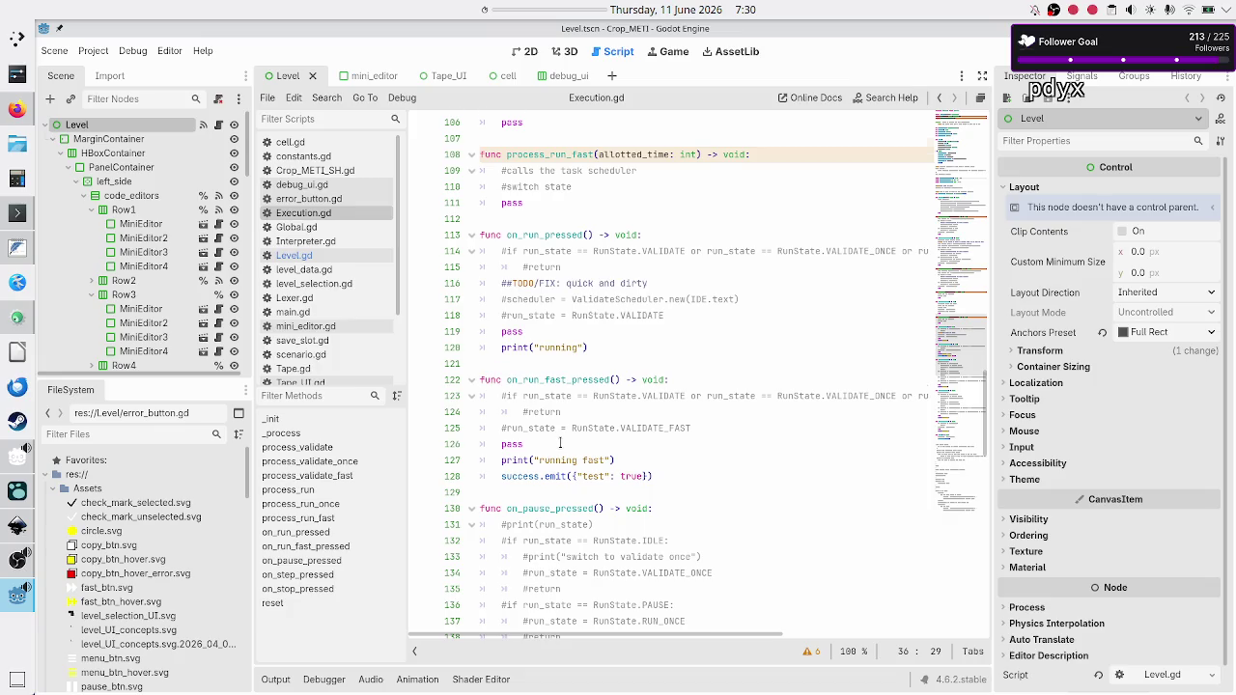
scroll(560, 443, "down", 4)
scroll(560, 443, "down", 4)
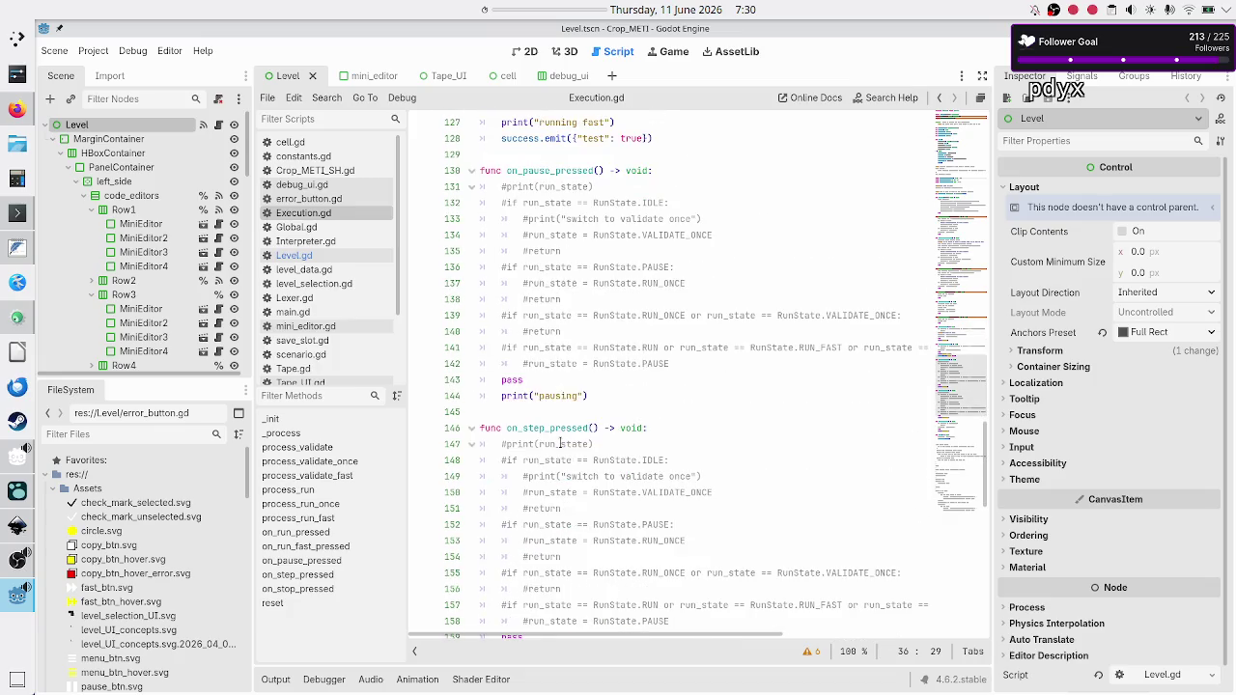
scroll(560, 443, "down", 3)
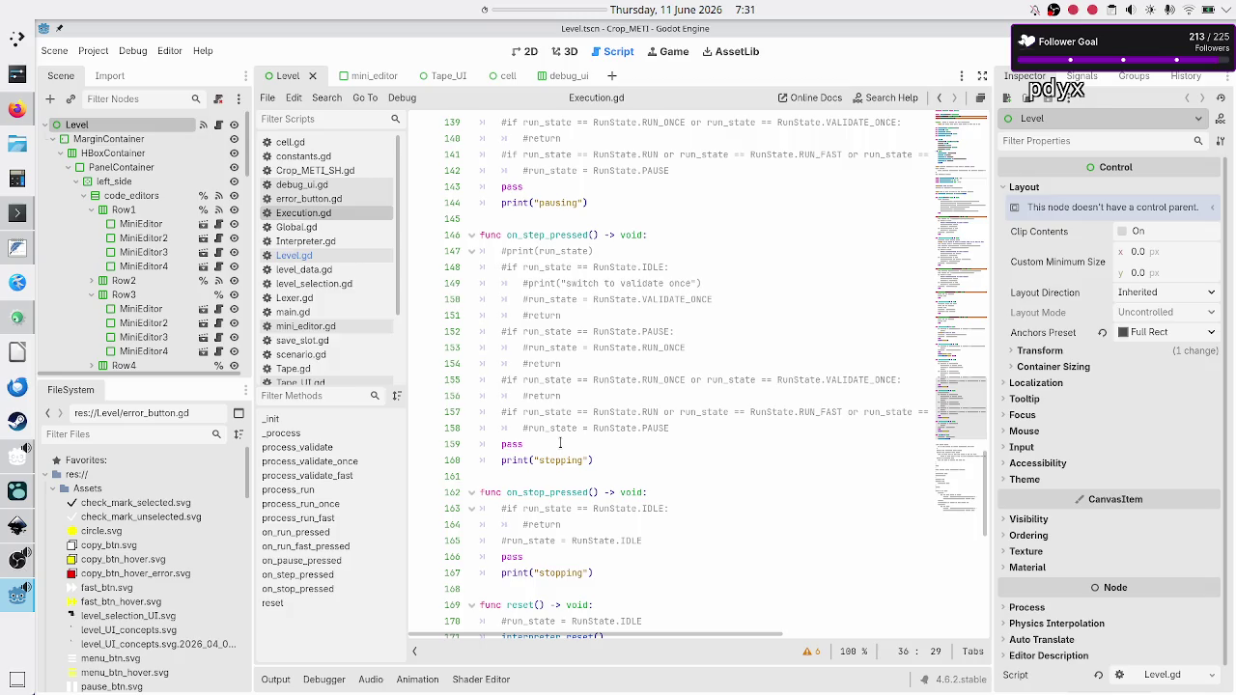
scroll(560, 443, "up", 10)
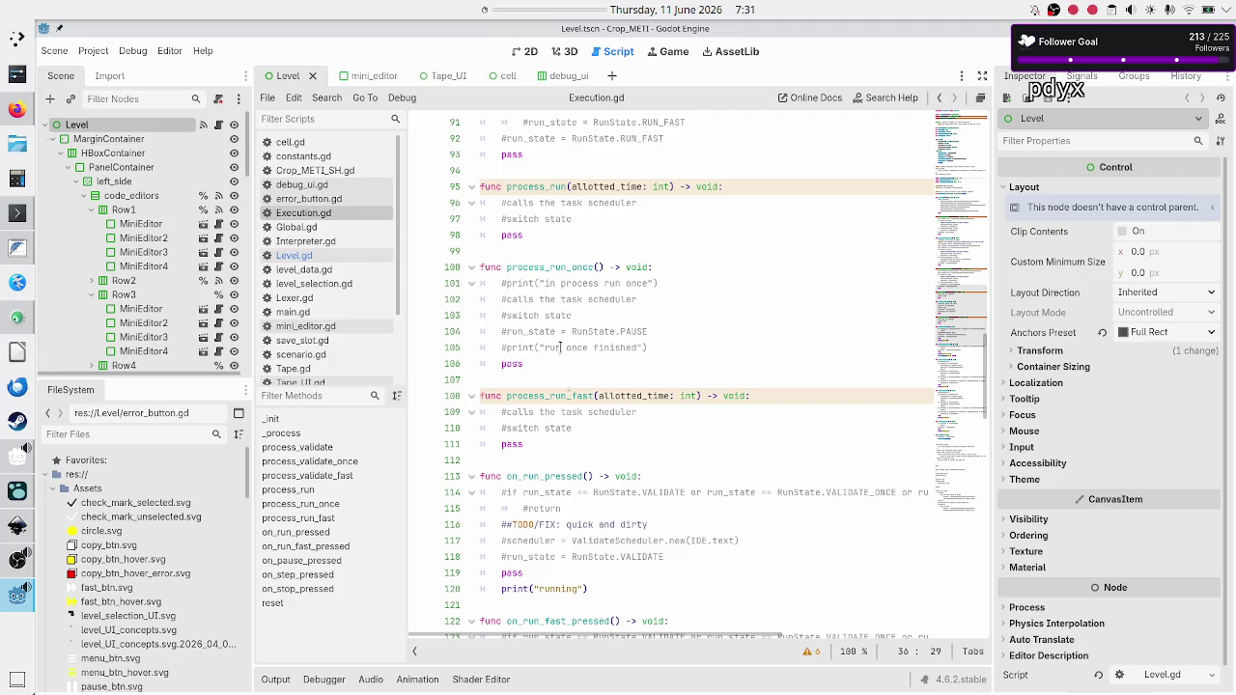
double_click(554, 266)
scroll(553, 267, "up", 7)
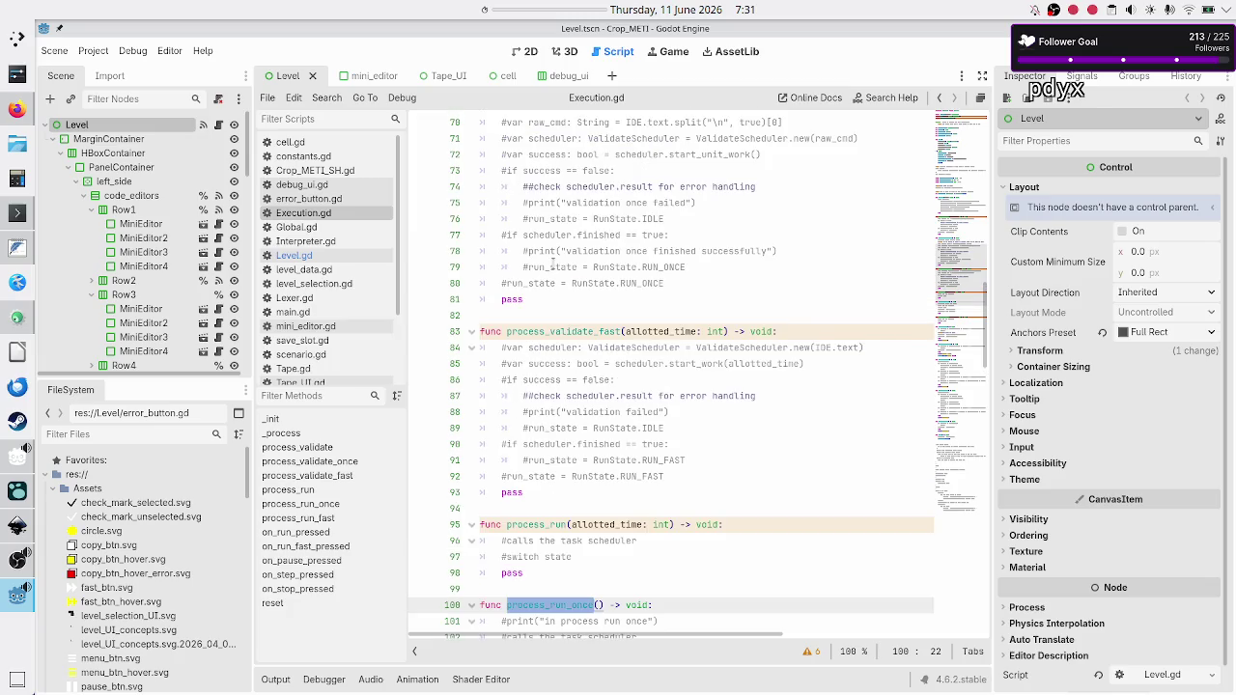
scroll(553, 267, "up", 15)
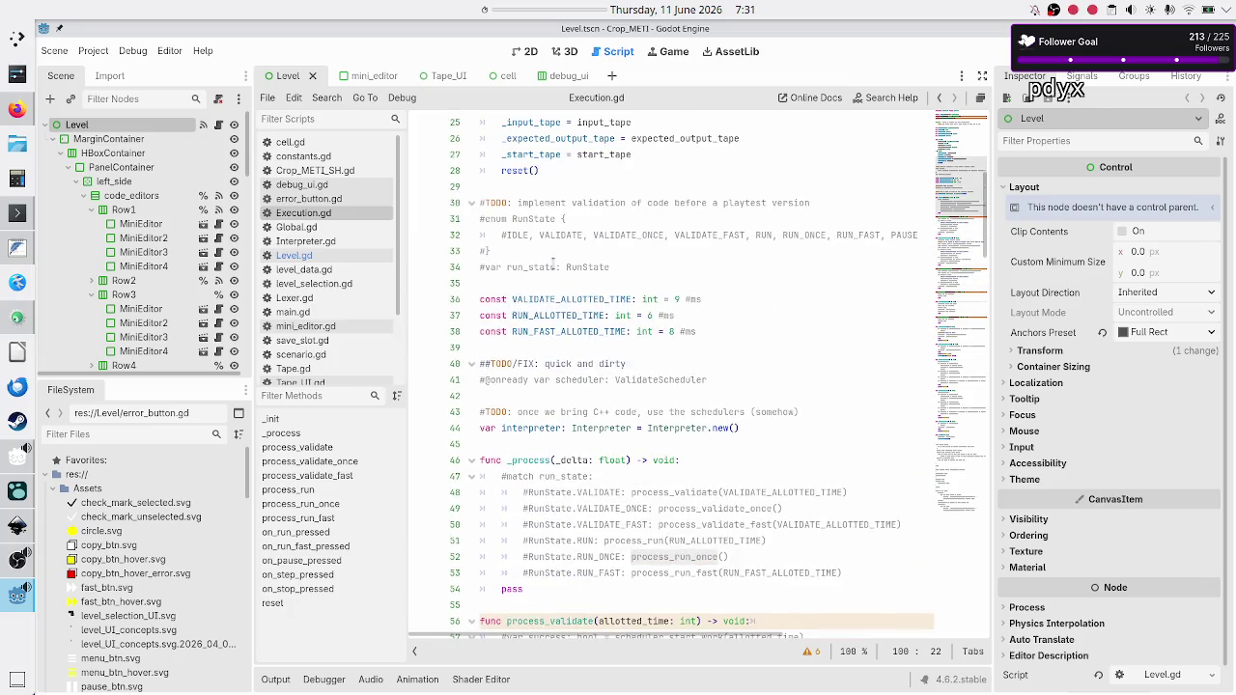
double_click(533, 460)
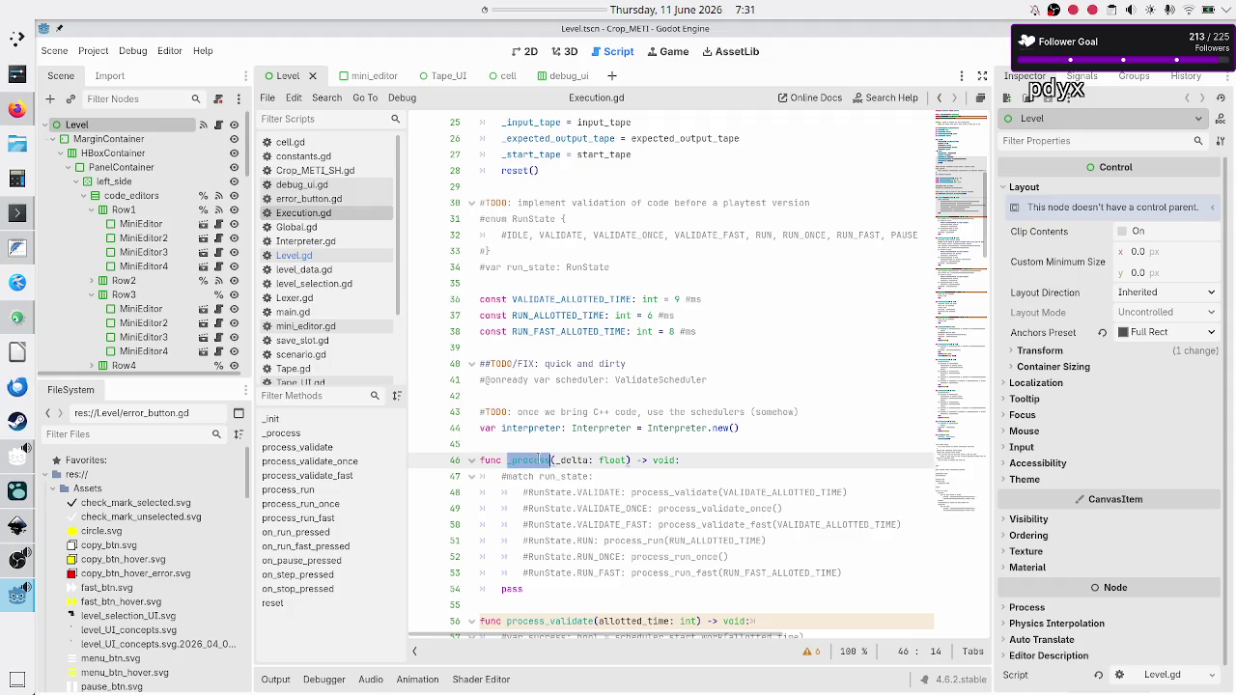
double_click(574, 477)
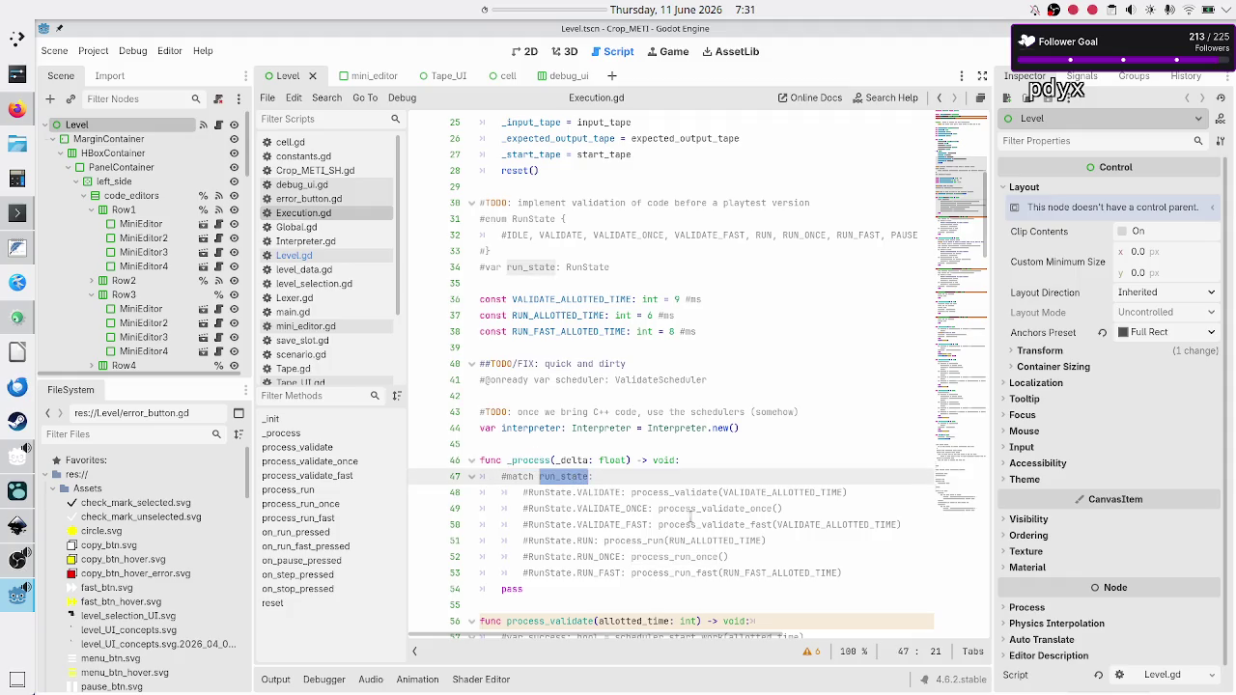
double_click(585, 541)
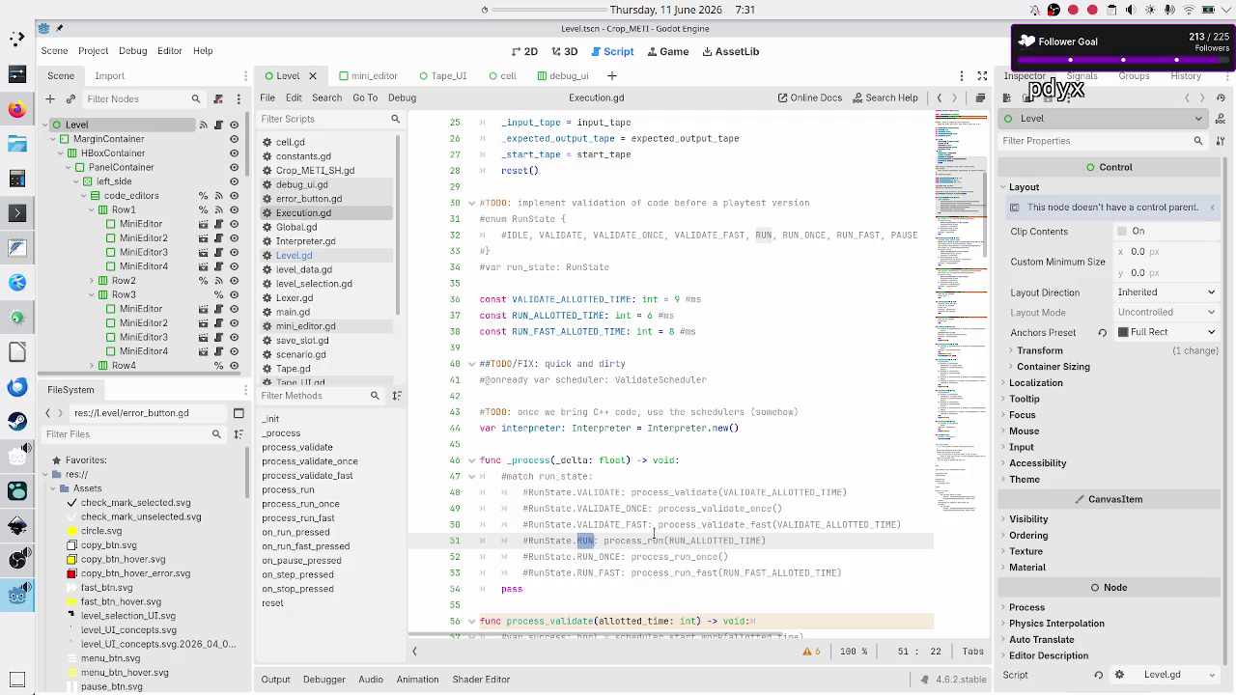
double_click(632, 541)
scroll(575, 495, "down", 6)
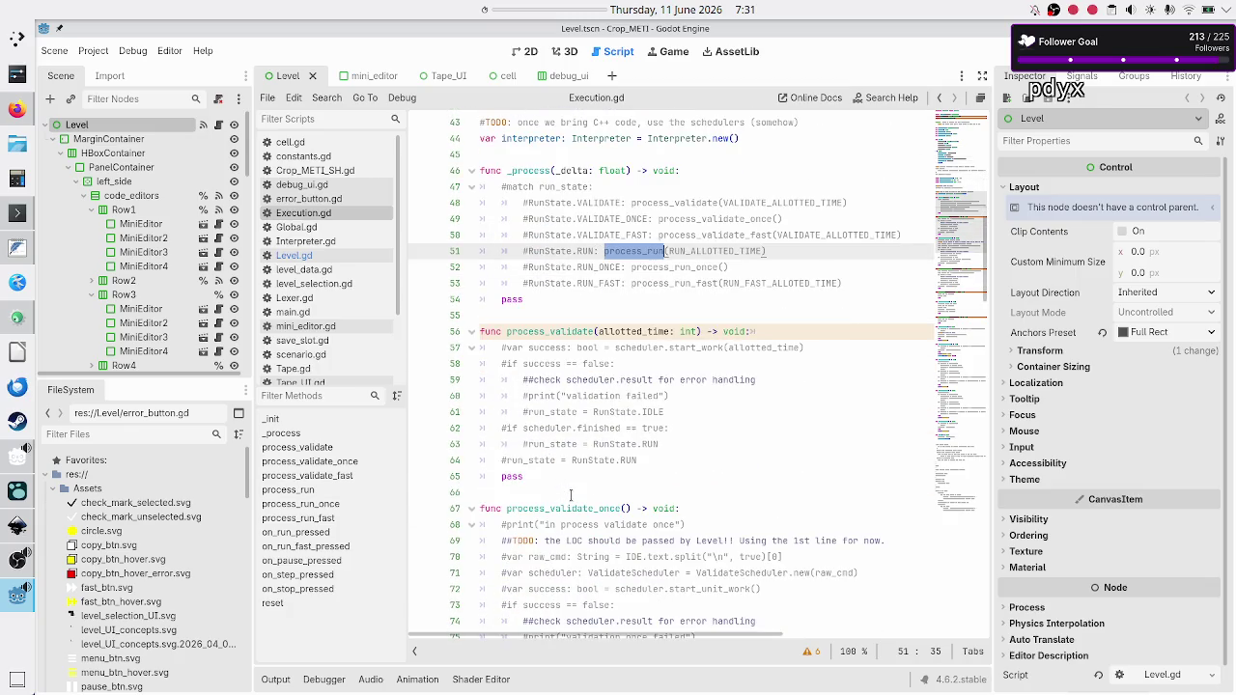
scroll(571, 496, "down", 9)
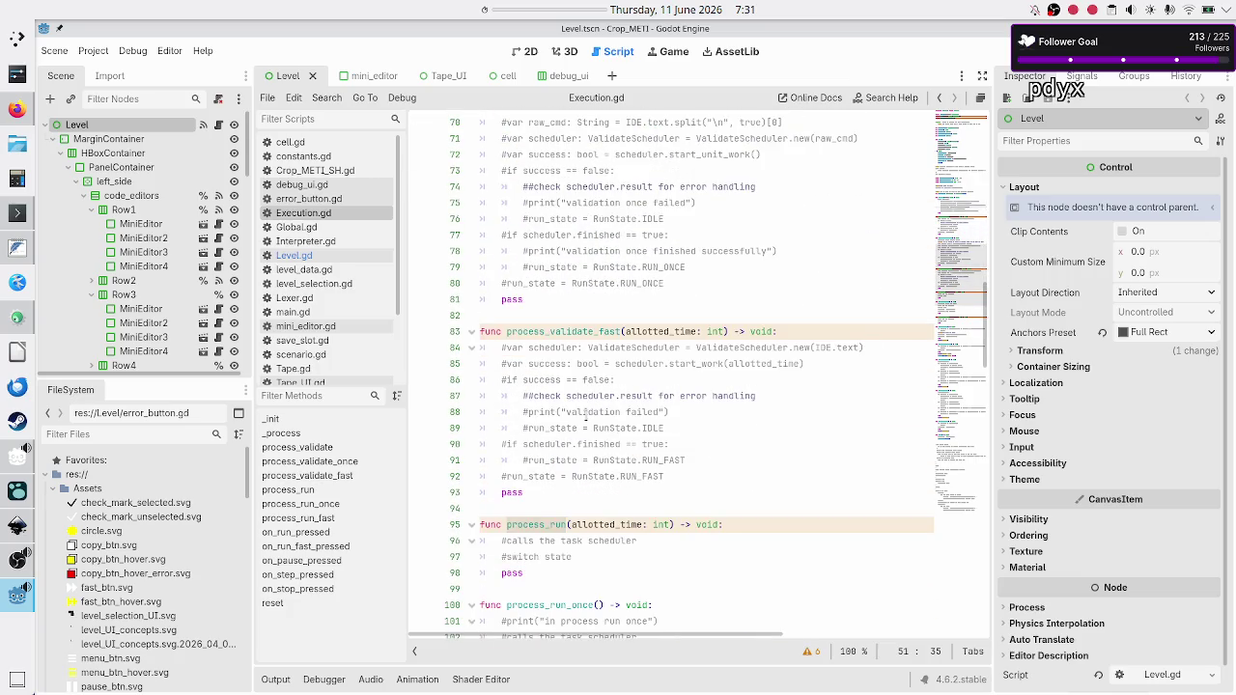
scroll(572, 468, "down", 4)
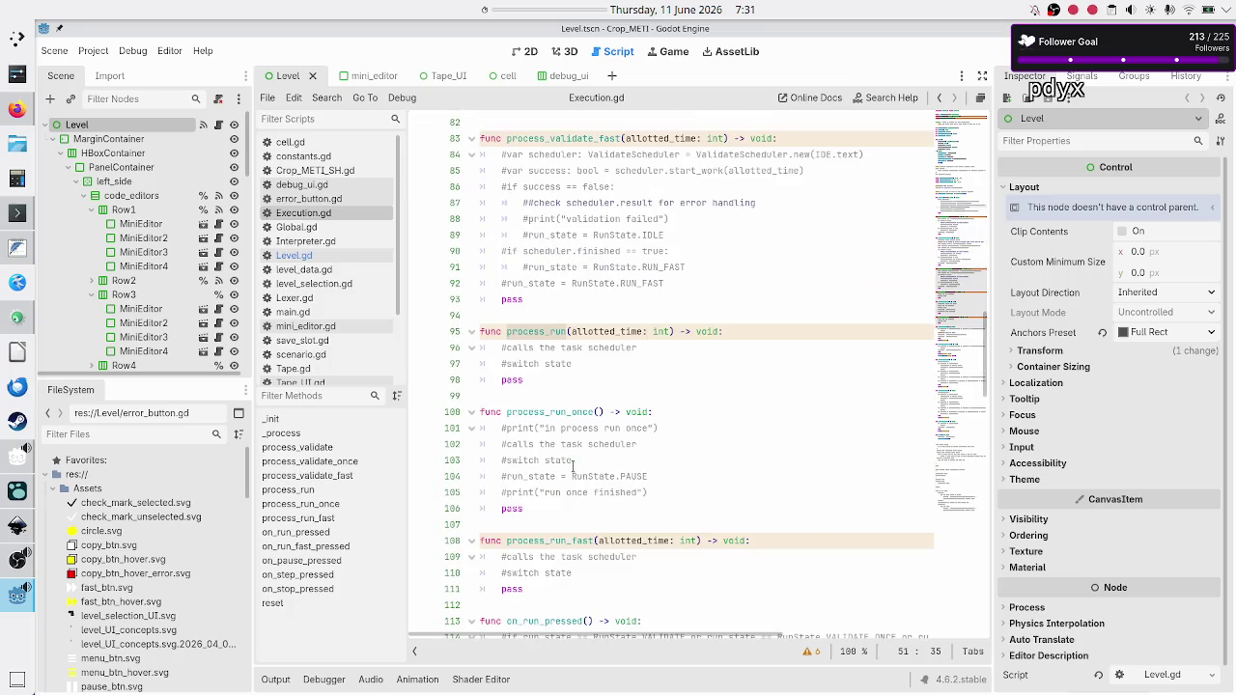
left_click(640, 349)
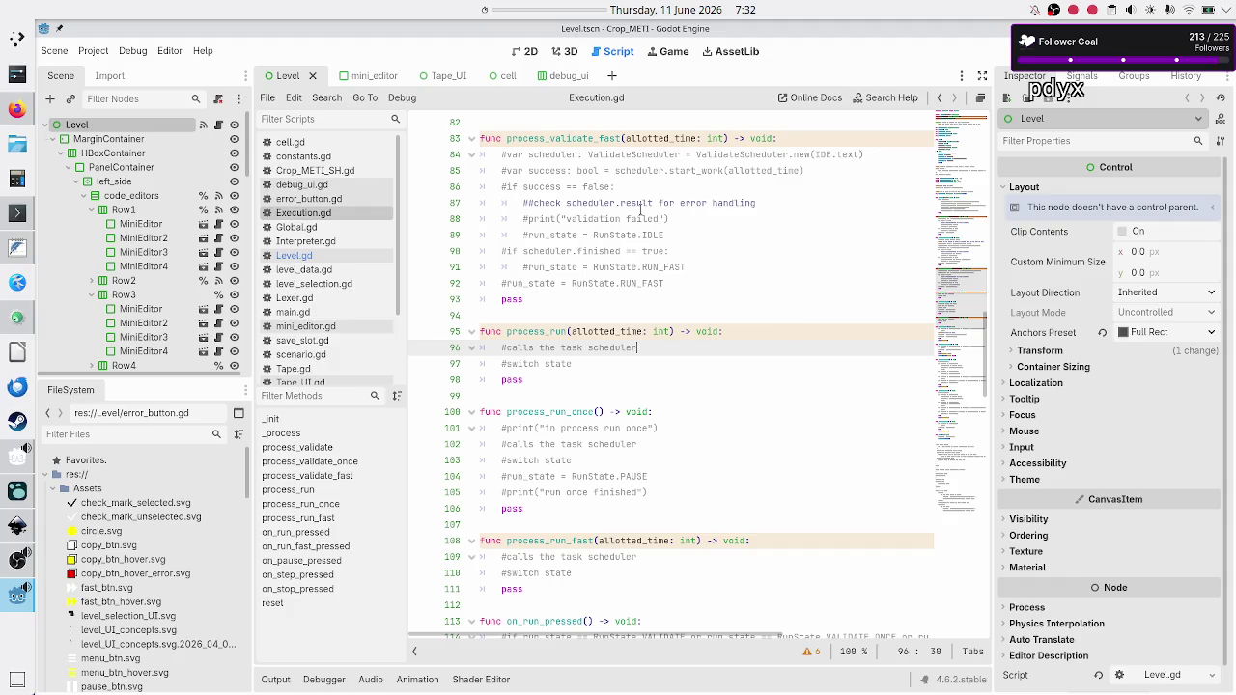
left_click(89, 435)
type("schedule")
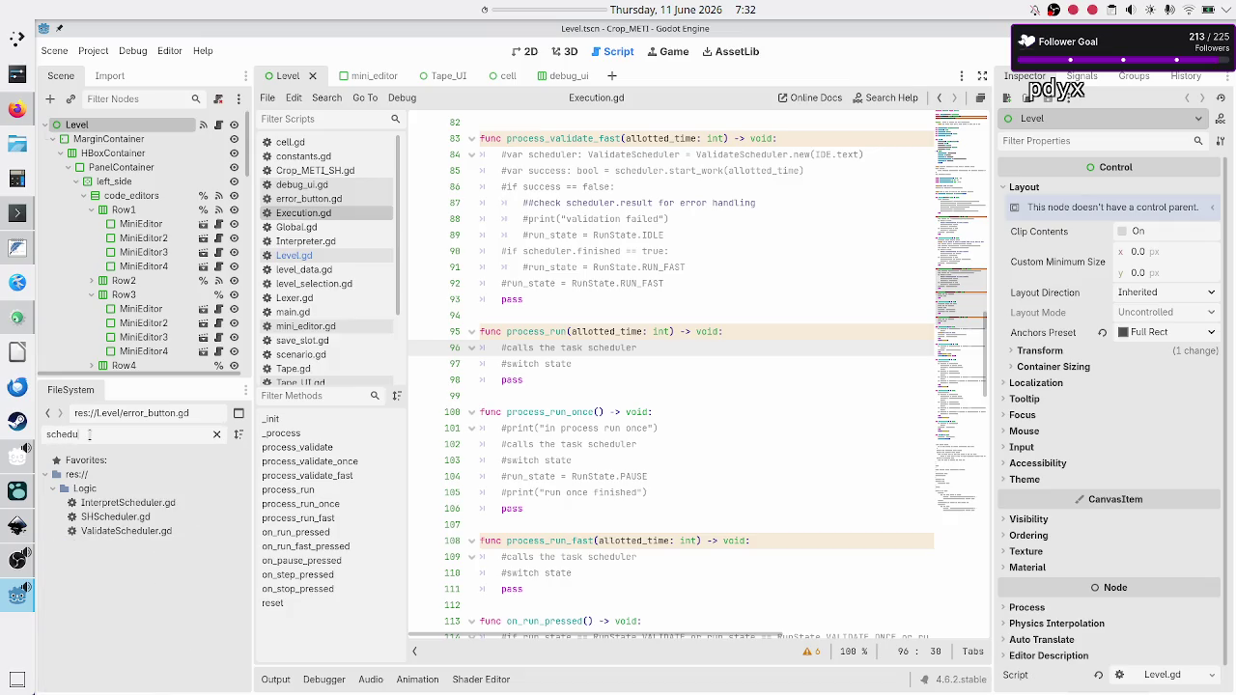
double_click(140, 508)
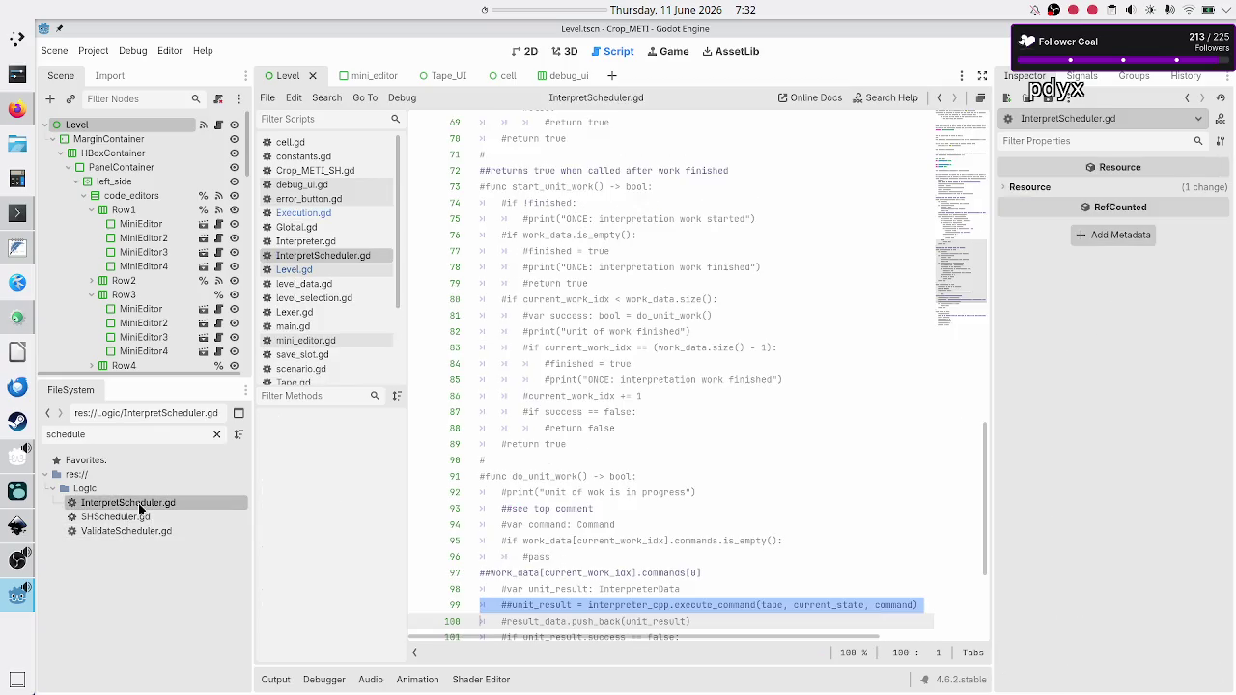
left_click(667, 268)
scroll(666, 273, "up", 15)
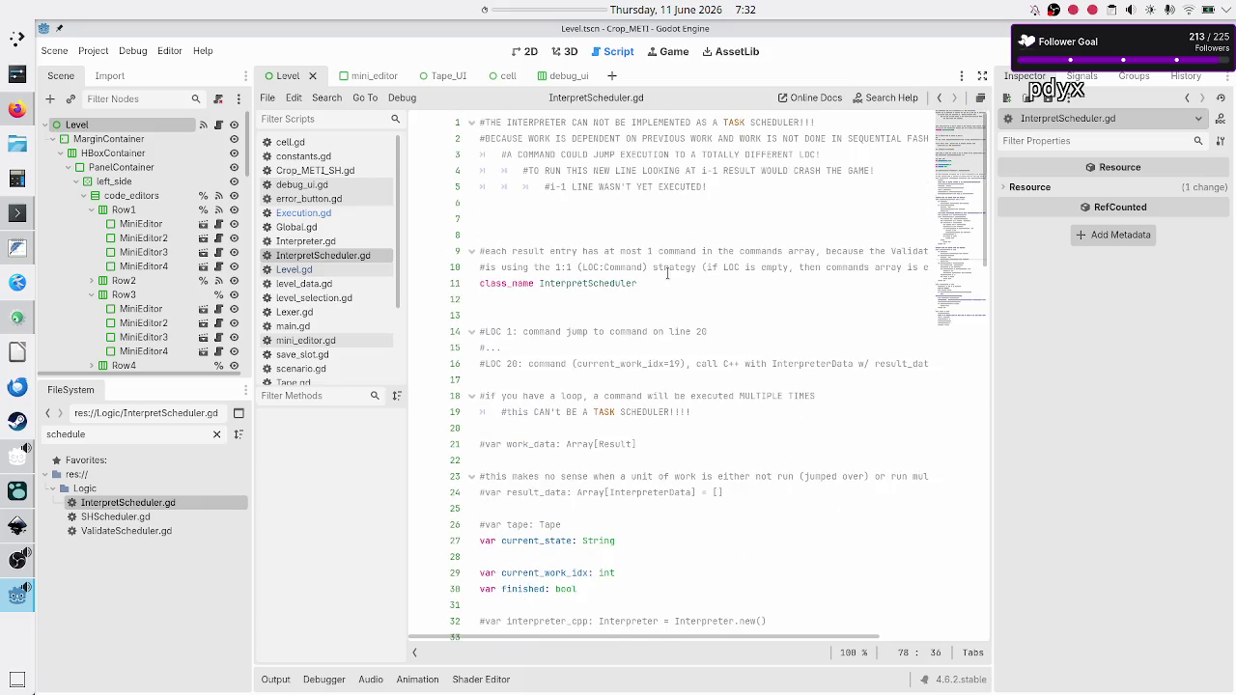
left_click_drag(534, 123, 778, 123)
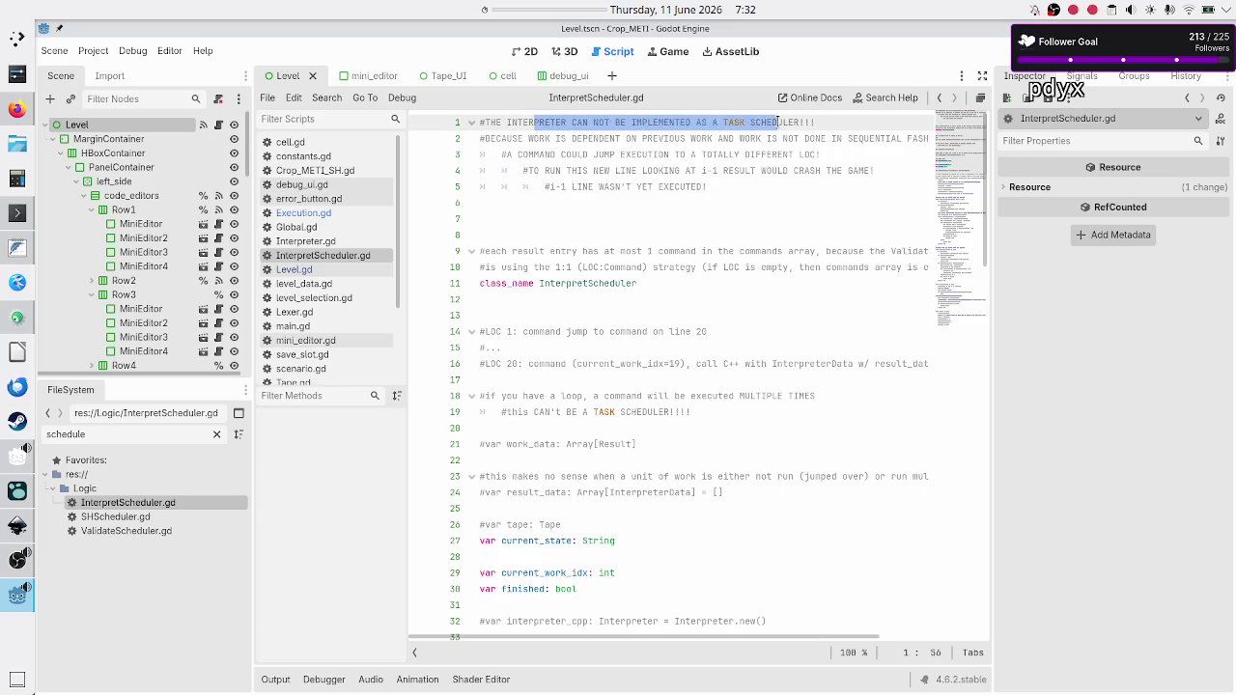
double_click(590, 138)
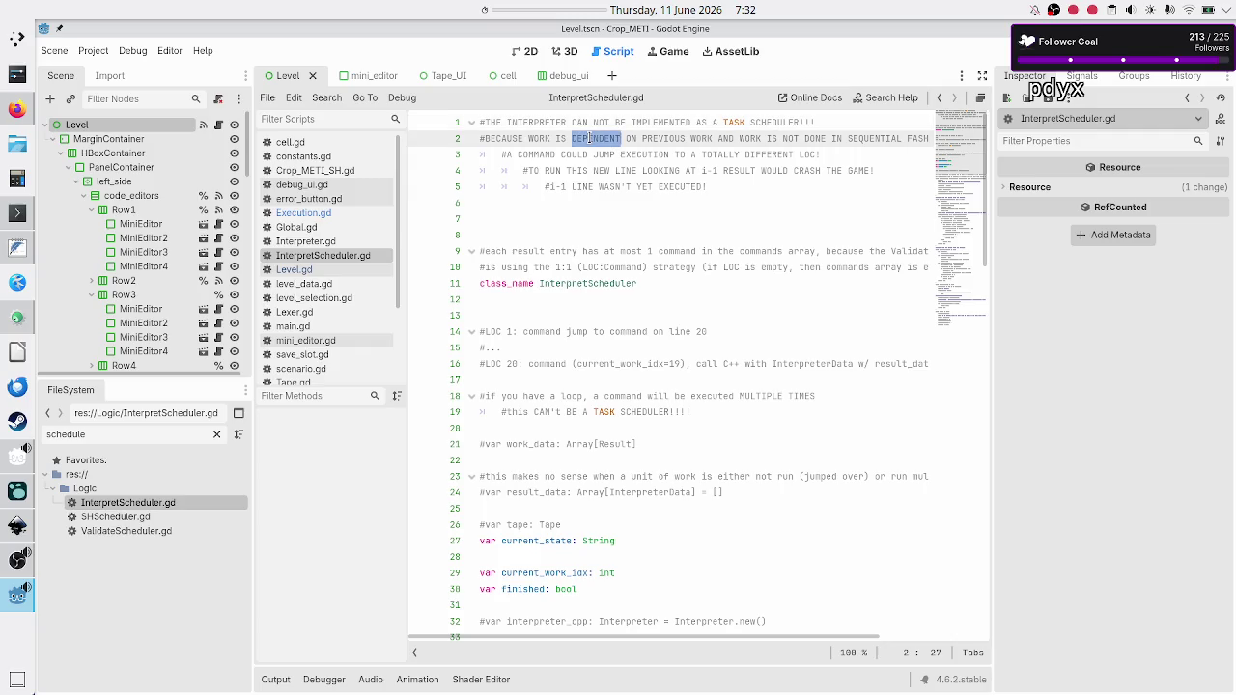
left_click_drag(711, 139, 640, 142)
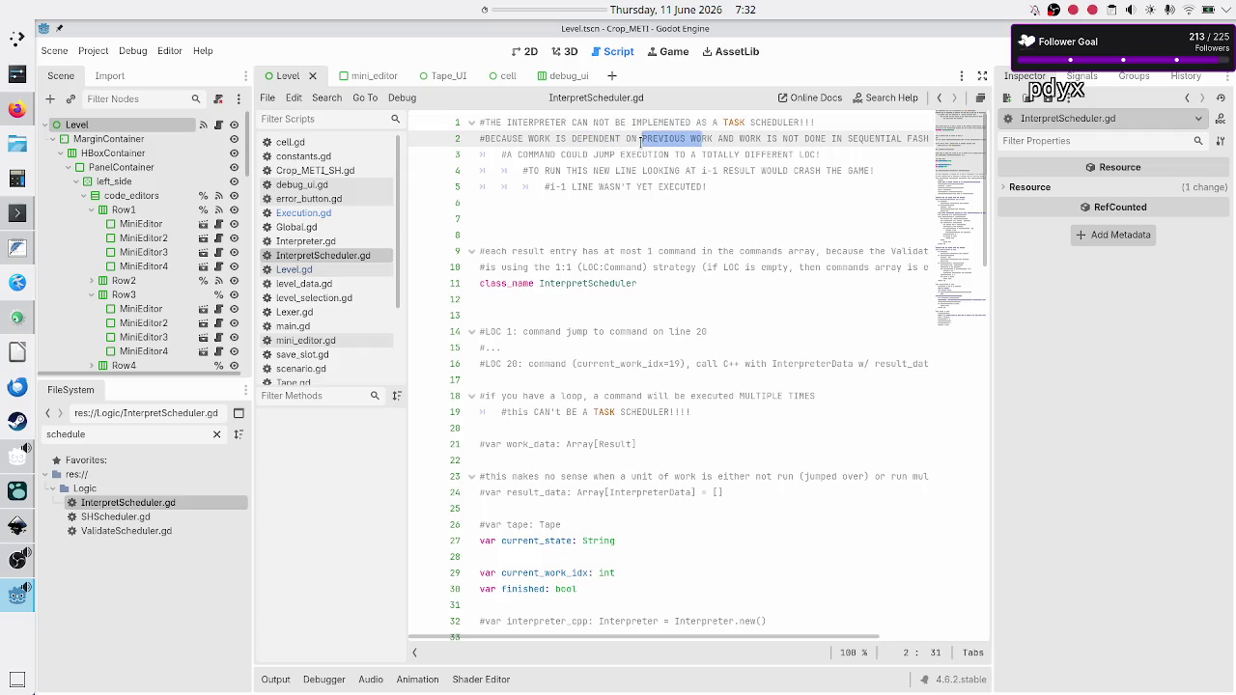
left_click(816, 138)
scroll(853, 138, "right", 3)
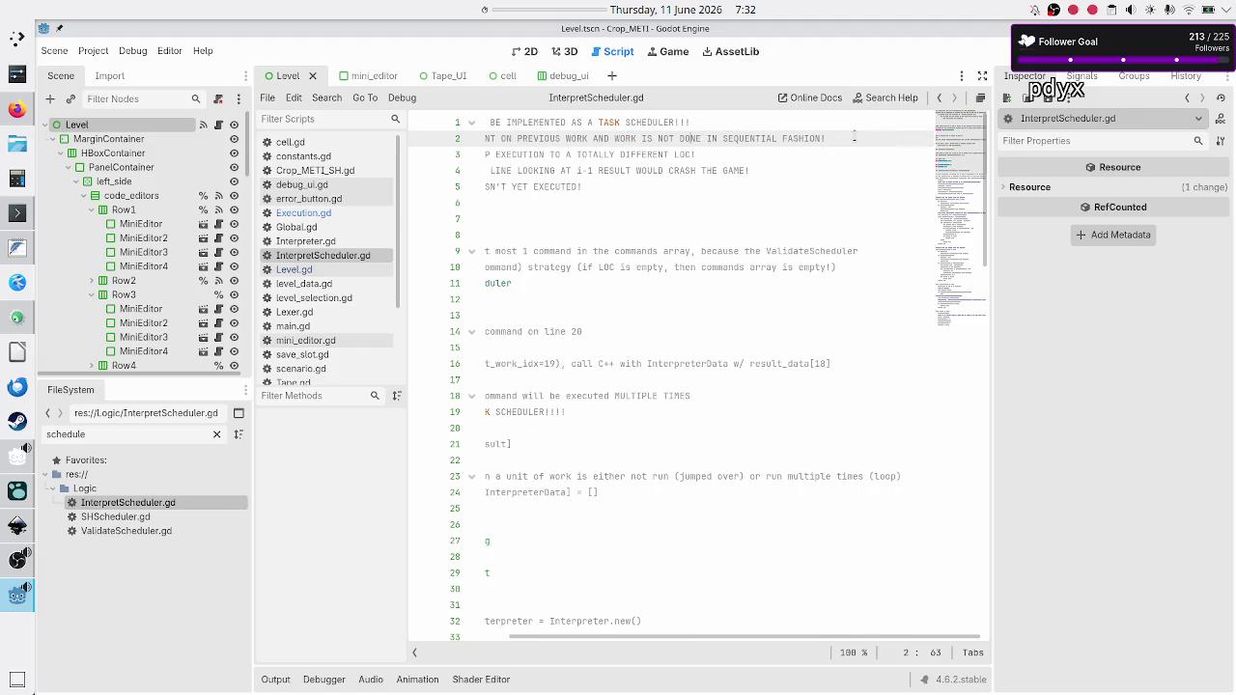
scroll(854, 138, "left", 3)
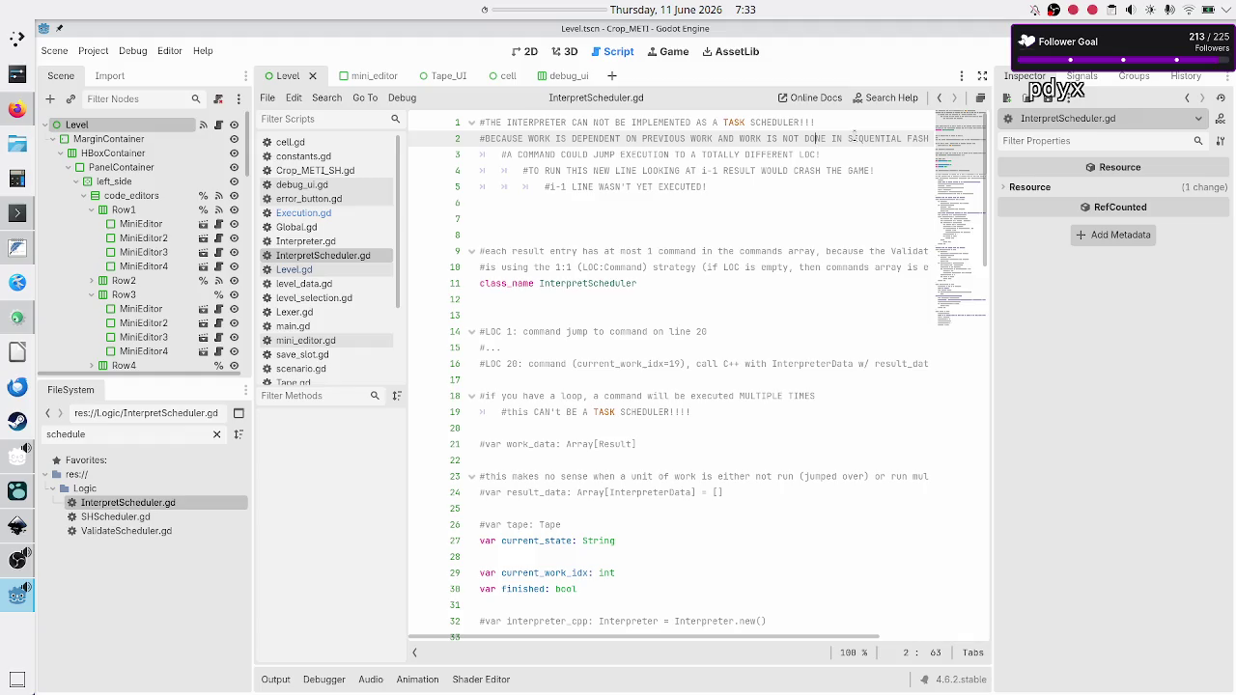
left_click(15, 538)
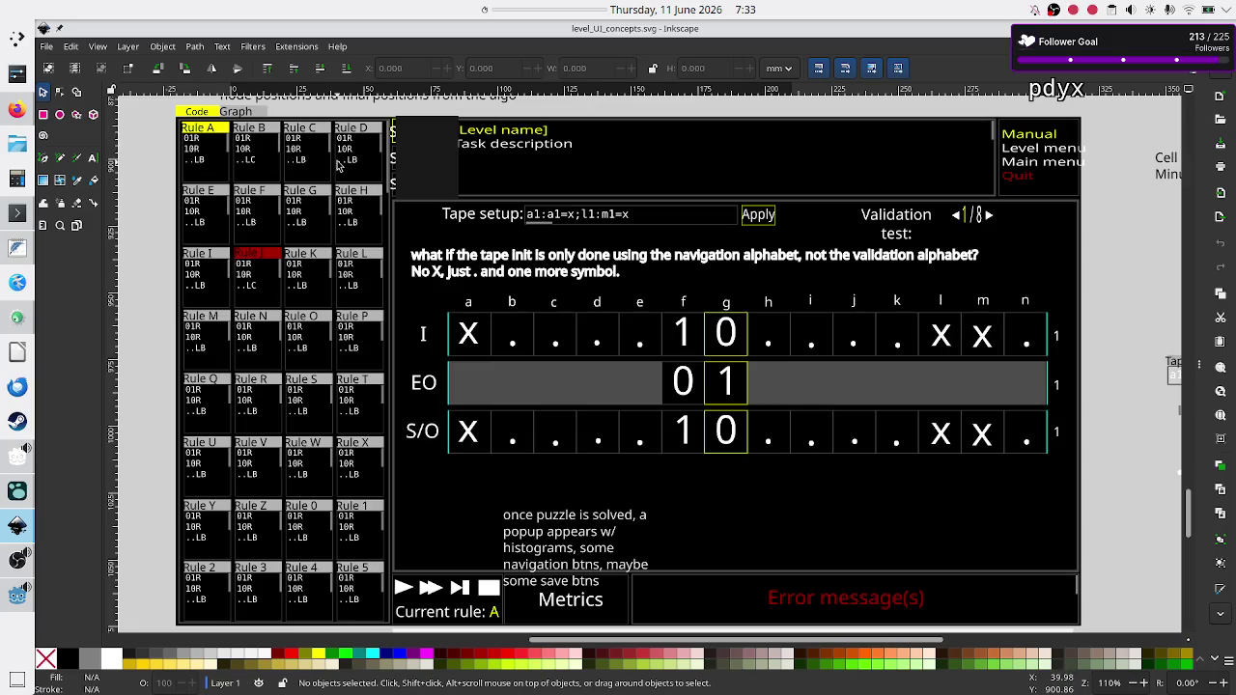
left_click(17, 109)
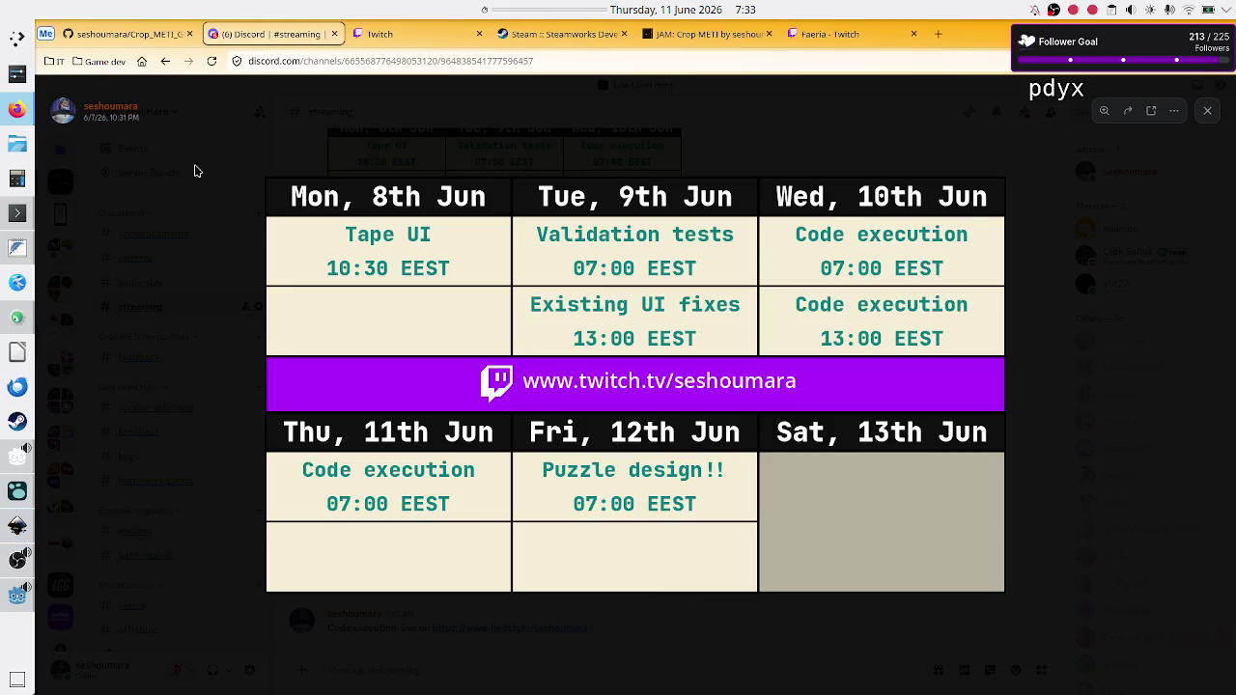
left_click(6, 601)
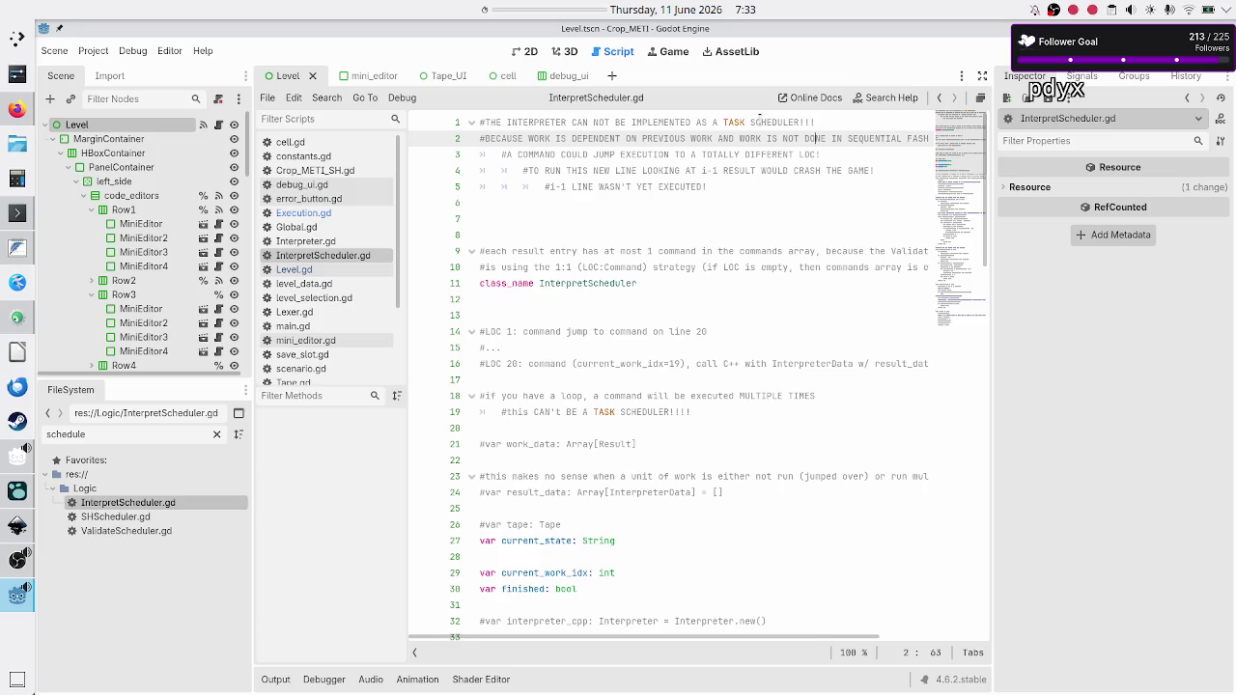
left_click_drag(790, 122, 605, 122)
left_click(604, 123)
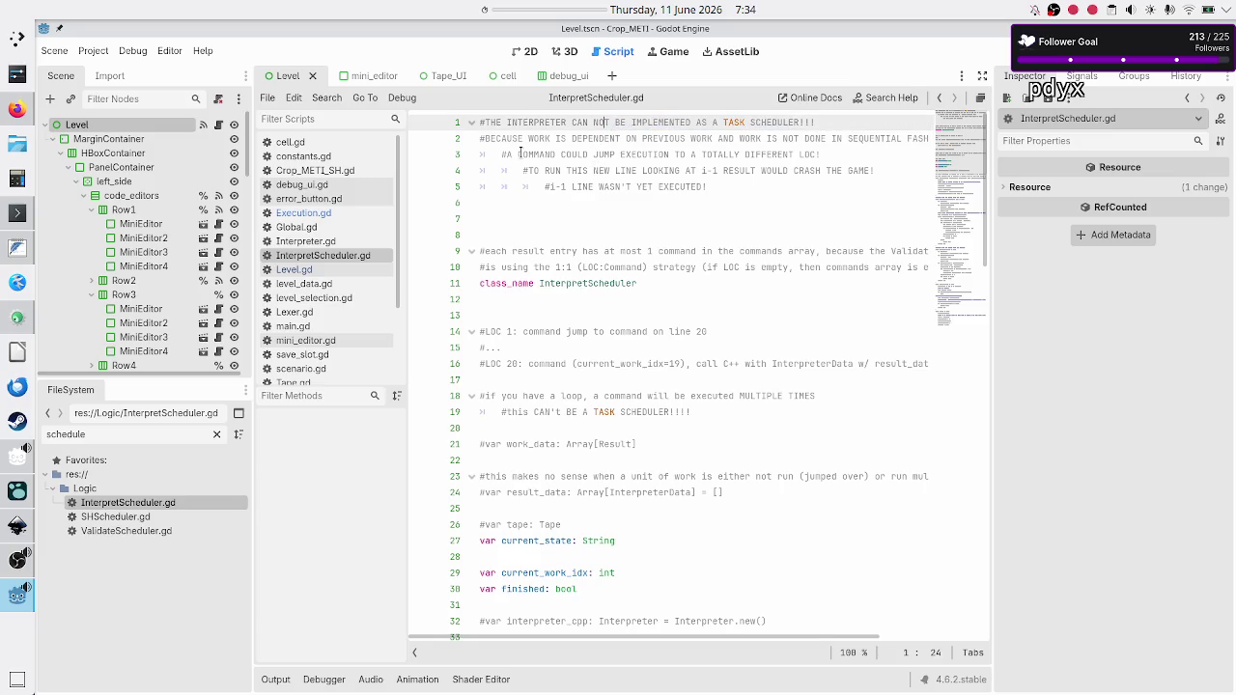
left_click_drag(523, 155, 823, 155)
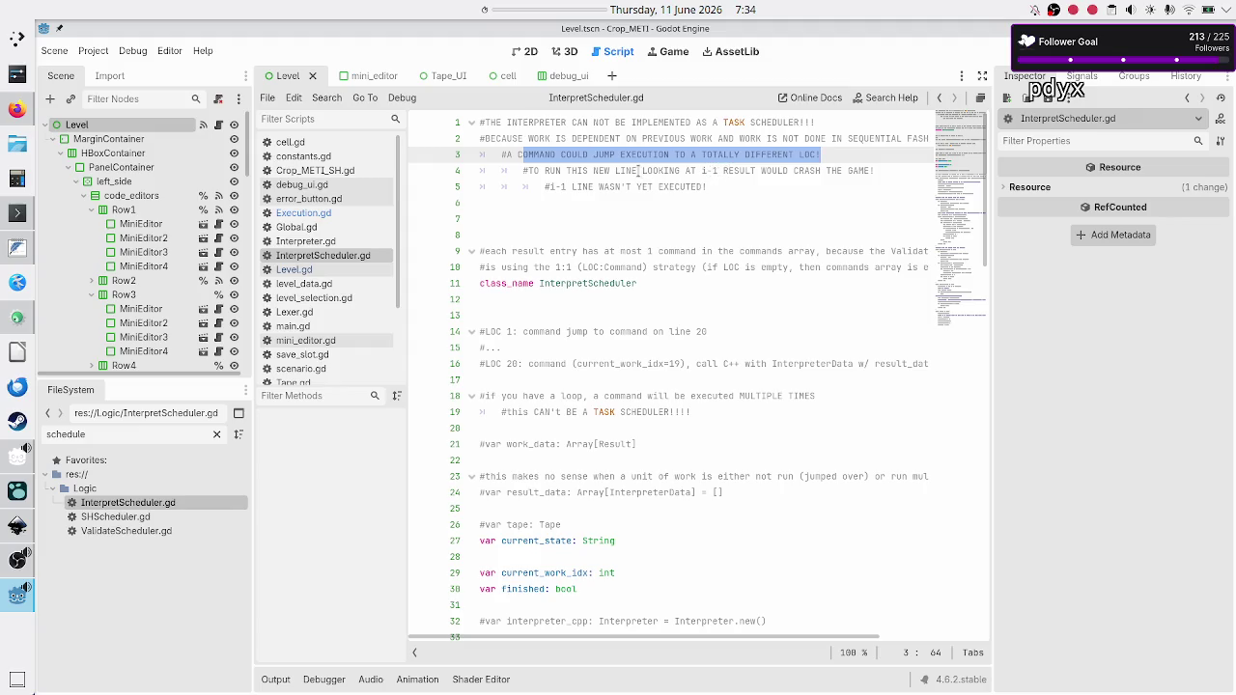
left_click_drag(669, 171, 851, 174)
left_click(850, 174)
mouse_move(690, 171)
left_mouse_down()
mouse_move(736, 171)
mouse_move(706, 187)
mouse_move(567, 186)
left_mouse_up()
left_click(734, 171)
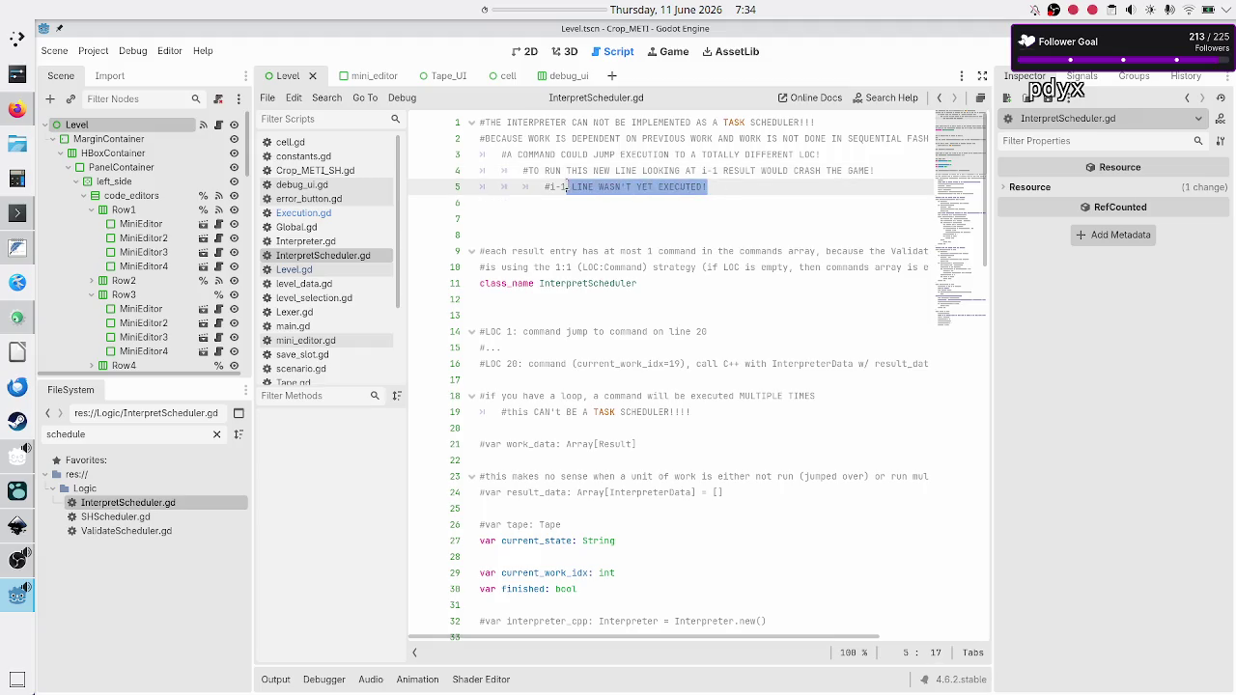
left_click(638, 217)
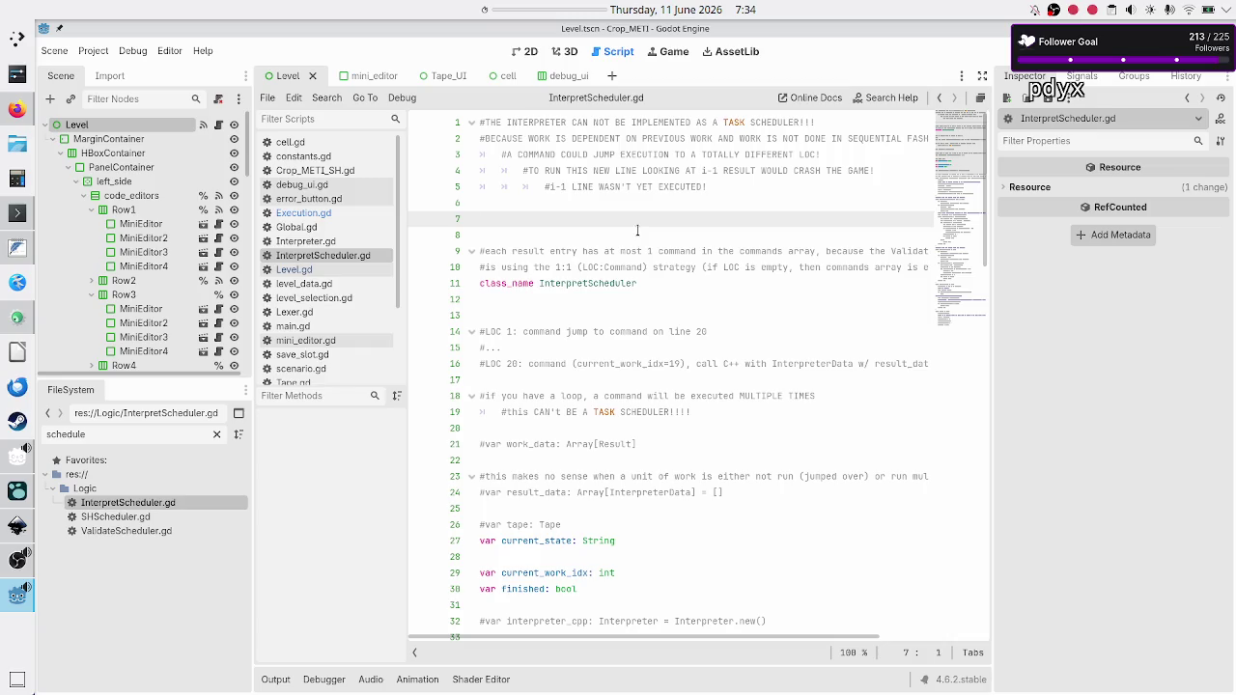
double_click(618, 283)
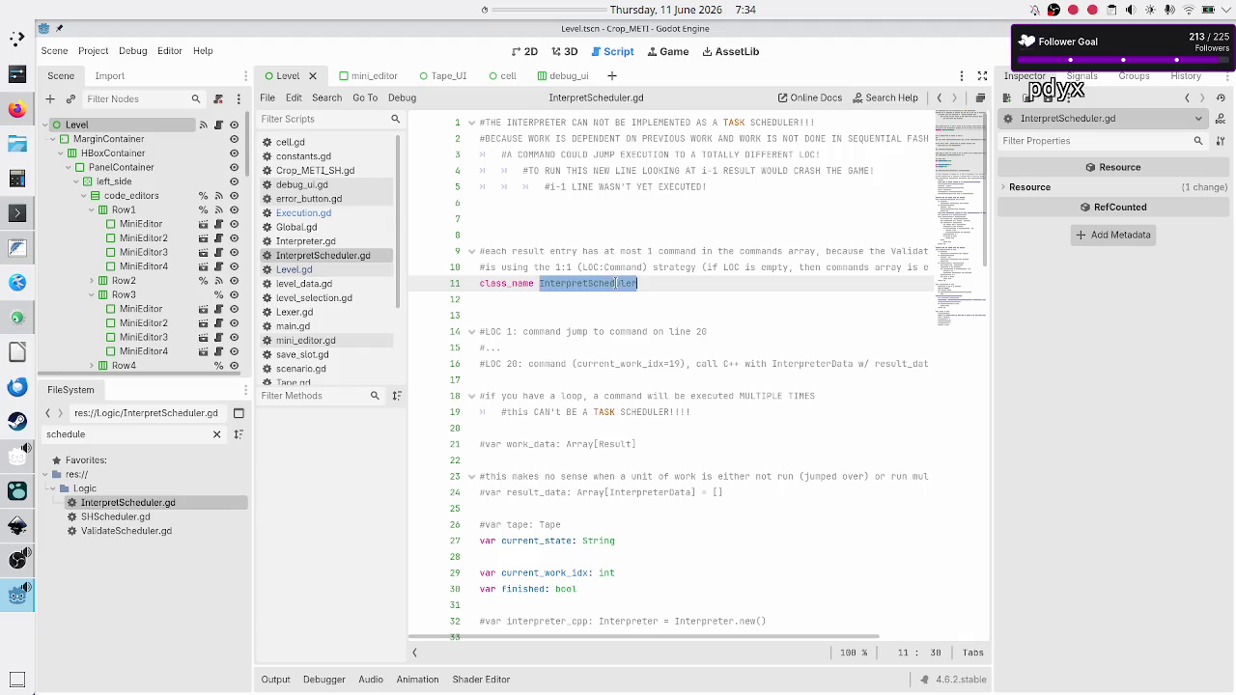
left_click(565, 251)
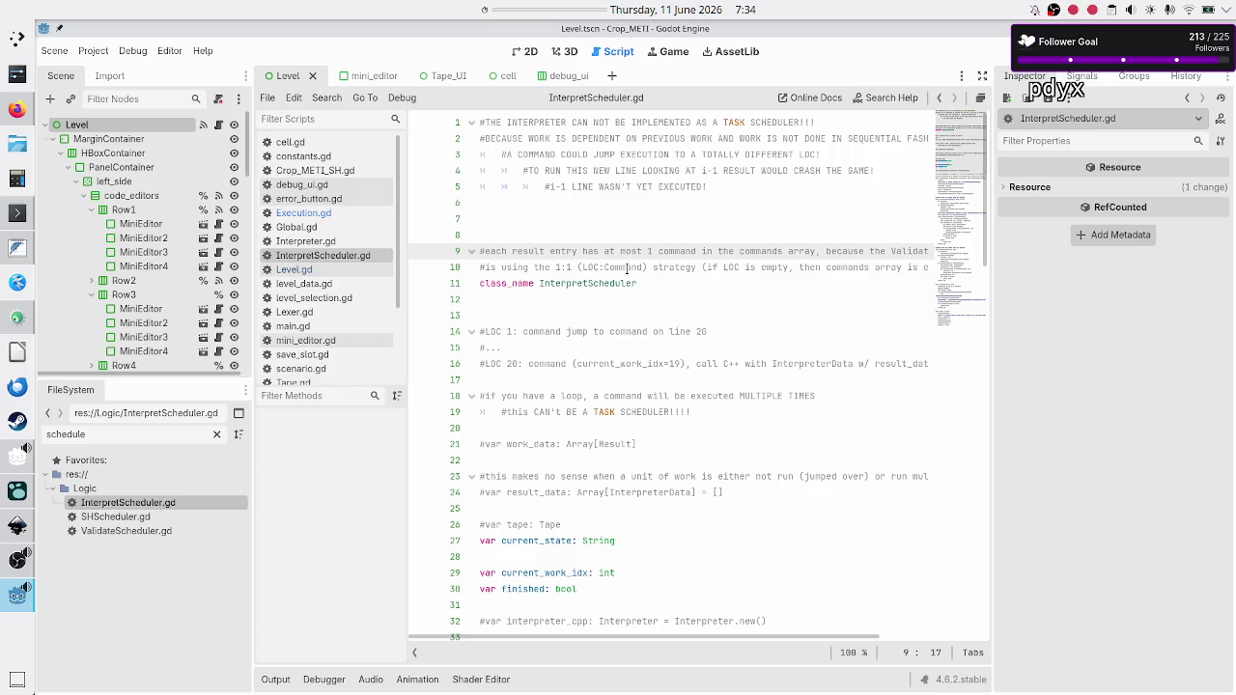
scroll(610, 331, "down", 2)
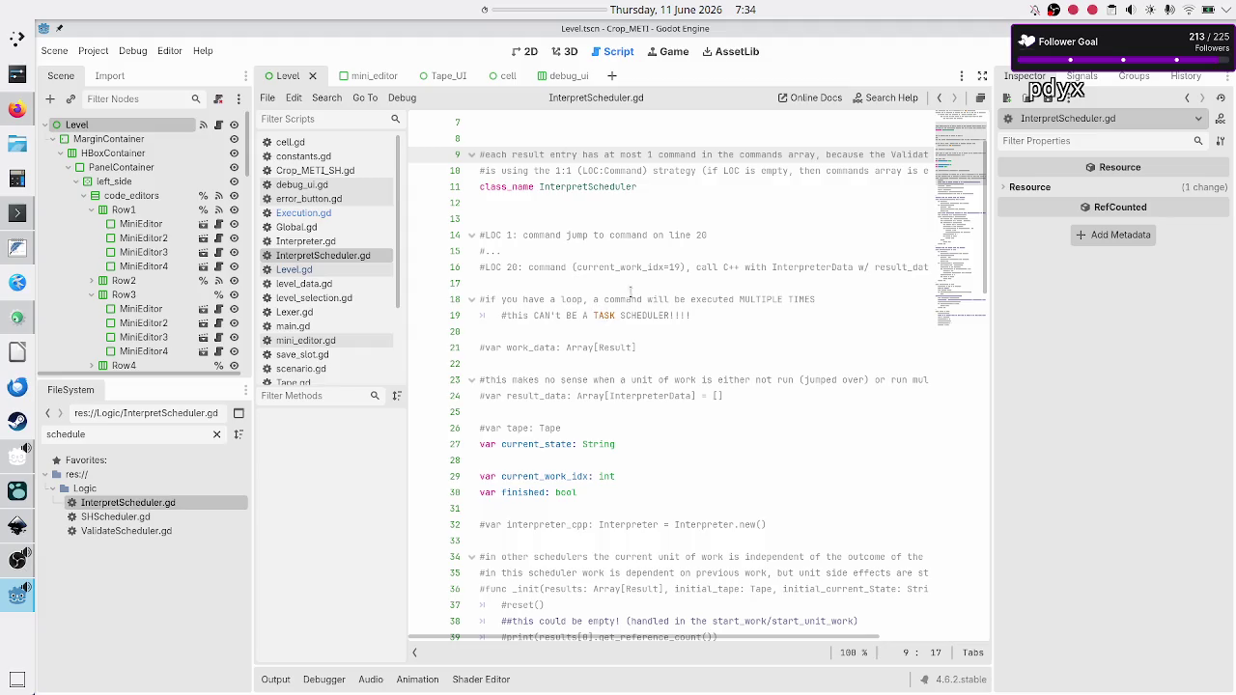
left_click_drag(712, 300, 768, 299)
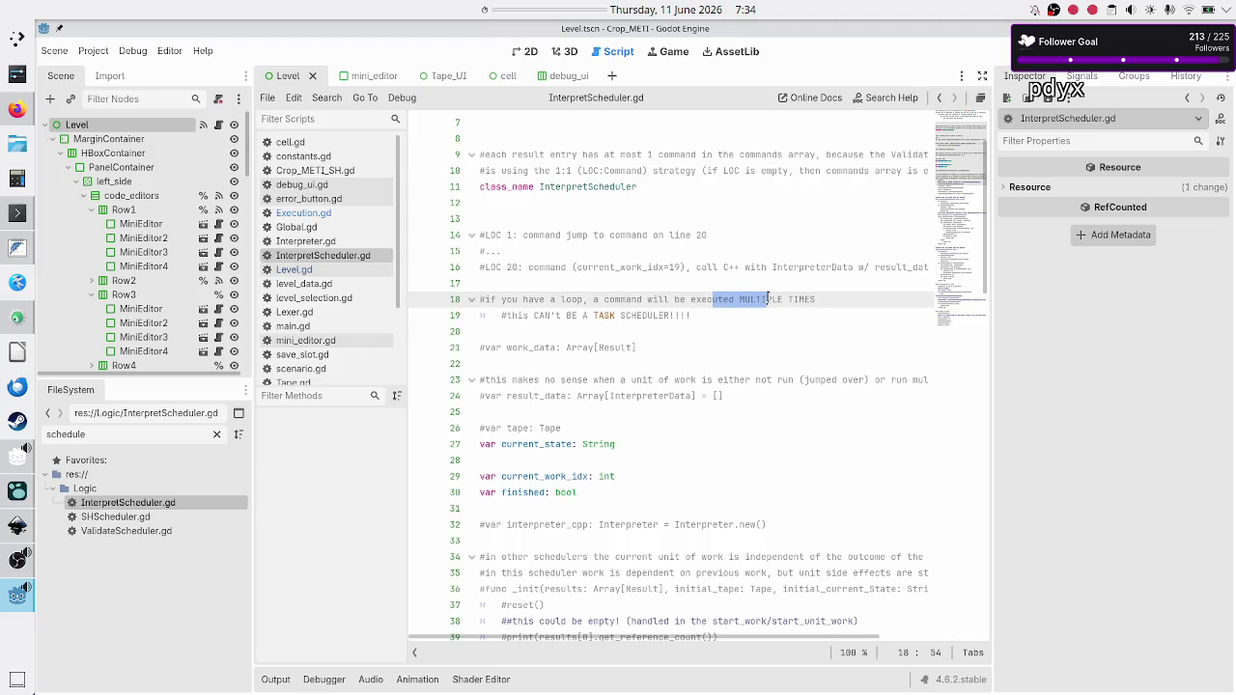
left_click_drag(591, 315, 675, 314)
left_click(675, 315)
scroll(625, 381, "down", 1)
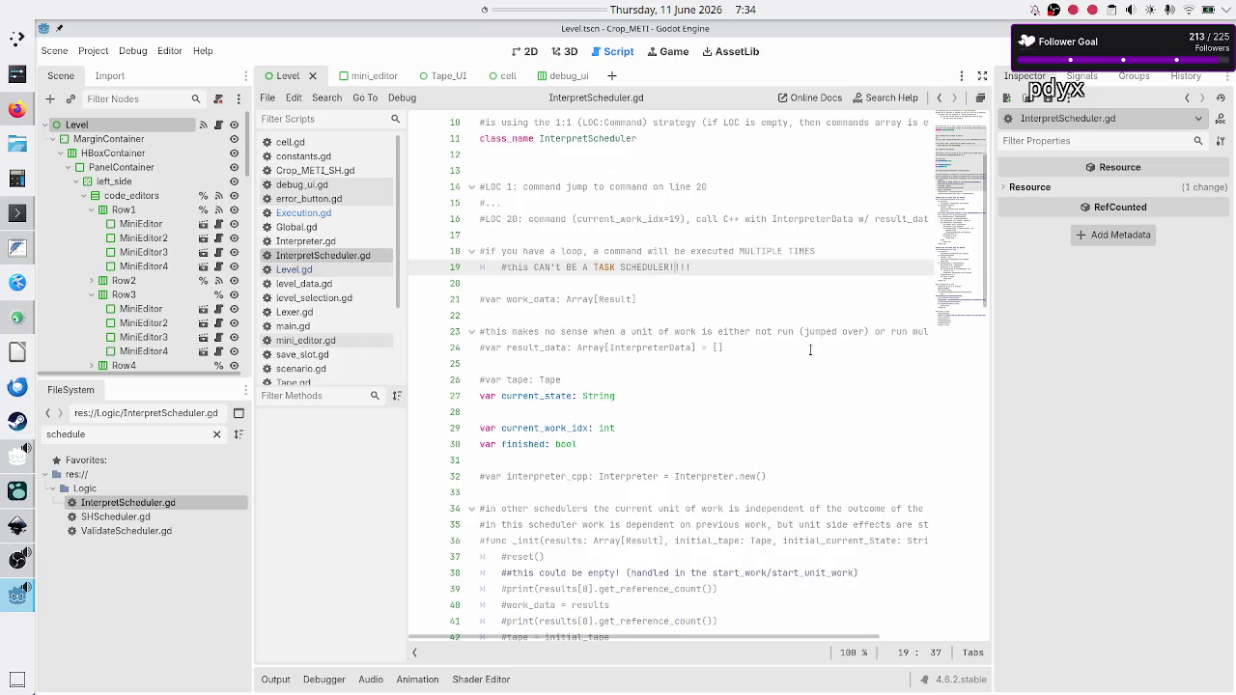
scroll(811, 349, "down", 2)
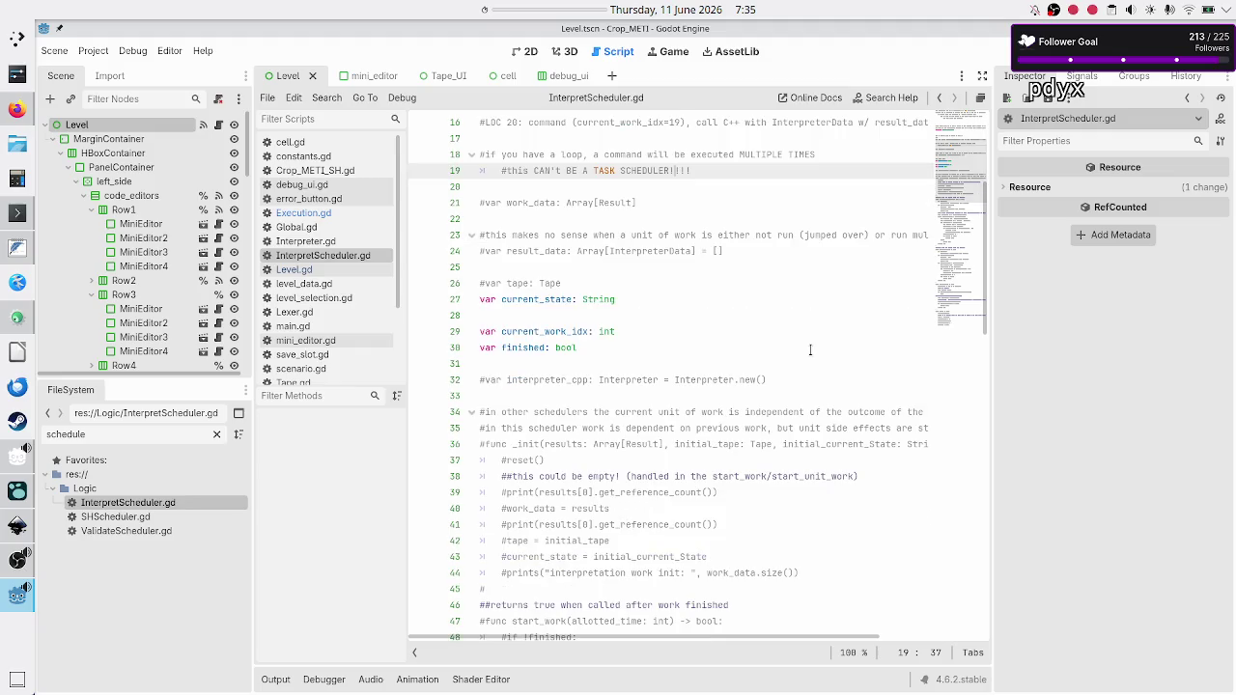
scroll(810, 350, "down", 14)
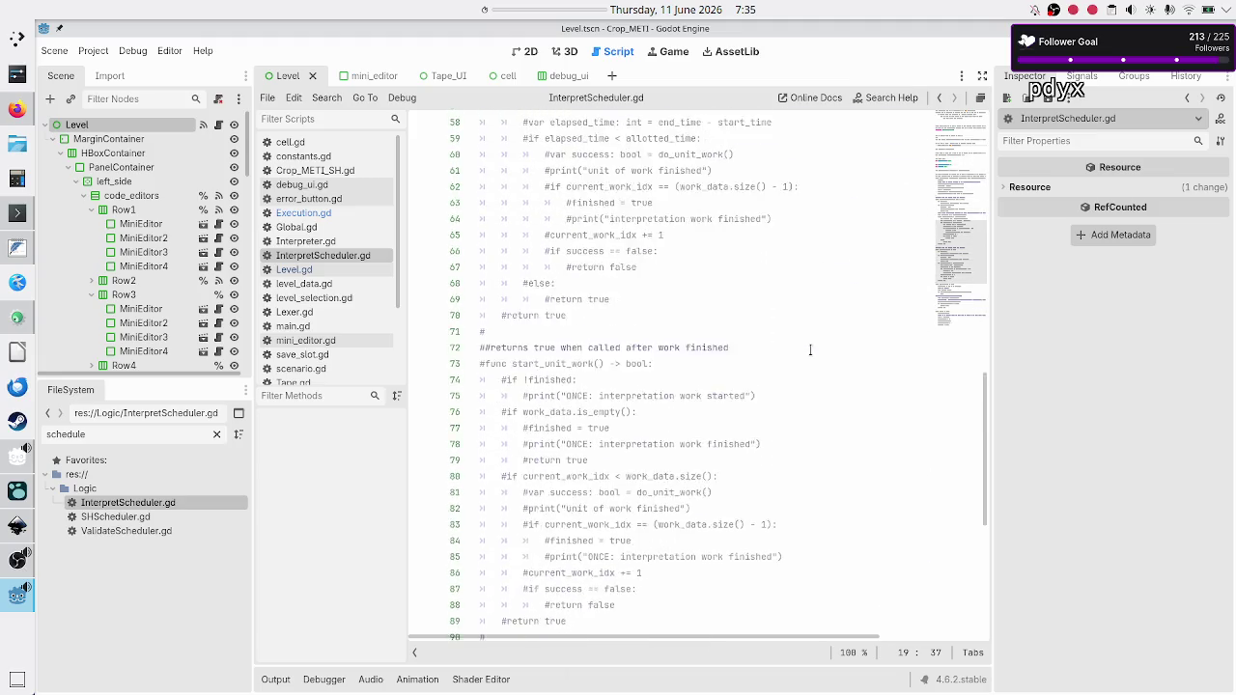
scroll(810, 350, "down", 5)
scroll(810, 349, "down", 3)
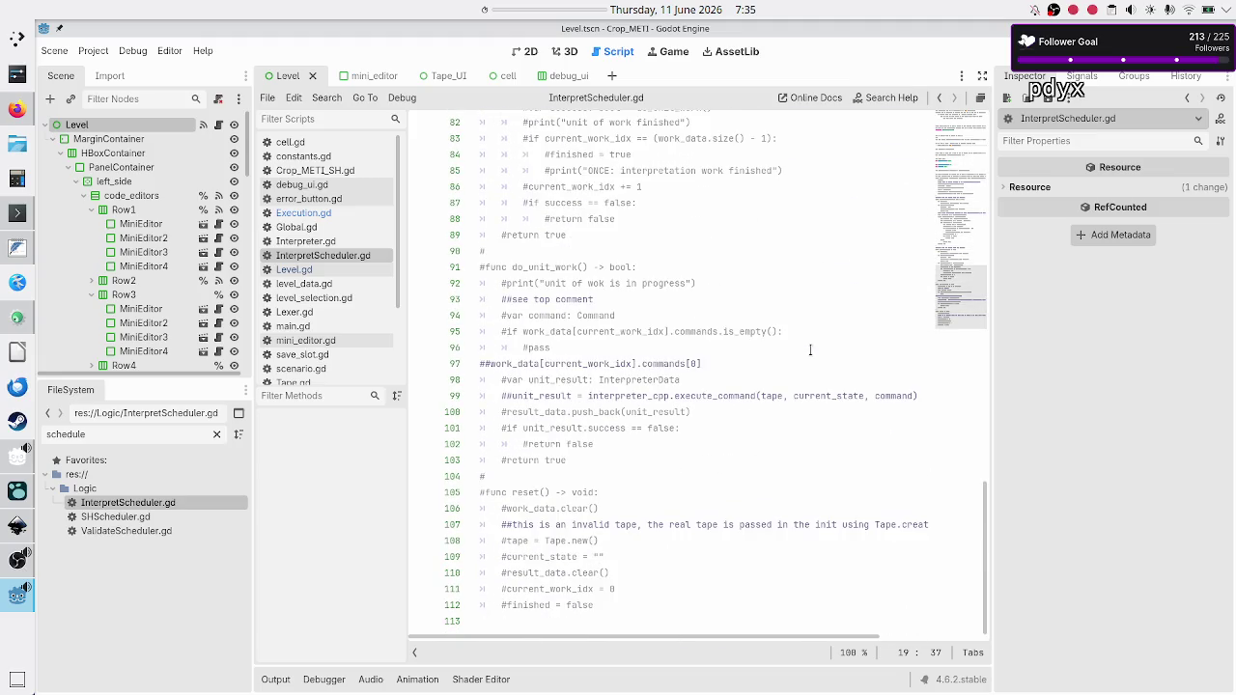
scroll(810, 350, "up", 1)
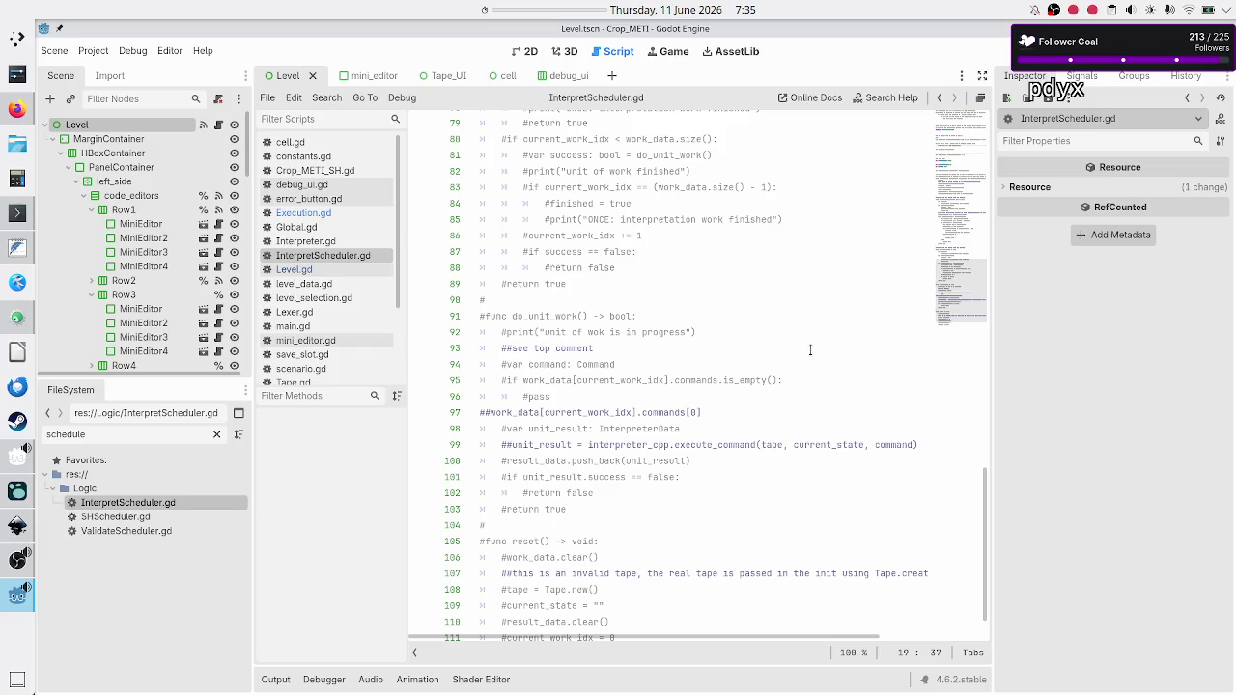
scroll(810, 349, "up", 20)
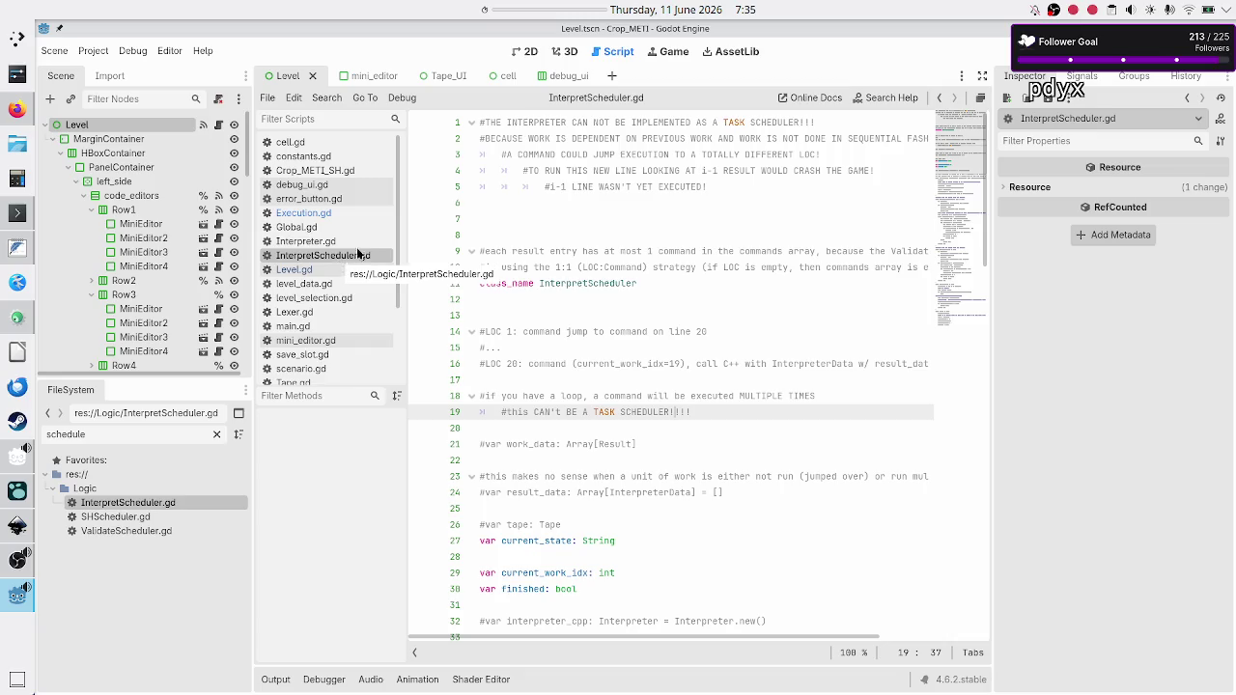
left_click(558, 156)
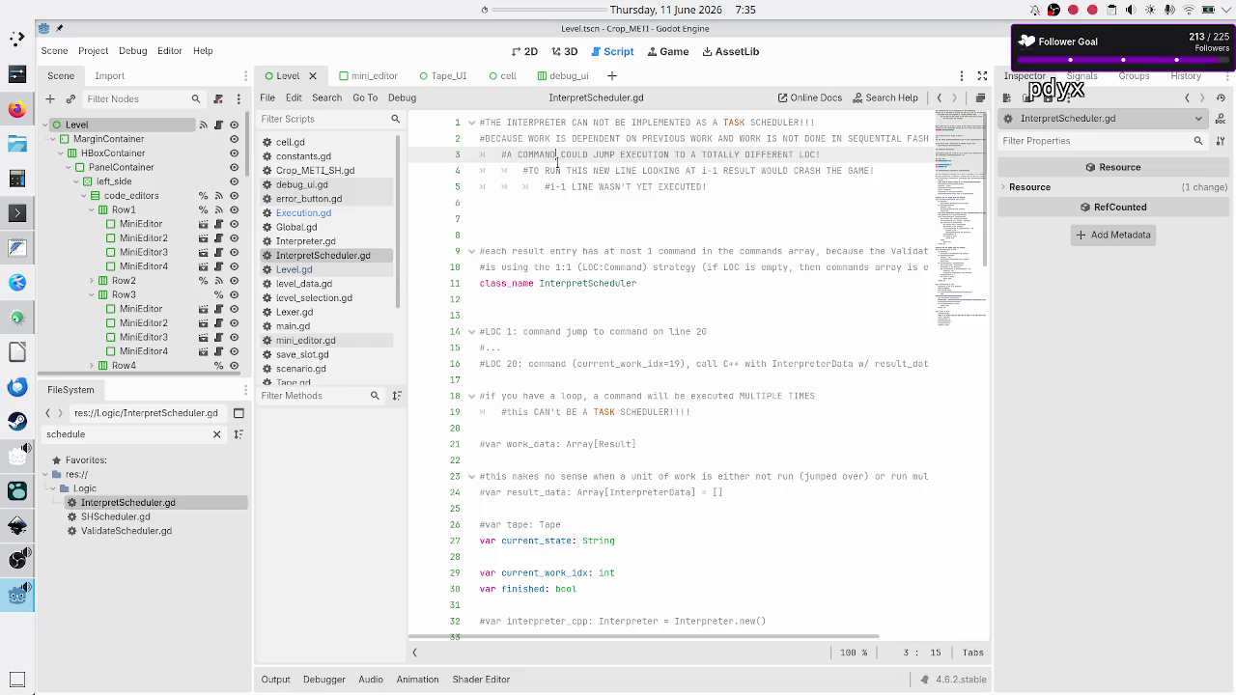
scroll(557, 160, "down", 20)
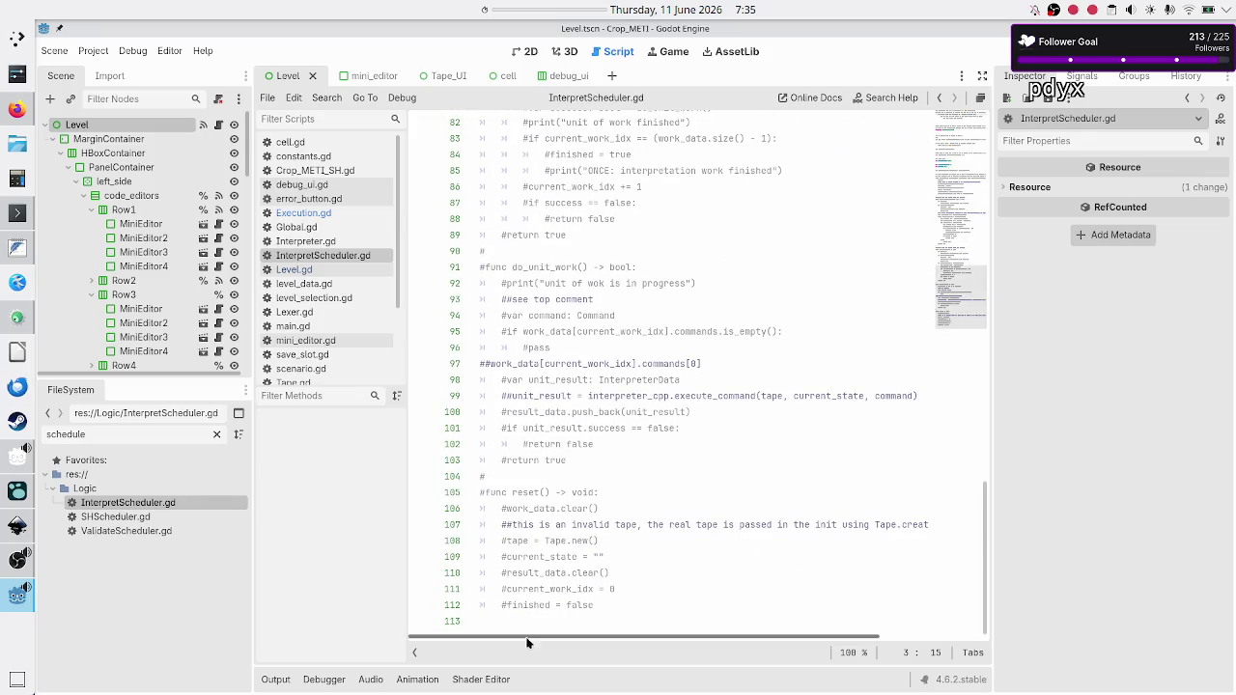
left_click(522, 605)
scroll(614, 489, "up", 9)
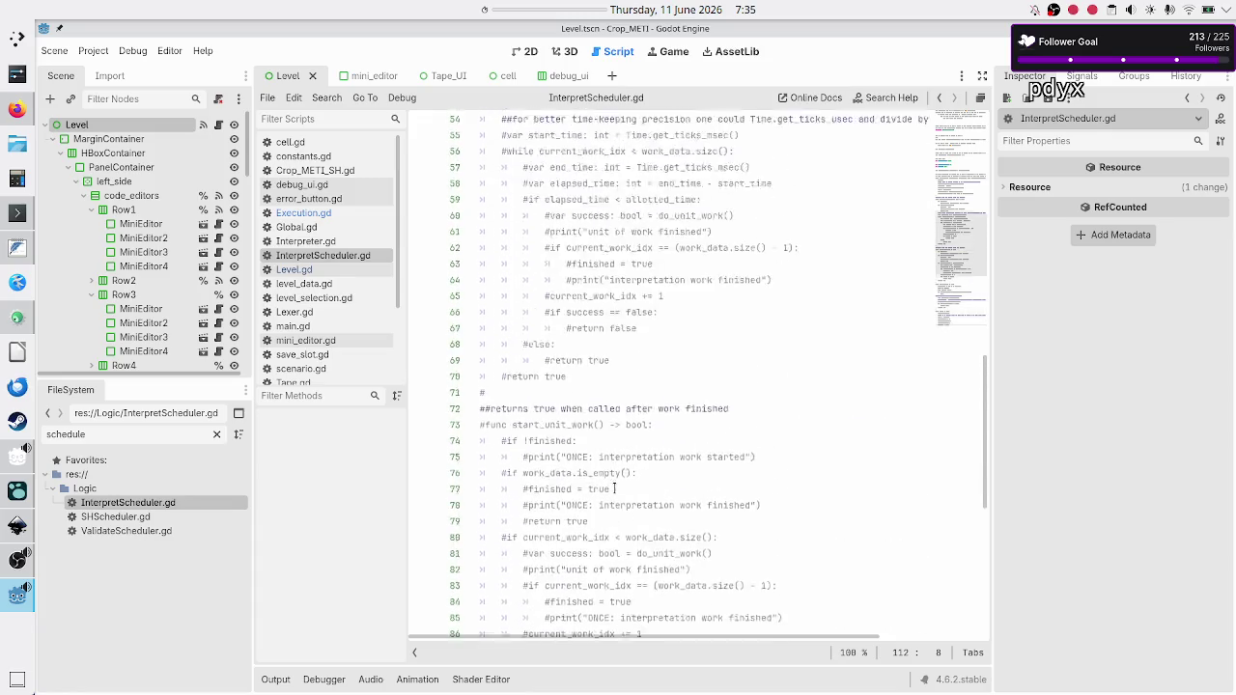
scroll(615, 489, "up", 18)
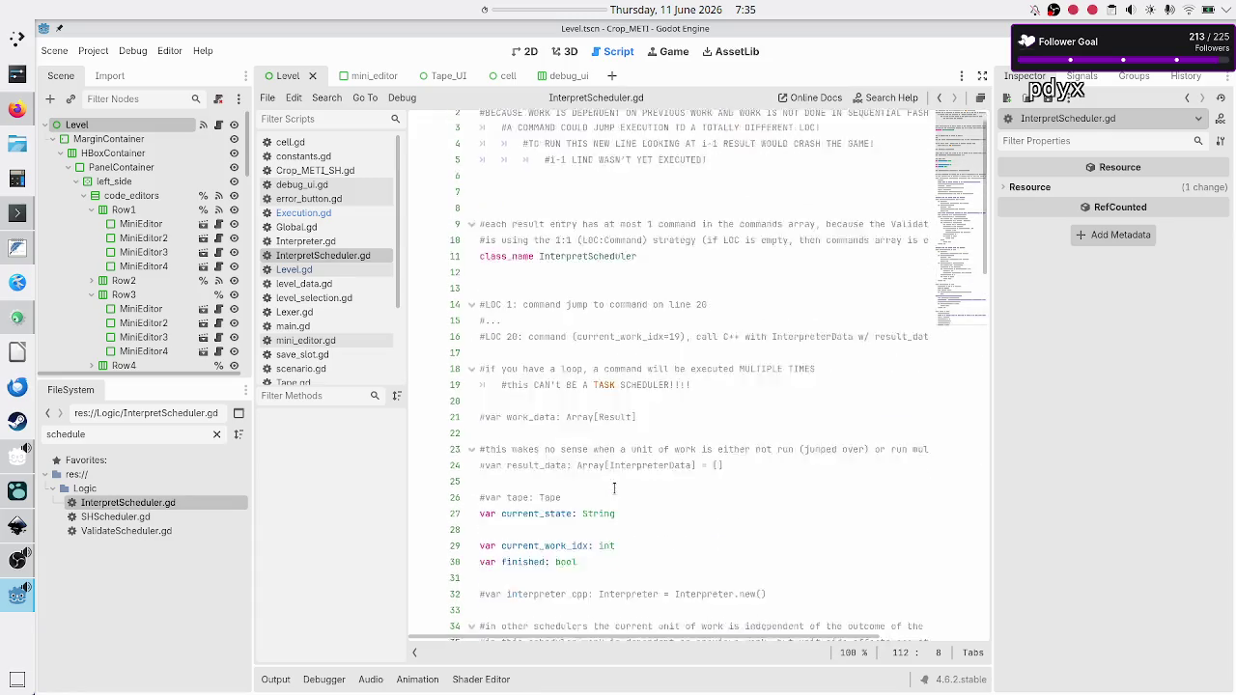
scroll(614, 488, "down", 6)
left_click(661, 309)
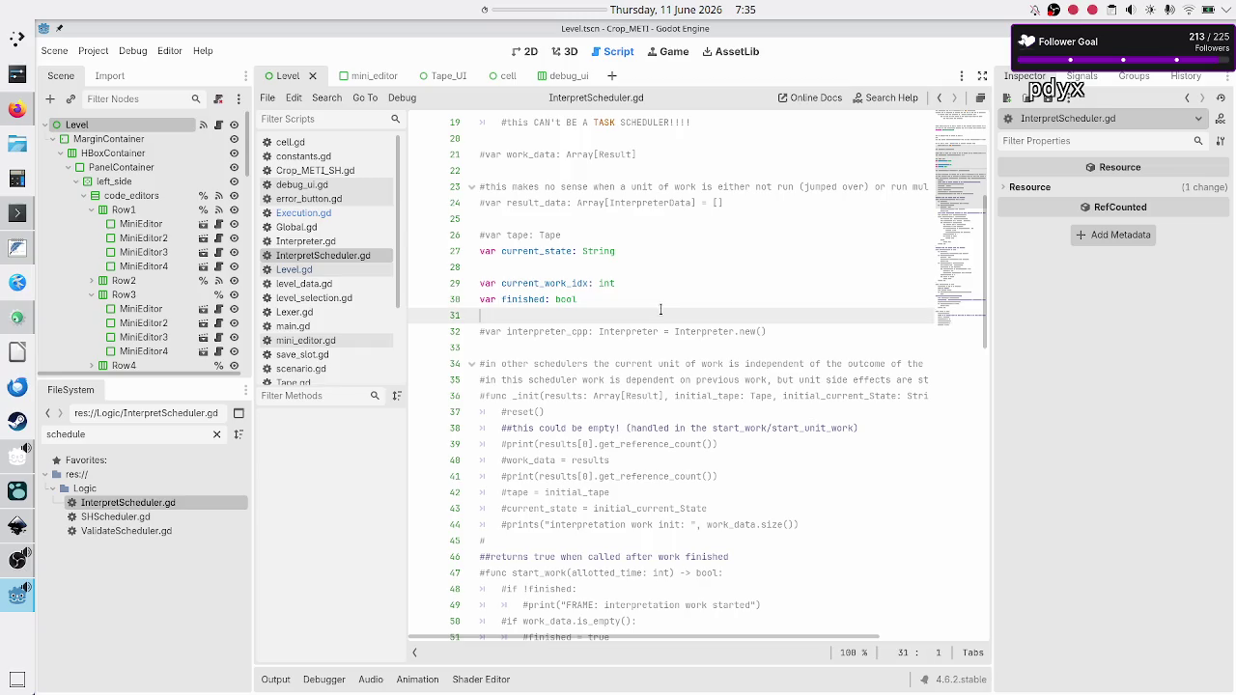
Comment out the current_state, current_work_idx and finished variables and the old class_name line.
key("Up")
key("Up")
key("Up")
key("ctrl+k")
key("Down")
key("Down")
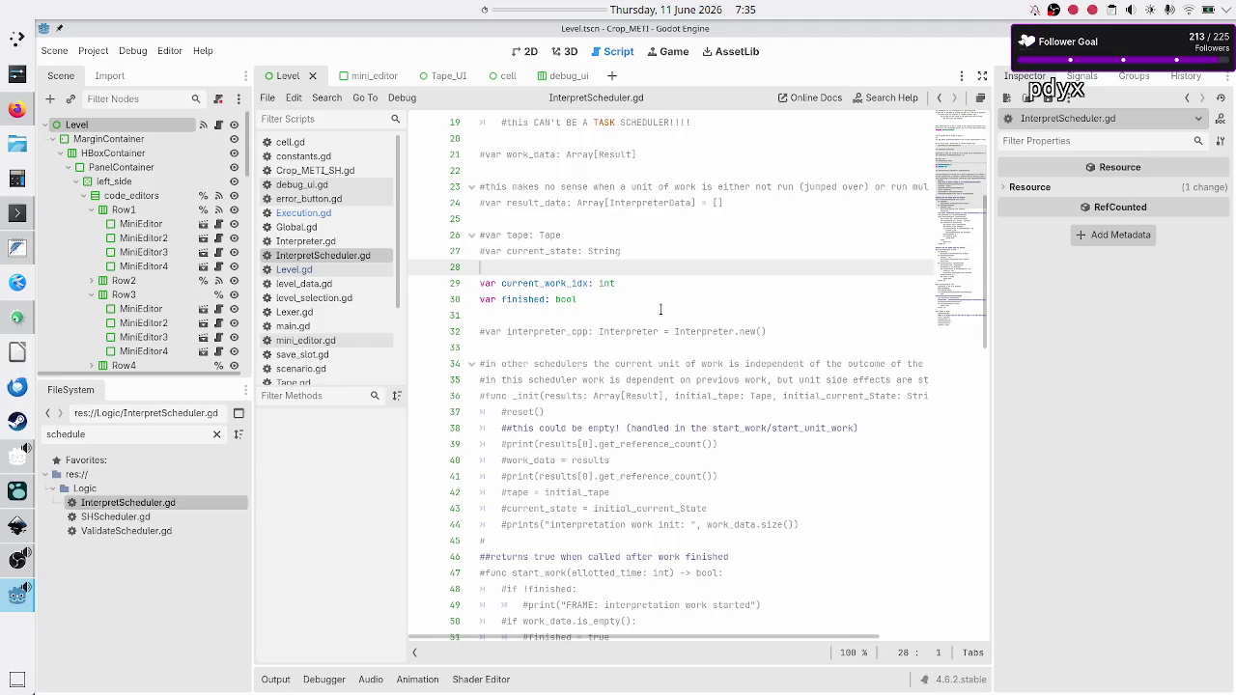
key("ctrl+k")
key("Down")
type("#")
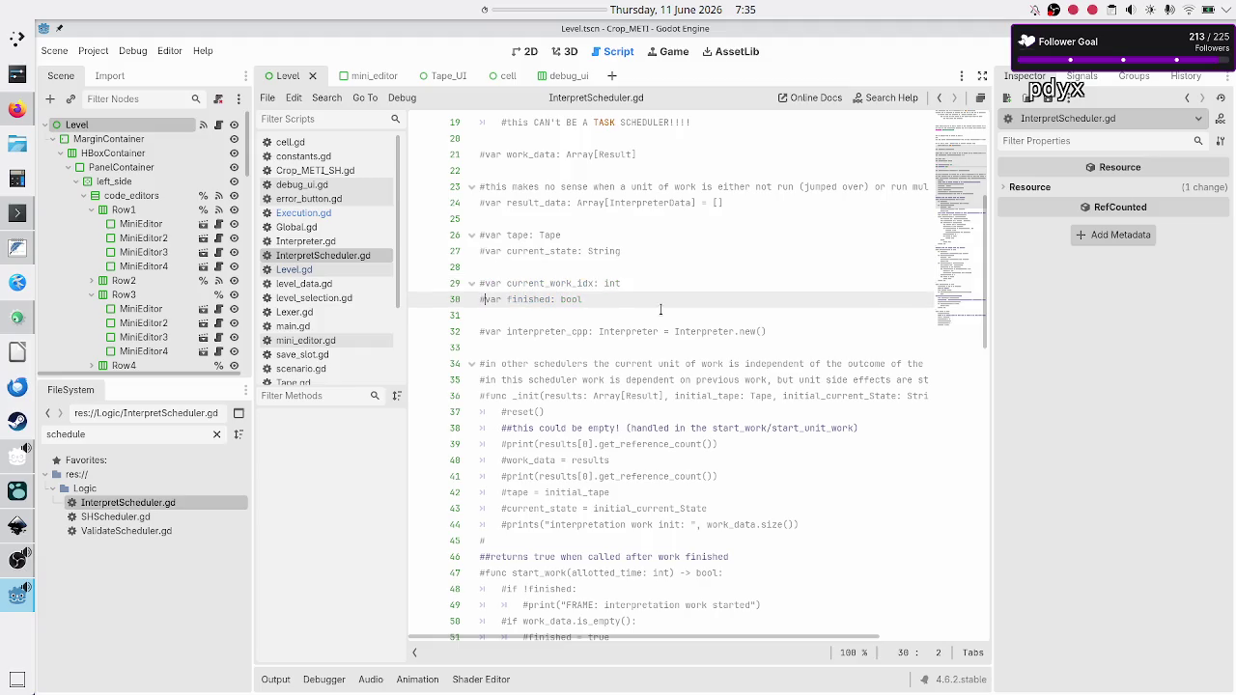
scroll(660, 309, "down", 4)
scroll(641, 386, "up", 10)
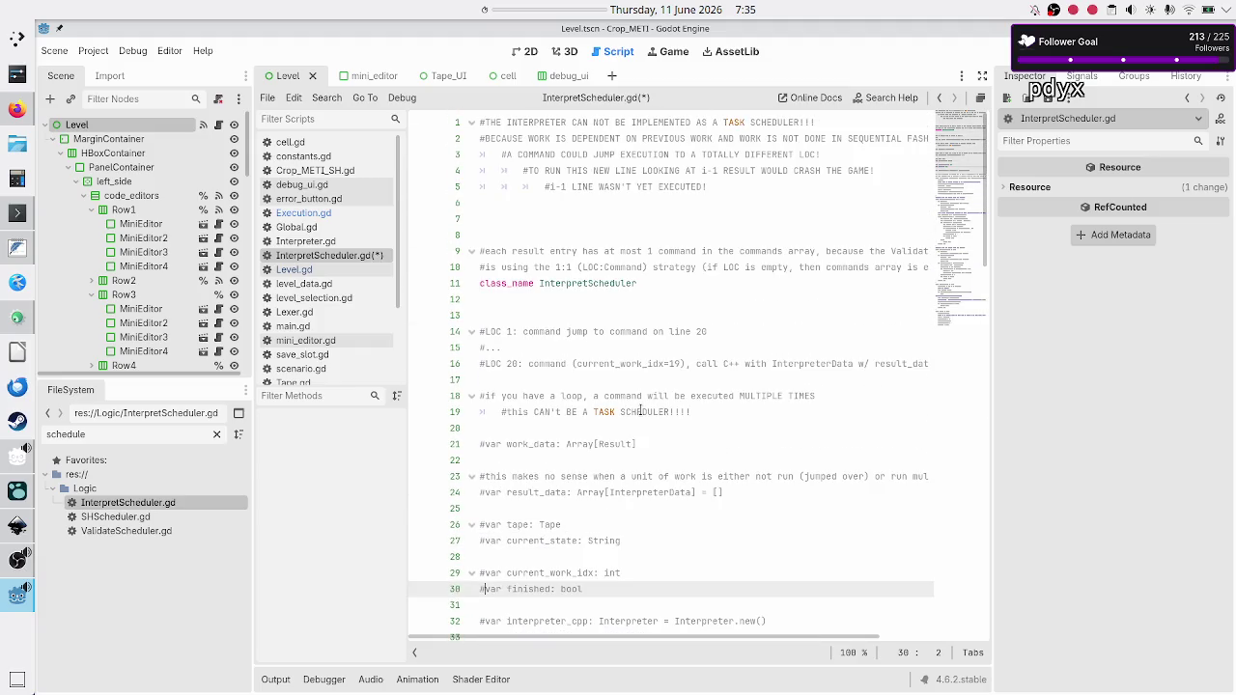
left_click(680, 283)
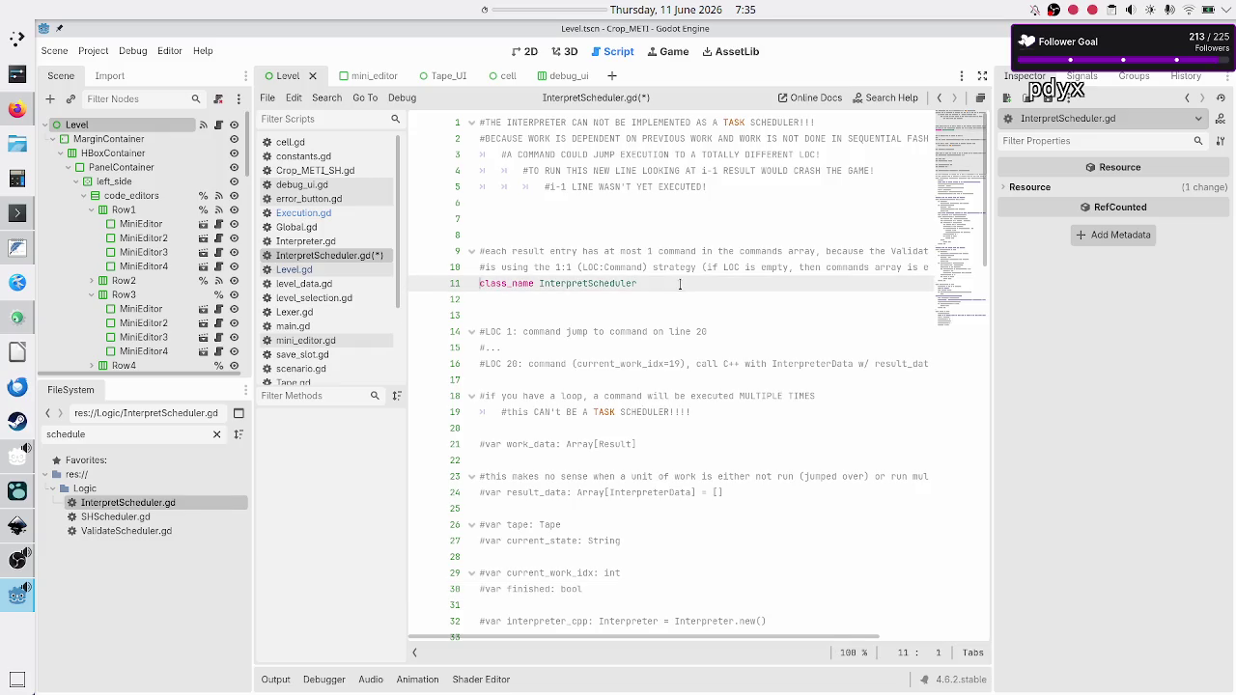
type("#")
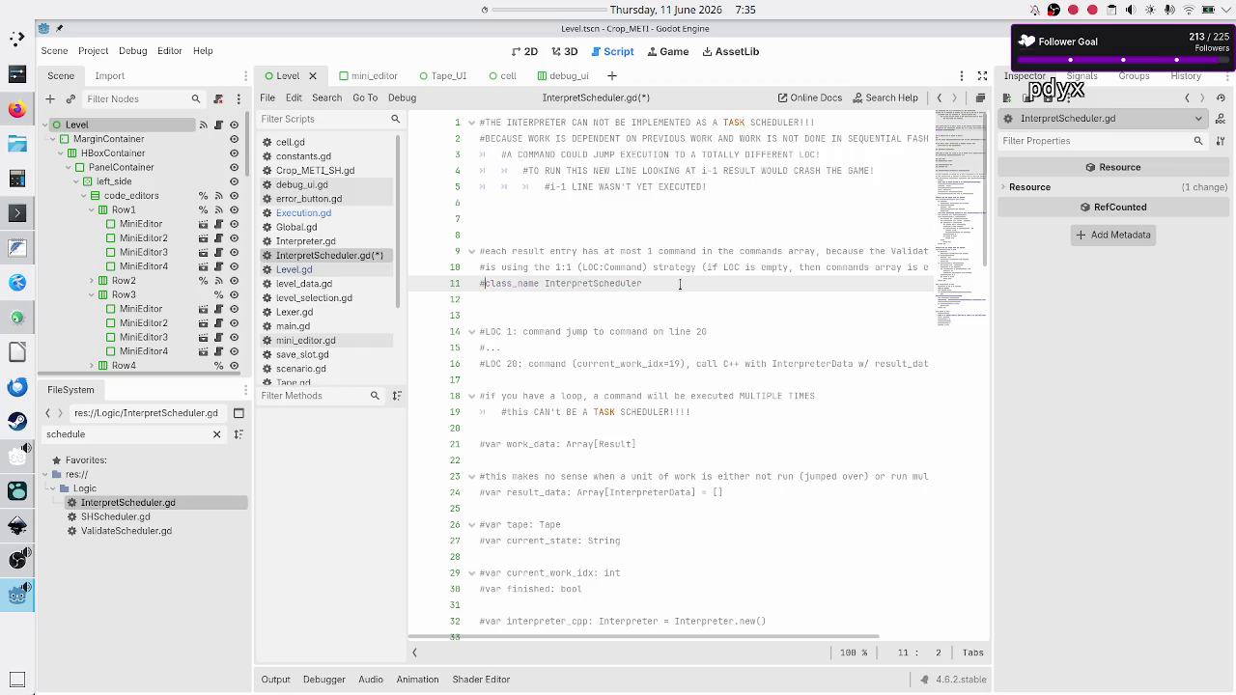
Insert a new first line in InterpretScheduler.gd and start typing 'class_name In'.
key("Up")
key("Up")
key("Up")
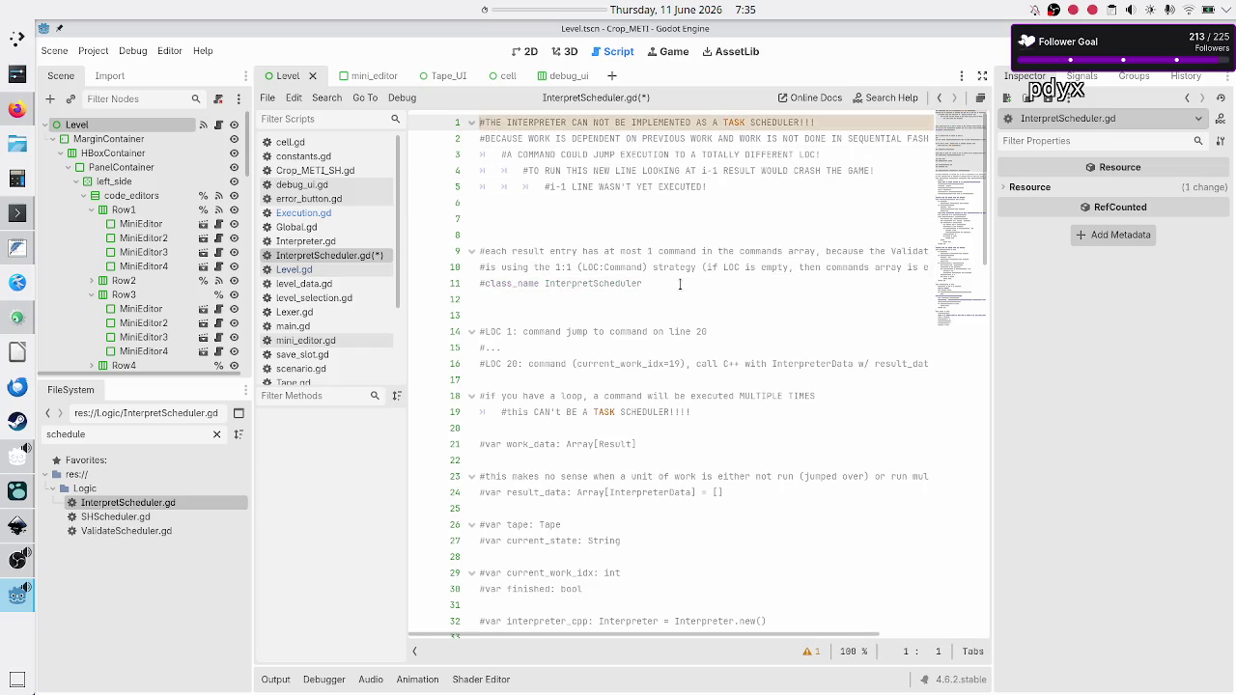
key("Return")
key("Return")
key("Return")
key("Return")
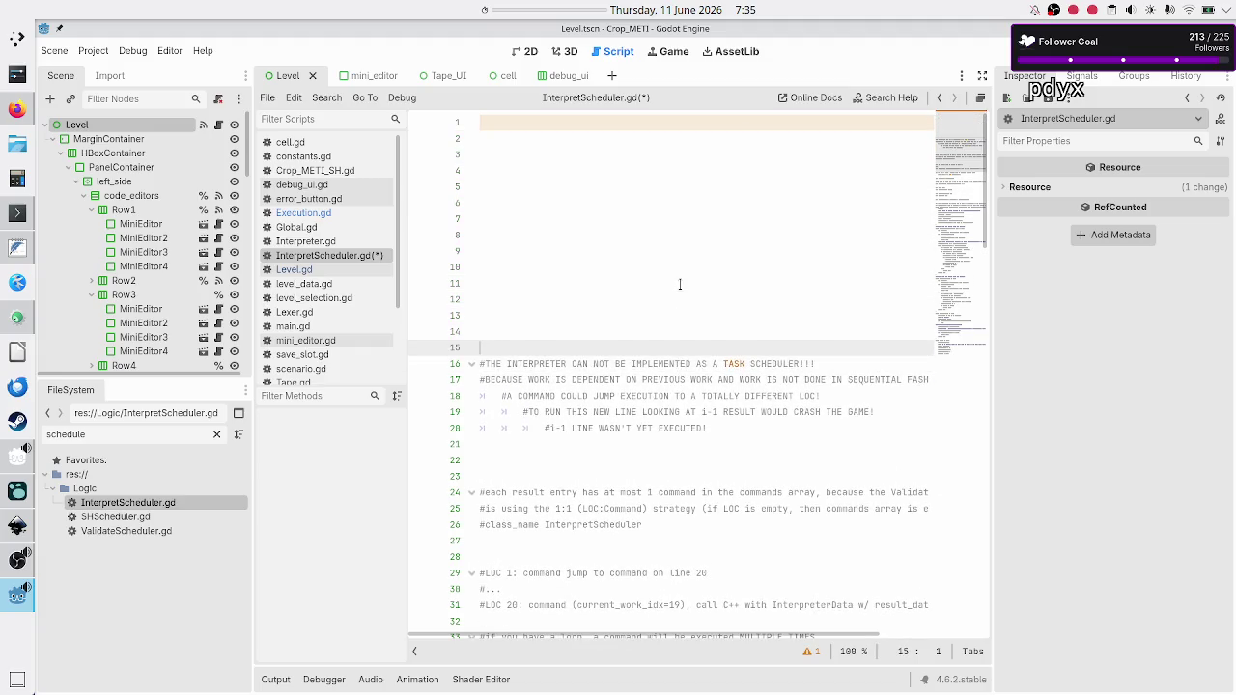
key("Up")
key("Up")
key("Up")
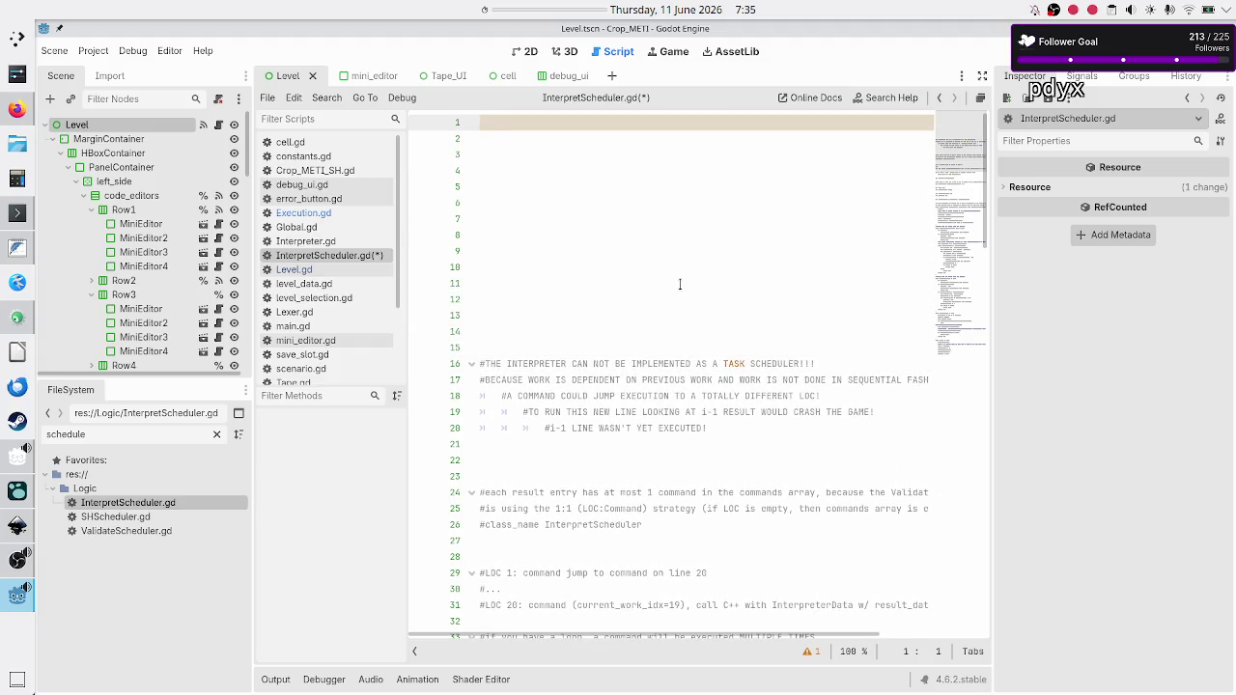
type("class_nam")
type("e ")
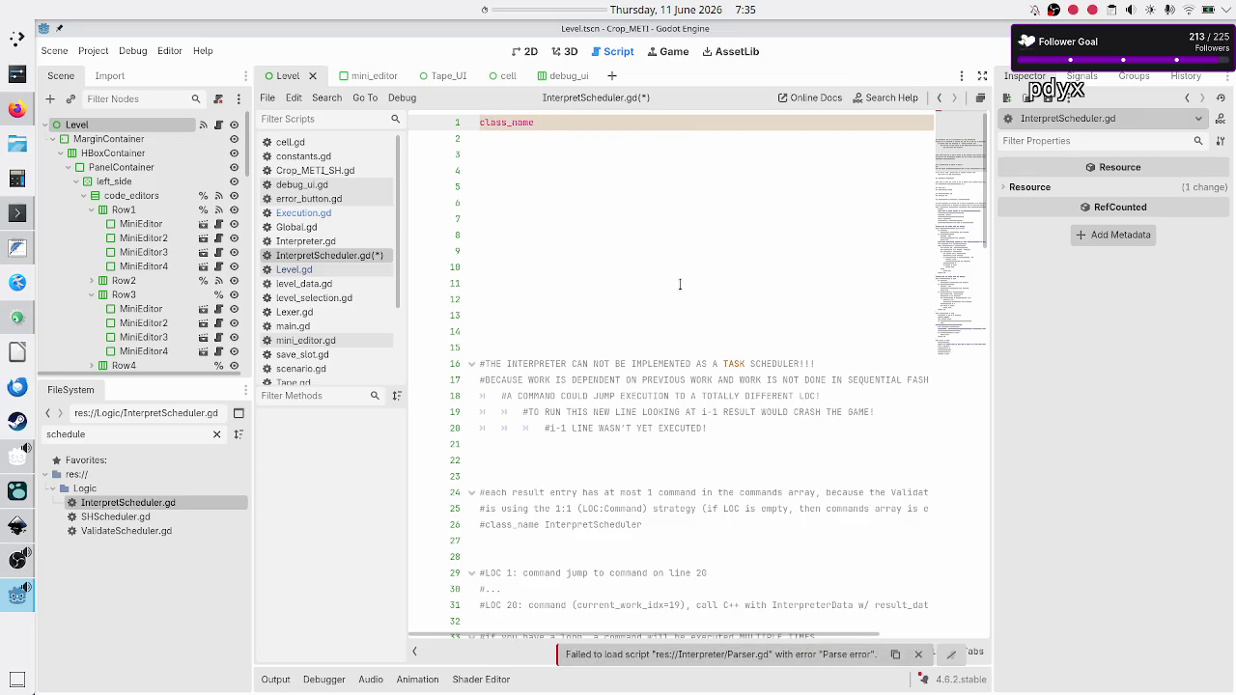
type("In")
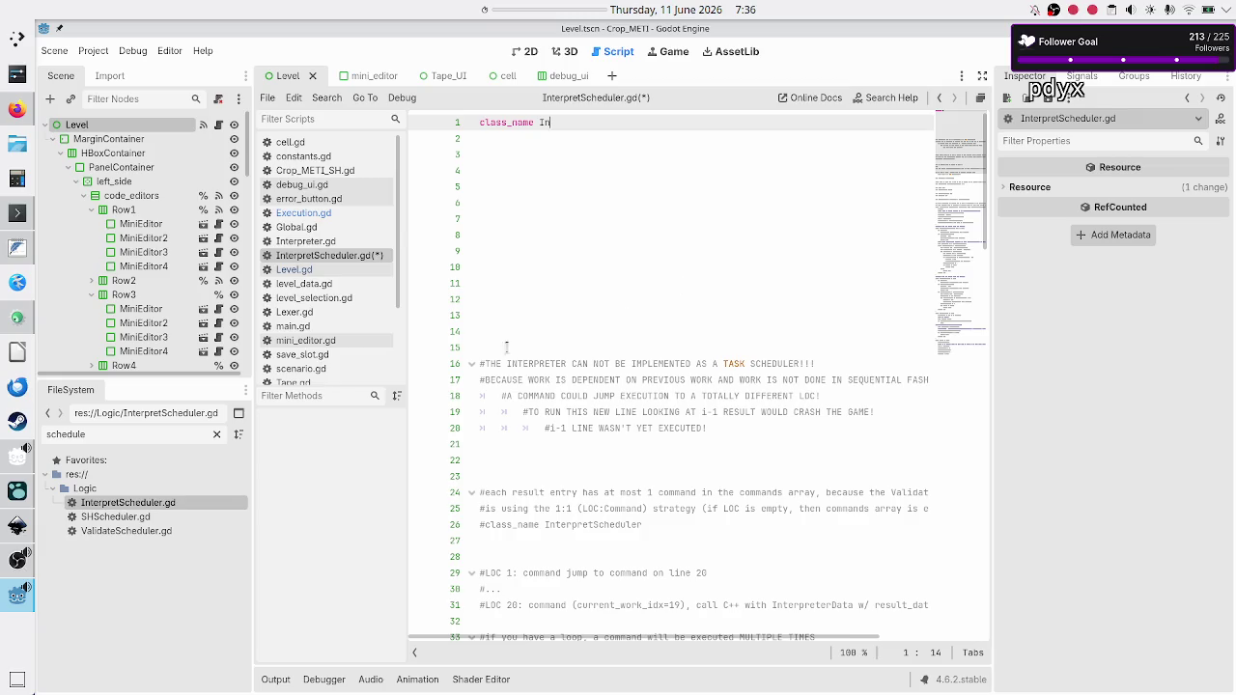
left_click(322, 243)
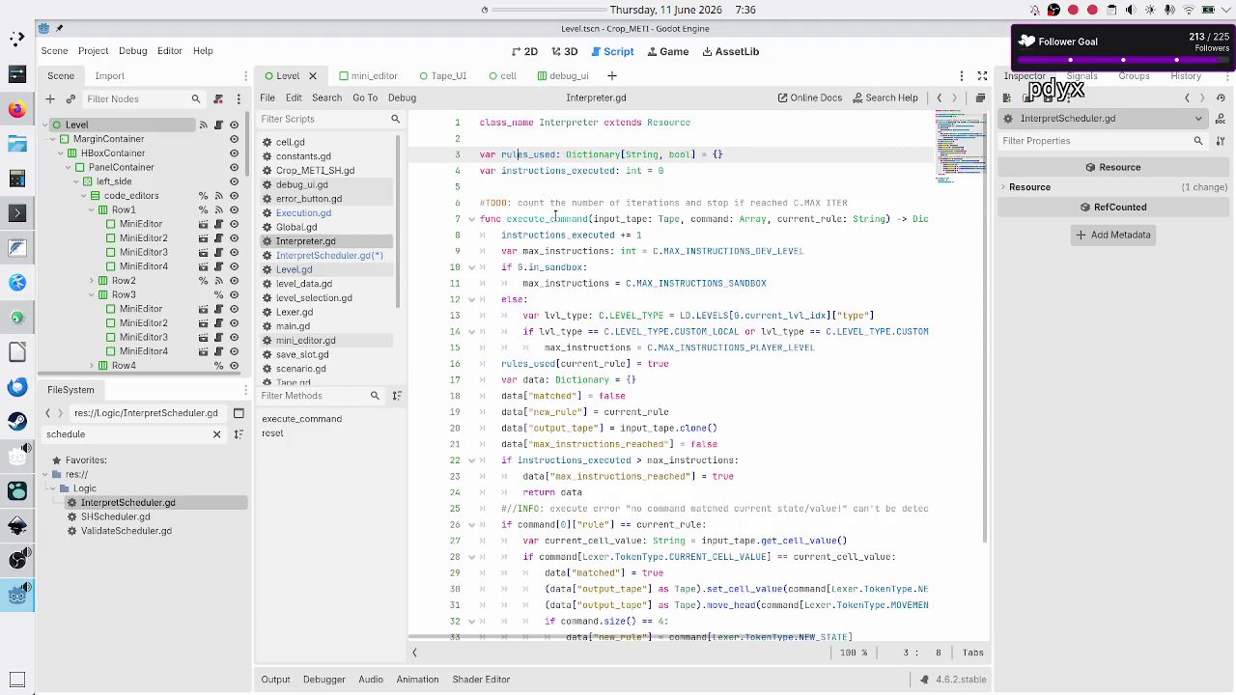
Select execute_command in Interpreter.gd, then scroll through Execution.gd's process and run functions.
double_click(555, 219)
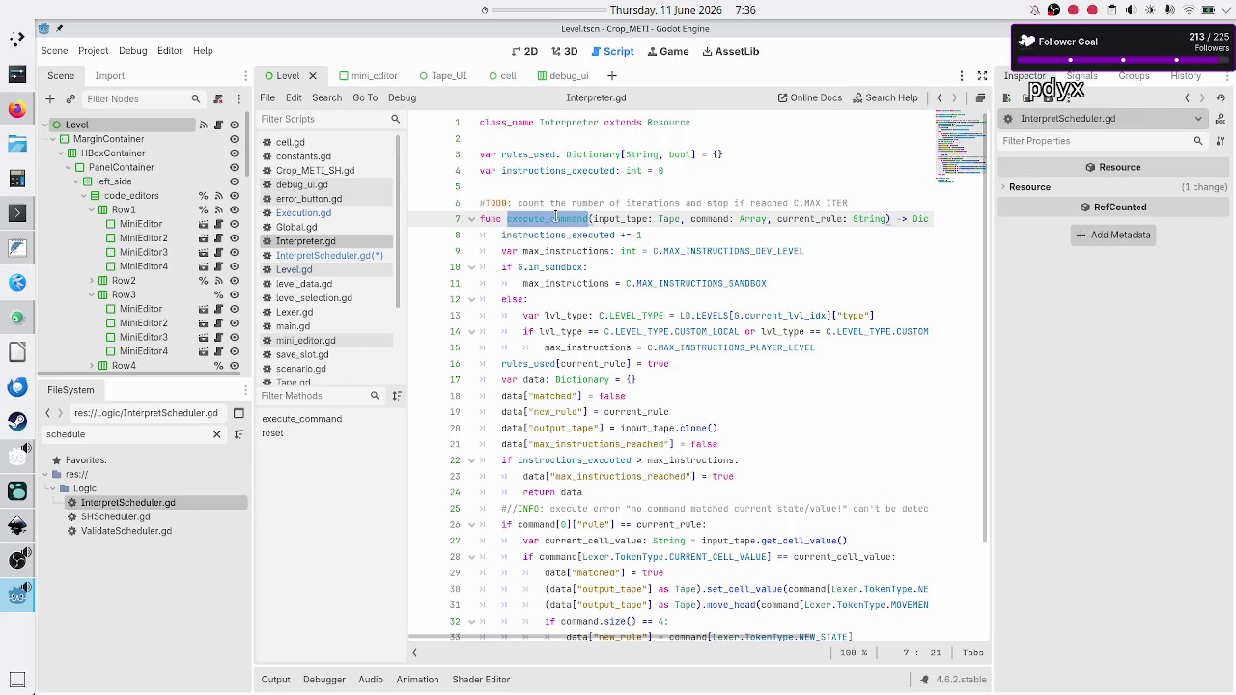
left_click(320, 214)
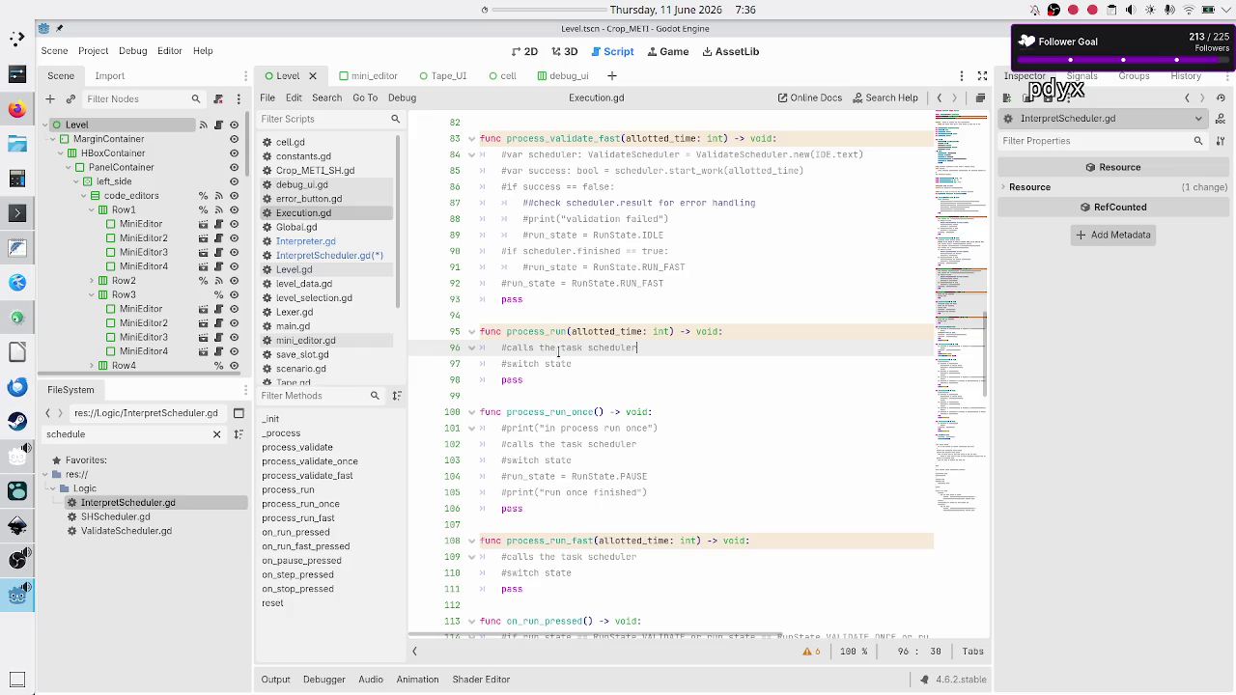
scroll(558, 353, "down", 2)
scroll(559, 353, "right", 2)
scroll(558, 353, "down", 1)
scroll(559, 353, "left", 2)
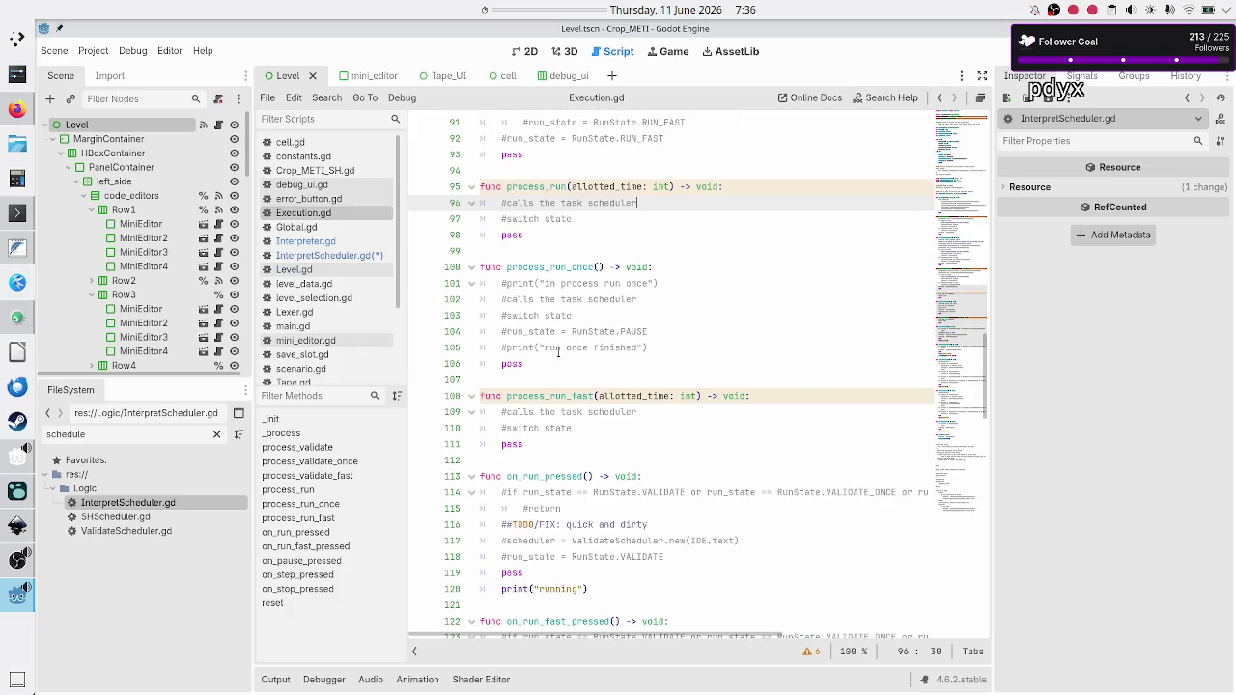
scroll(558, 352, "down", 4)
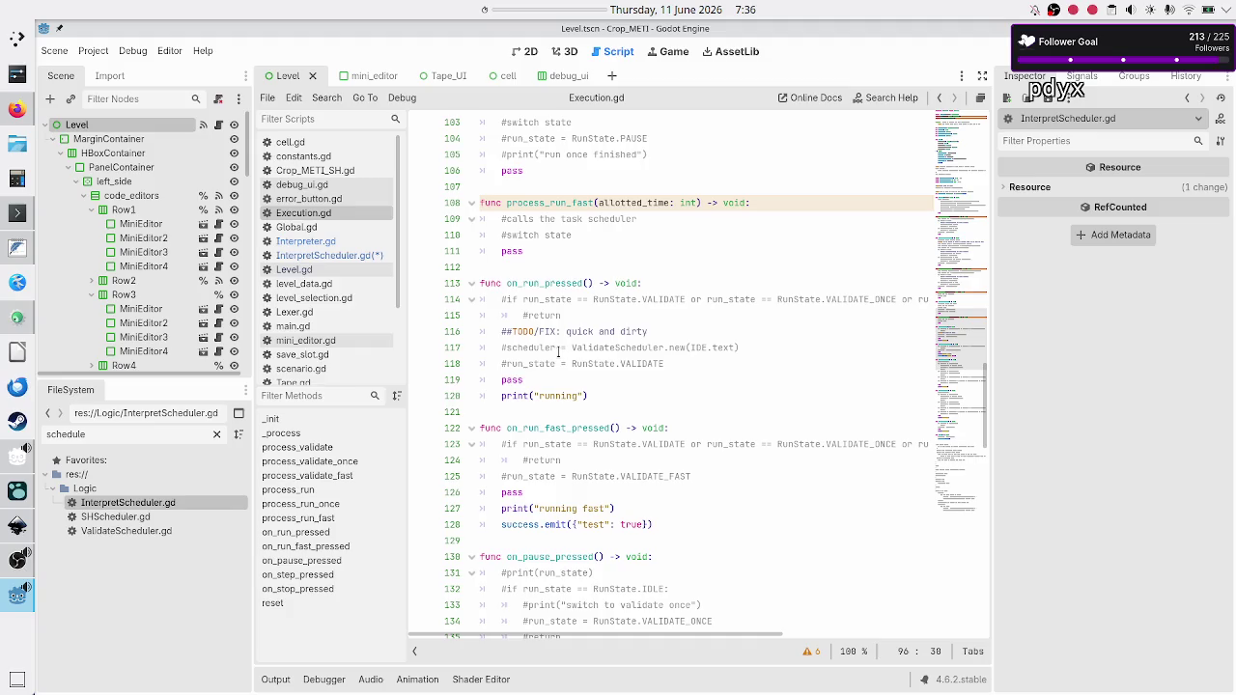
scroll(558, 352, "up", 12)
scroll(558, 353, "up", 12)
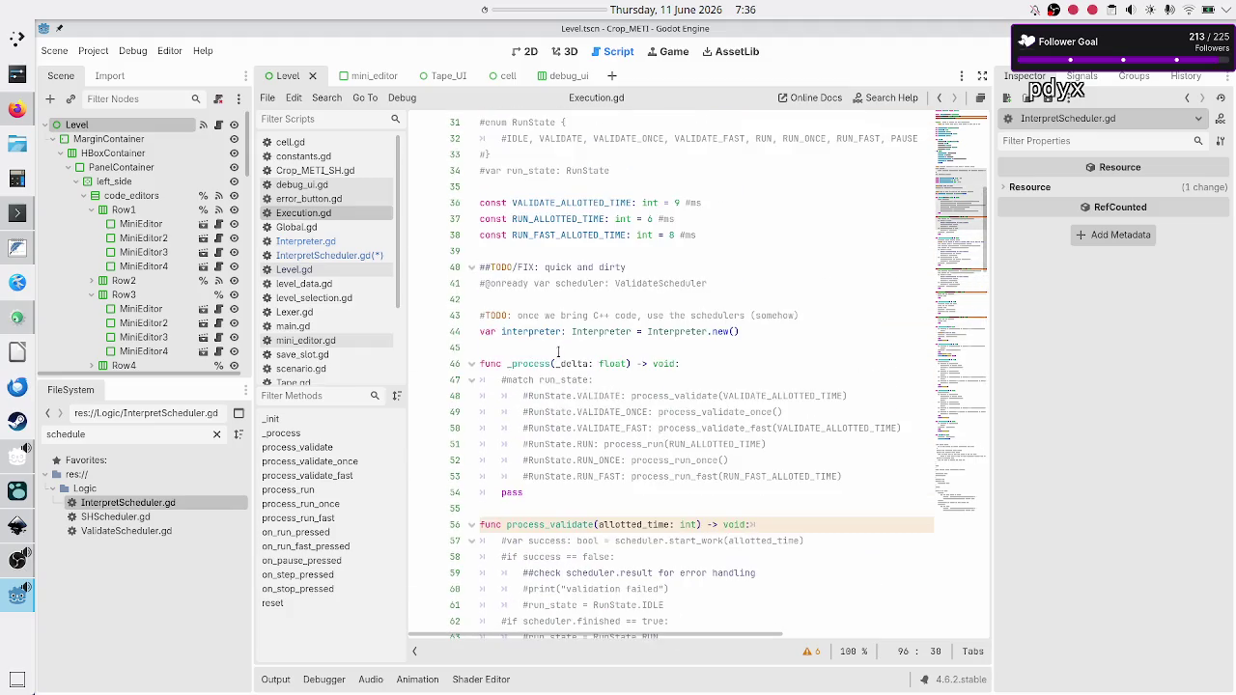
scroll(558, 352, "up", 10)
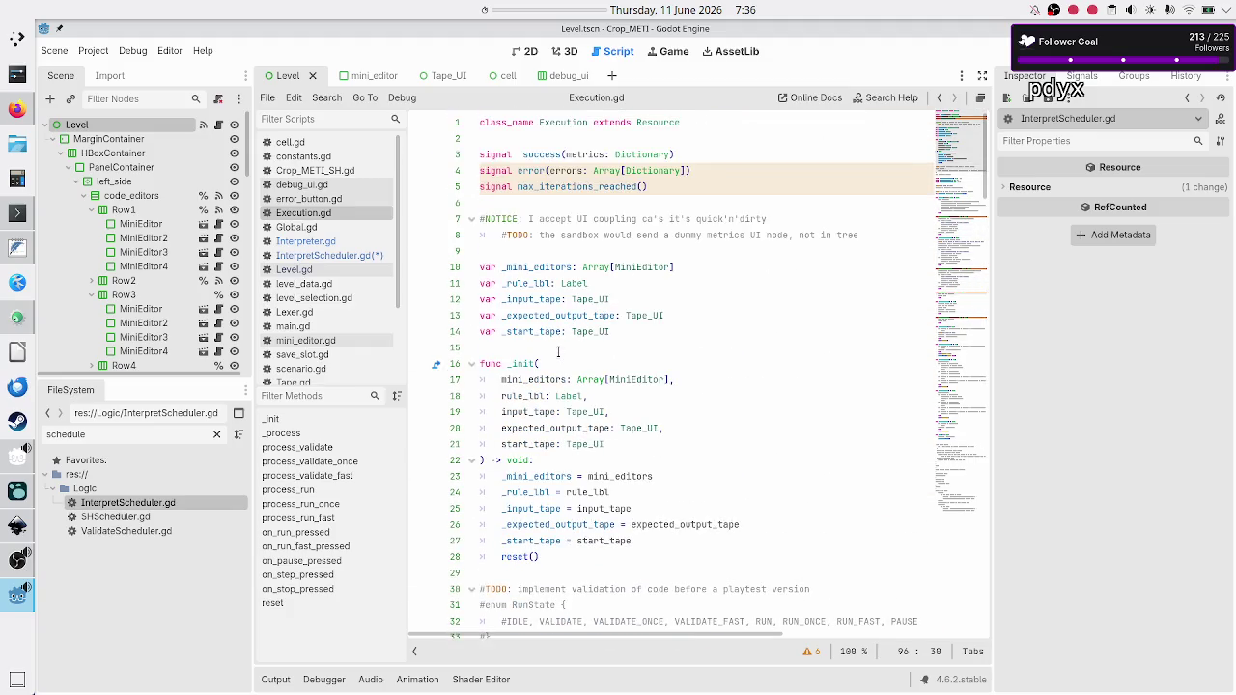
scroll(558, 352, "down", 4)
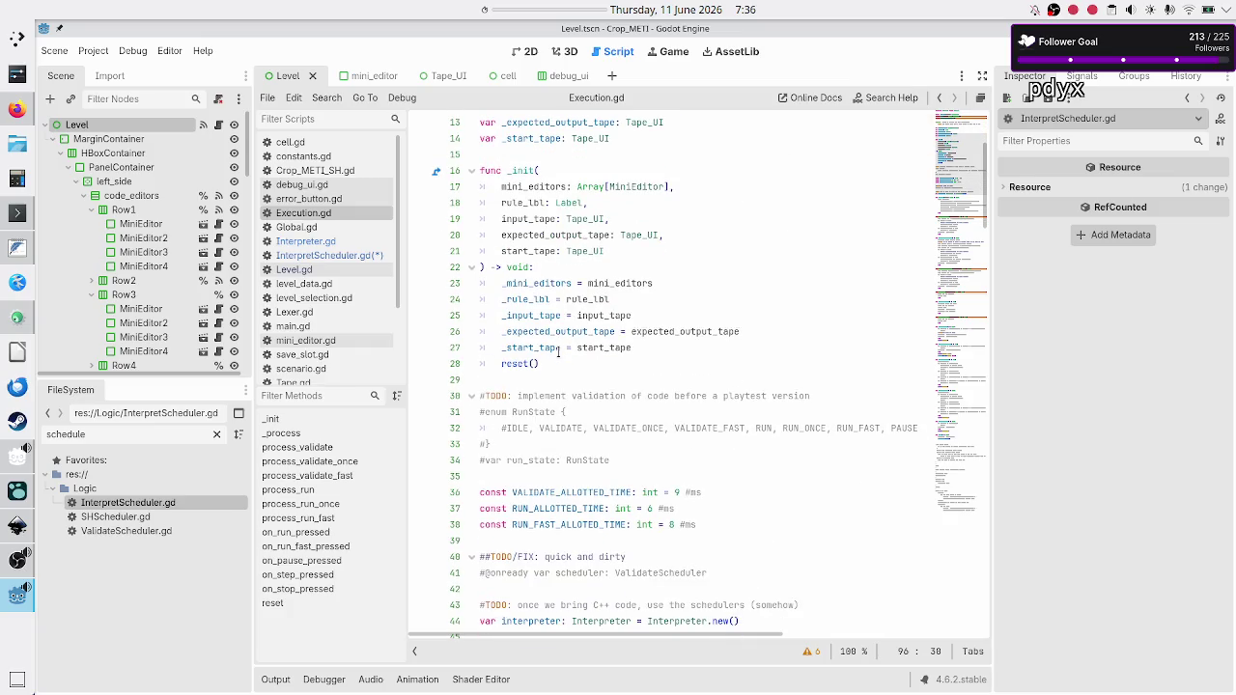
scroll(558, 353, "down", 6)
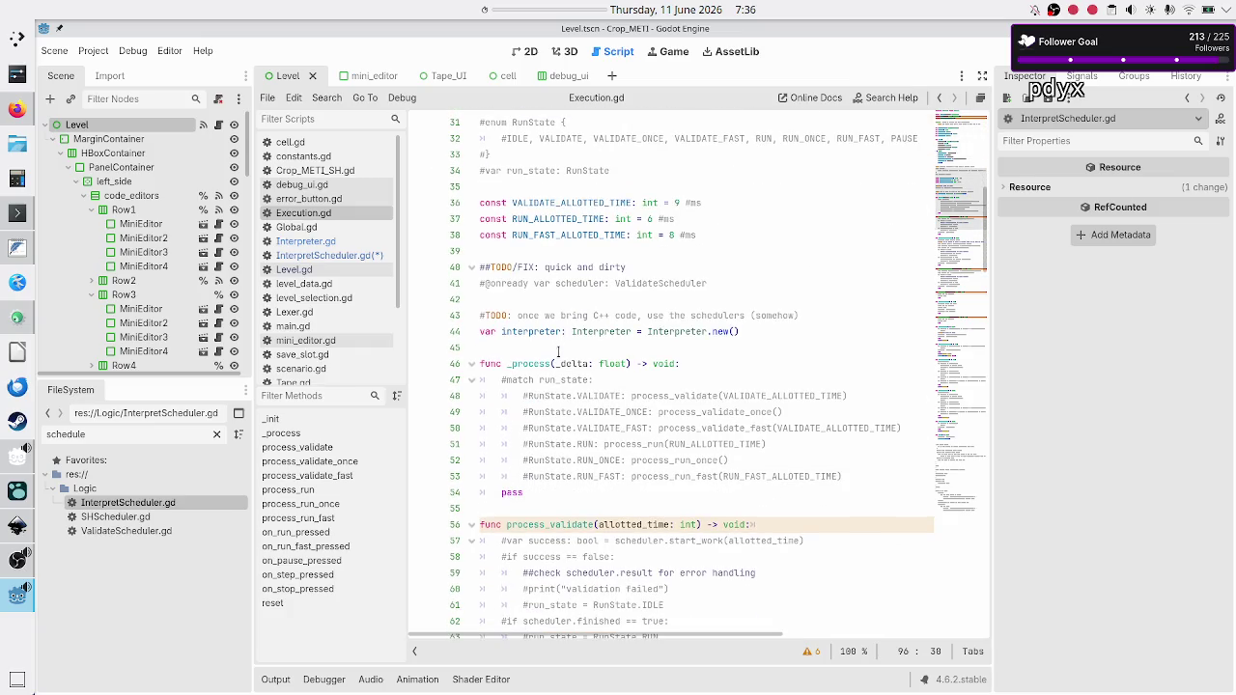
scroll(558, 385, "down", 3)
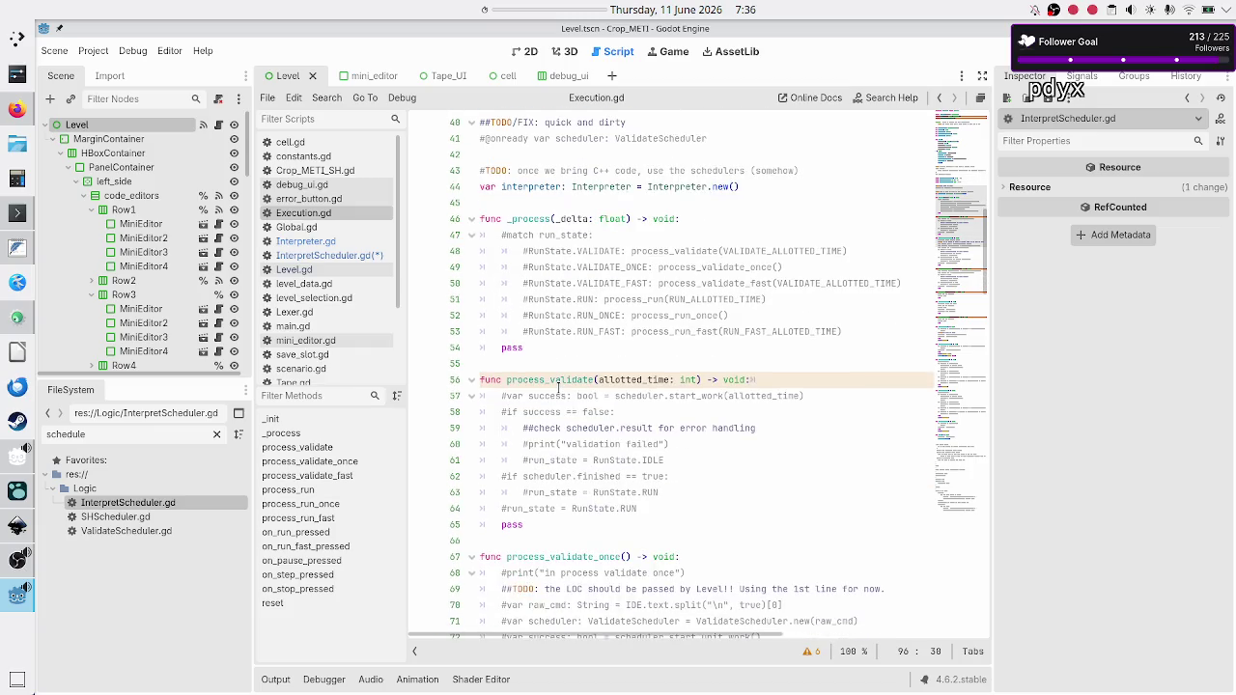
scroll(558, 385, "down", 7)
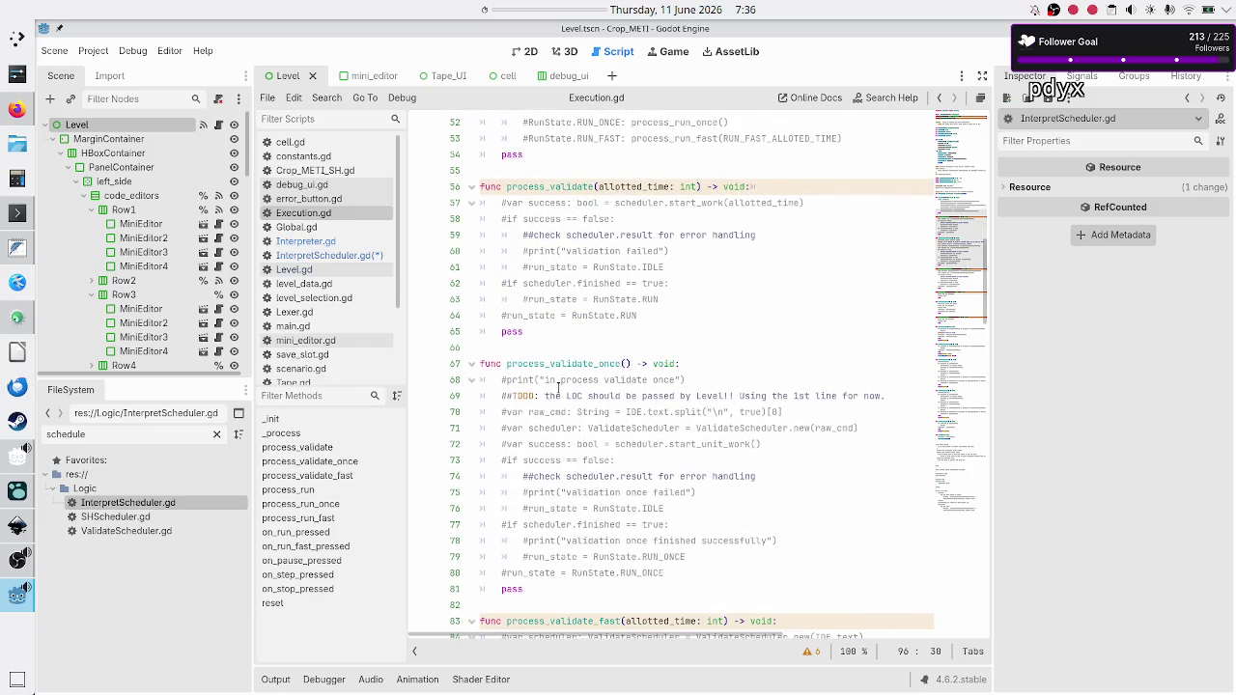
scroll(558, 385, "down", 4)
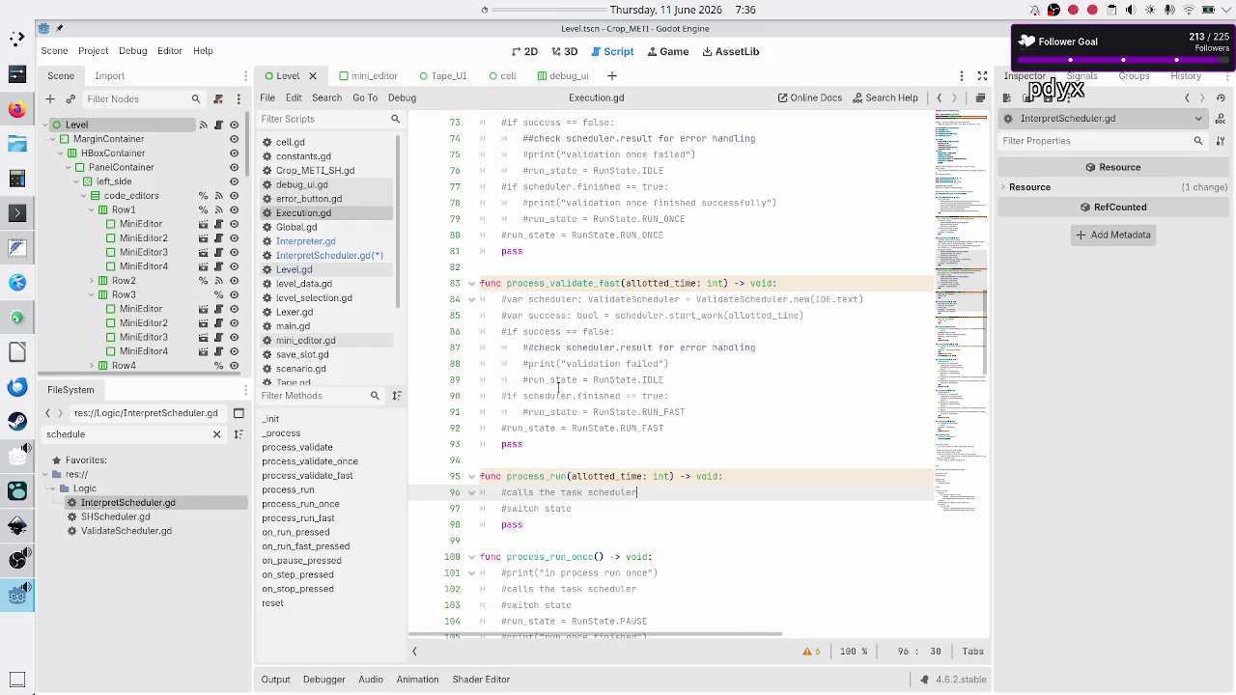
scroll(559, 386, "down", 2)
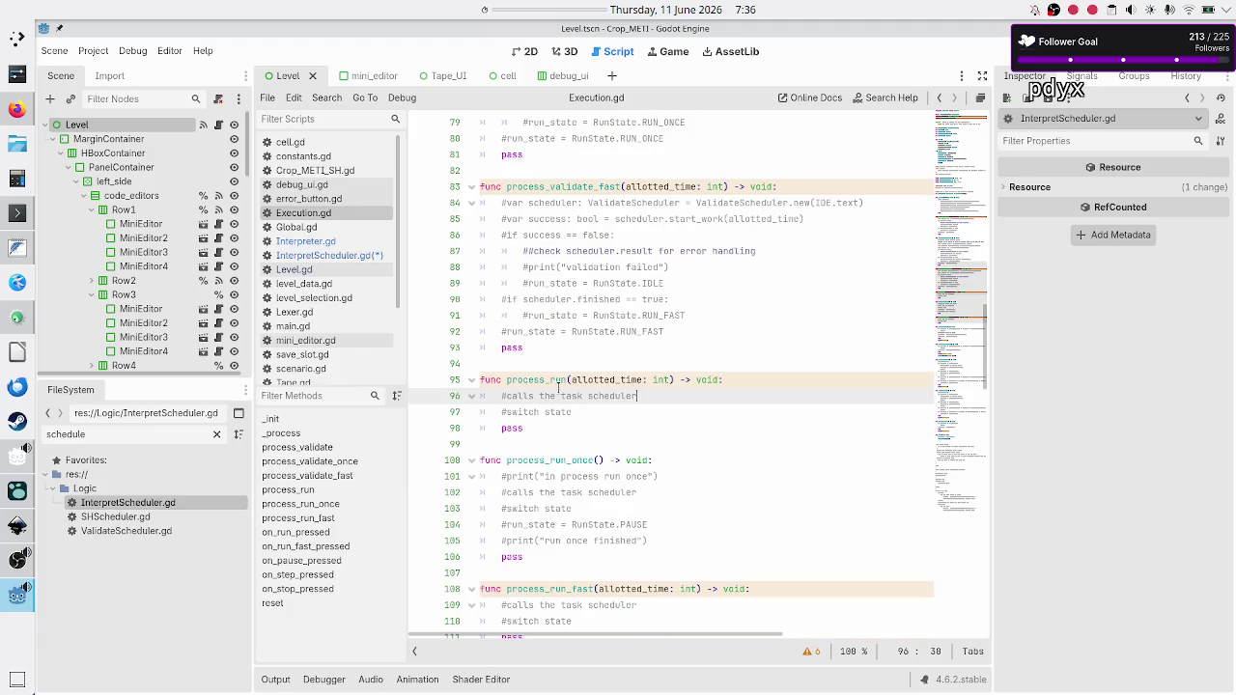
scroll(558, 386, "down", 2)
scroll(559, 387, "down", 1)
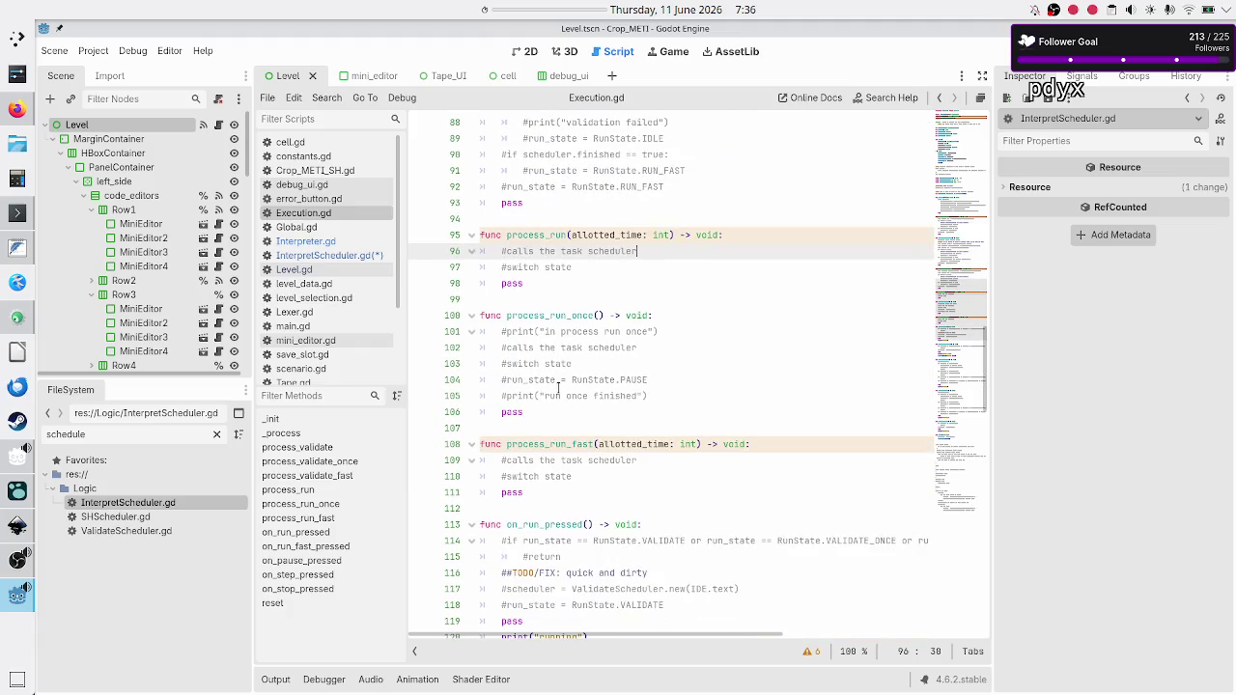
scroll(558, 387, "down", 3)
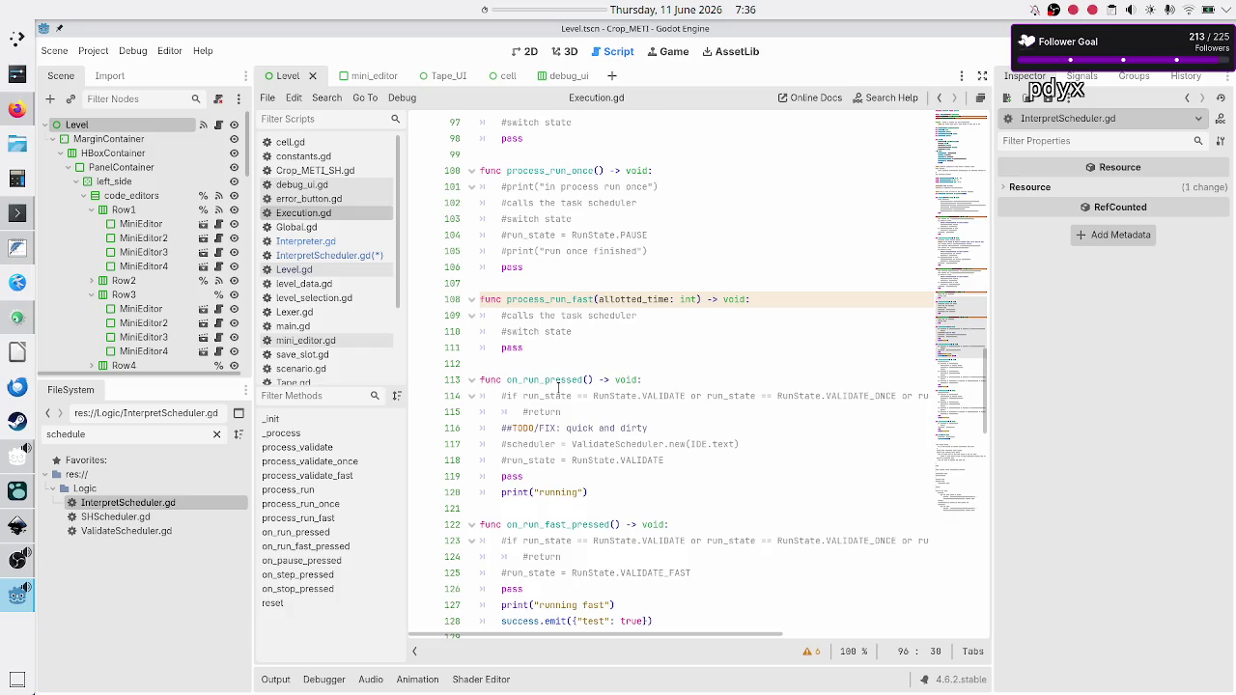
left_click(17, 247)
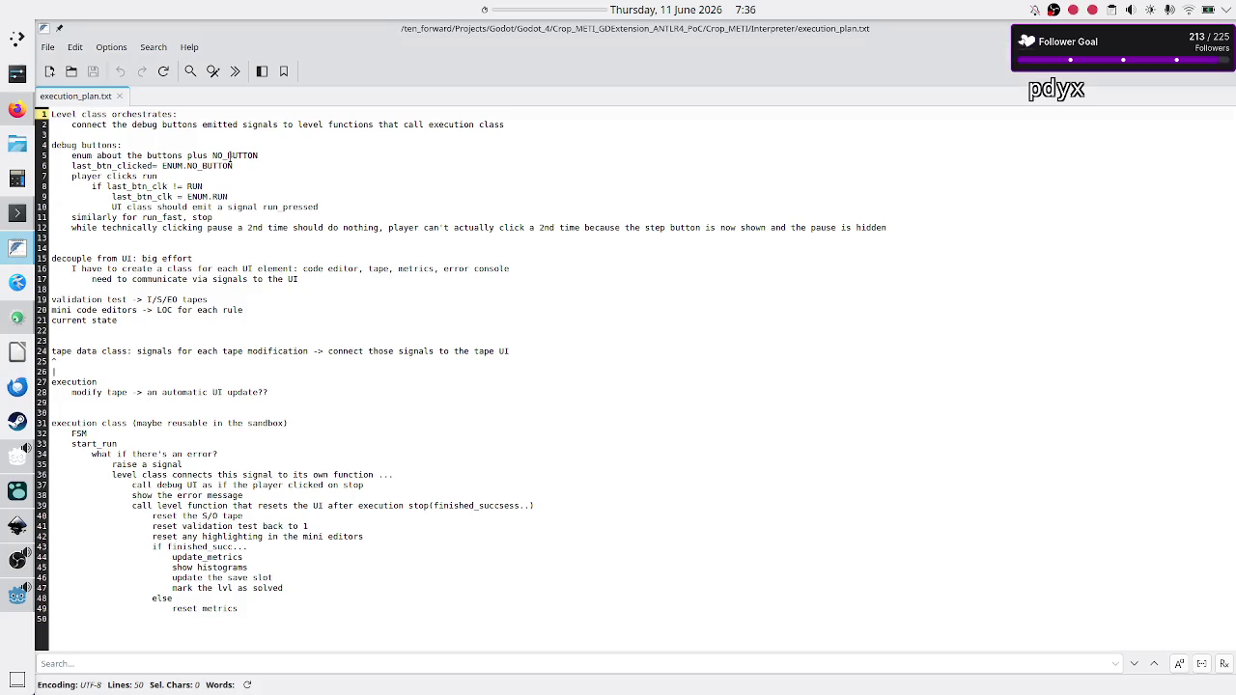
Delete the debug-button notes on lines 5–12 of execution_plan.txt.
left_click_drag(71, 155, 113, 156)
left_click(112, 156)
key("shift+Down")
key("shift+Down")
key("shift+Down")
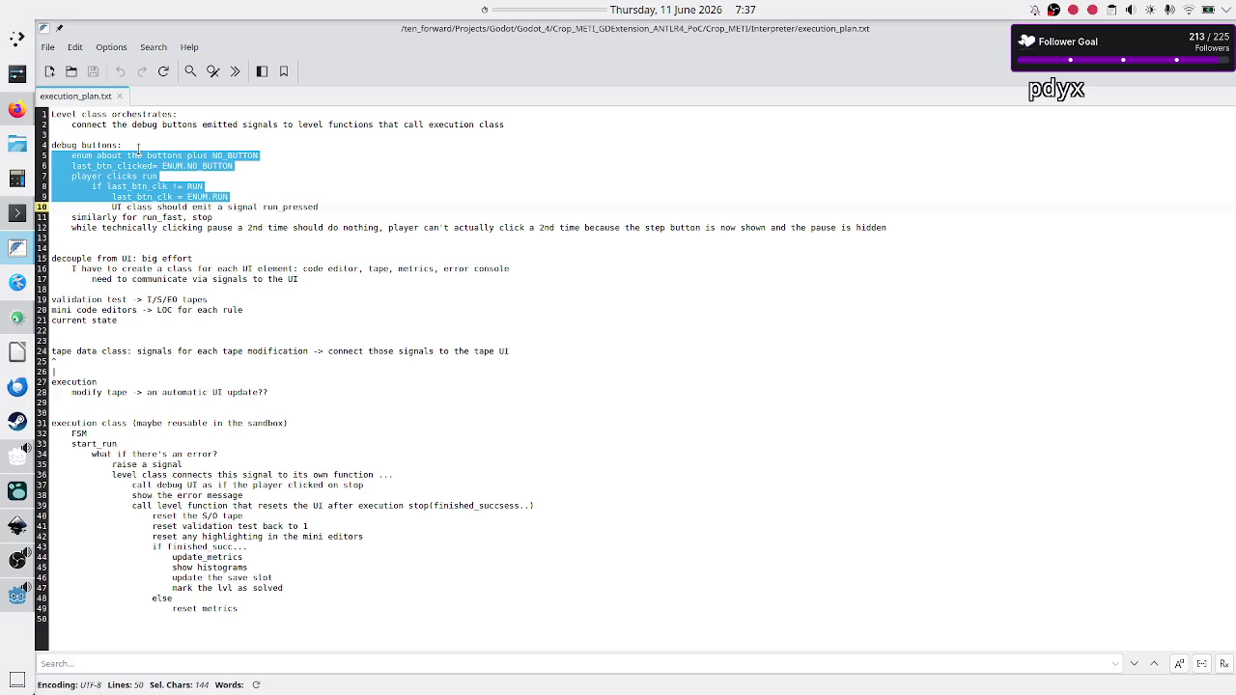
key("shift+Down")
key("shift+Down")
key("shift+Down")
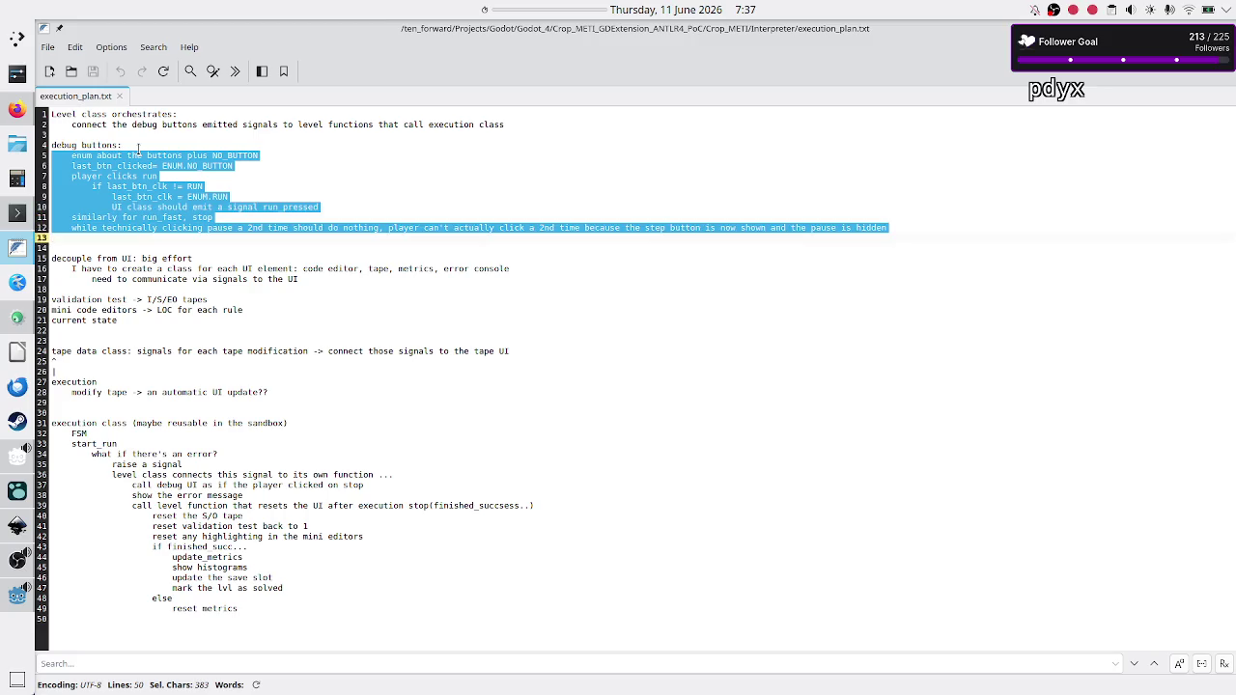
key("Delete")
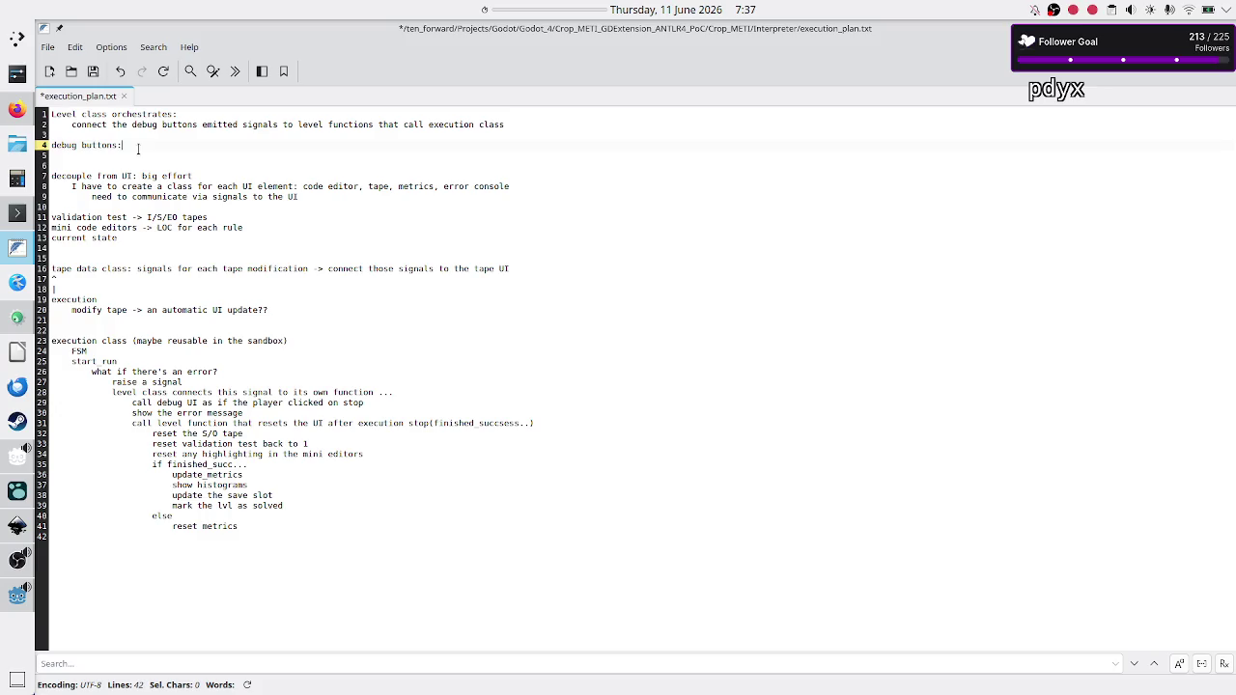
Delete the orchestration note on line 2.
key("Up")
key("Up")
key("Up")
key("Down")
key("shift+End")
key("Delete")
key("BackSpace")
key("Down")
key("Down")
key("Down")
key("Down")
key("Down")
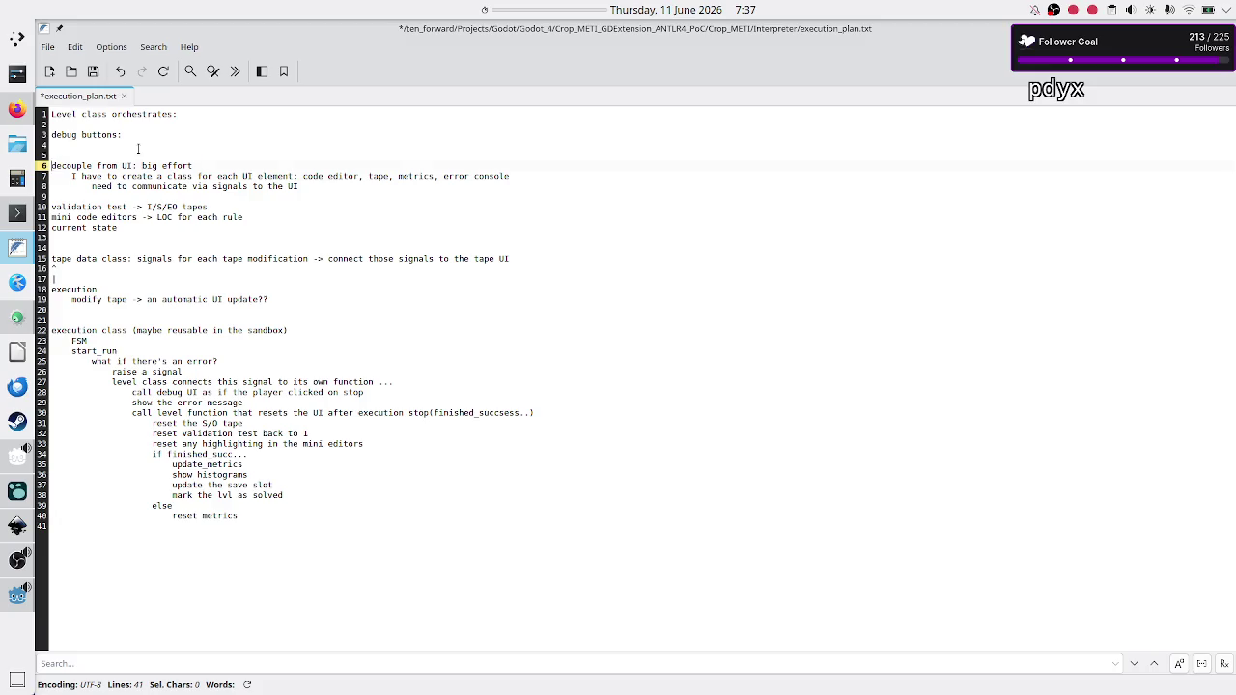
Select and delete the decouple-from-UI lines.
key("shift+Down")
key("shift+Down")
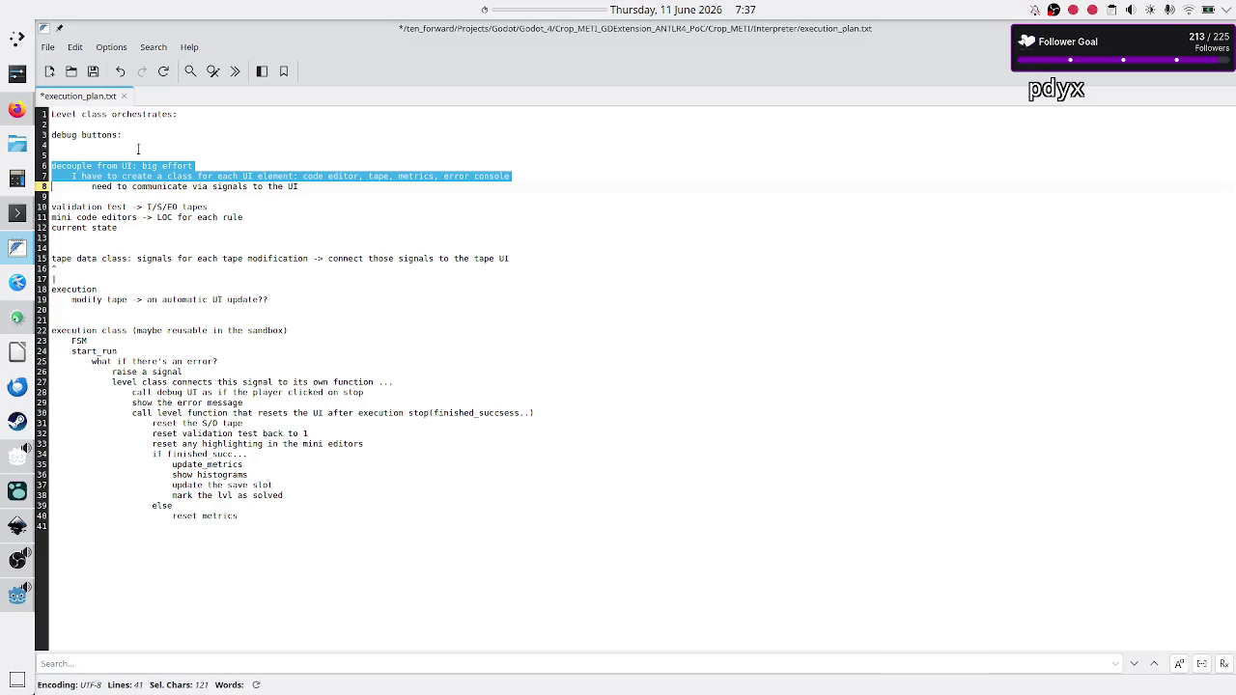
key("shift+End")
key("ctrl+c")
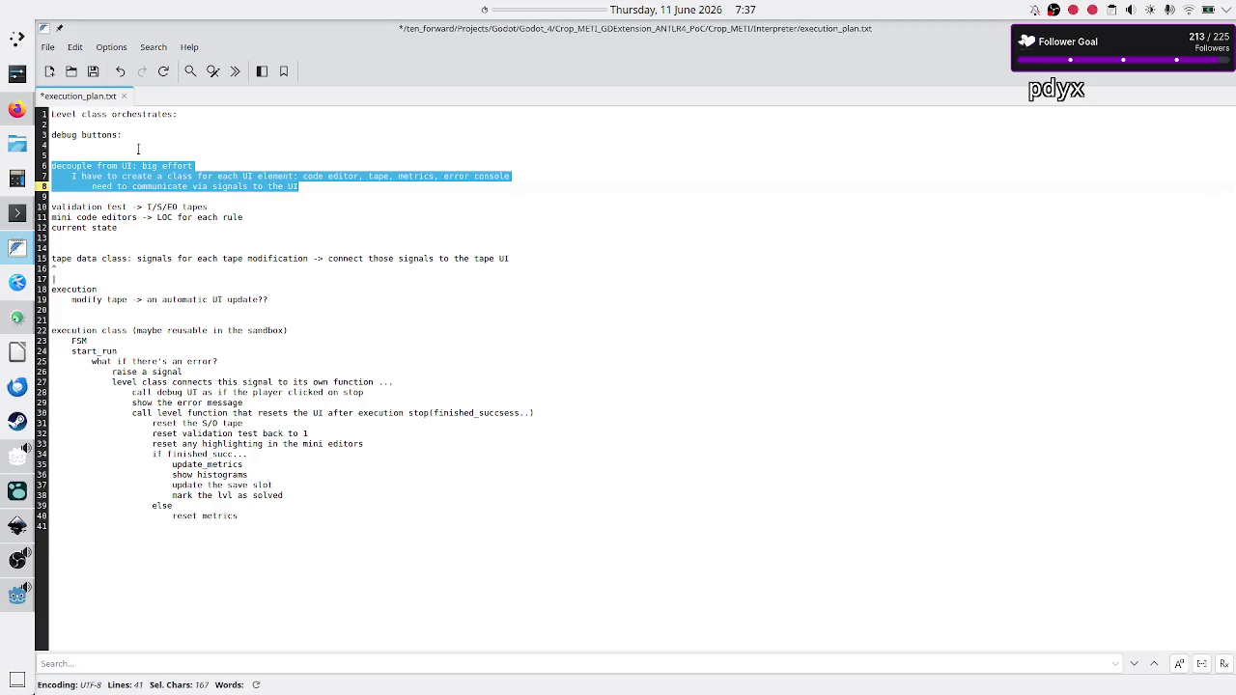
key("BackSpace")
key("BackSpace")
key("BackSpace")
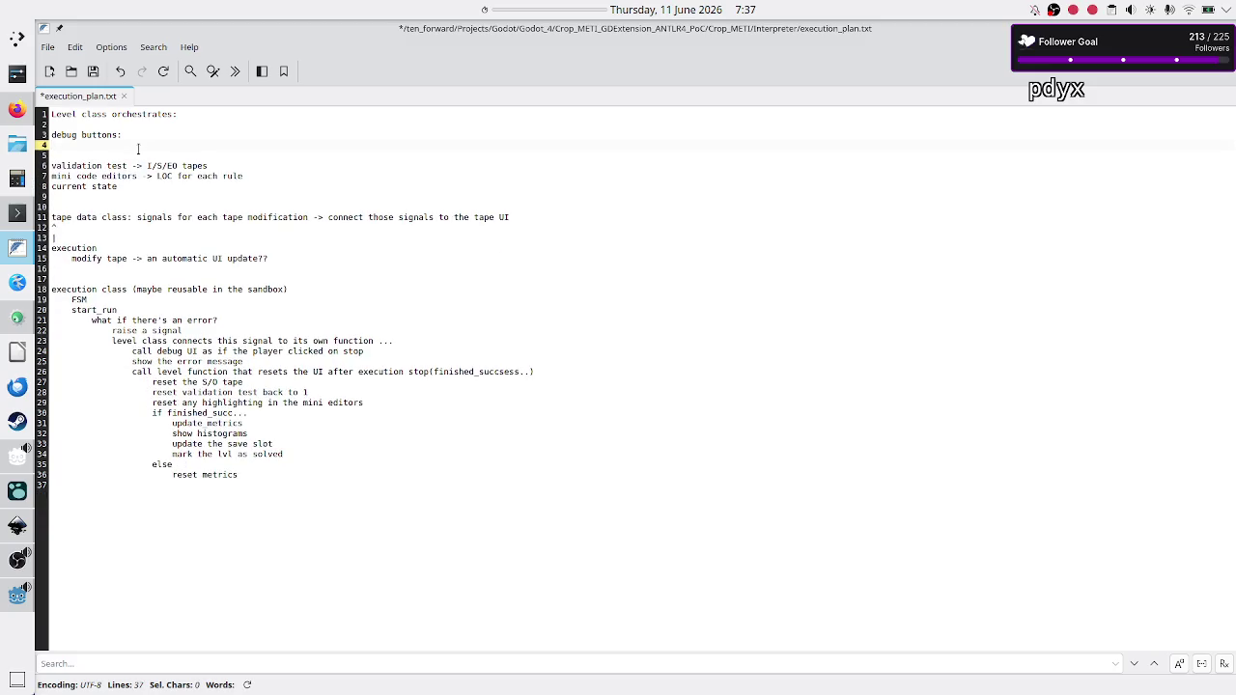
left_click(17, 491)
Insert a [[Game 1]] page link in the Jun 11th journal entry.
scroll(632, 445, "down", 2)
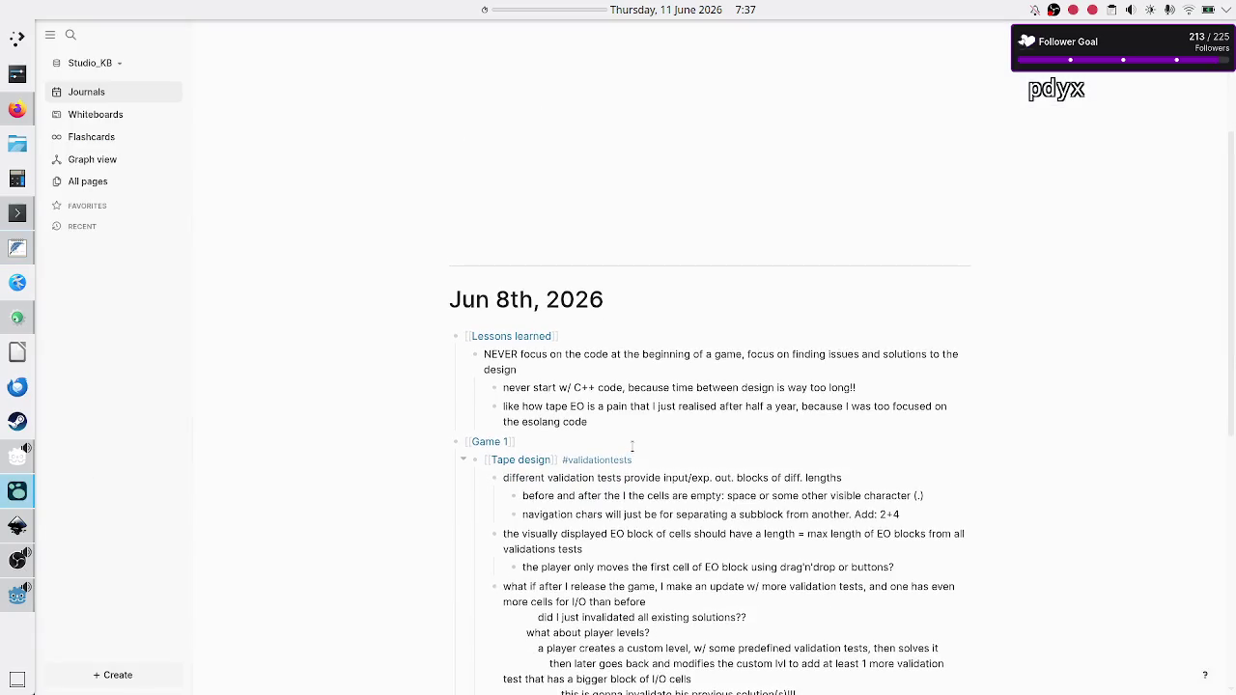
scroll(631, 445, "up", 3)
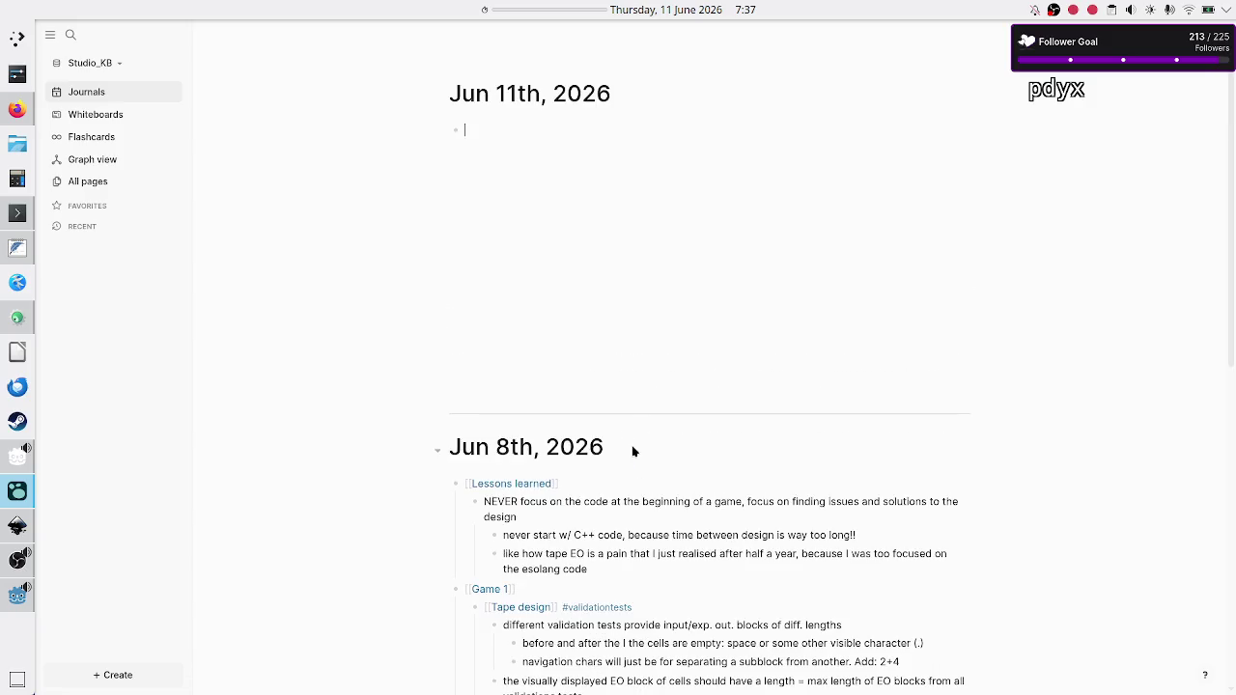
type("[[Game")
key("Return")
key("Return")
Paste and undo a note under Game 1, then return to execution_plan.txt in FeatherPad.
type("Code execution, live on https://www.twitch.tv/seshoumara !")
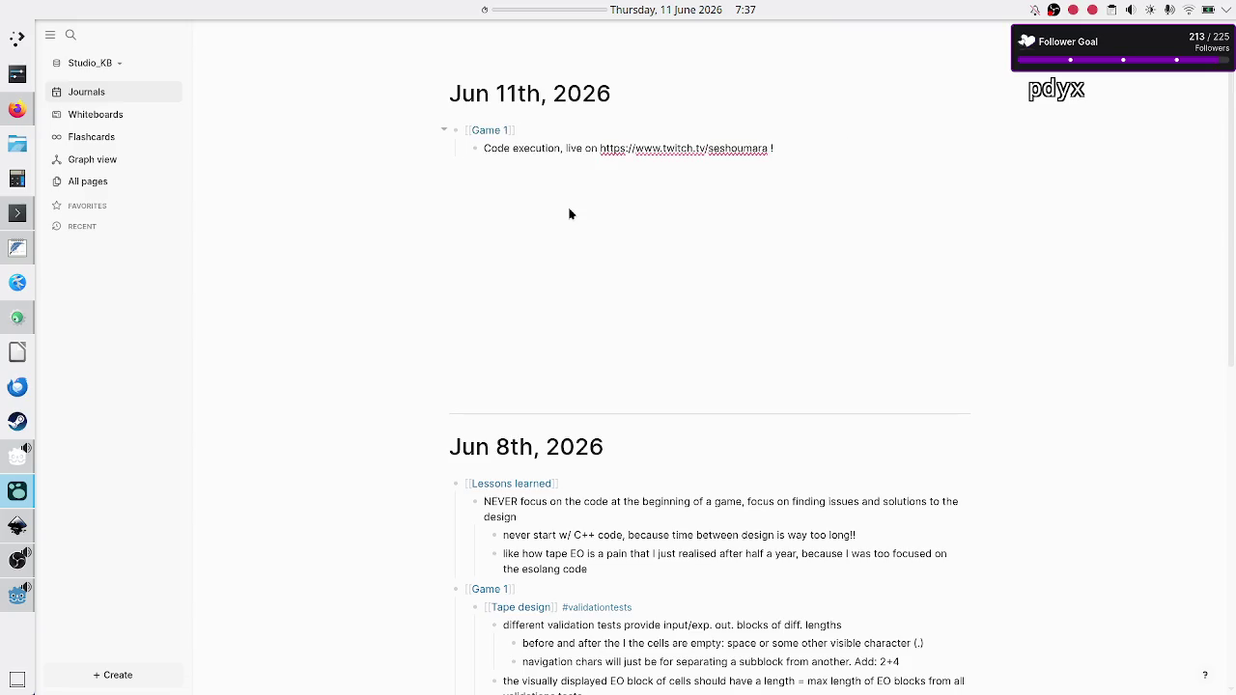
key("ctrl+z")
key("alt+Tab")
left_click(180, 143)
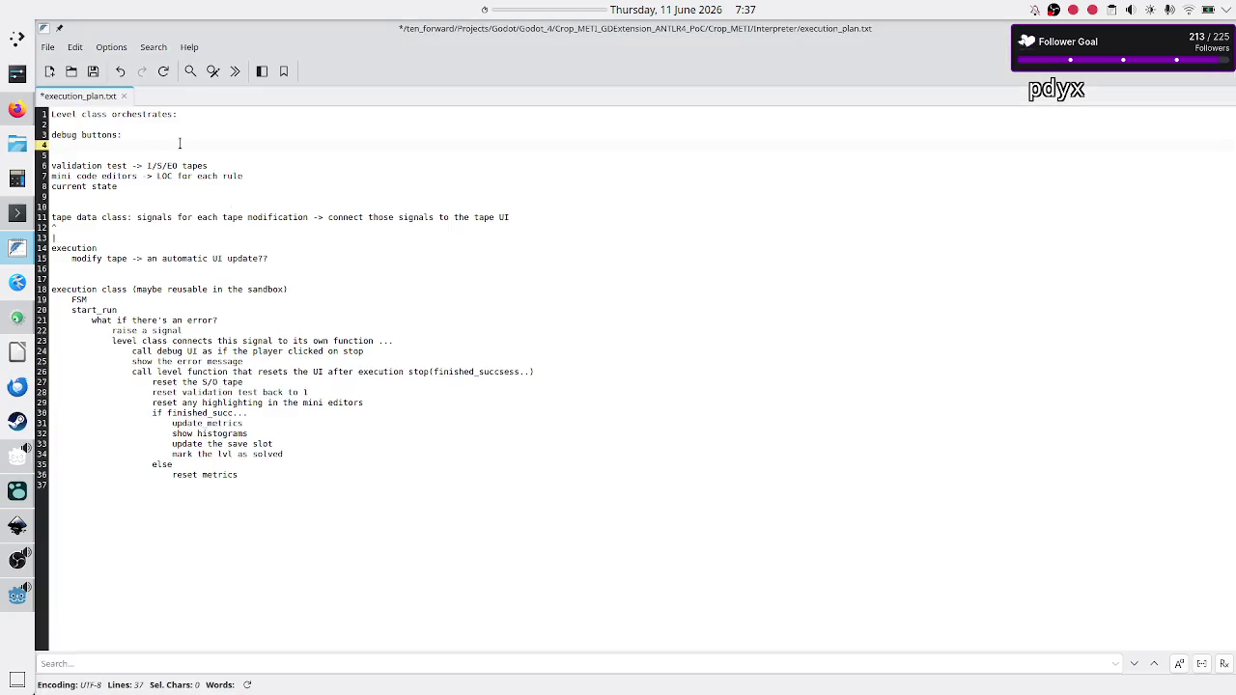
Move the decouple-from-UI note out of execution_plan.txt into Logseq's journal under Game 1.
key("Return")
key("Return")
key("ctrl+v")
key("Up")
key("Up")
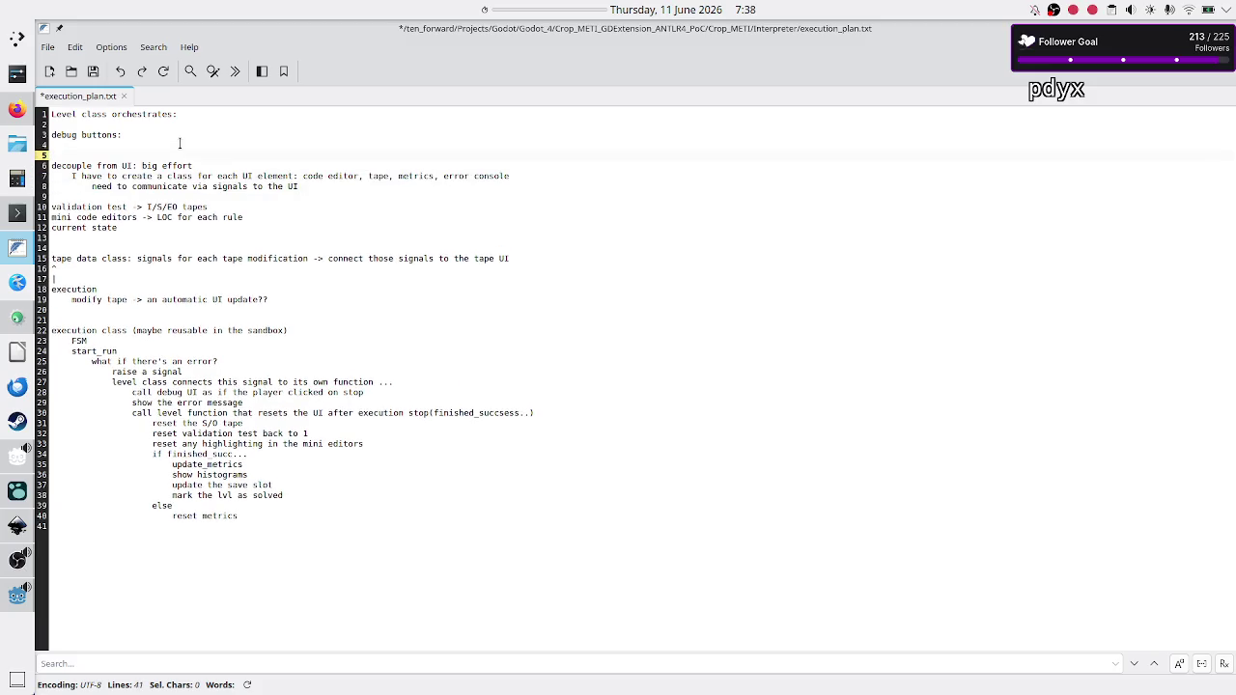
key("Down")
key("shift+Down")
key("shift+Down")
key("shift+End")
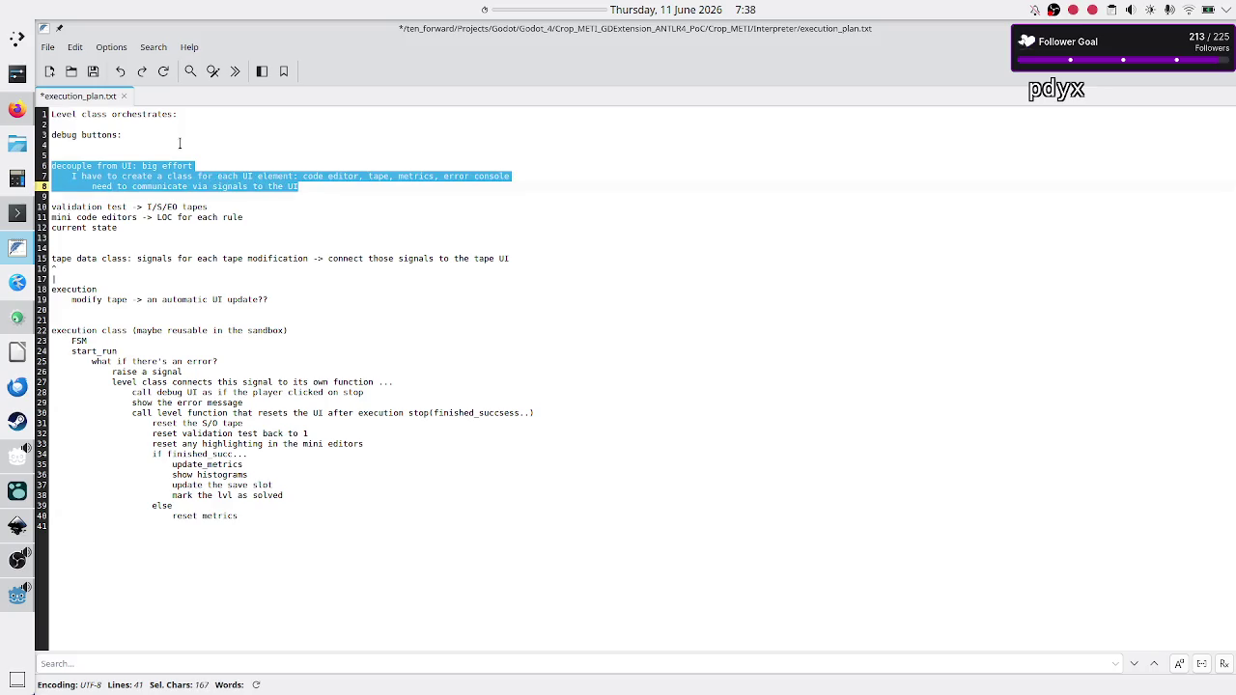
key("Delete")
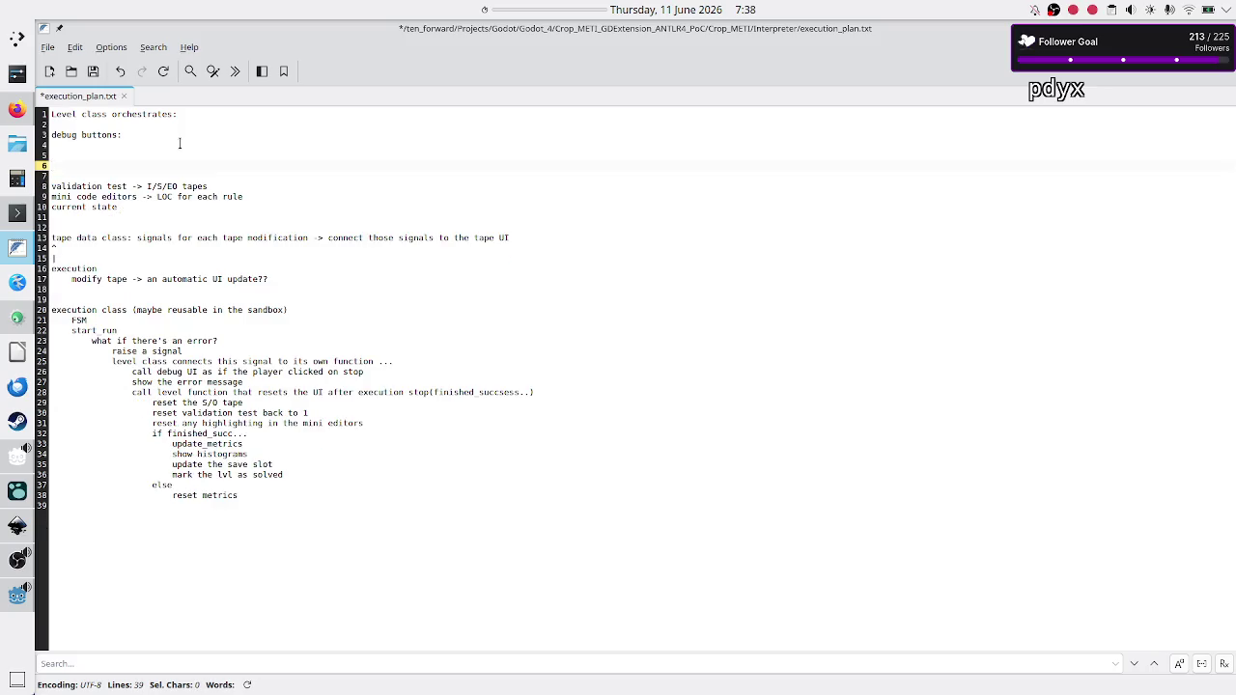
key("alt+Tab")
key("ctrl+v")
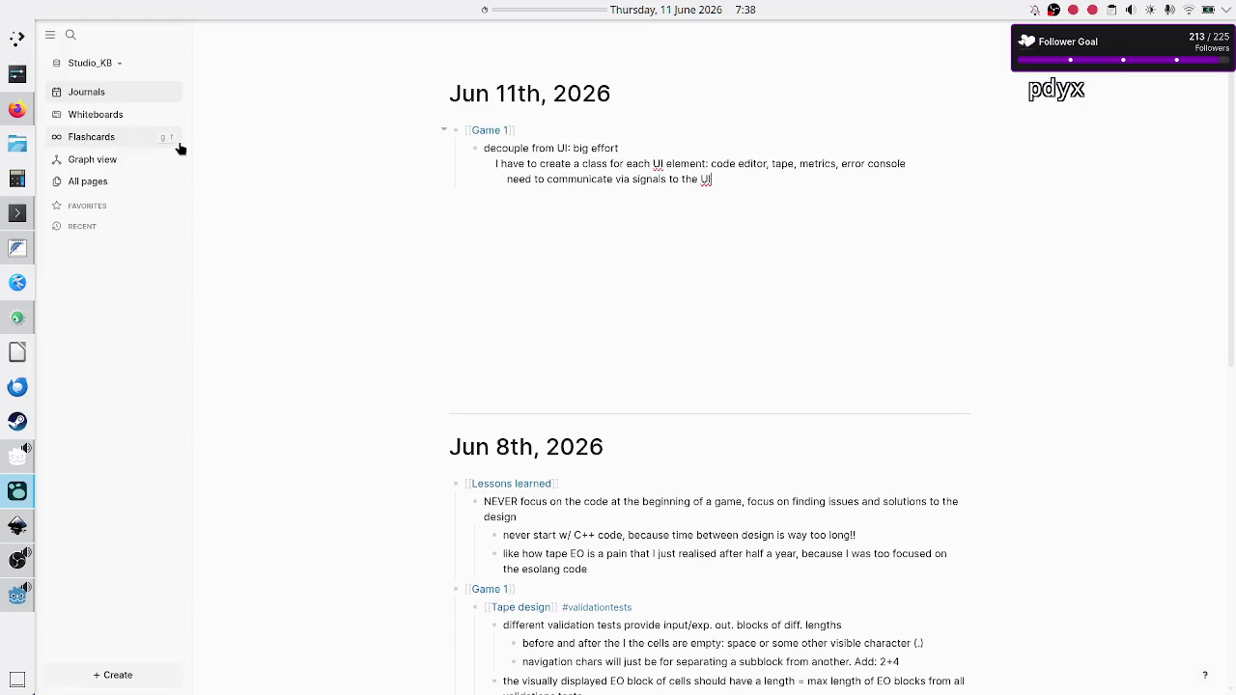
key("alt+Tab")
Delete the empty lines and the validation test, mini code editors and current state lines.
key("Up")
key("Delete")
key("Delete")
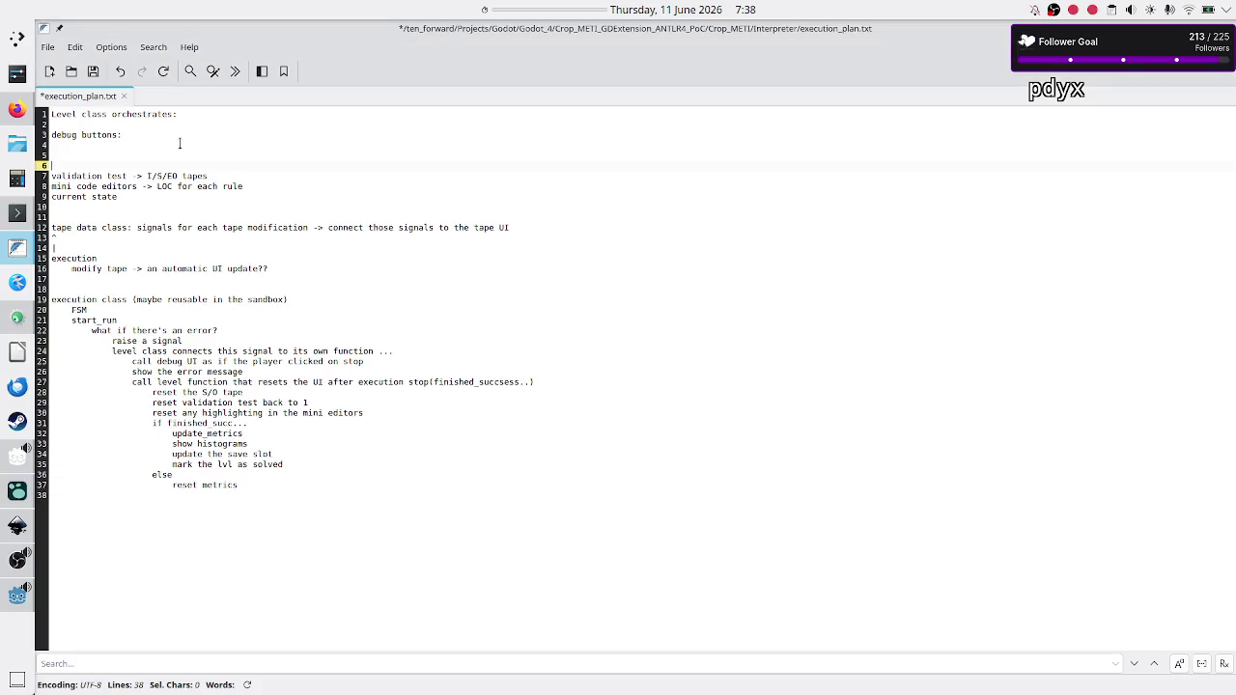
key("shift+Down")
key("shift+Down")
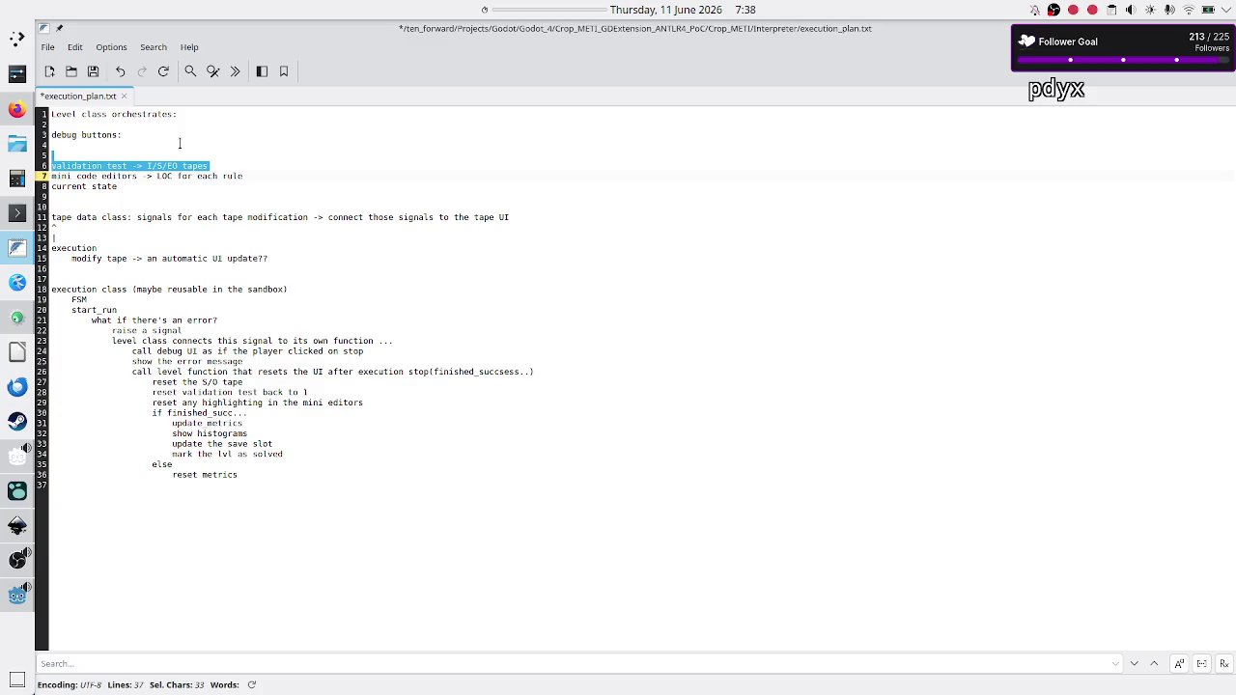
key("shift+Down")
key("shift+Down")
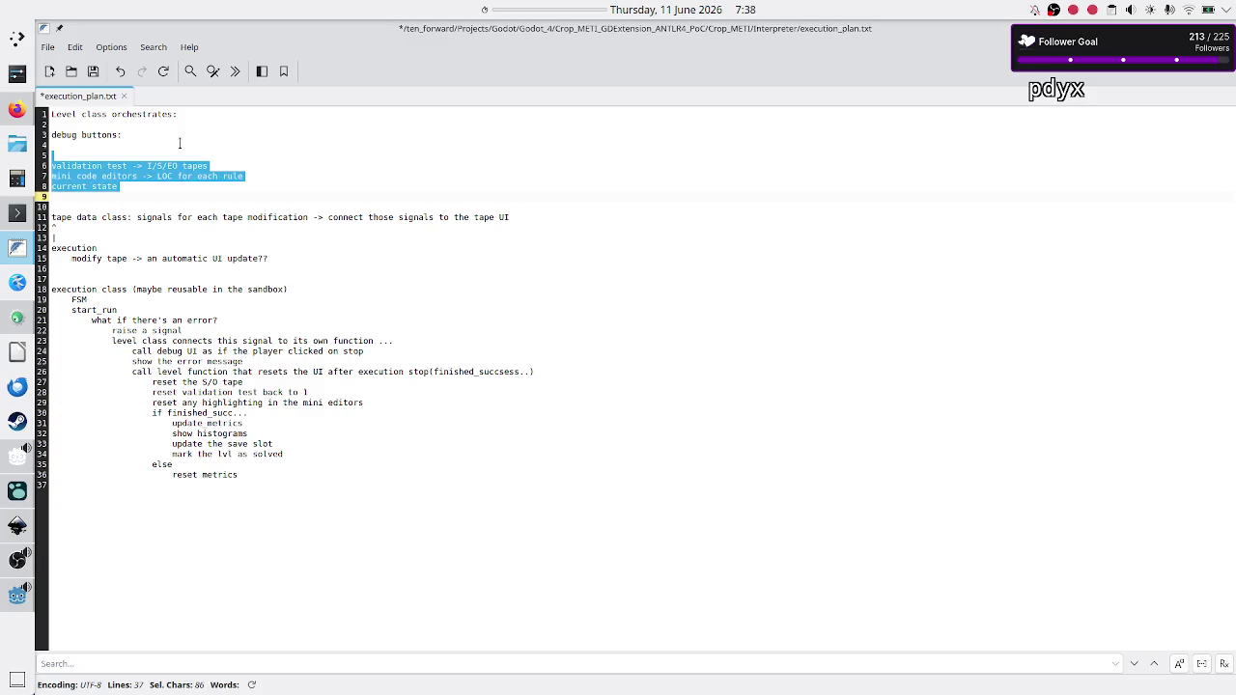
key("BackSpace")
key("BackSpace")
key("Down")
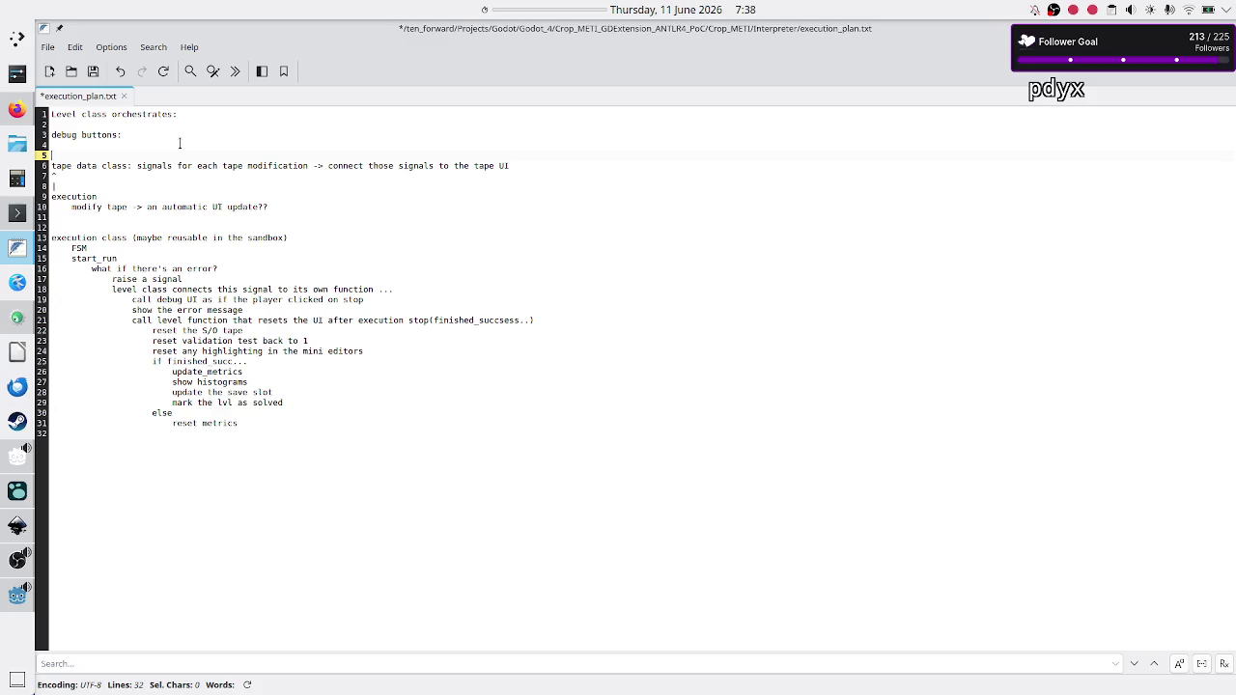
key("Down")
key("shift+End")
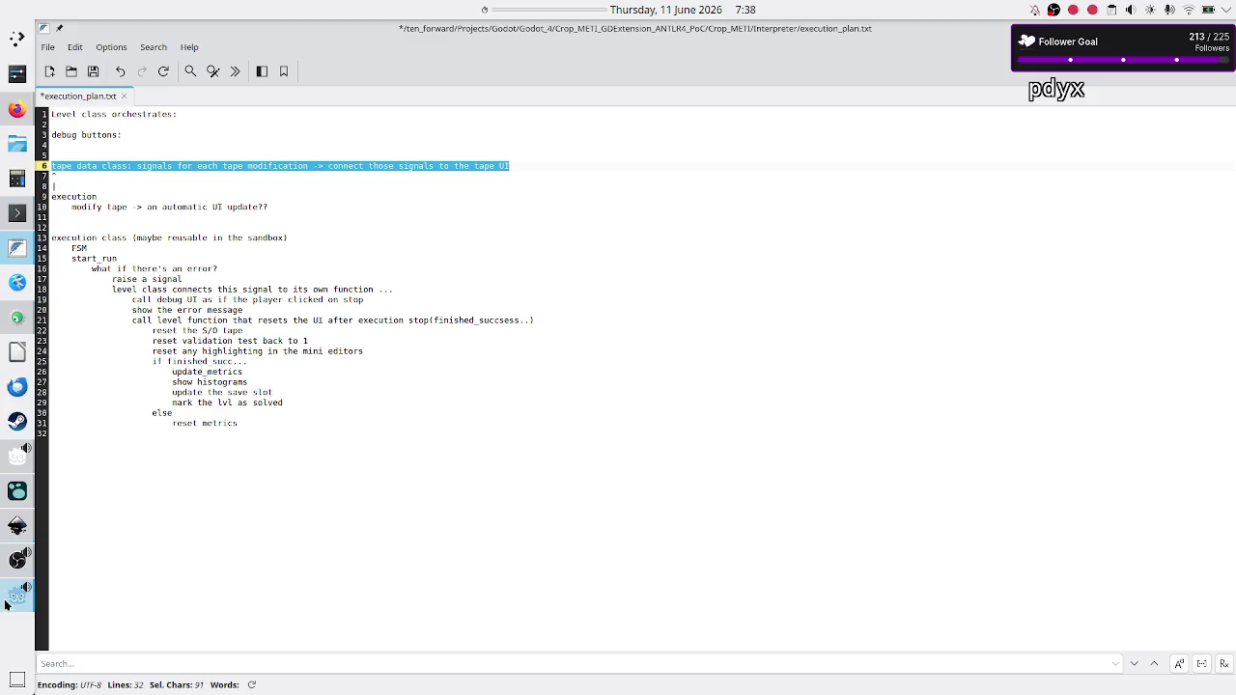
mouse_move(18, 560)
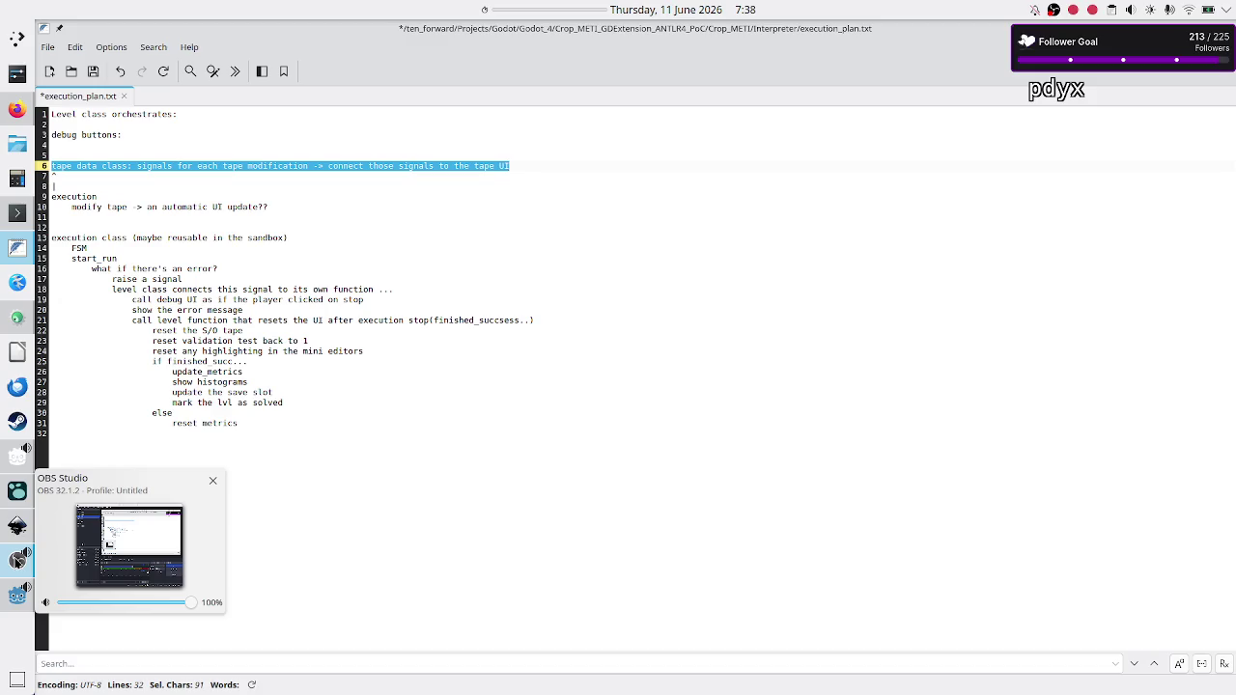
Inspect the Tape_UI type on line 20 of Execution.gd, then open Tape_UI.gd.
mouse_move(16, 524)
mouse_move(12, 589)
left_click(14, 597)
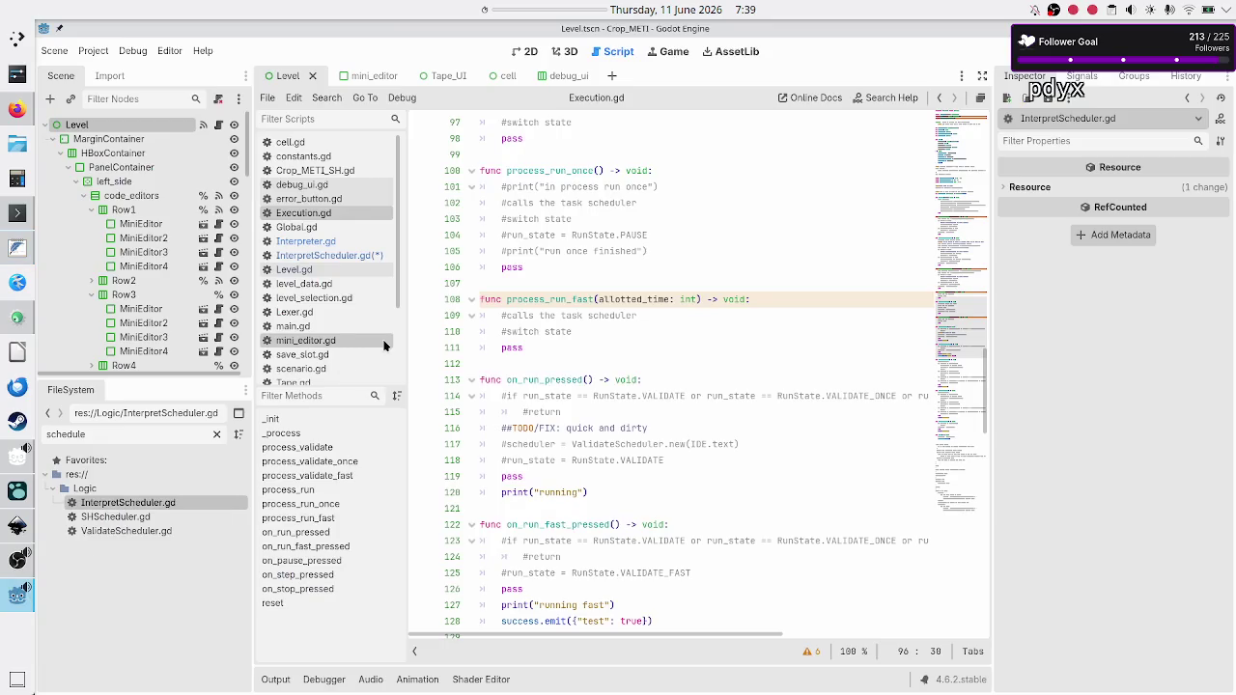
scroll(605, 235, "up", 7)
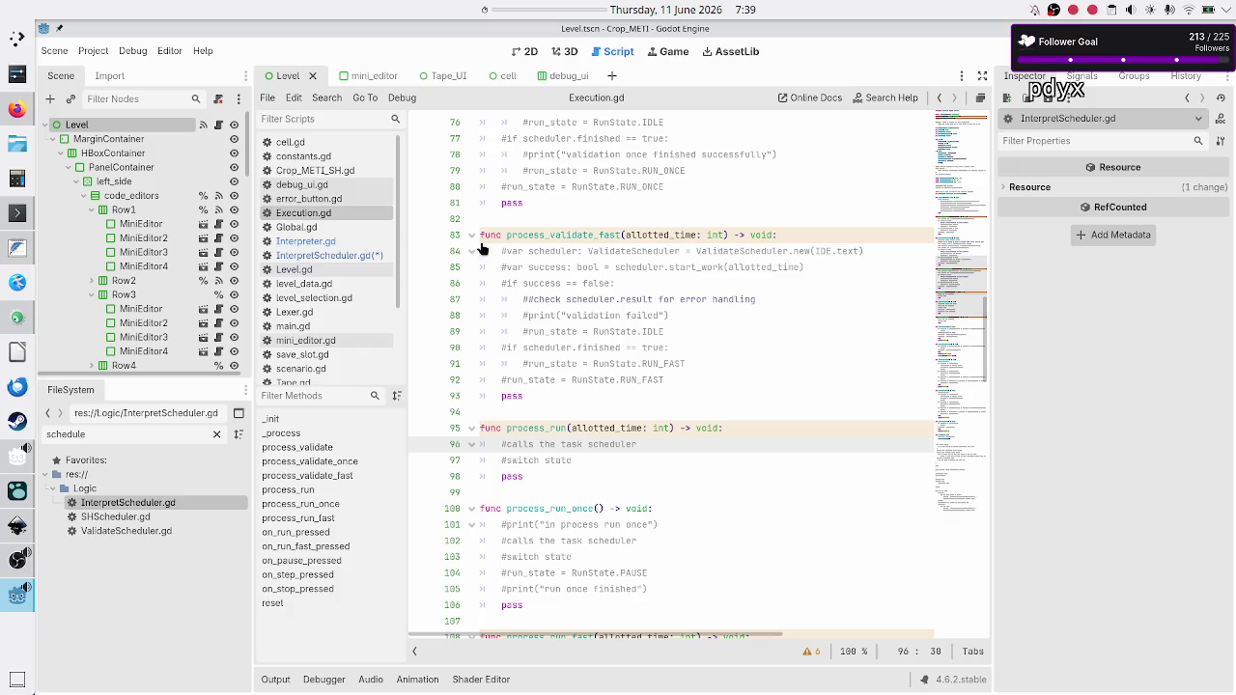
scroll(587, 181, "up", 8)
scroll(589, 181, "up", 17)
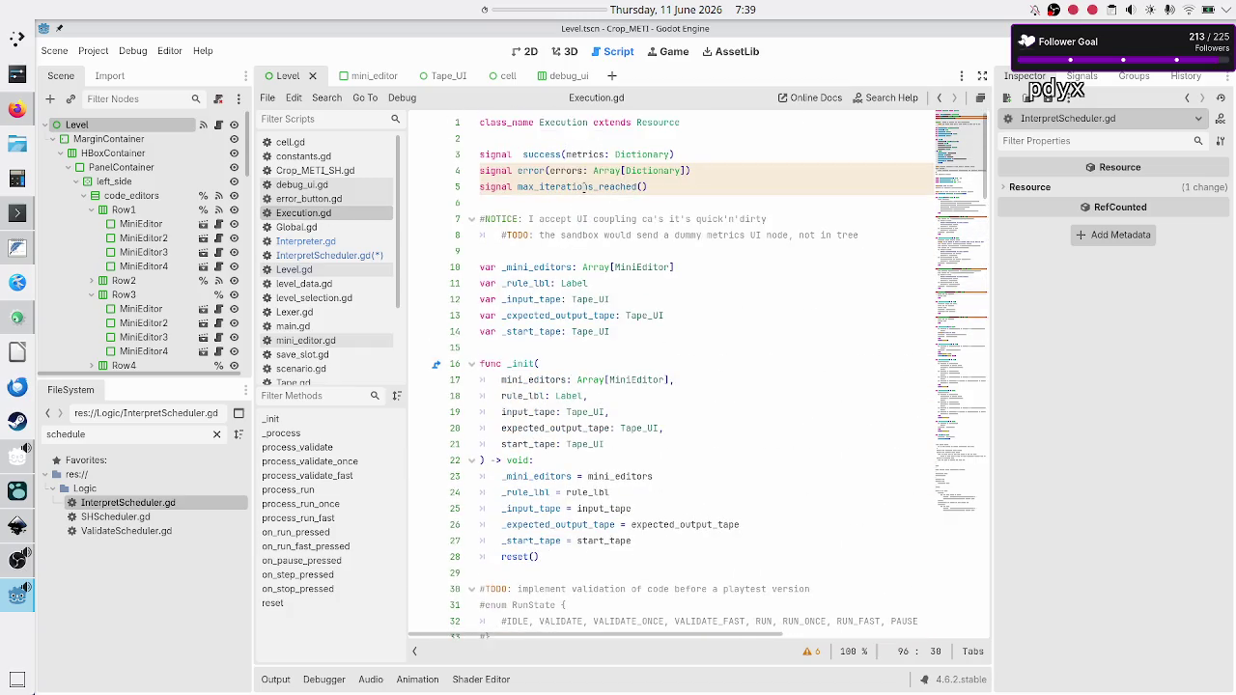
double_click(629, 428)
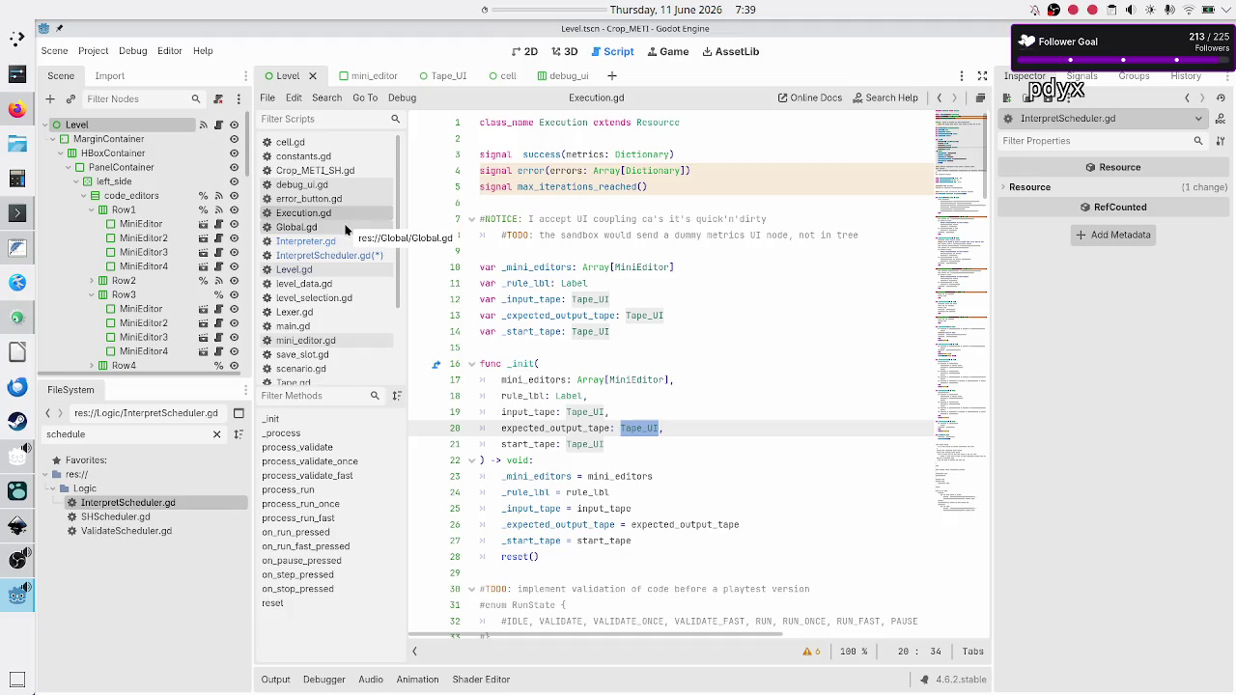
scroll(343, 228, "down", 3)
left_click(309, 289)
Highlight the uses of tape and the init_tape call in Tape_UI.gd, then return to execution_plan.txt.
left_click(552, 300)
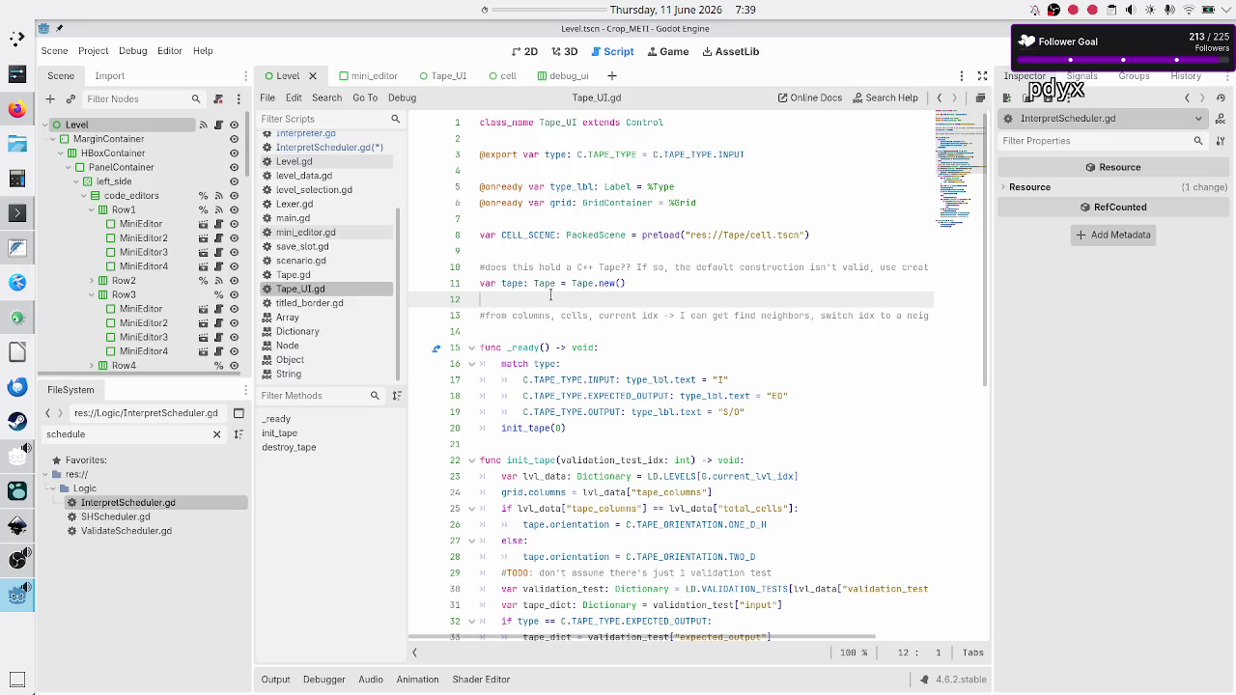
left_click(526, 283)
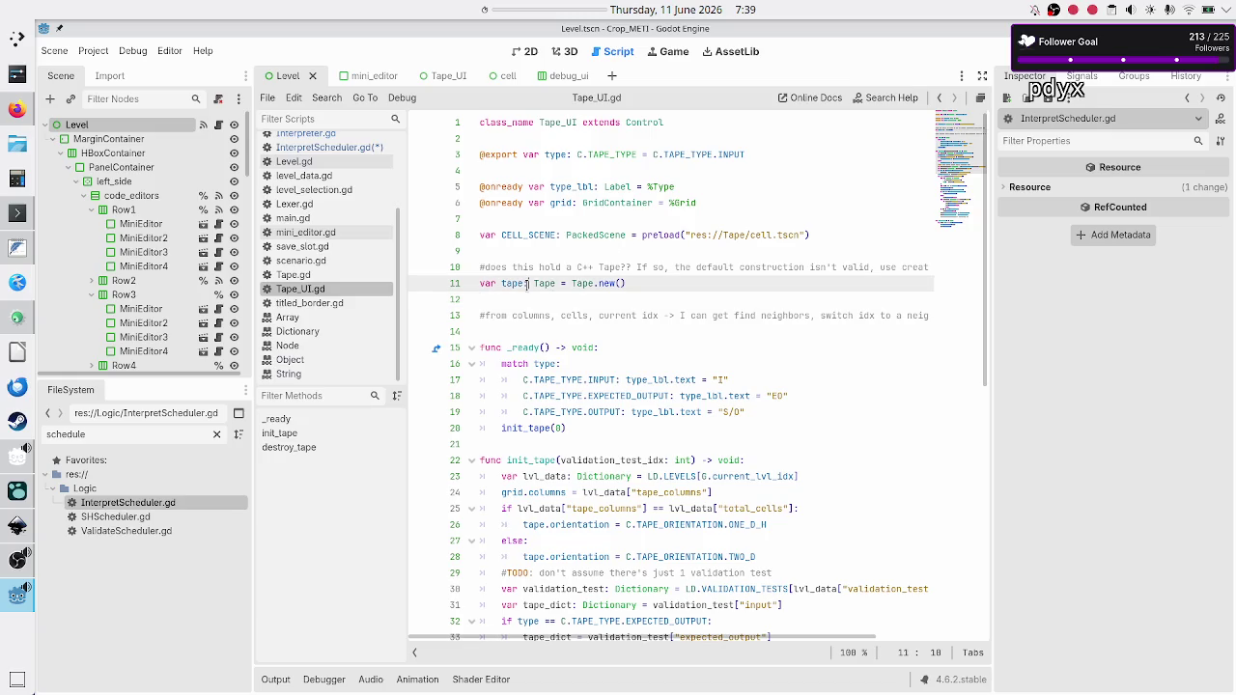
double_click(504, 283)
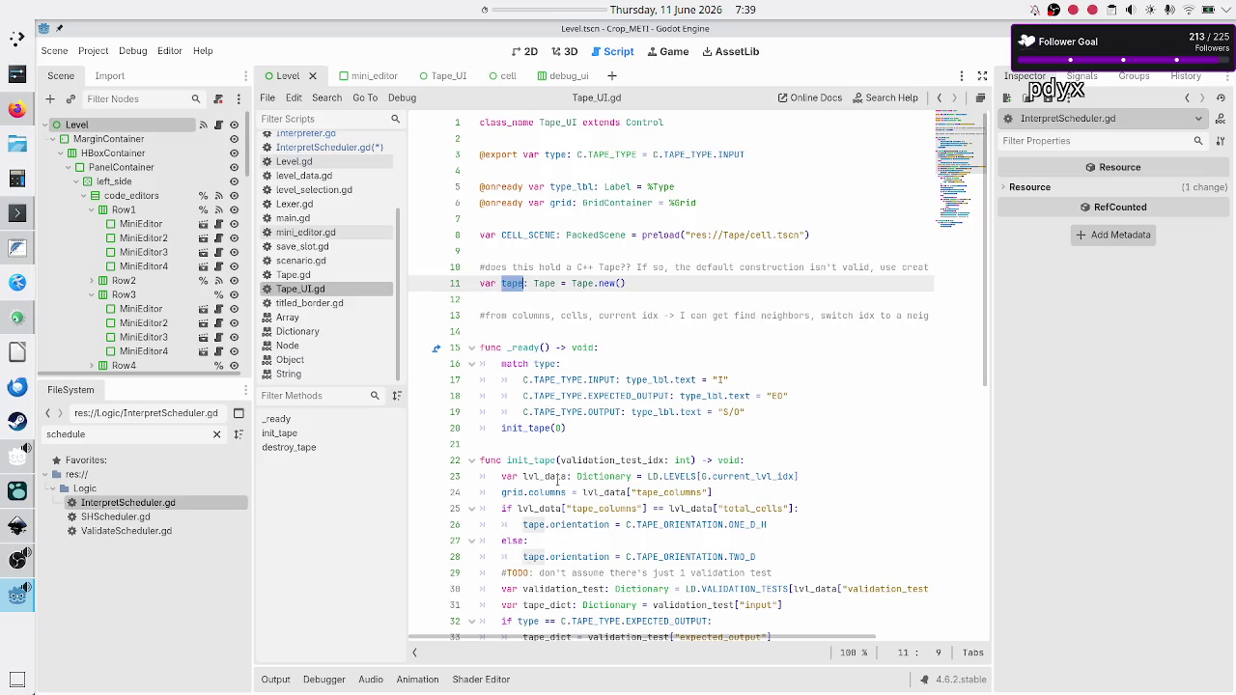
scroll(557, 479, "down", 10)
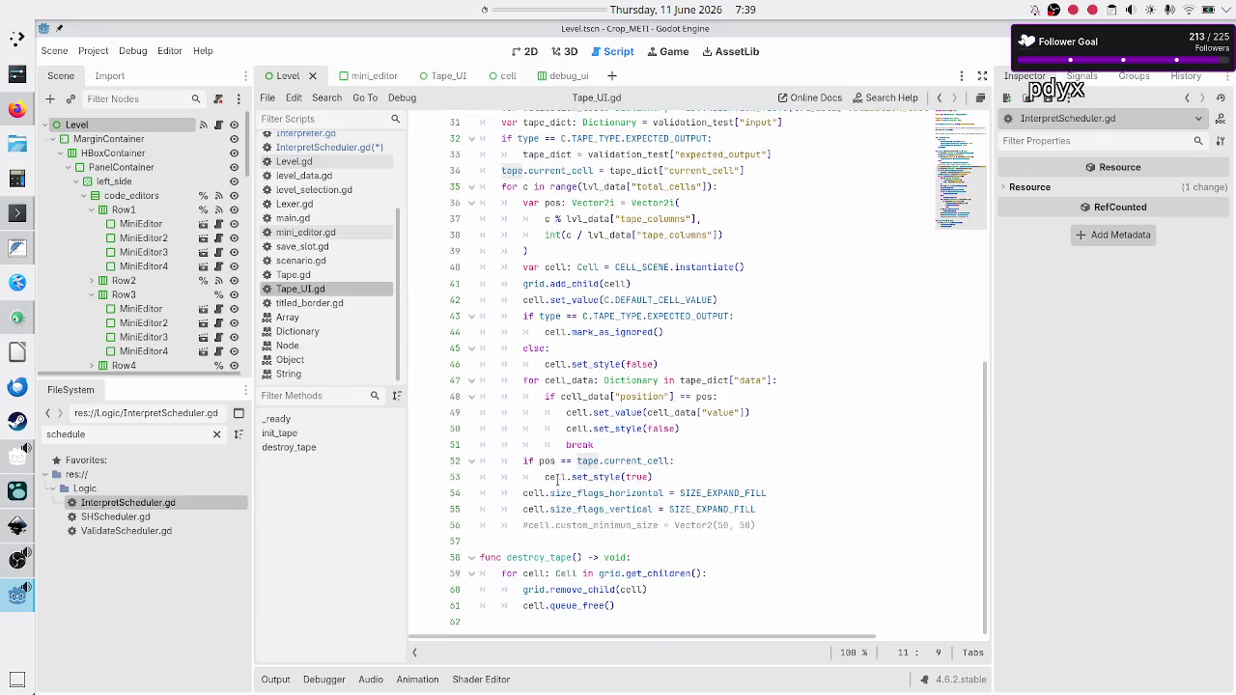
scroll(557, 480, "up", 5)
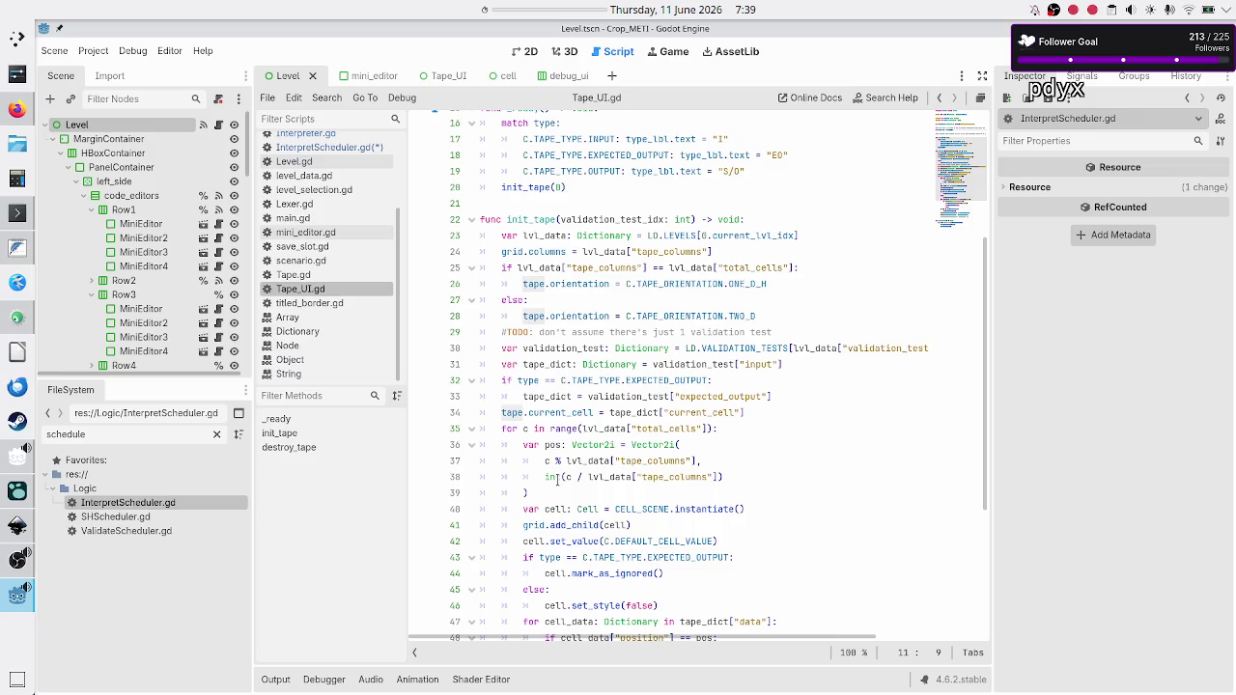
scroll(557, 480, "up", 1)
scroll(558, 480, "down", 6)
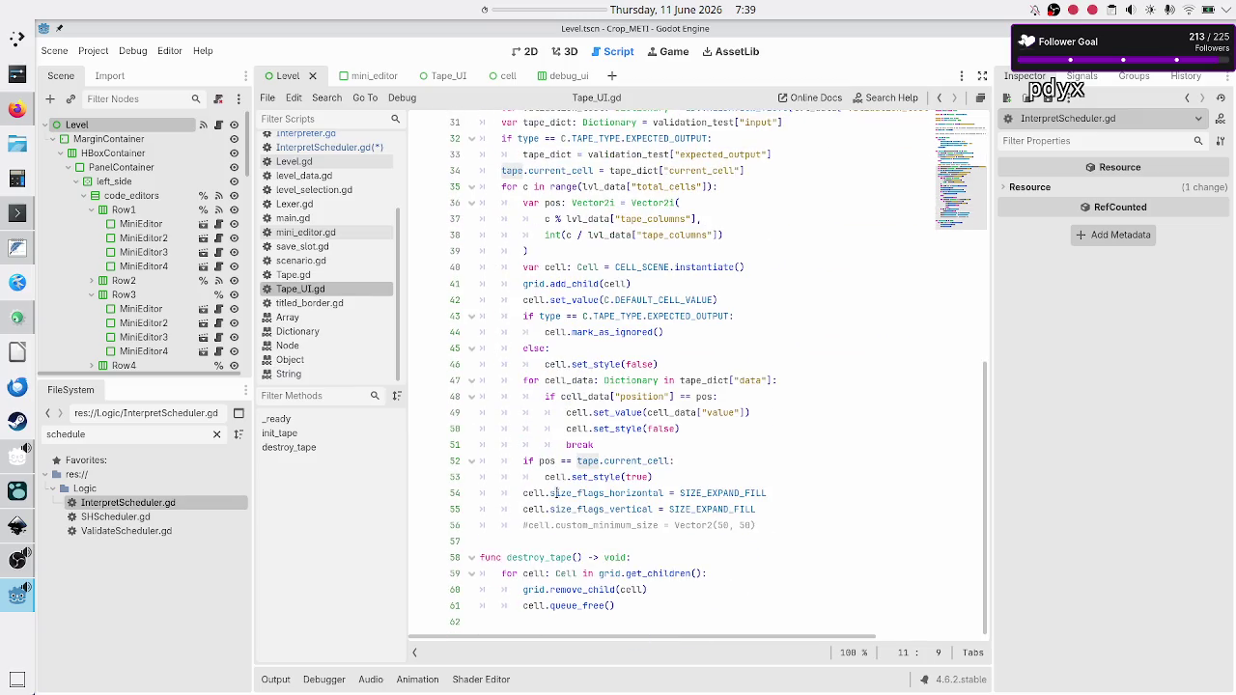
scroll(540, 556, "up", 9)
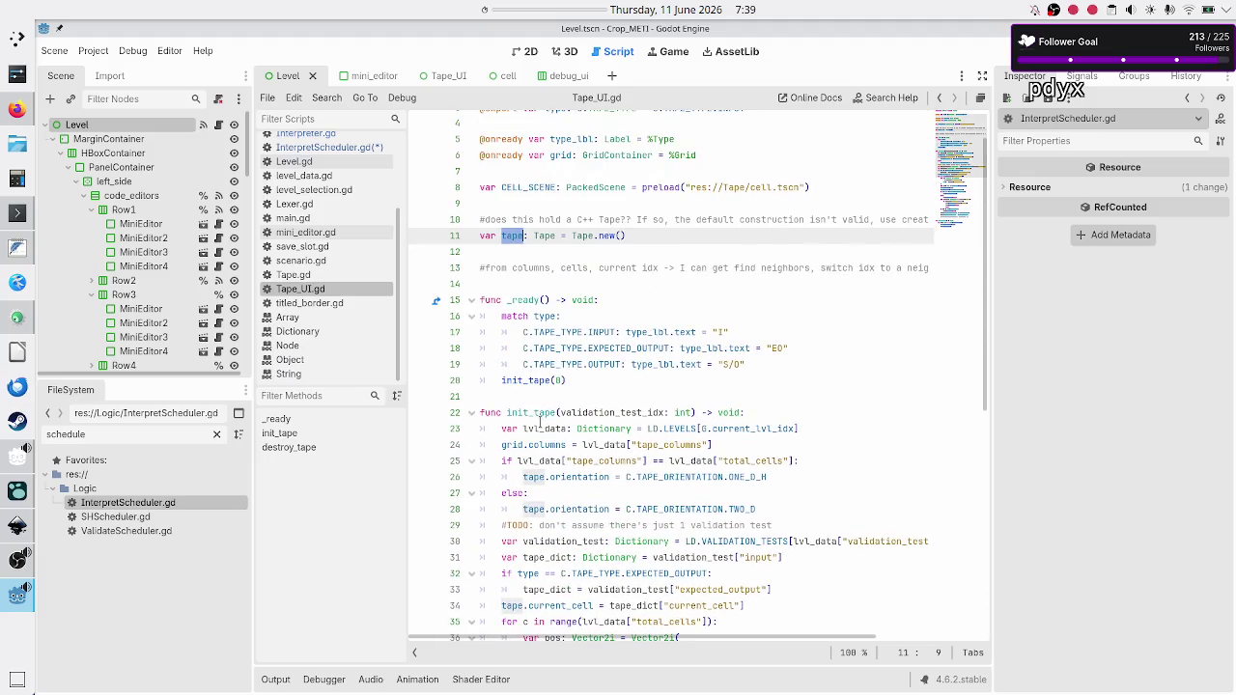
double_click(534, 413)
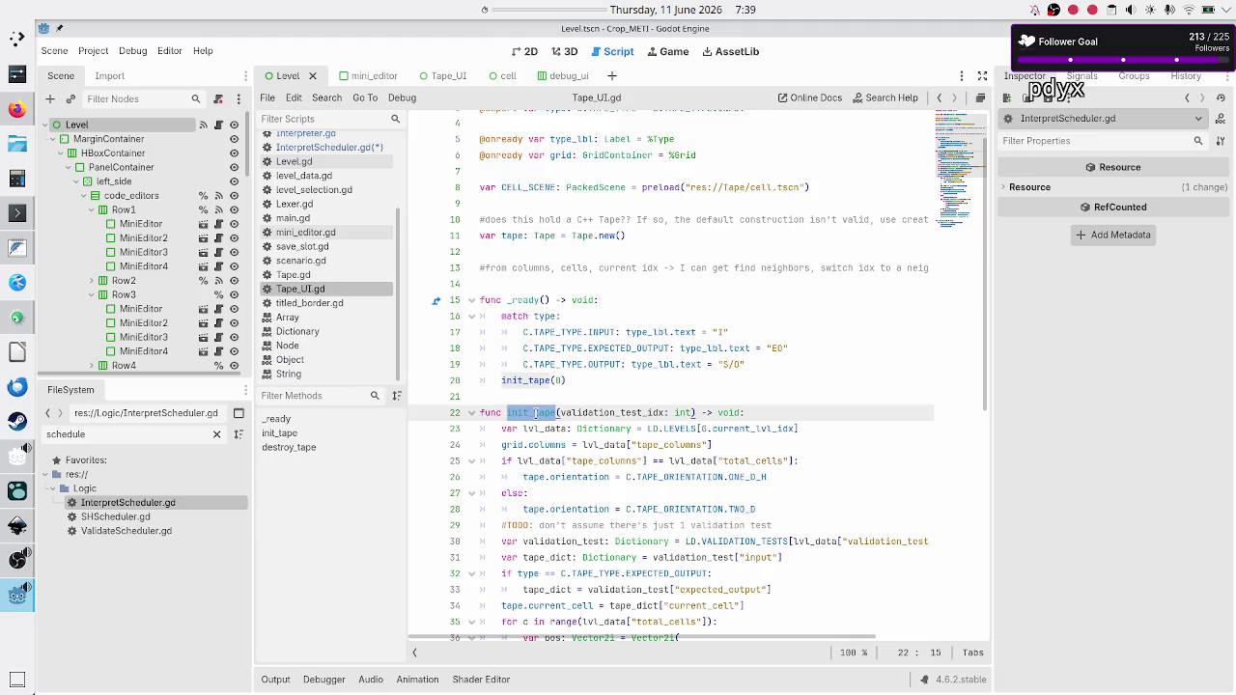
left_click(534, 398)
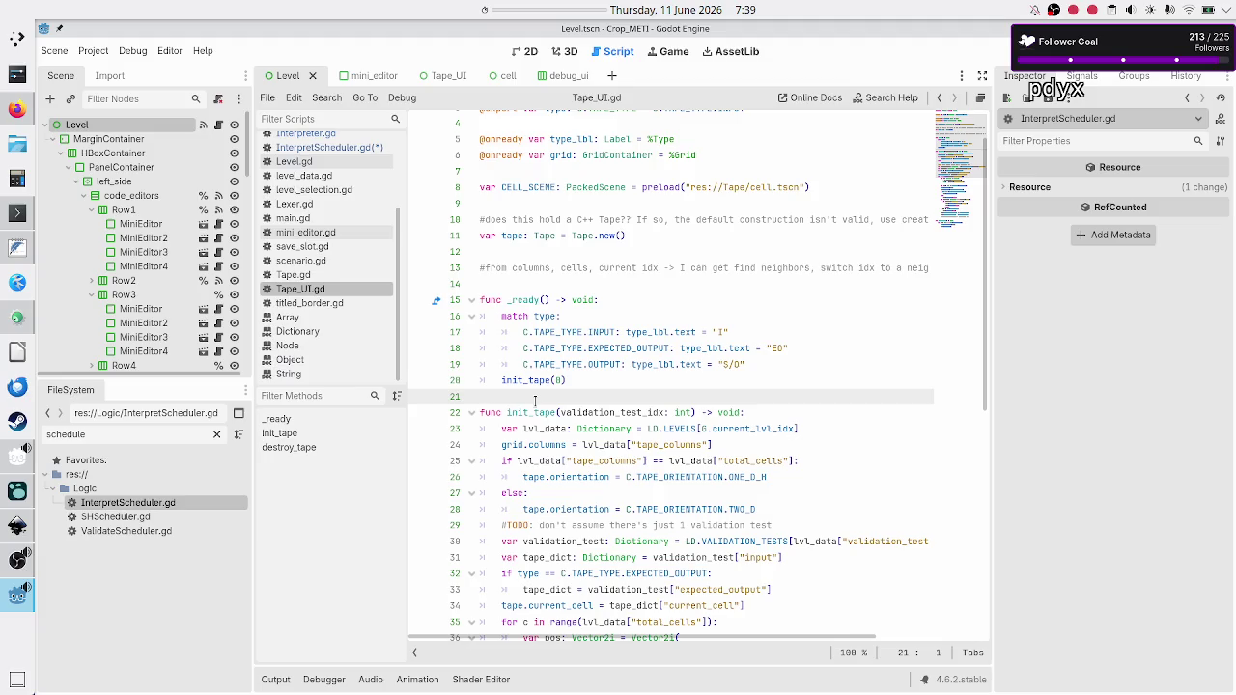
double_click(518, 236)
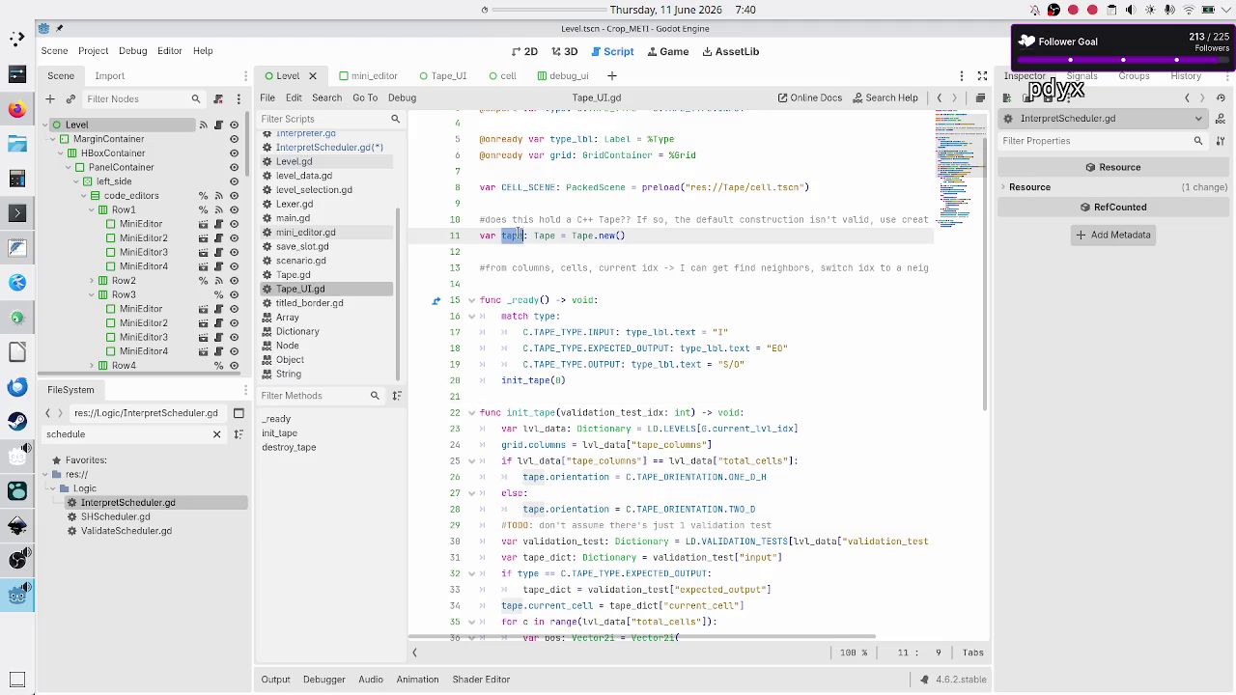
left_click(17, 247)
left_click(167, 192)
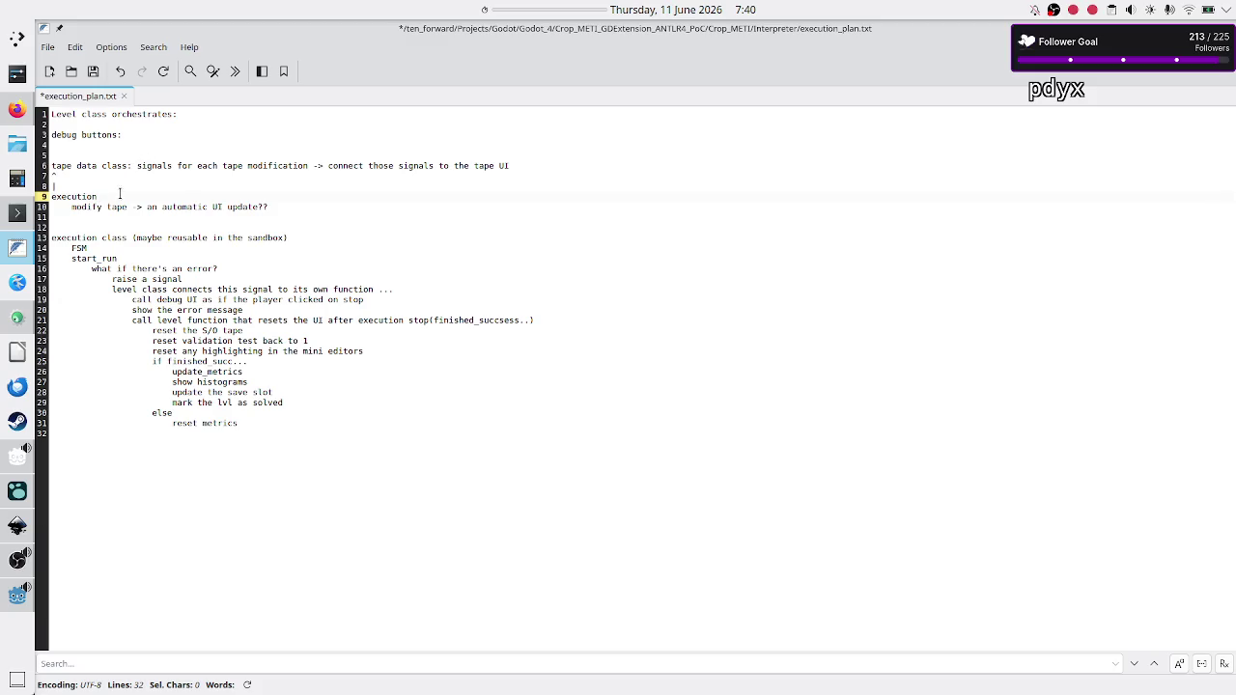
double_click(88, 197)
double_click(116, 206)
left_click_drag(174, 204, 273, 205)
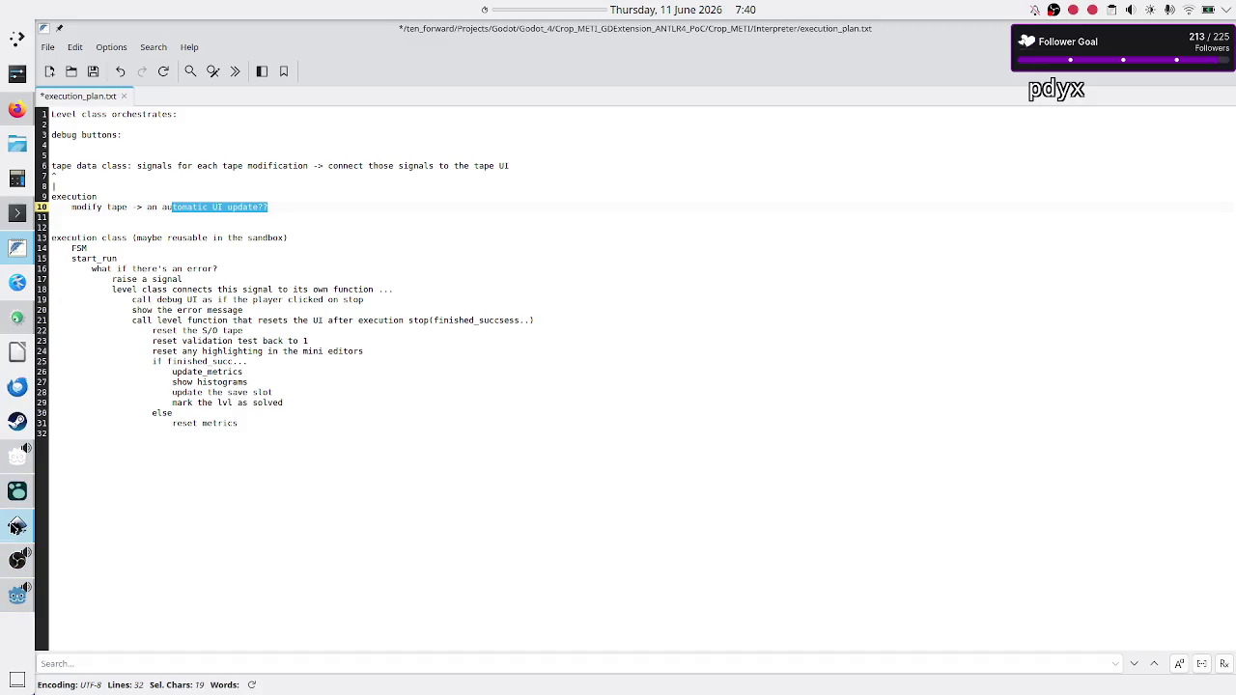
mouse_move(17, 526)
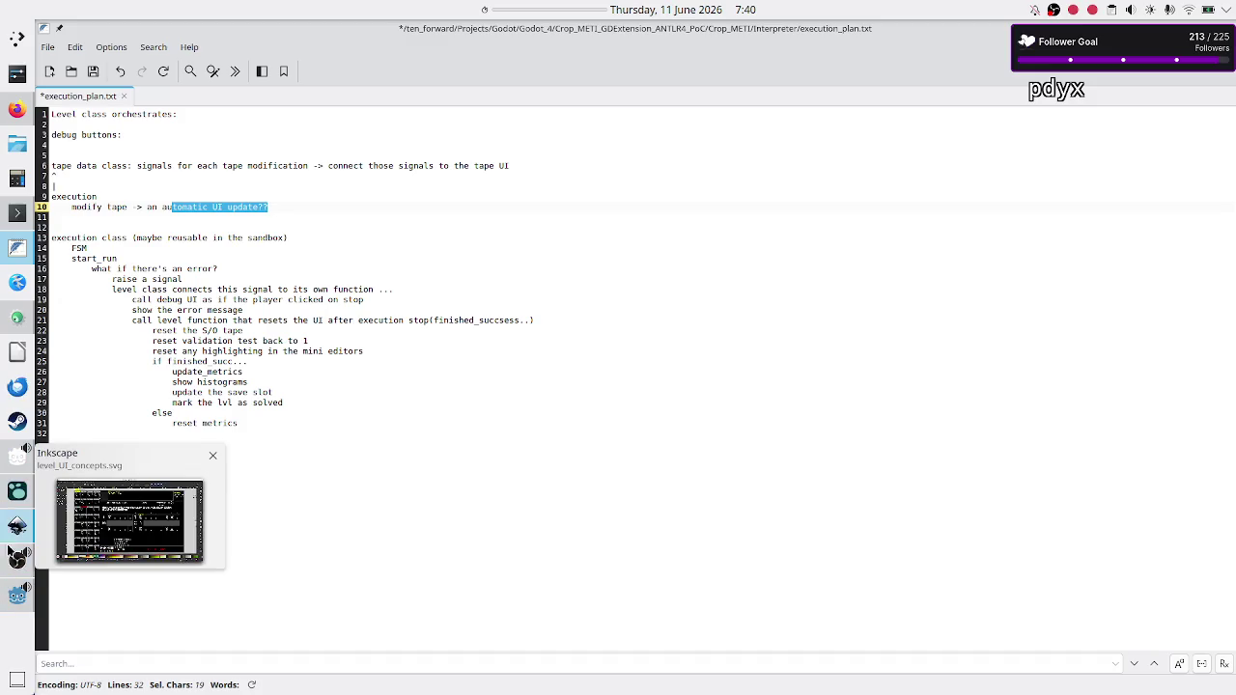
mouse_move(12, 568)
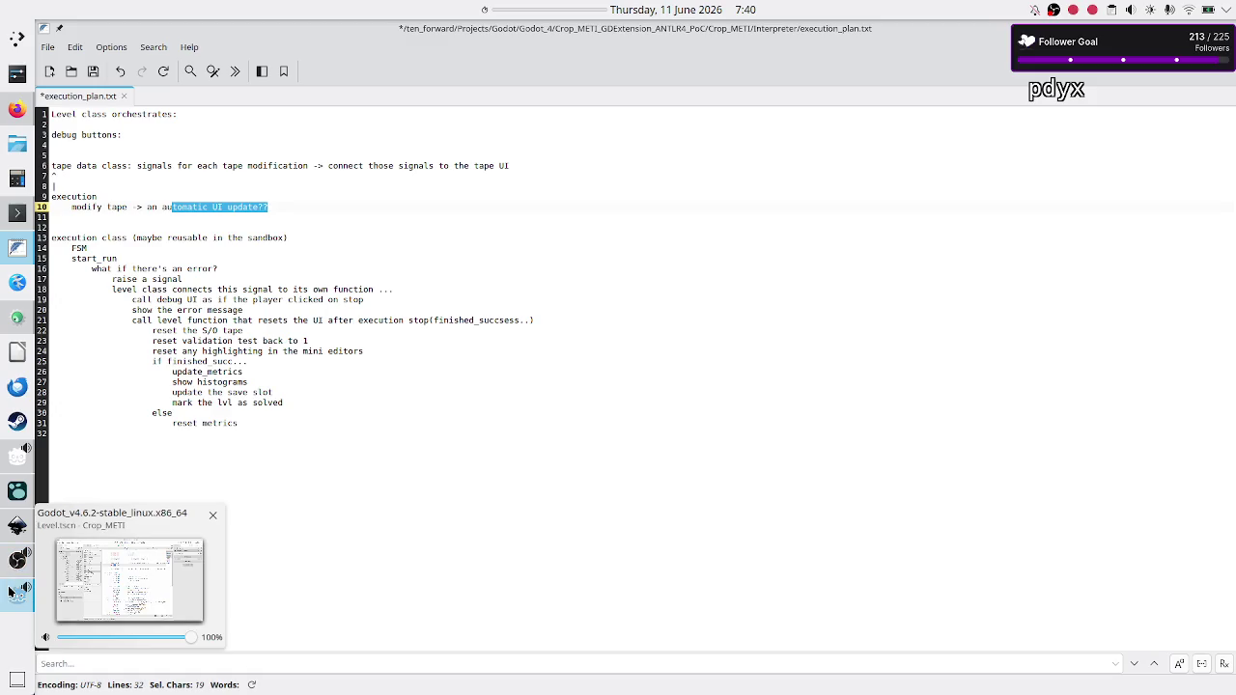
left_click(10, 591)
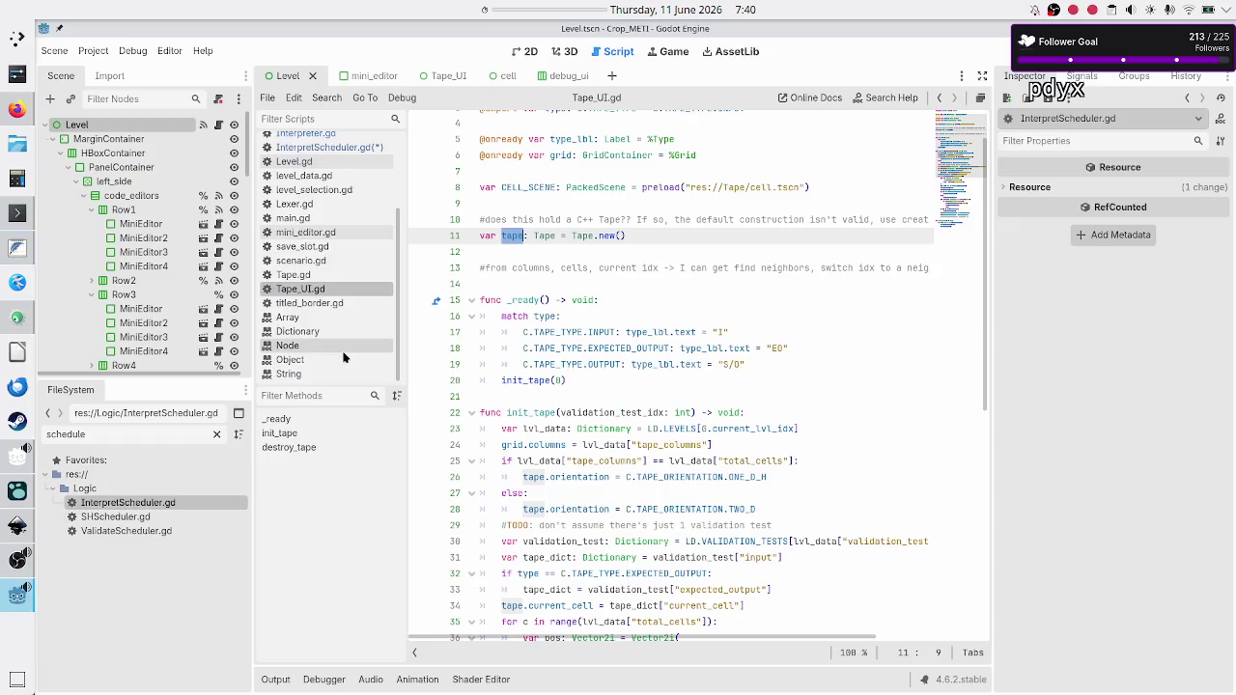
Inspect Tape.gd's set_cell_value, move_head and cells definitions.
left_click(520, 271)
left_click(501, 284)
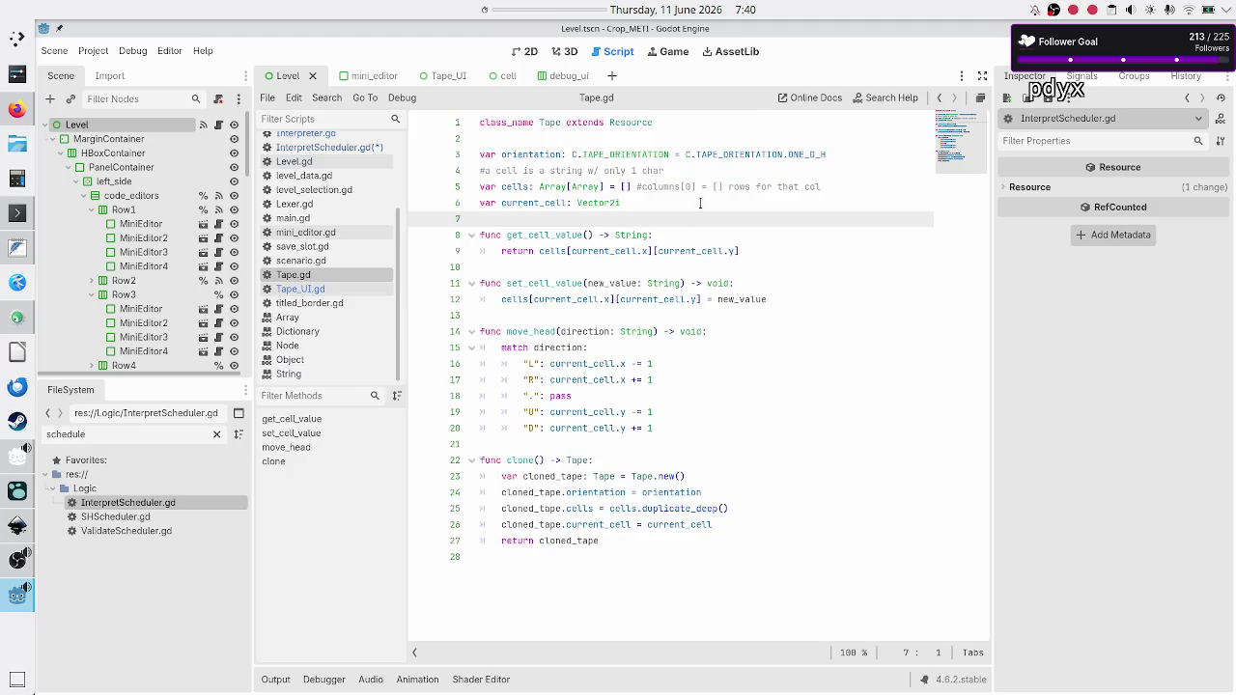
double_click(553, 285)
double_click(539, 332)
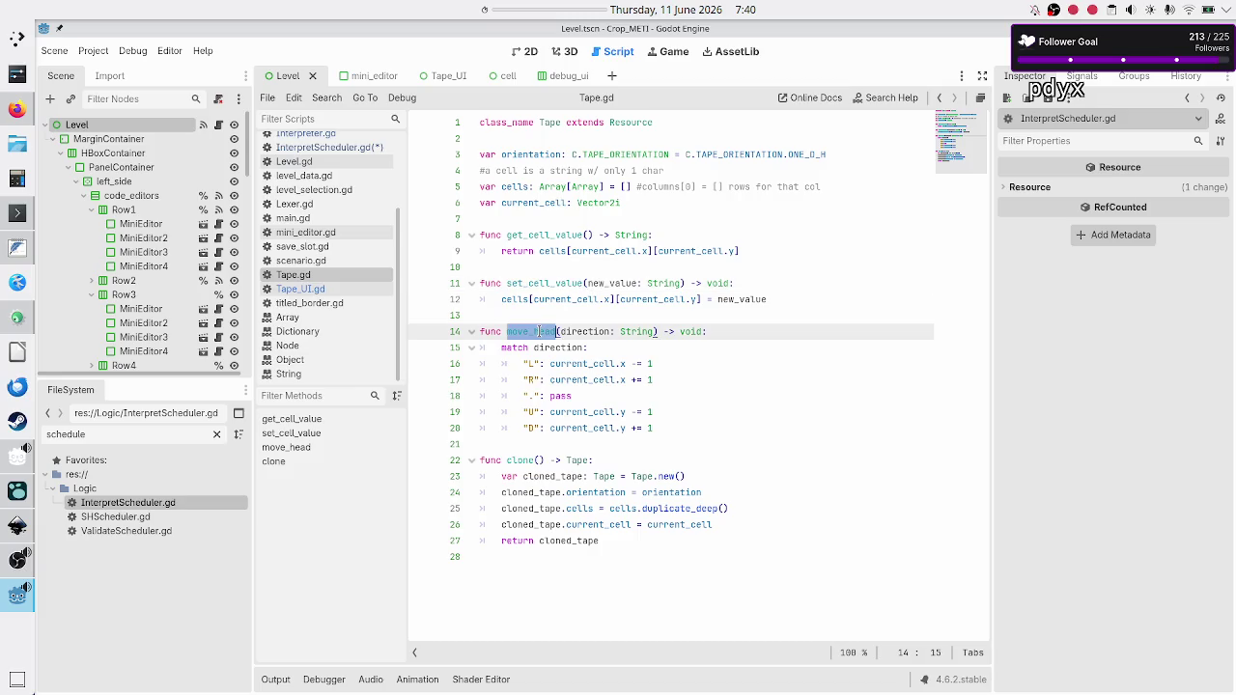
double_click(516, 186)
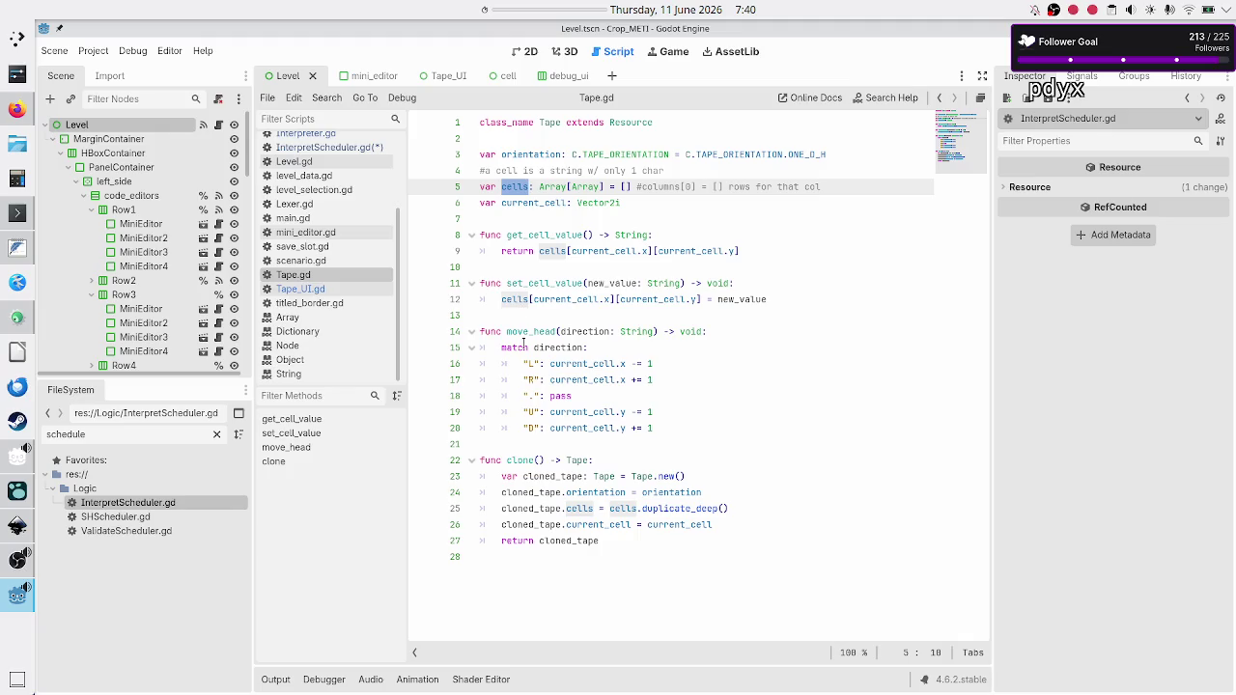
double_click(528, 283)
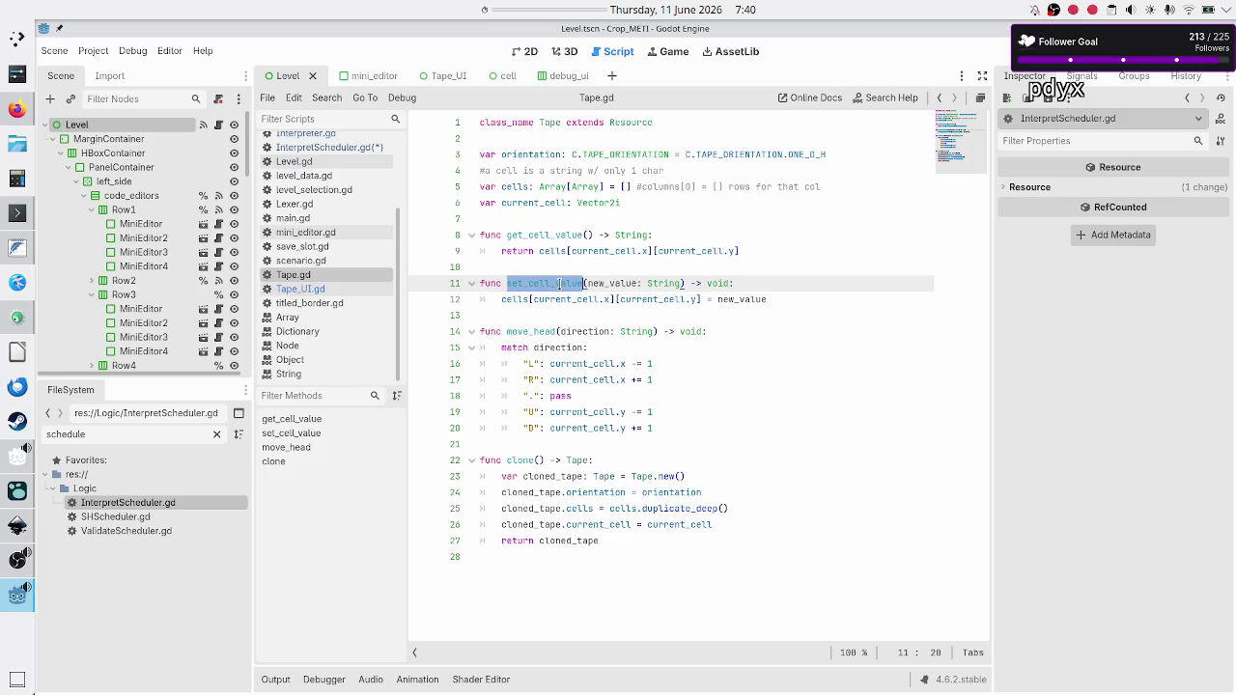
left_click(538, 304)
double_click(540, 283)
left_click(533, 444)
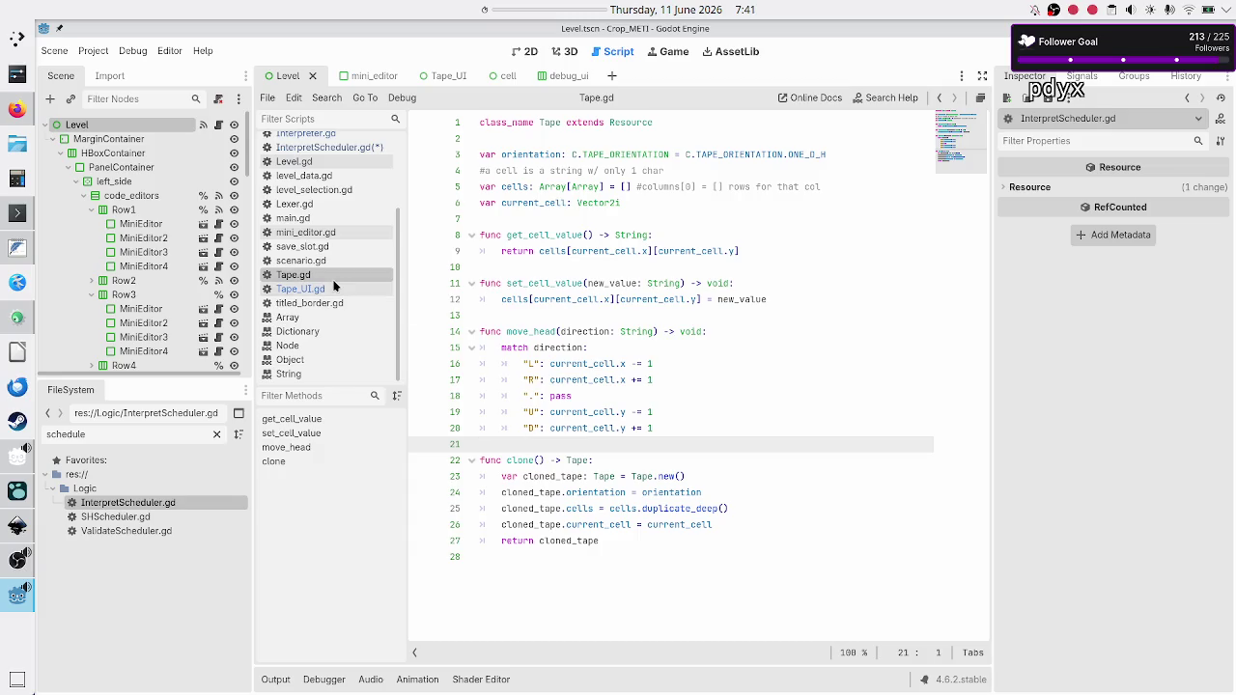
left_click(329, 290)
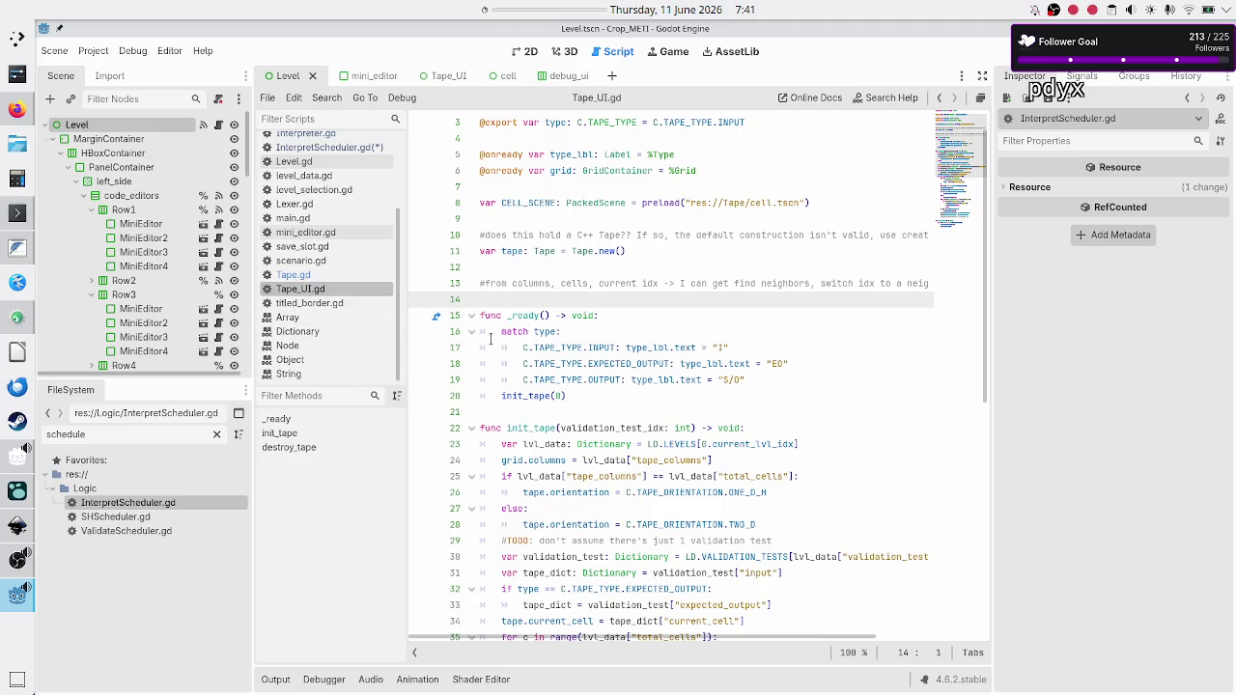
left_click(316, 277)
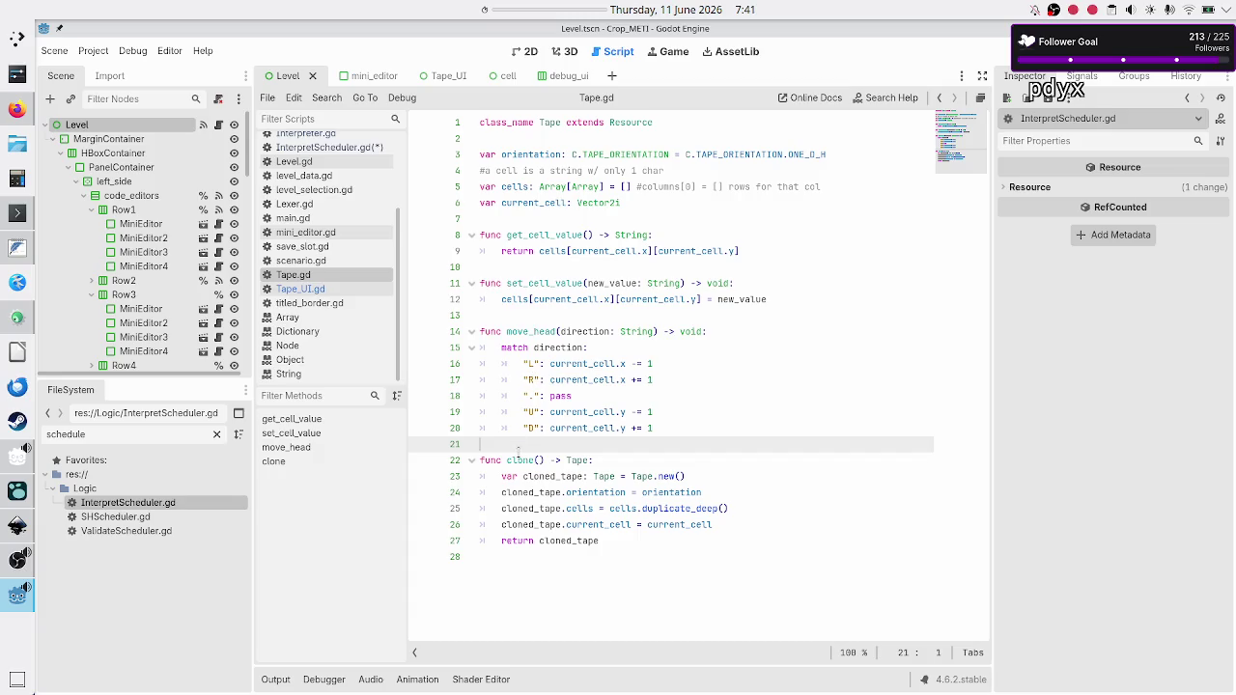
Copy the get_cell_value function header from Tape.gd and scroll down in Tape_UI.gd.
double_click(537, 235)
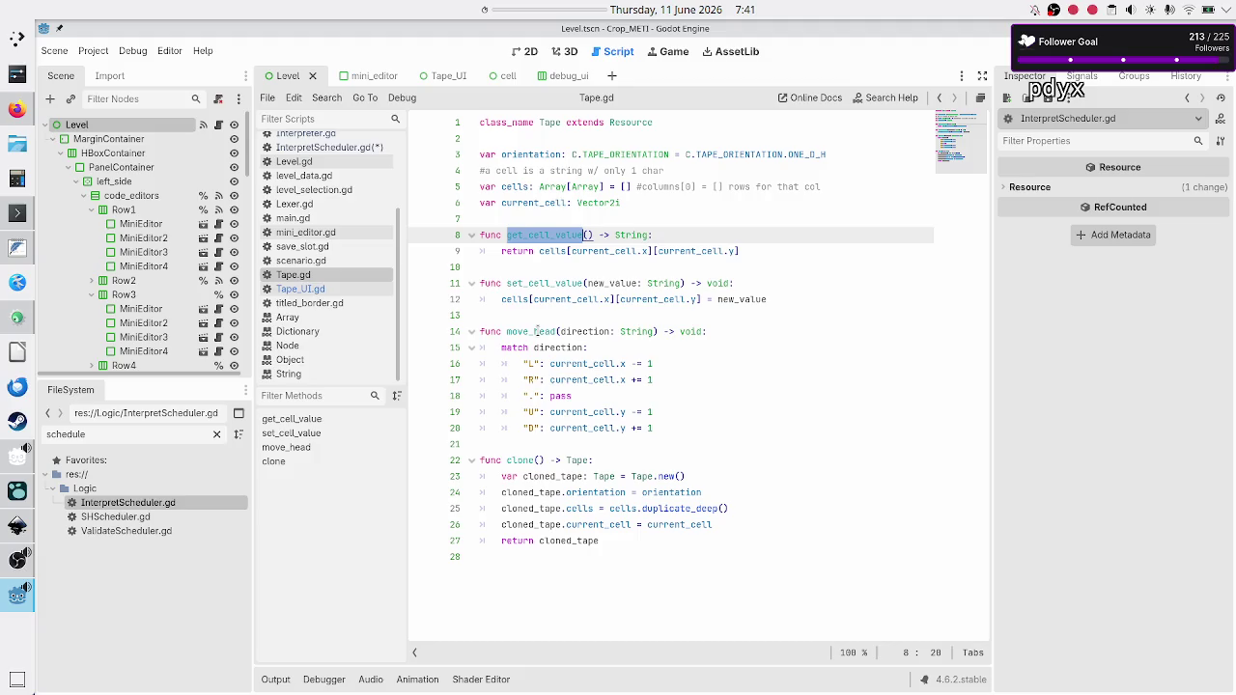
key("Home")
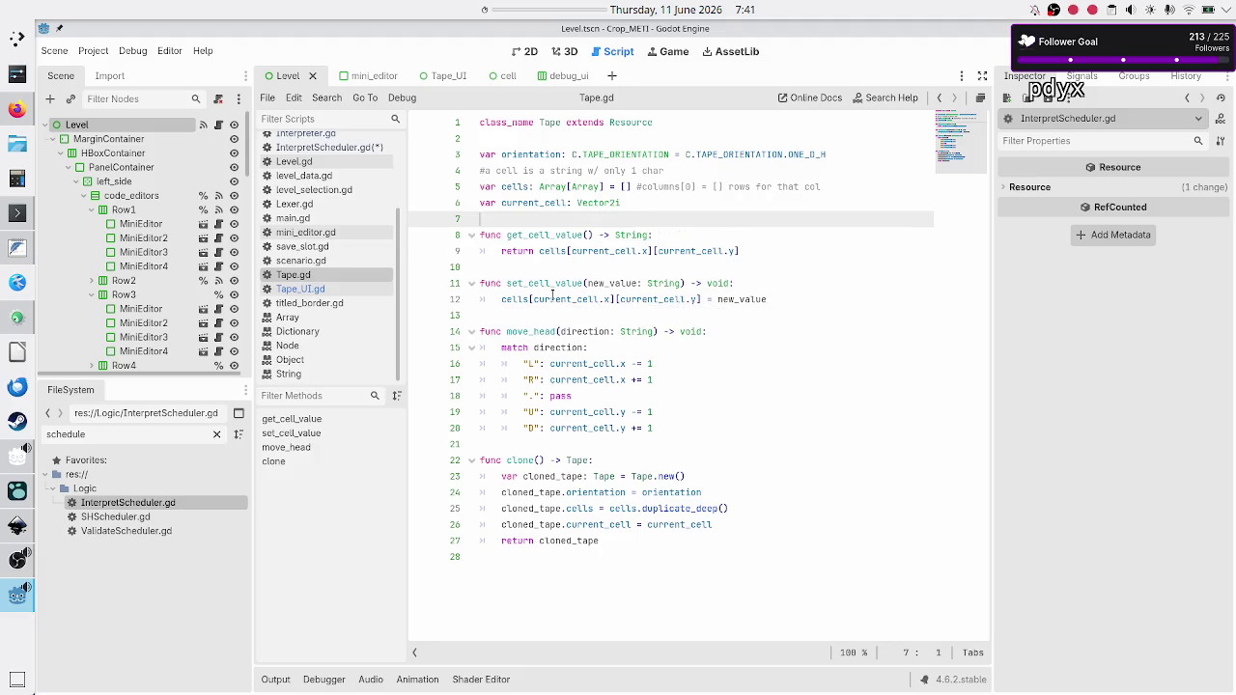
key("shift+Down")
key("shift+Left")
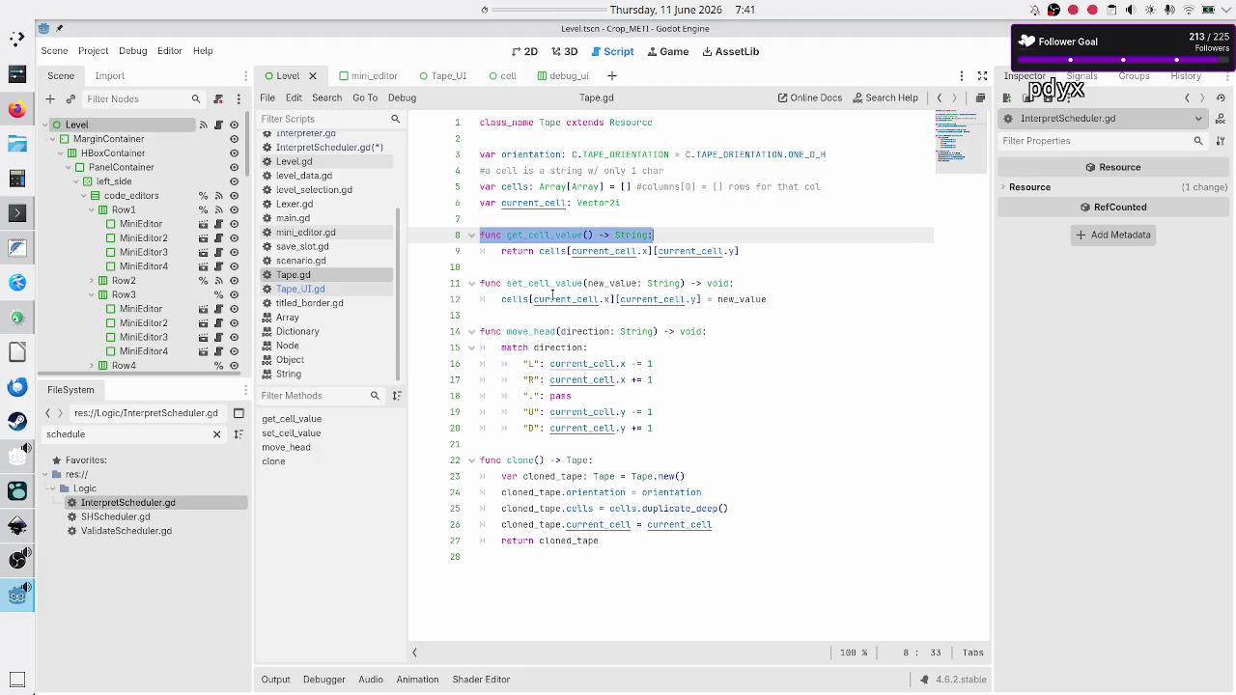
left_click(299, 288)
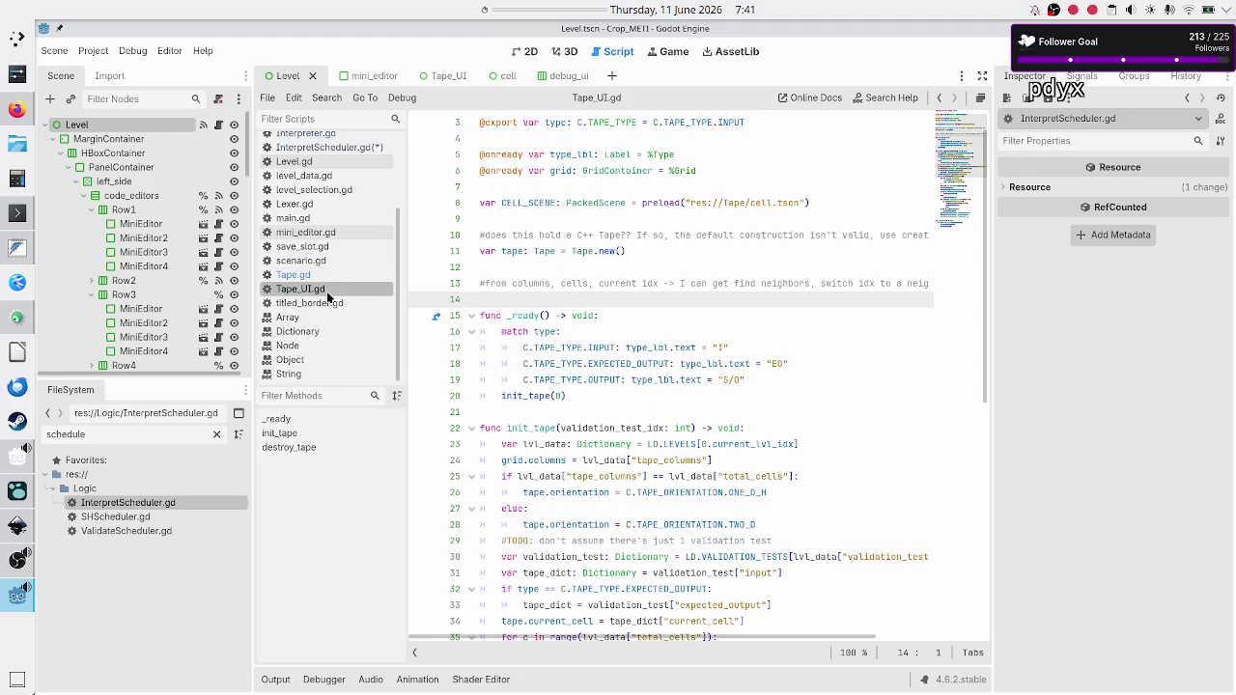
scroll(546, 359, "down", 2)
scroll(546, 359, "down", 7)
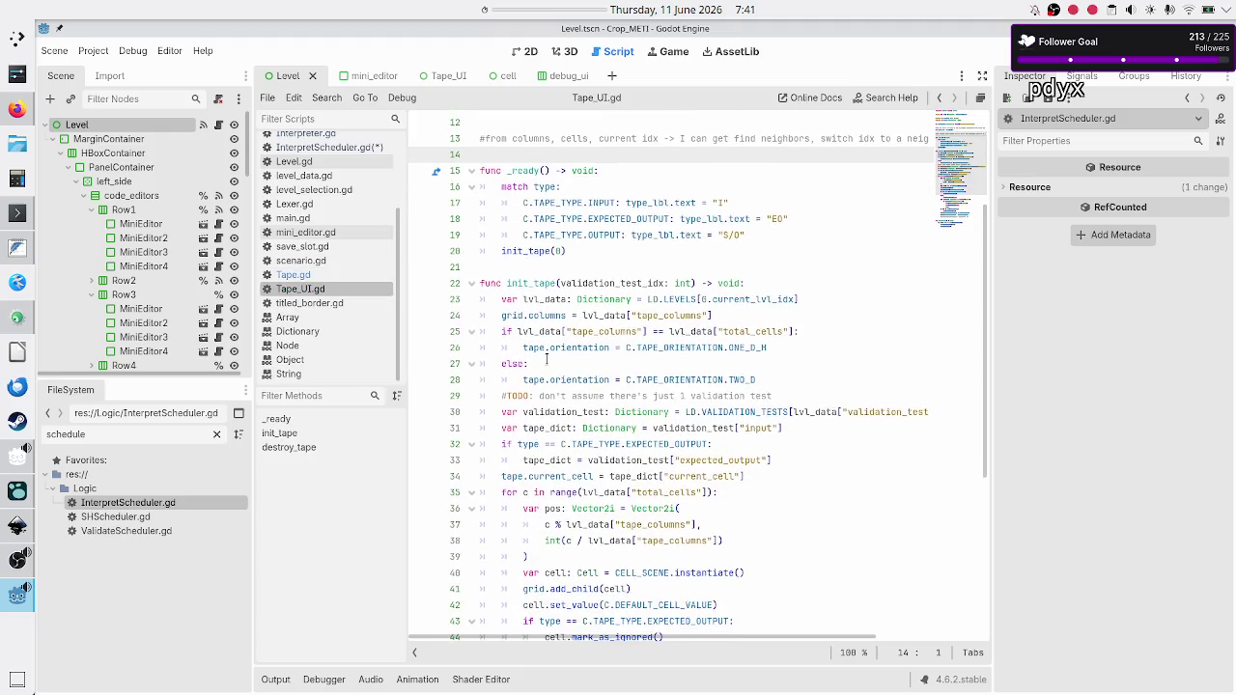
Paste the get_cell_value header below init_tape with body 'return tape.get_cell_value()'.
left_click(510, 537)
key("ctrl+v")
key("Return")
type("return tap")
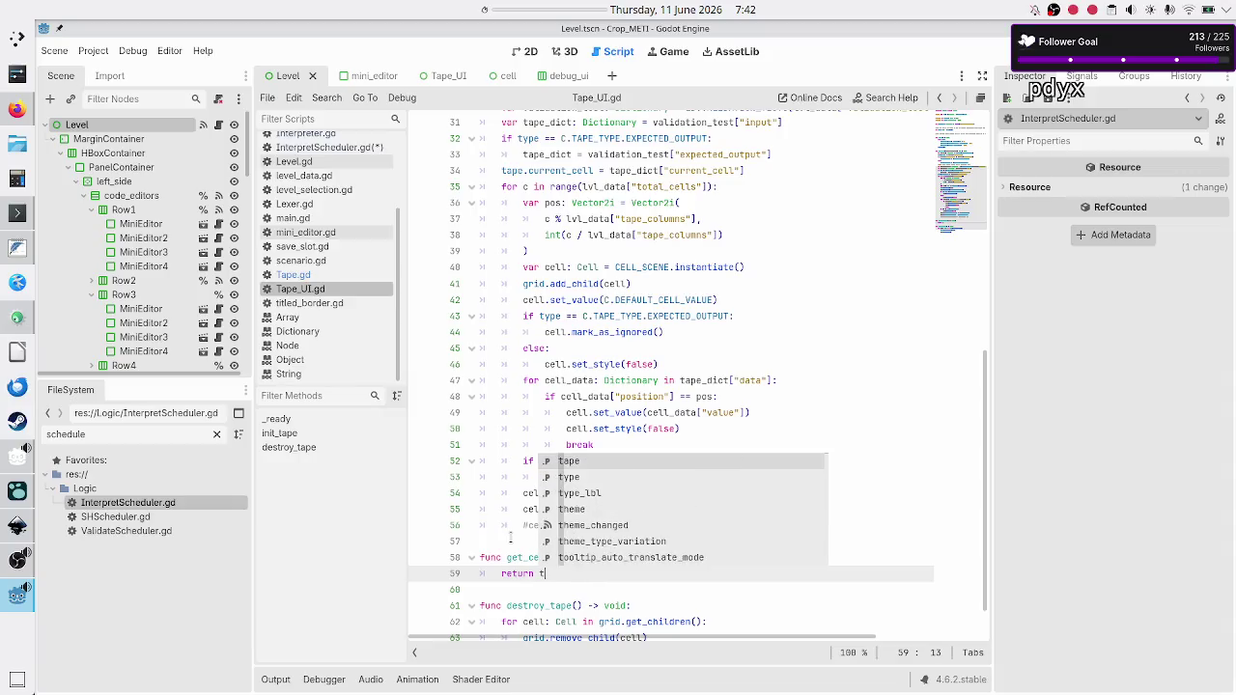
key("Return")
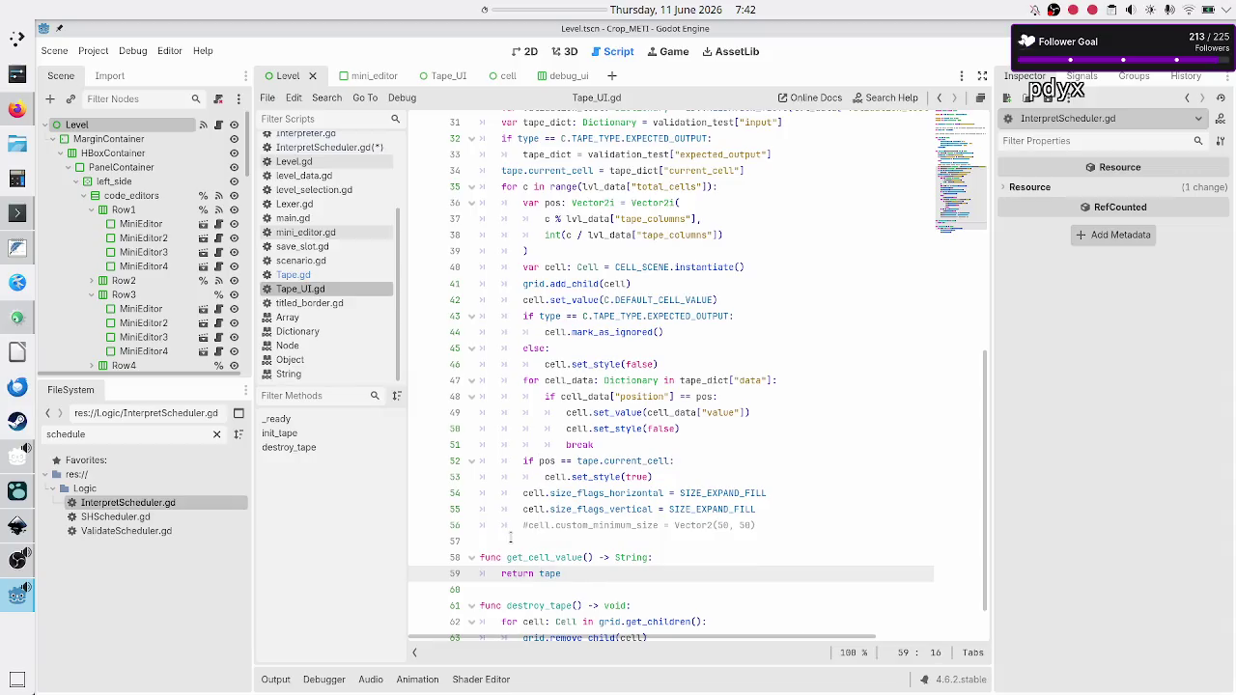
scroll(537, 255, "up", 10)
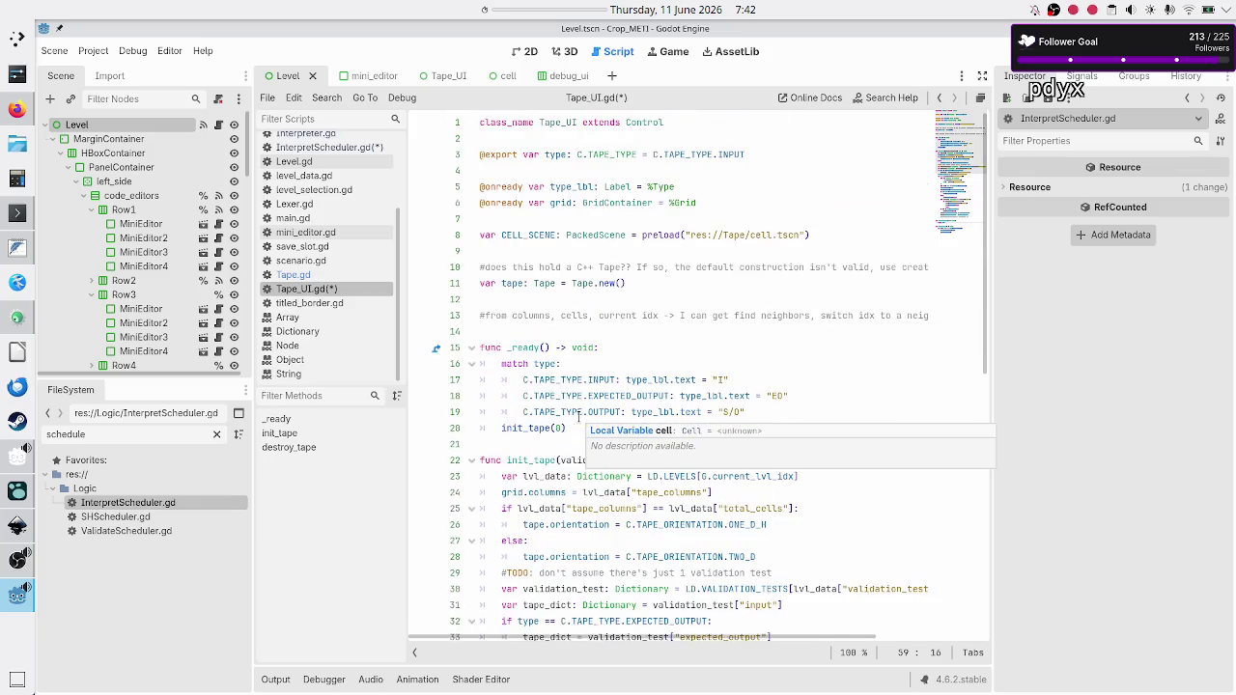
double_click(511, 283)
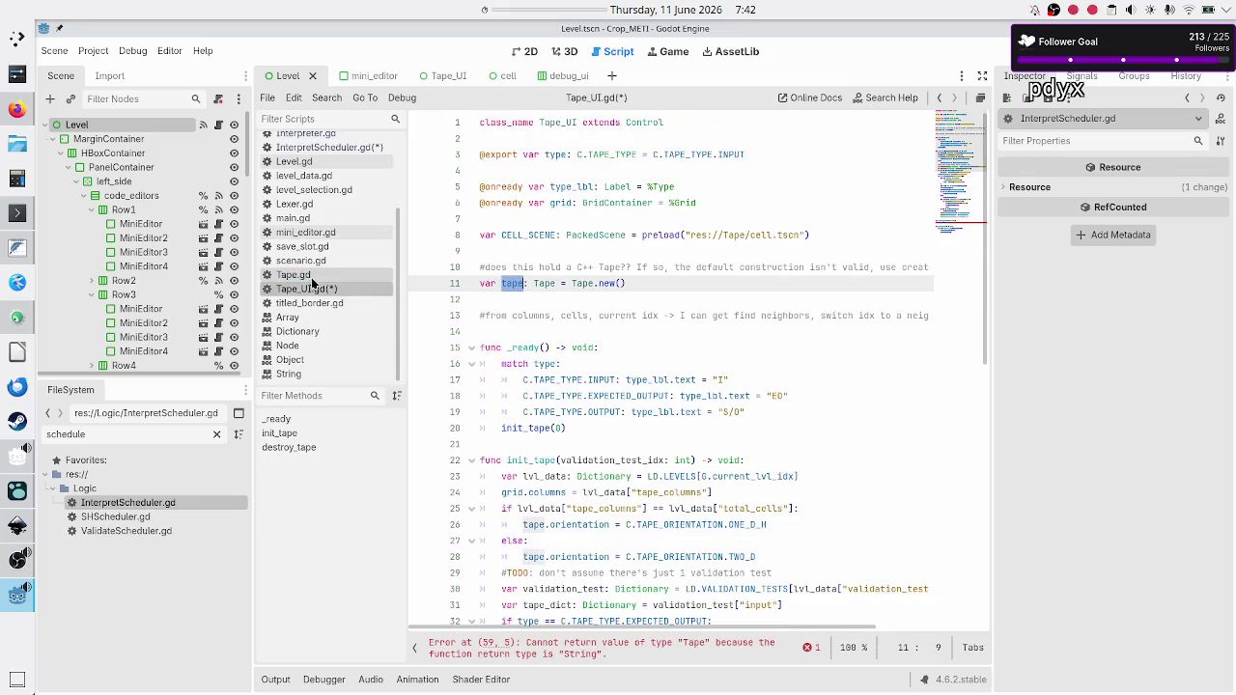
scroll(634, 368, "down", 10)
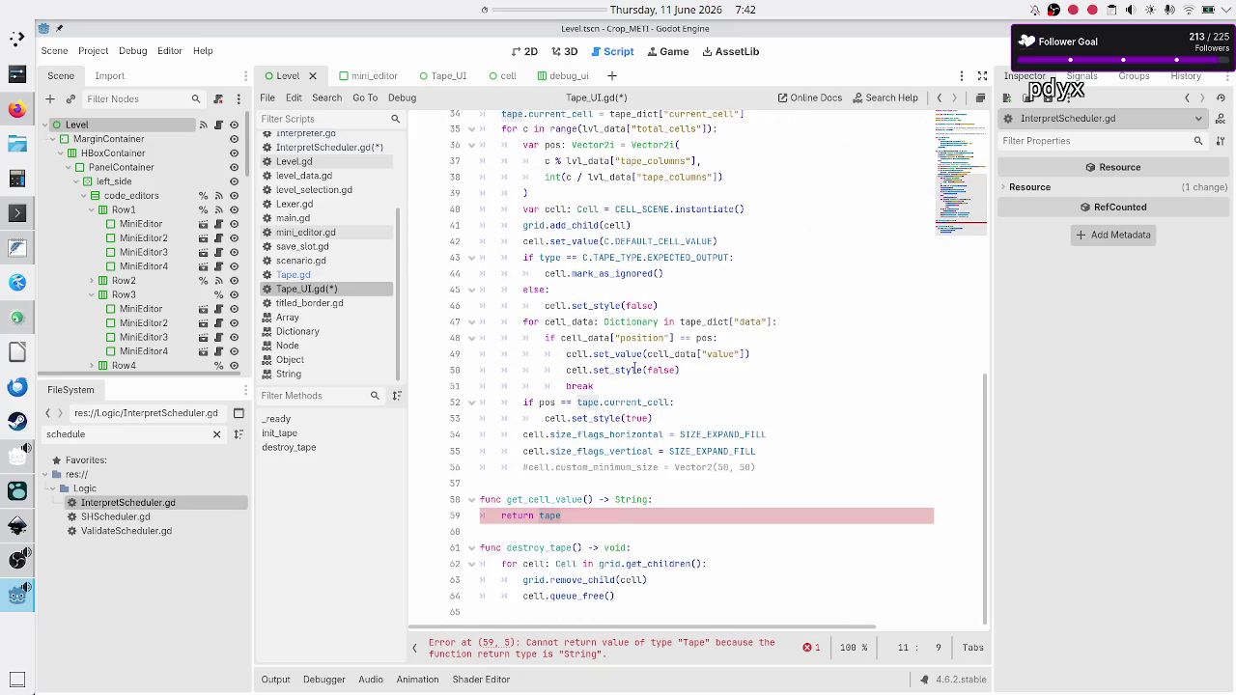
left_click(584, 516)
type(".get_ce")
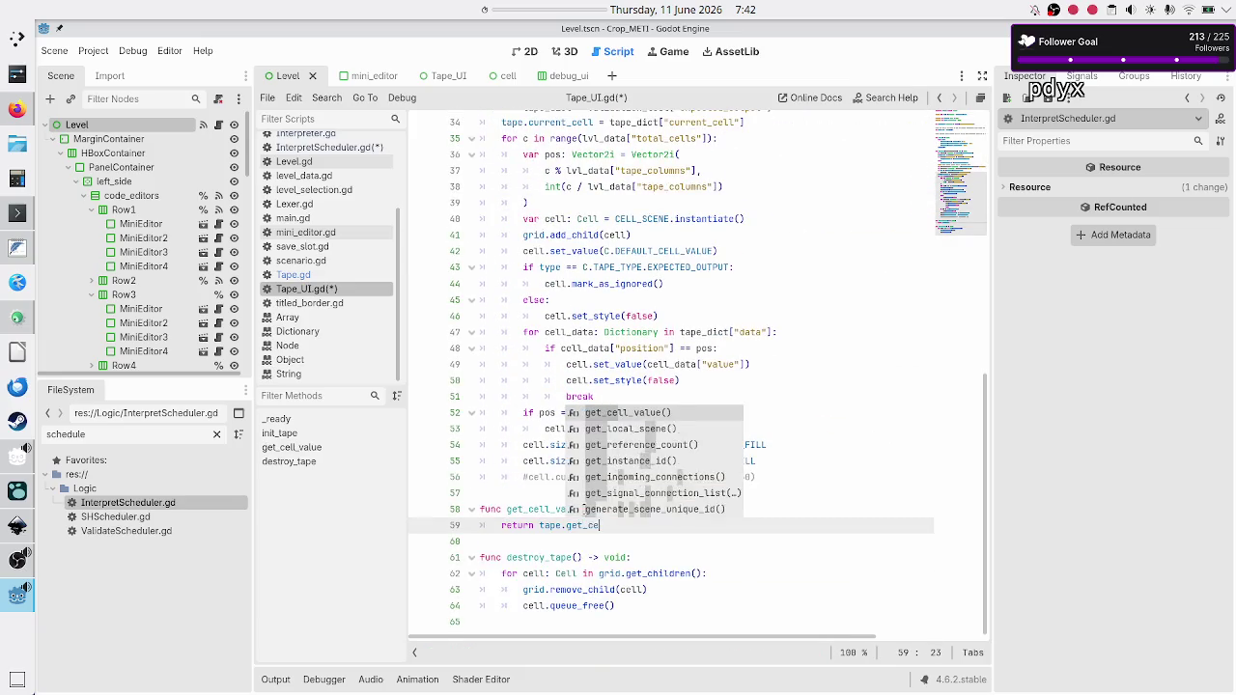
key("Return")
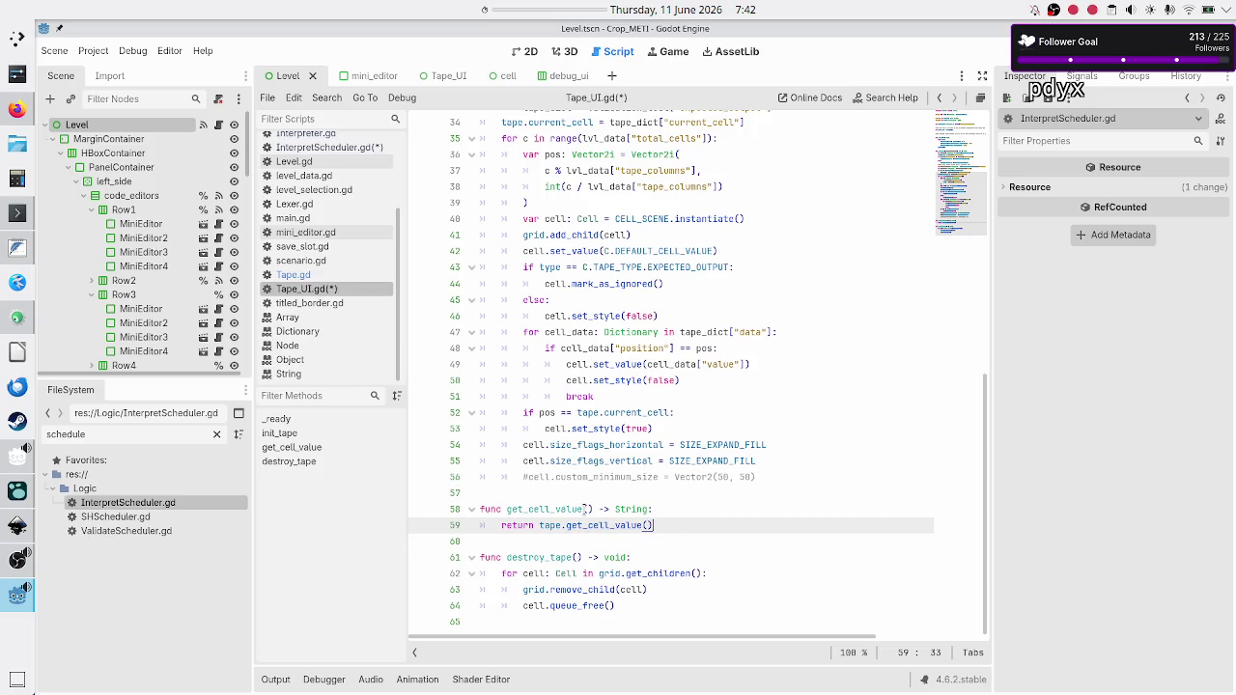
scroll(569, 309, "up", 10)
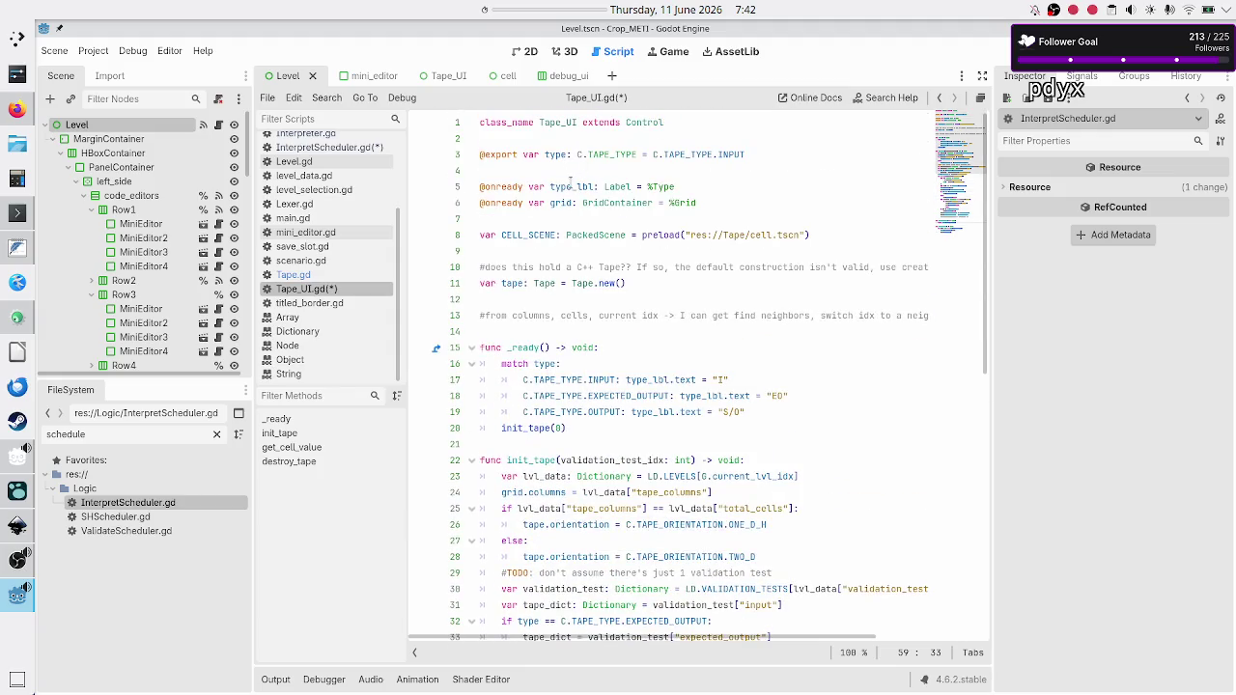
double_click(556, 154)
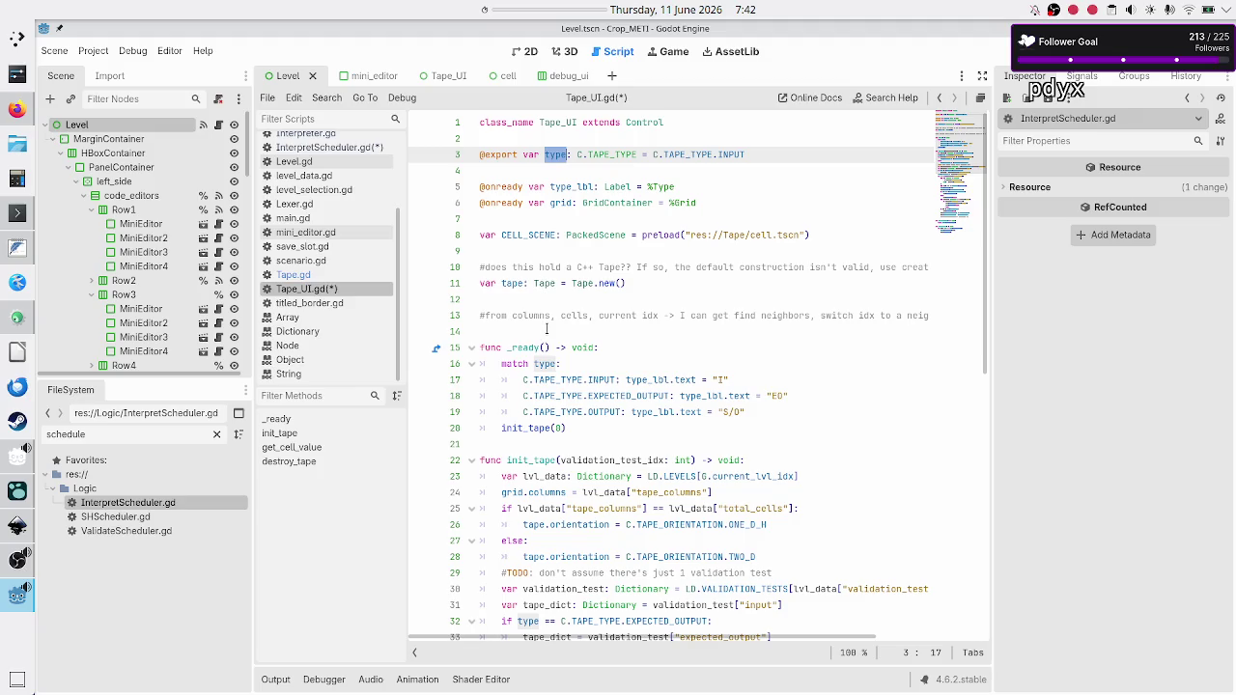
double_click(513, 282)
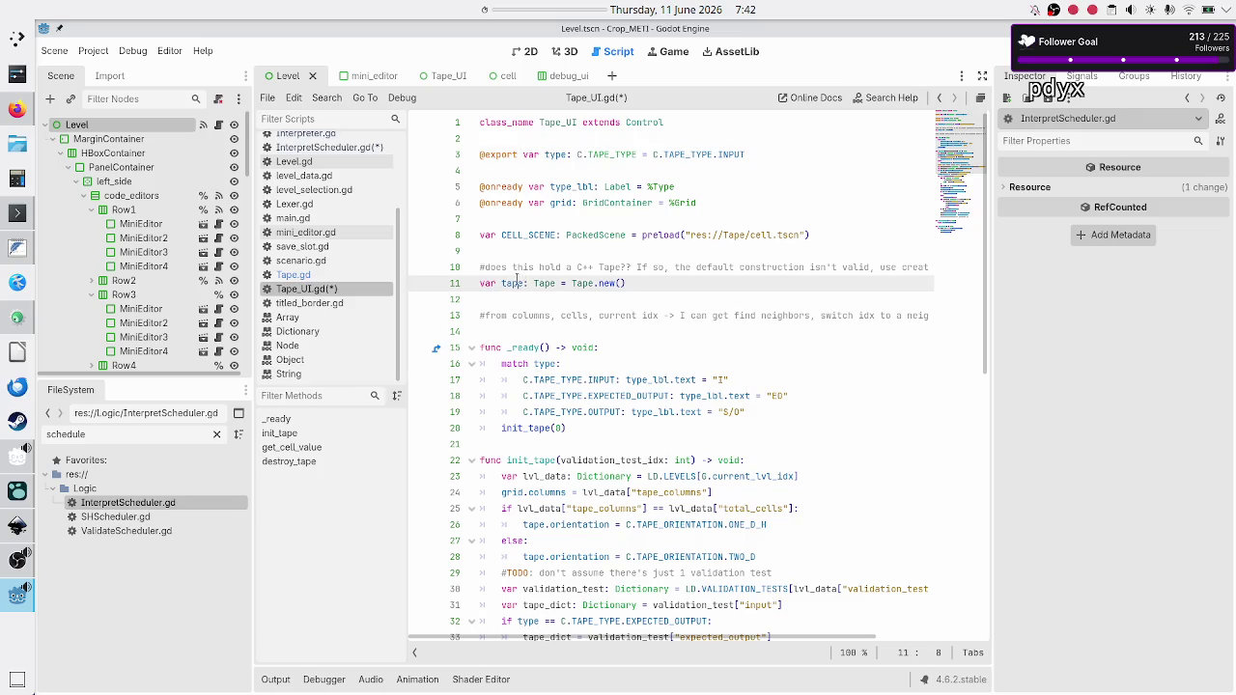
left_click(319, 278)
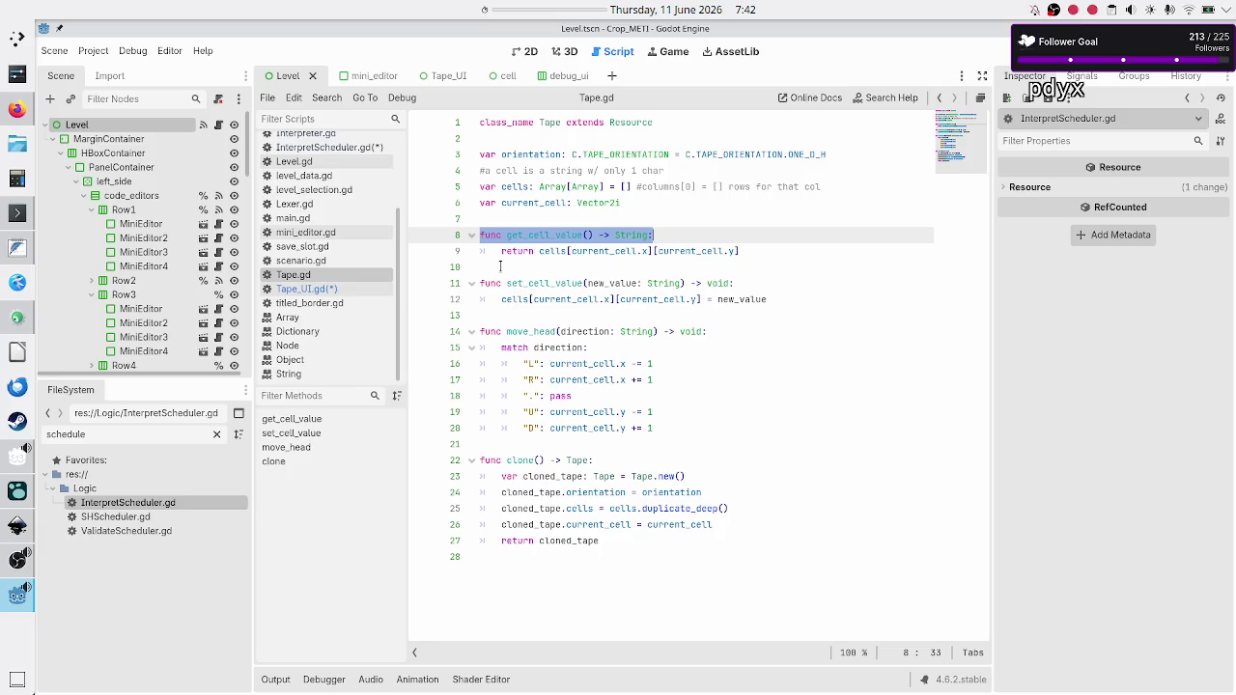
left_click(534, 251)
double_click(542, 204)
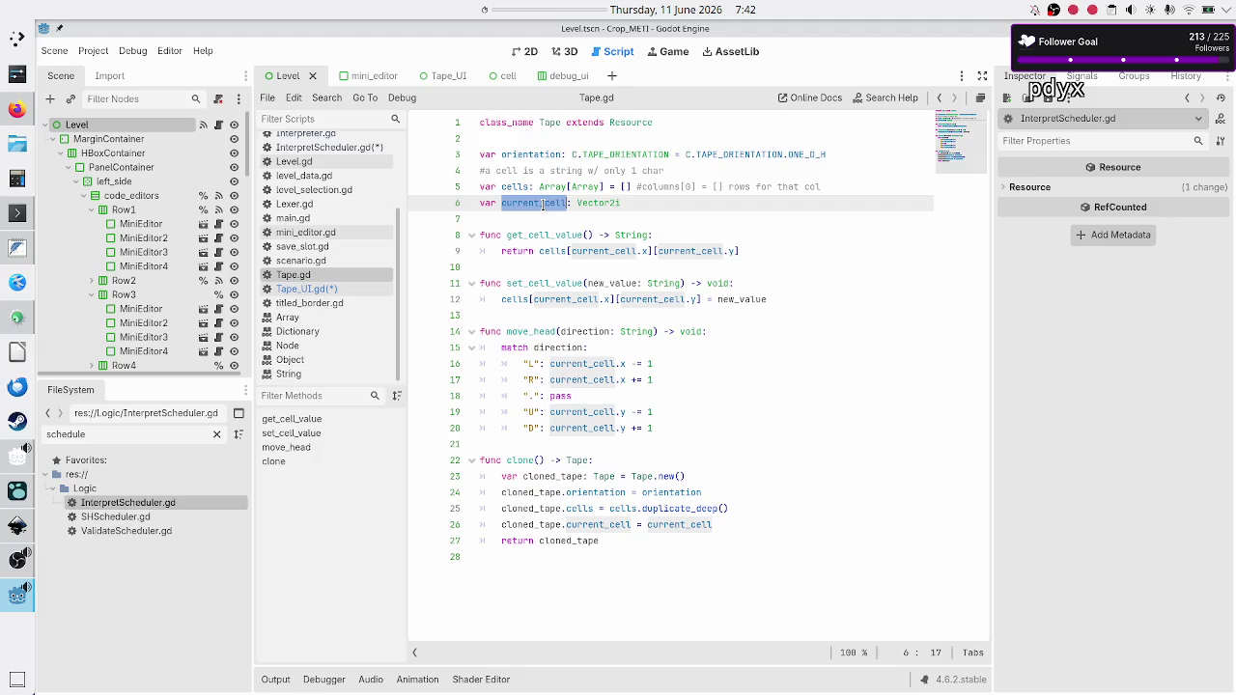
left_click(506, 271)
key("Down")
key("shift+End")
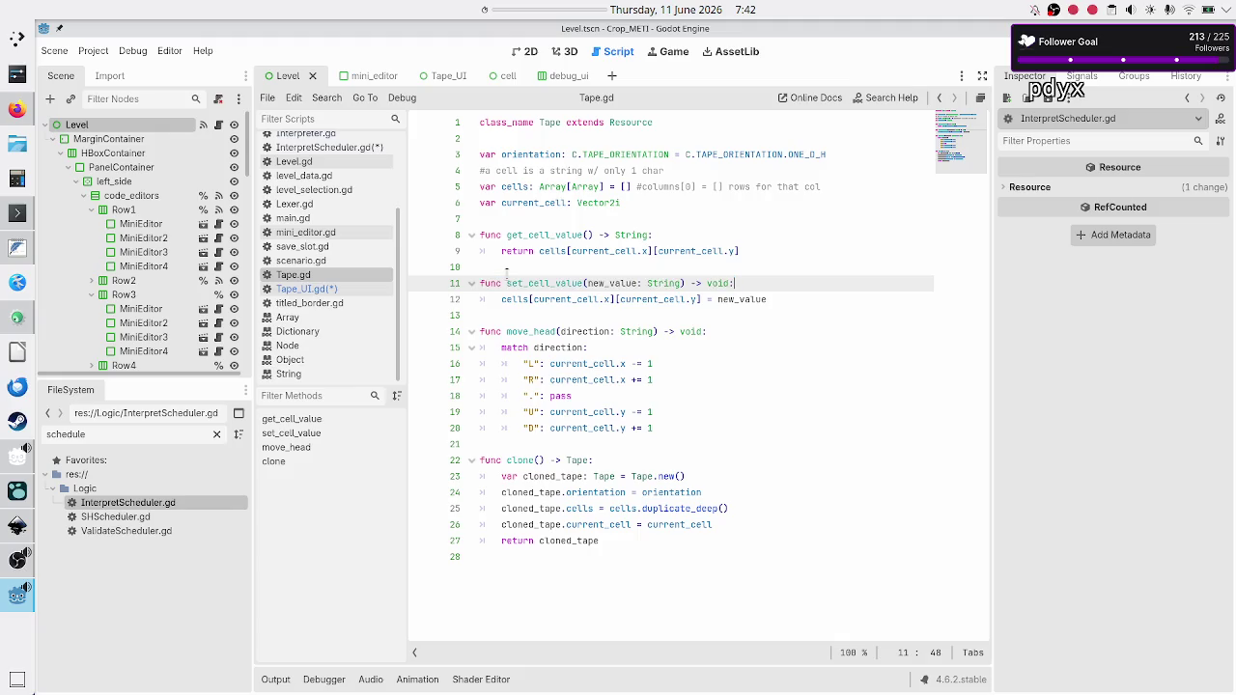
left_click(323, 292)
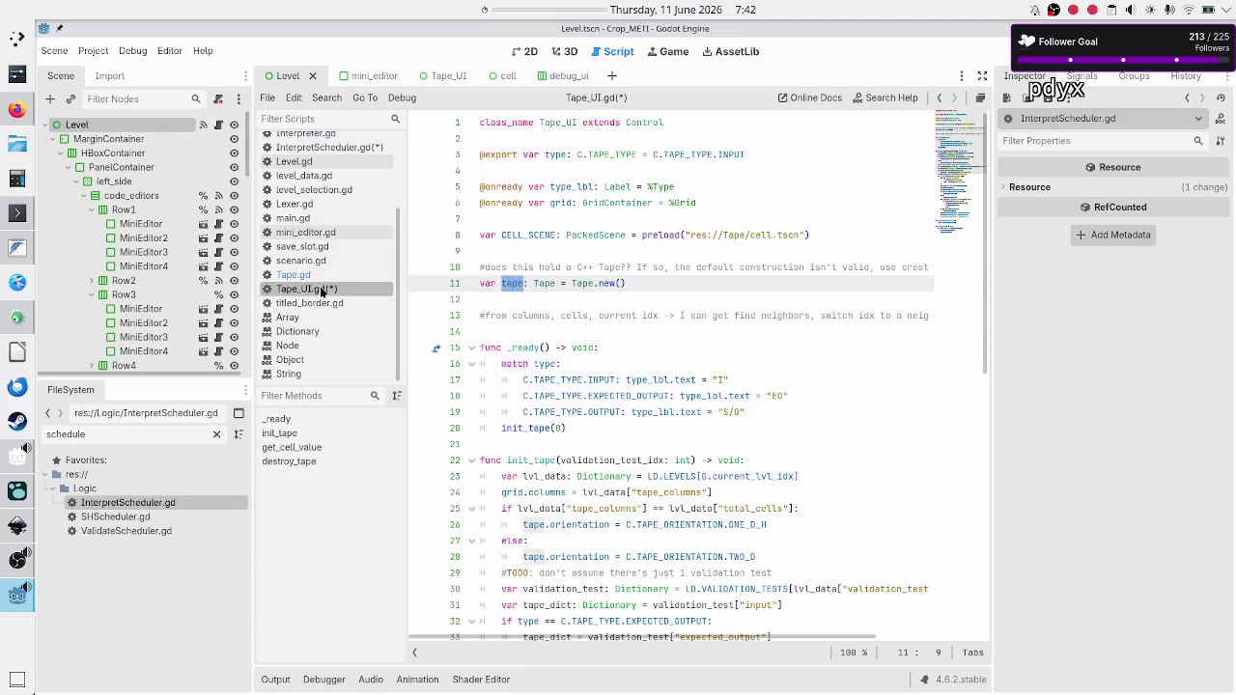
Add 'func set_cell_value(new_value: String) -> void:' returning tape.set_cell_value(new_value).
scroll(565, 529, "down", 10)
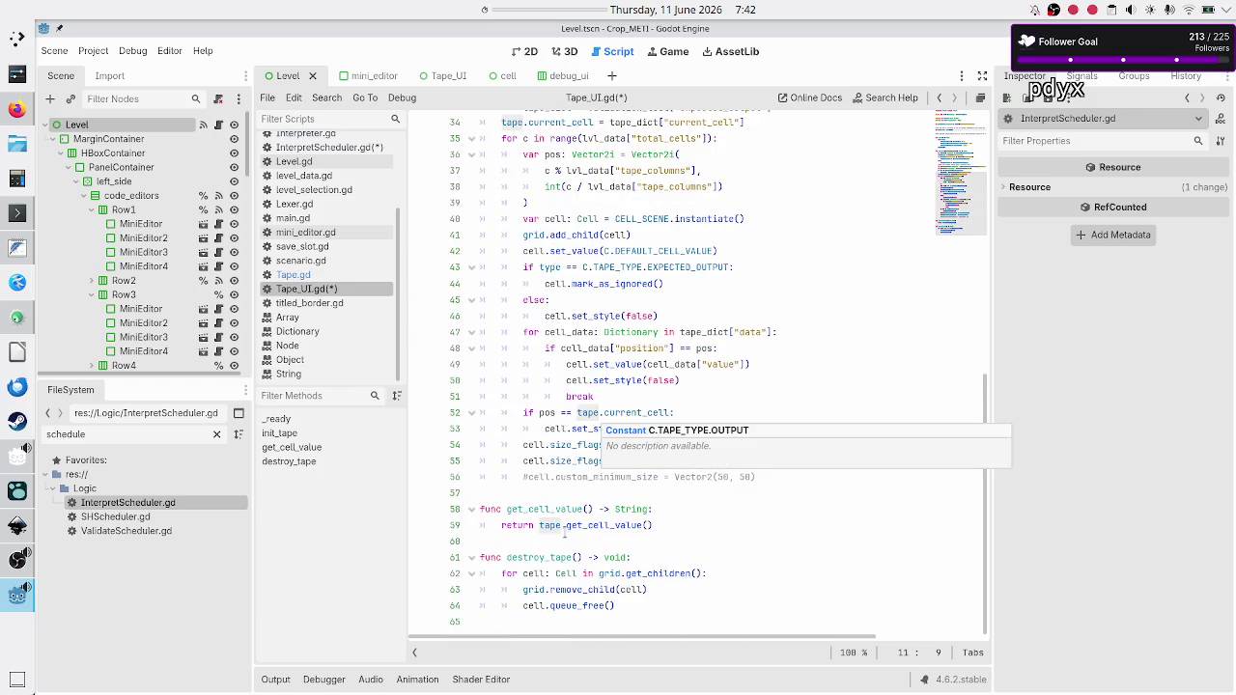
left_click(631, 491)
key("Down")
key("Down")
key("Down")
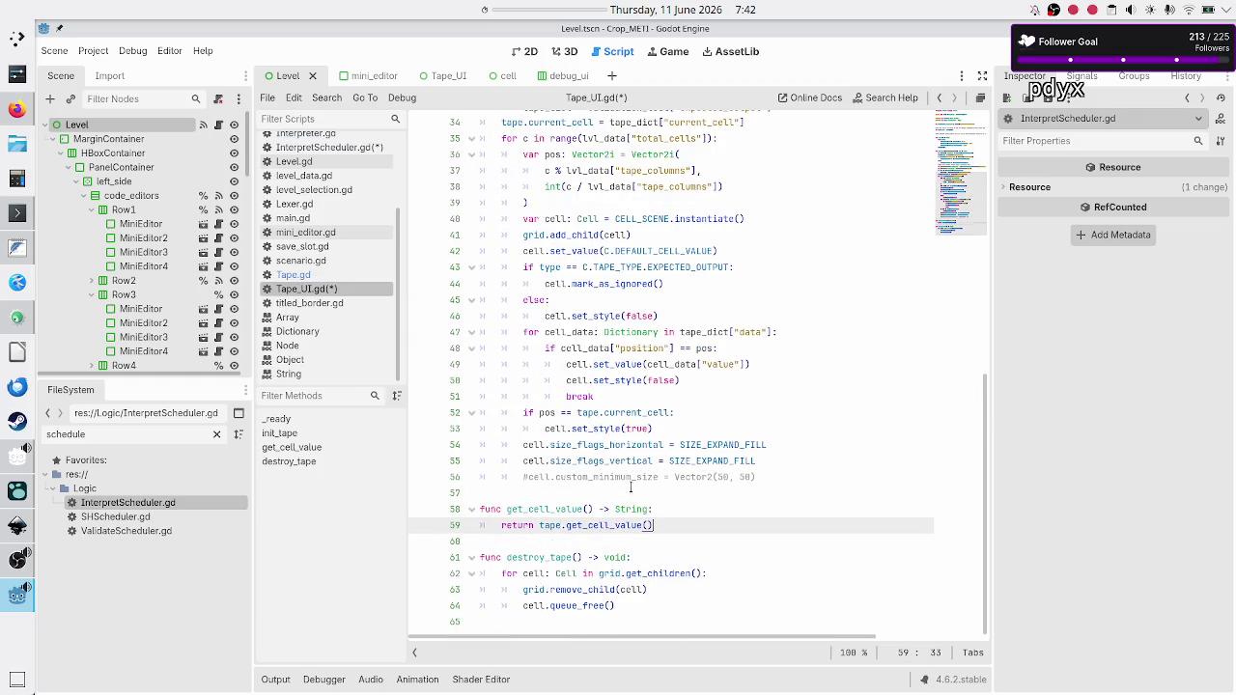
key("ctrl+shift+Return")
key("Return")
type("func set_cell_value(new_value: String) -> void:")
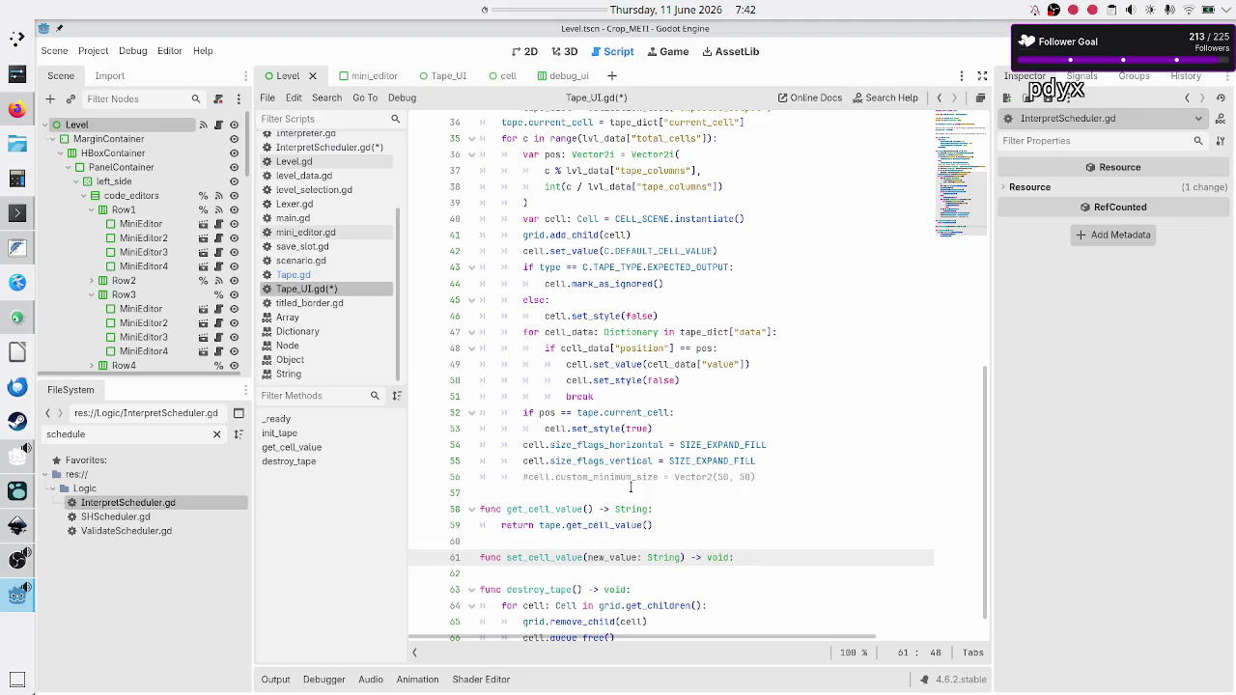
key("Return")
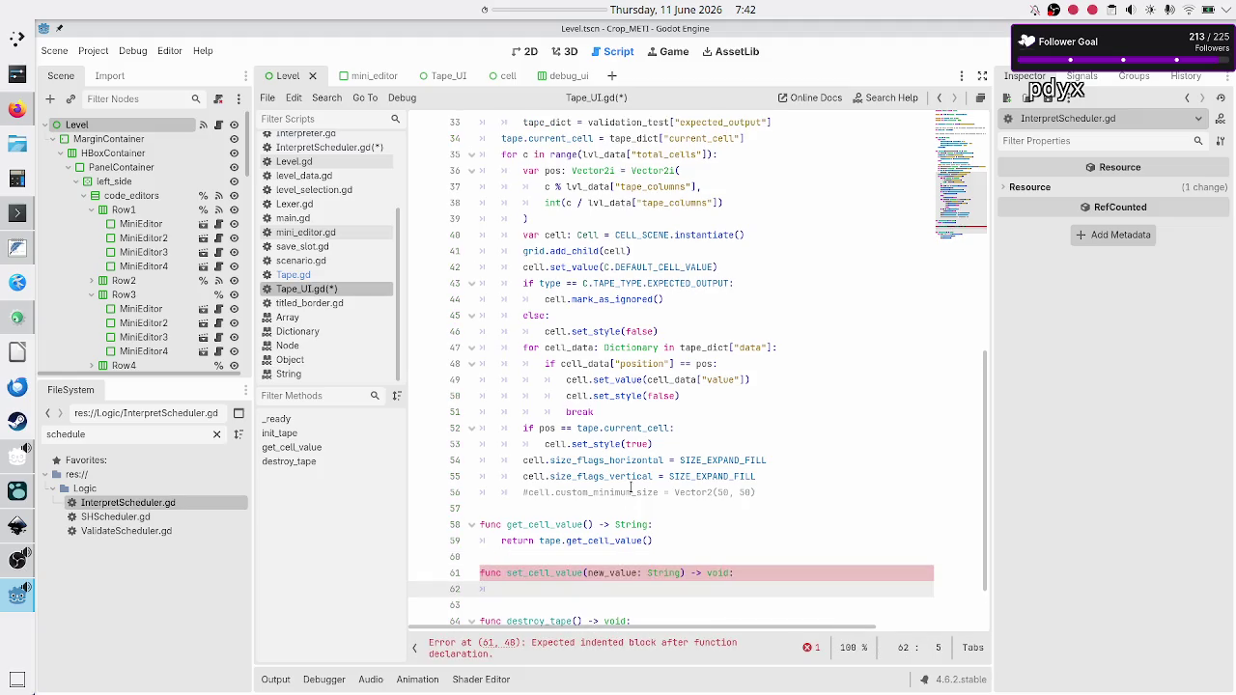
type("return ")
type("tape")
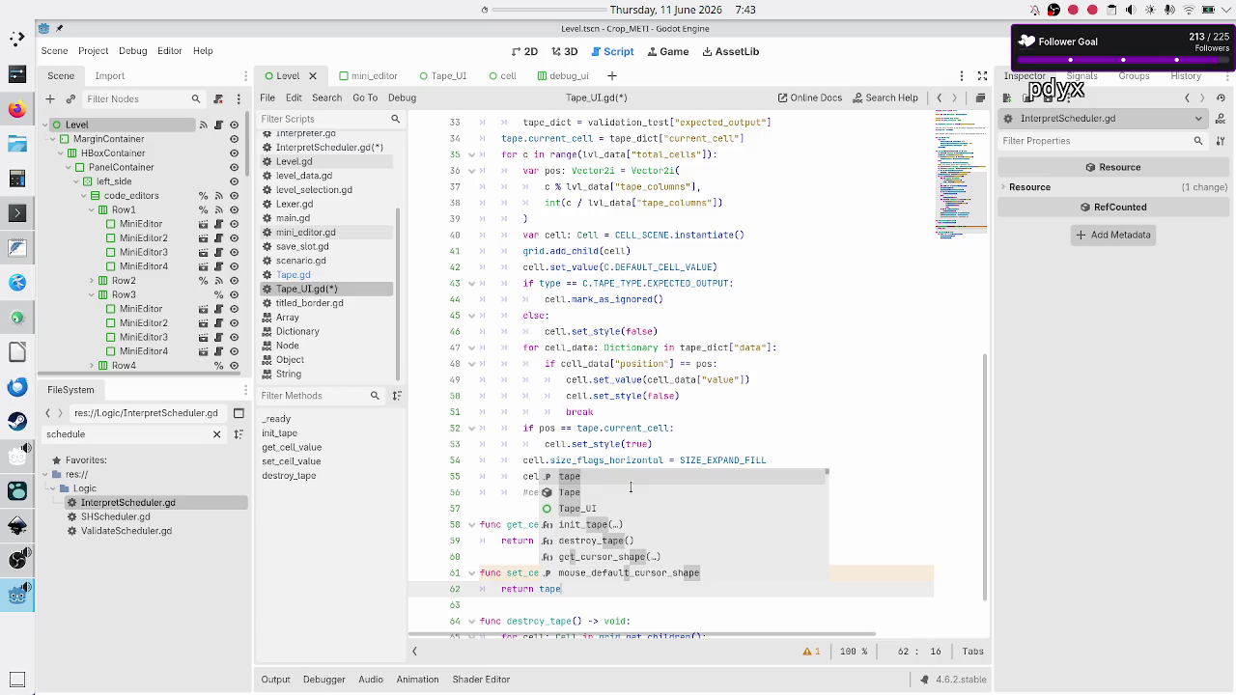
type(".")
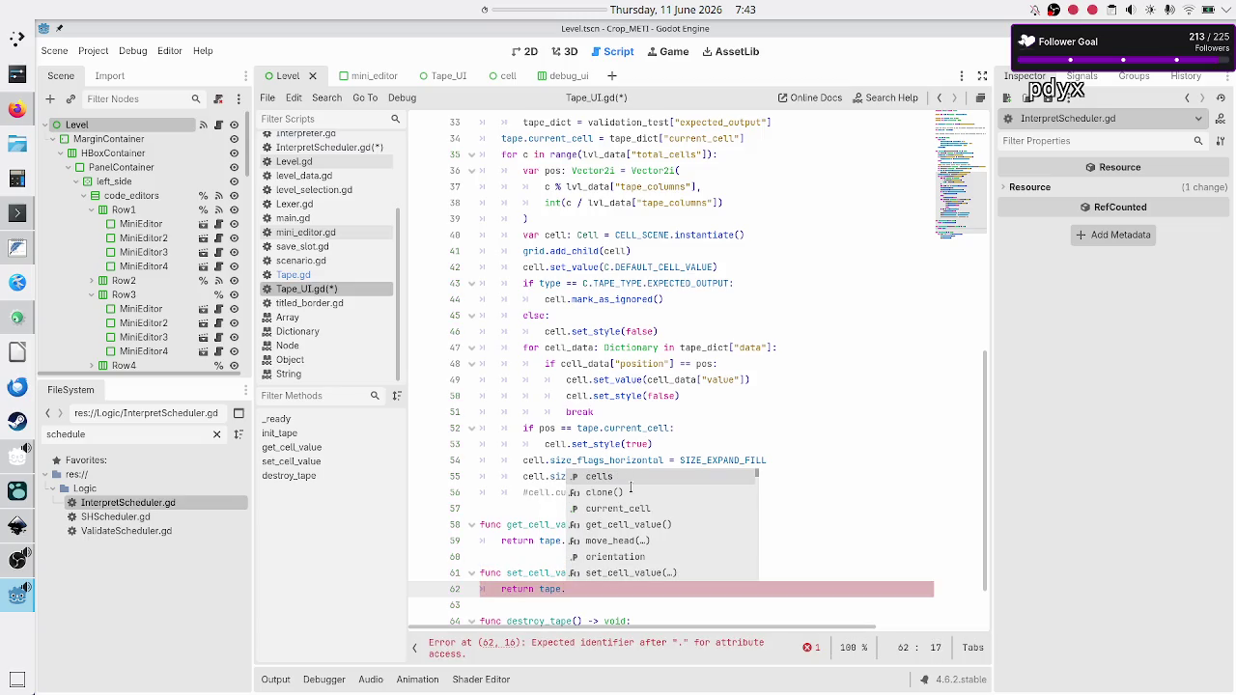
key("Escape")
type("set")
key("Return")
type("new_value")
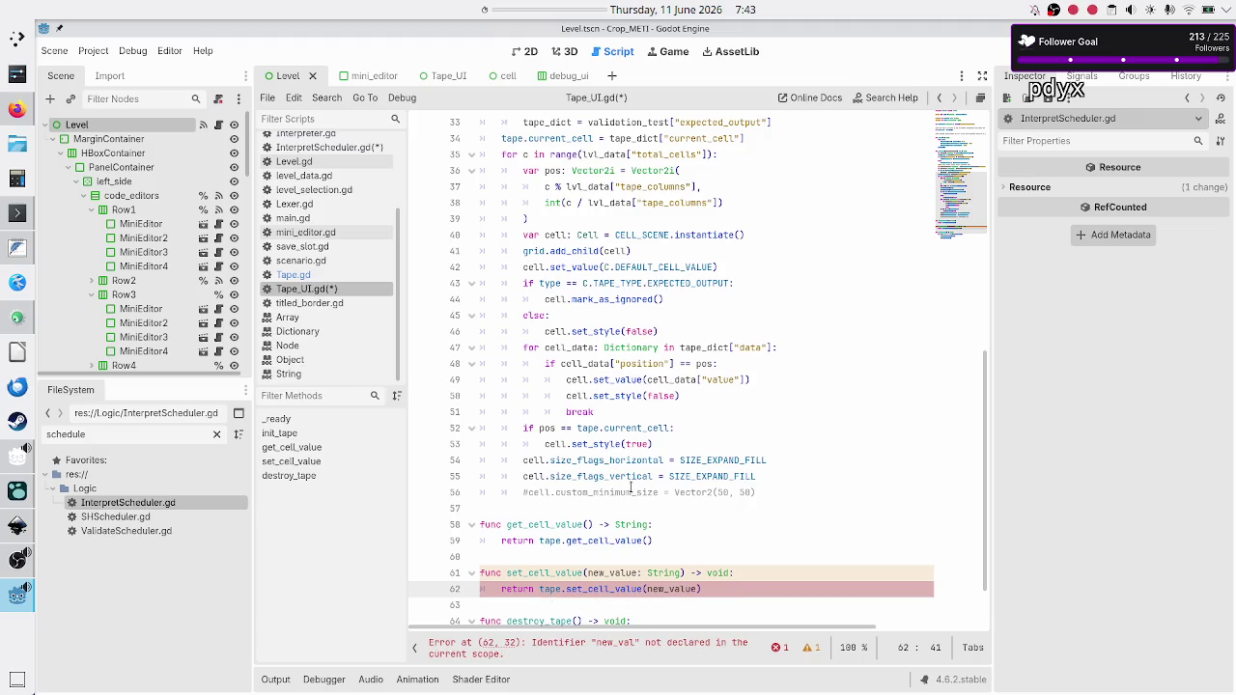
Insert blank lines above destroy_tape() for another function, then switch to Tape.gd.
key("Down")
key("Down")
key("Down")
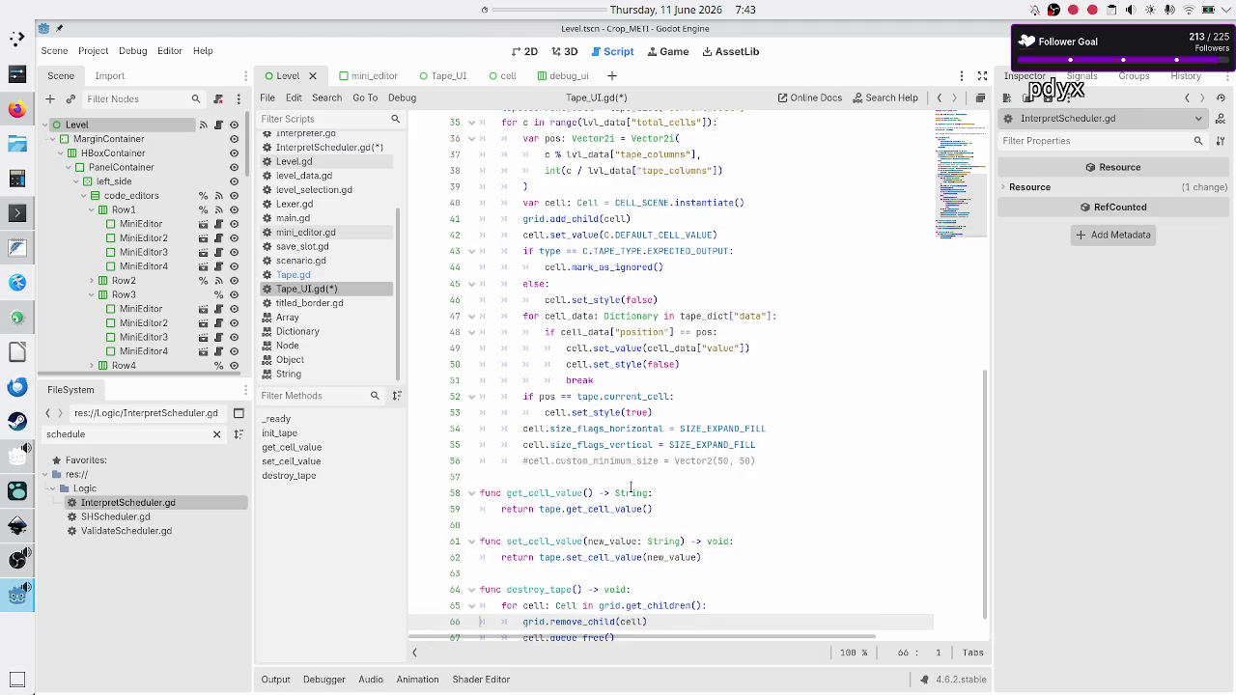
key("Up")
key("Up")
key("Up")
key("Return")
key("Return")
key("Up")
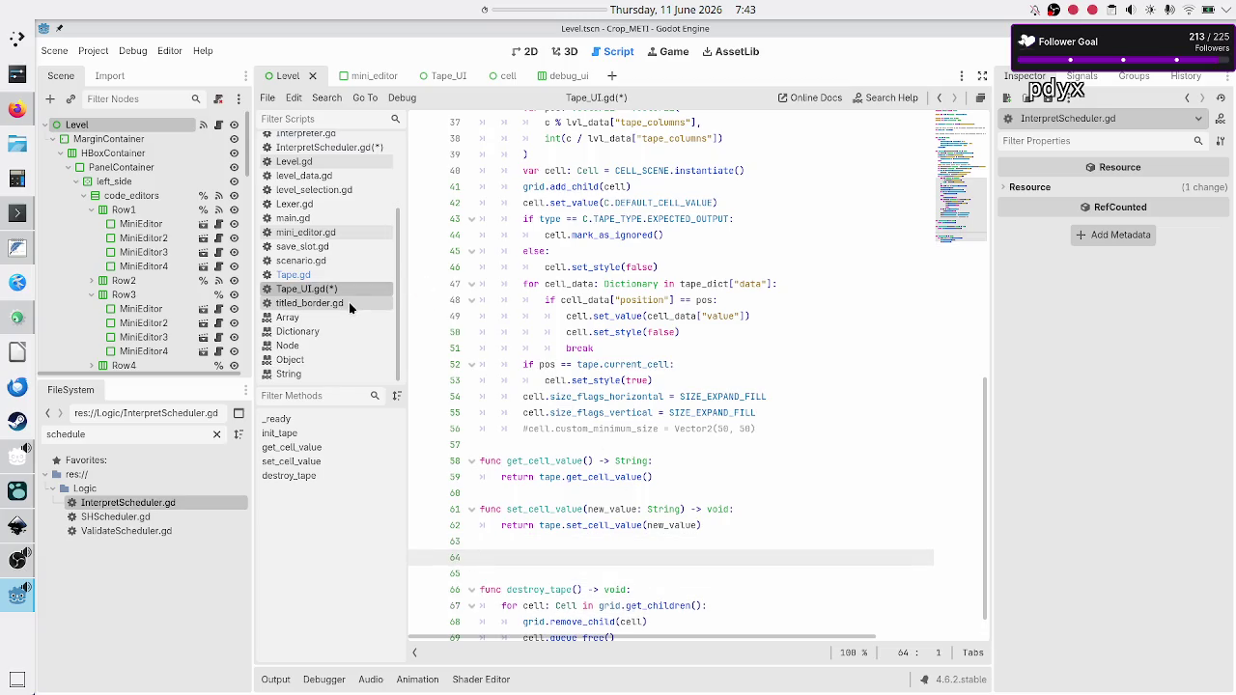
left_click(322, 278)
Copy the move_head declaration from Tape.gd into Tape_UI.gd.
left_click(567, 300)
key("Down")
key("Down")
key("shift+Down")
key("ctrl+c")
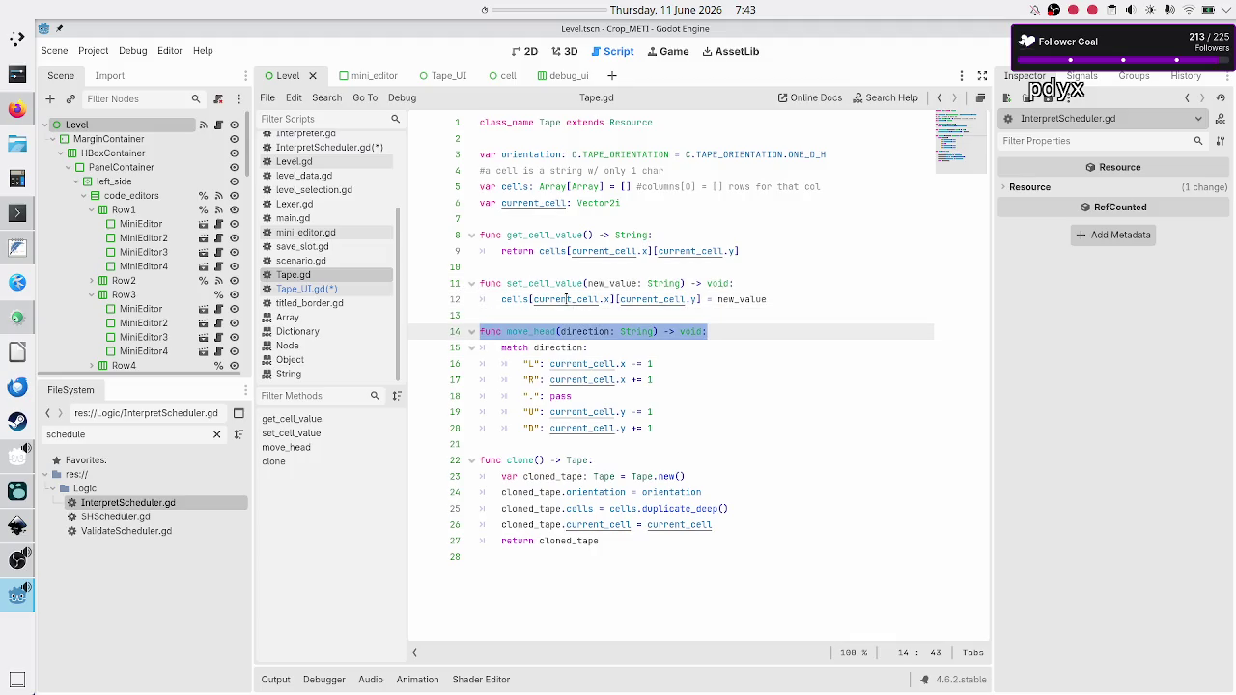
key("Left")
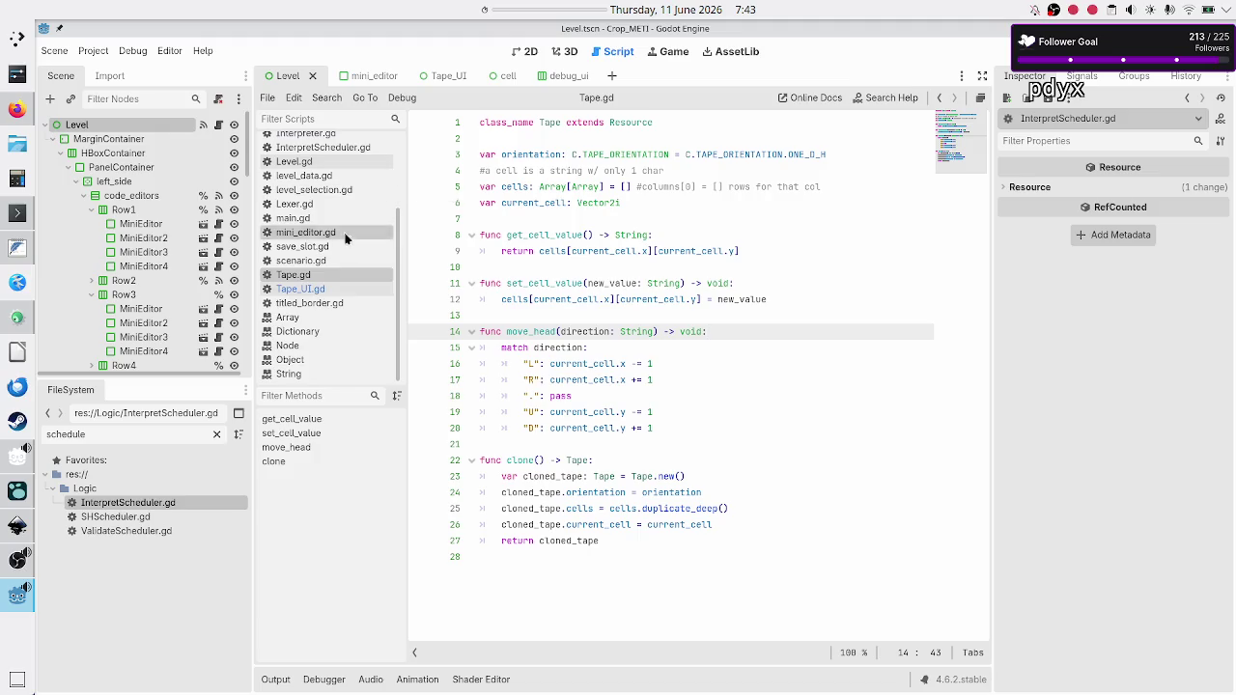
left_click(309, 289)
key("ctrl+v")
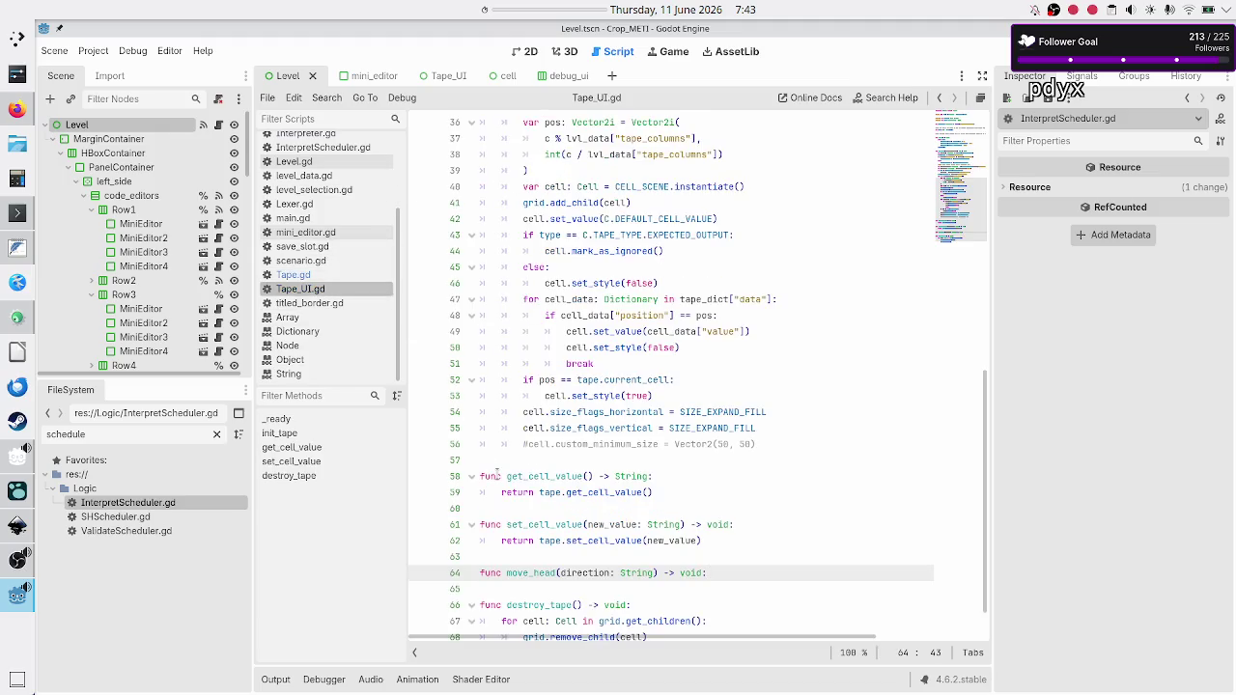
Give move_head the body 'return tape.move_head(direction)' and save Tape_UI.gd.
key("Return")
type("return")
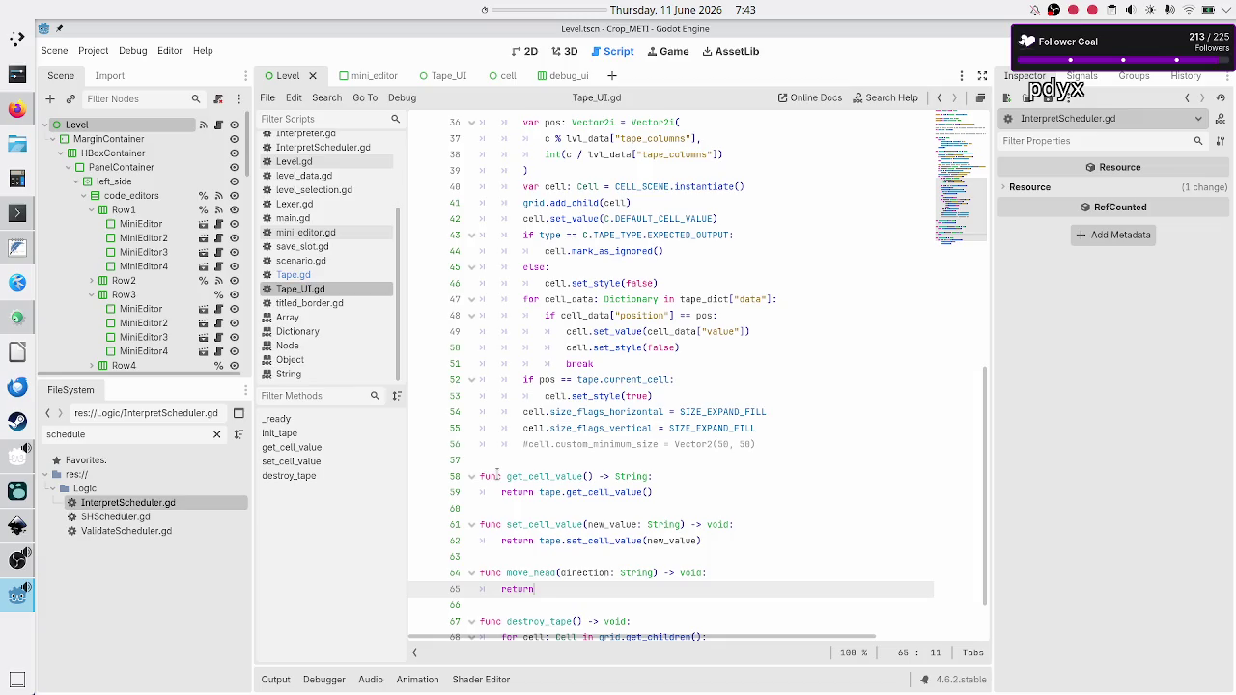
type(" tape.move")
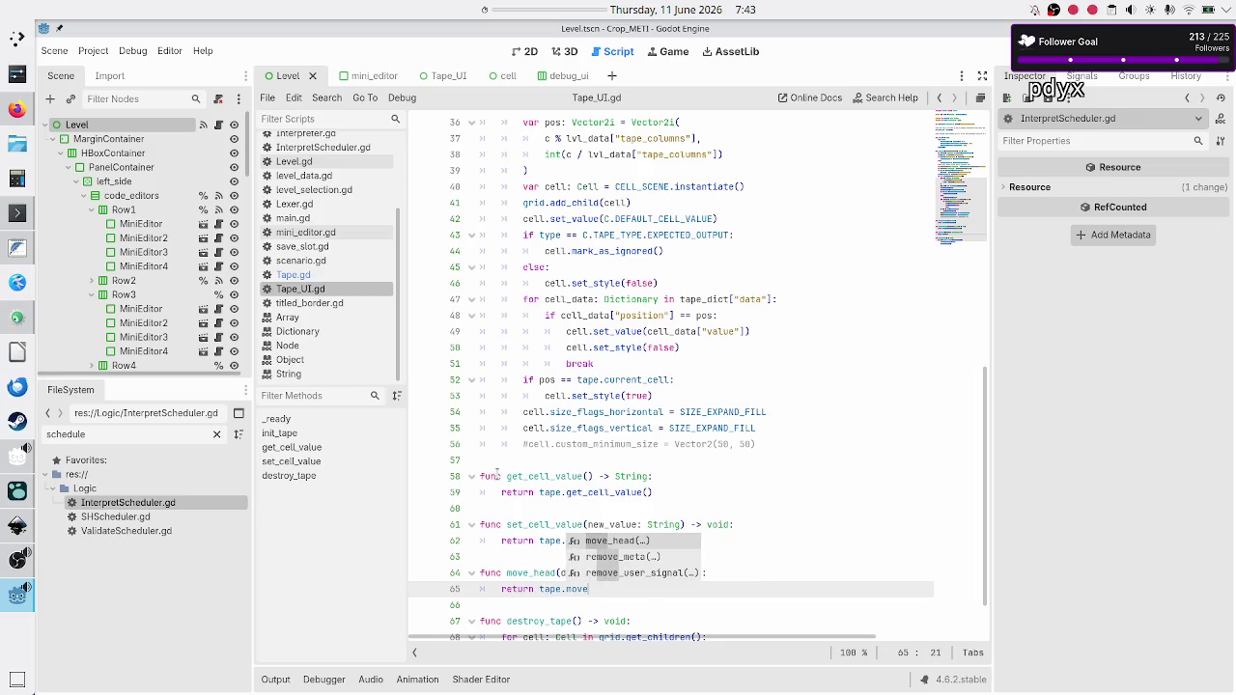
key("Return")
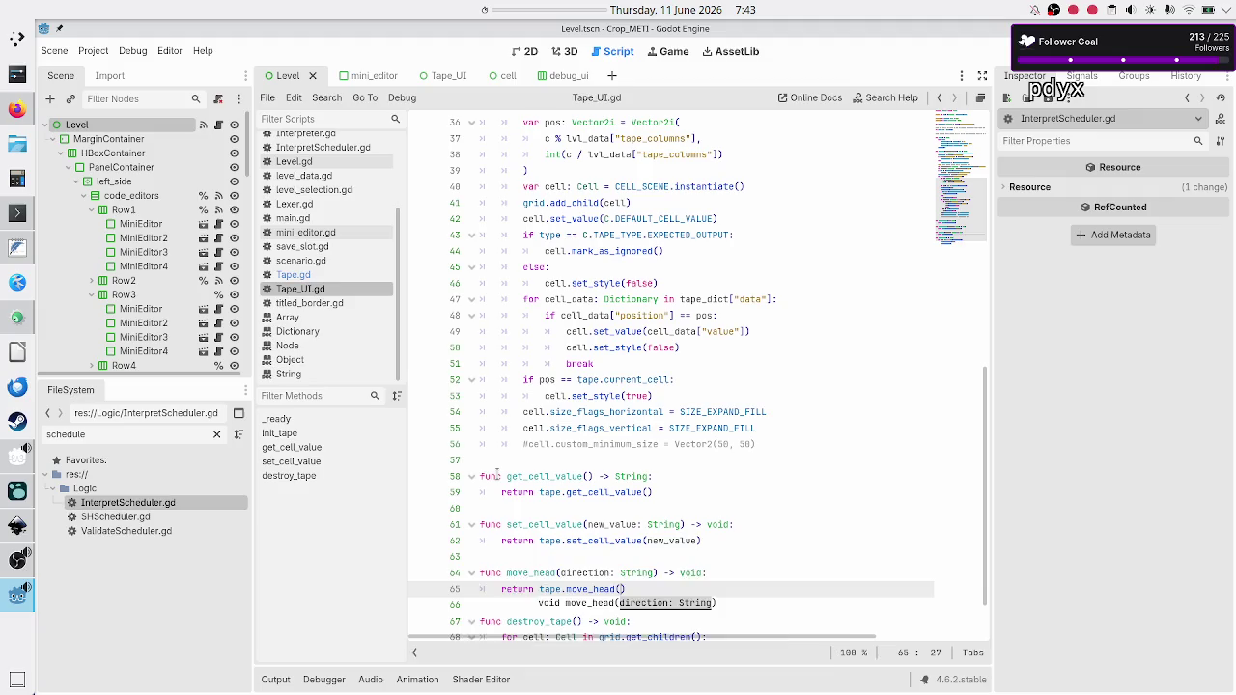
type("direc")
key("Return")
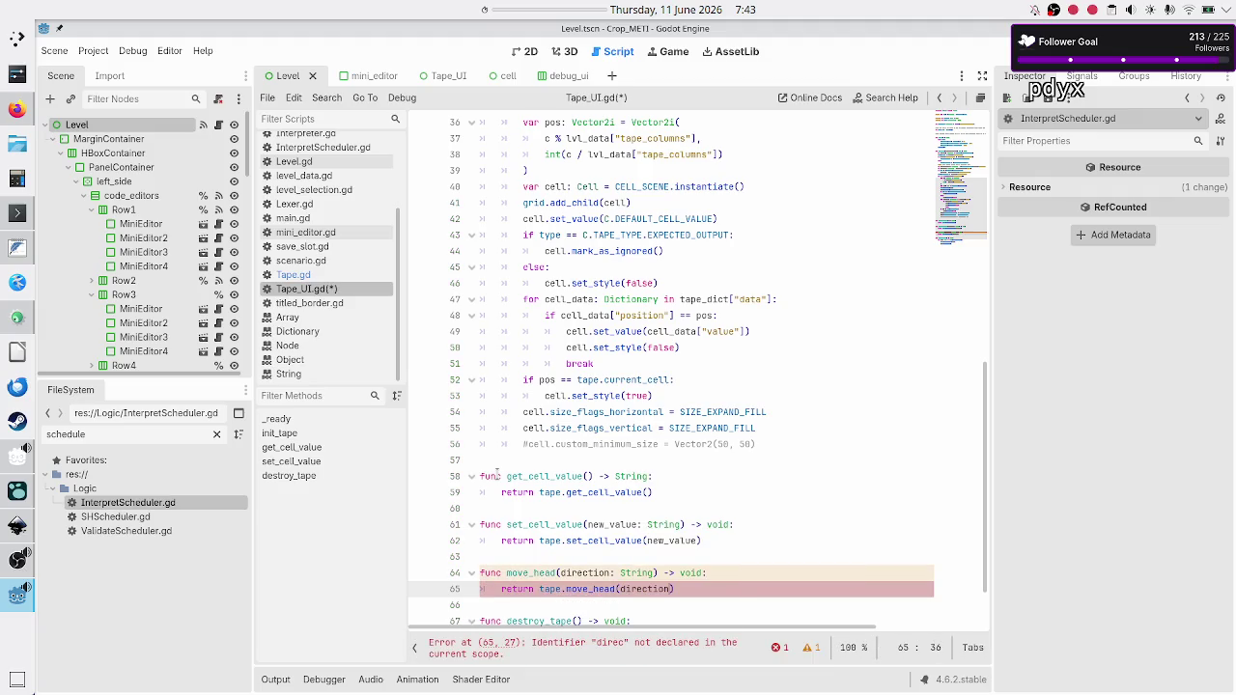
key("Return")
key("ctrl+s")
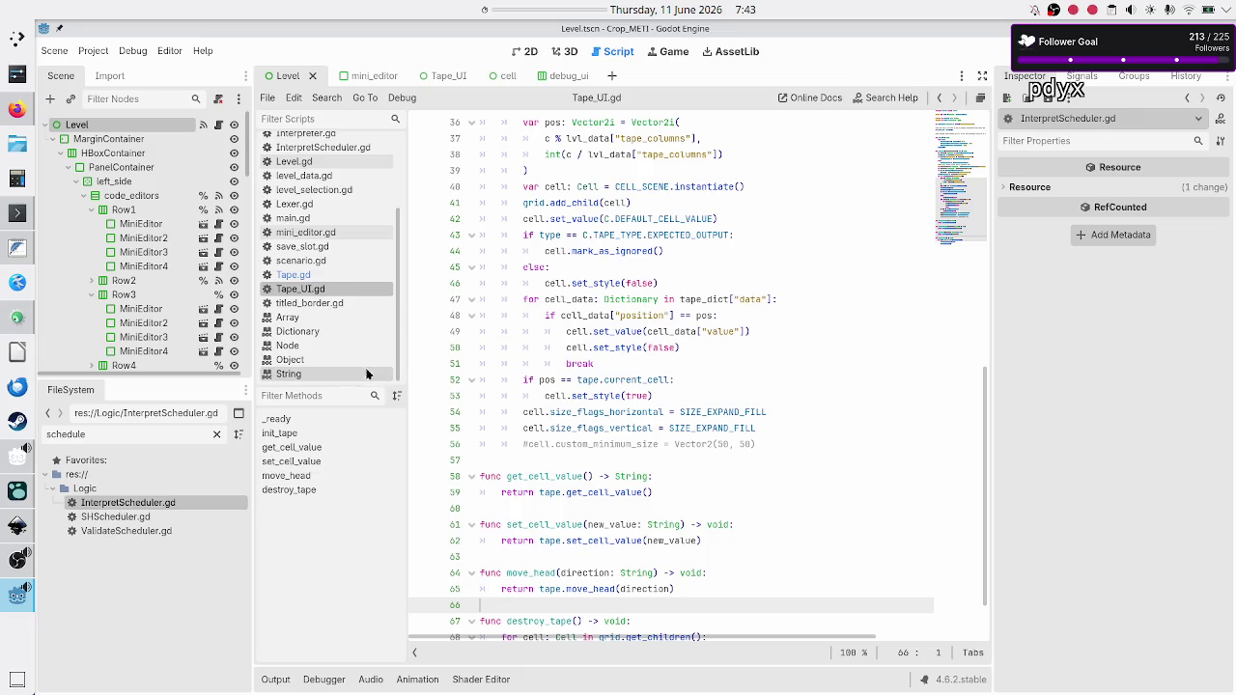
left_click(338, 275)
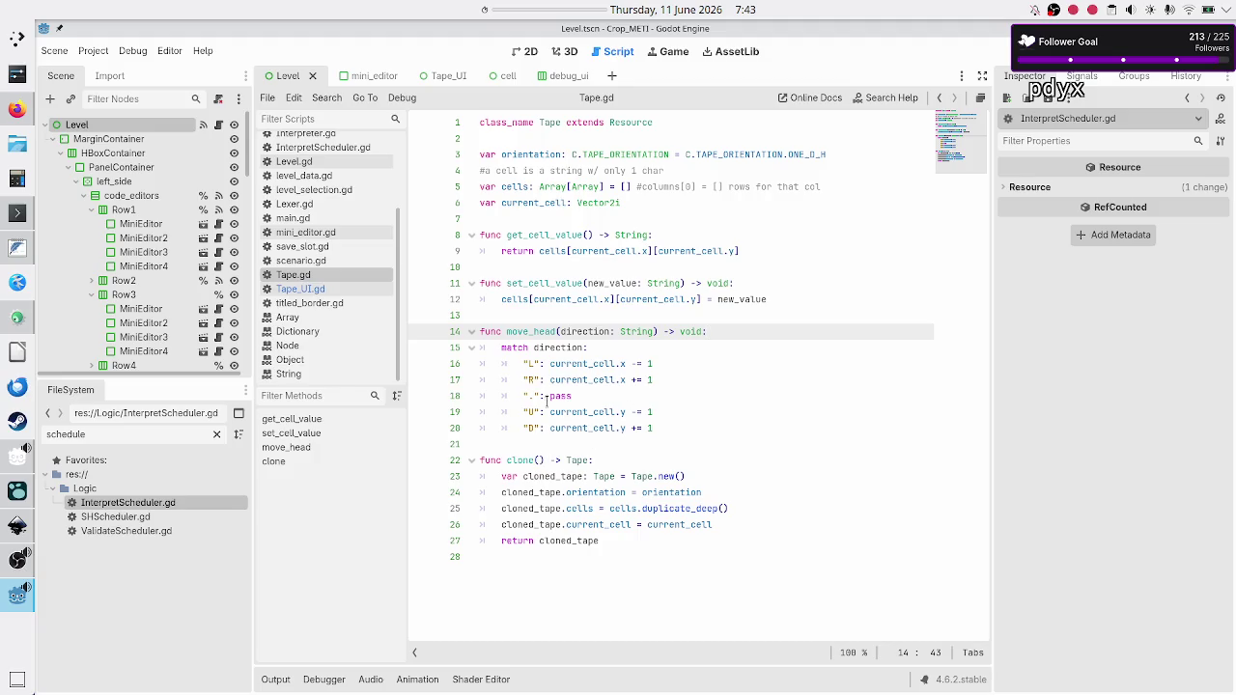
Compare Tape.gd's move_head with the three new wrappers and their tape calls in Tape_UI.gd.
left_click_drag(534, 331, 561, 377)
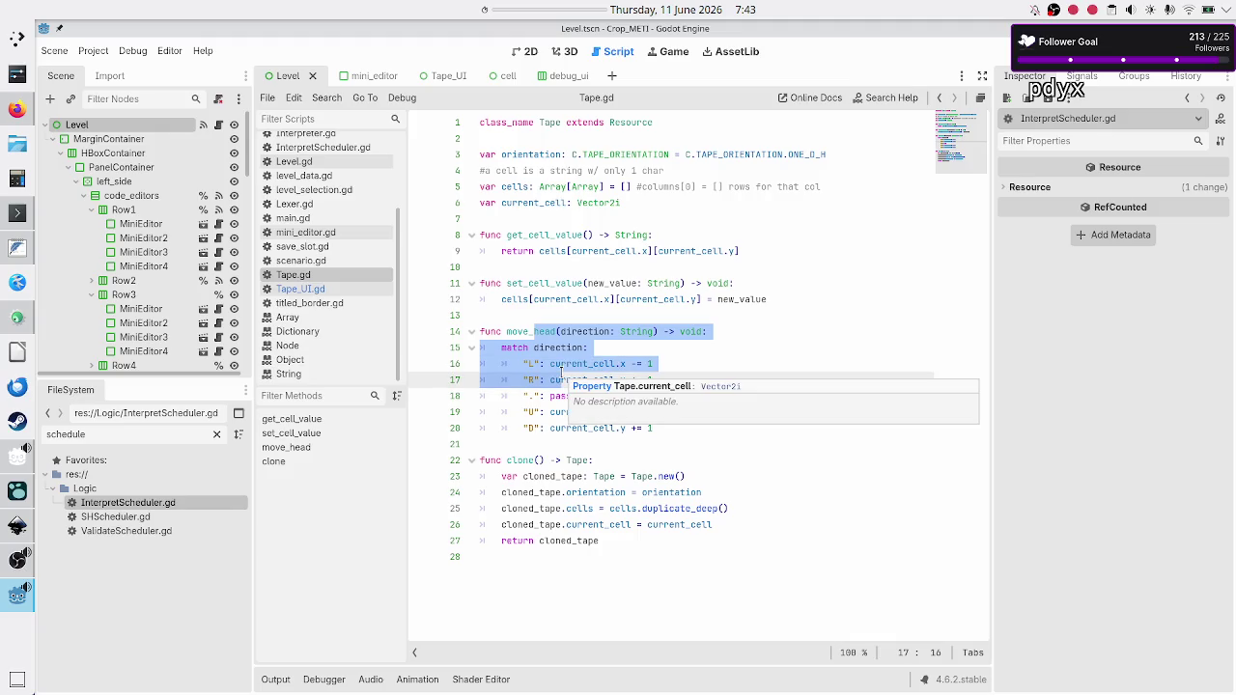
left_click(527, 136)
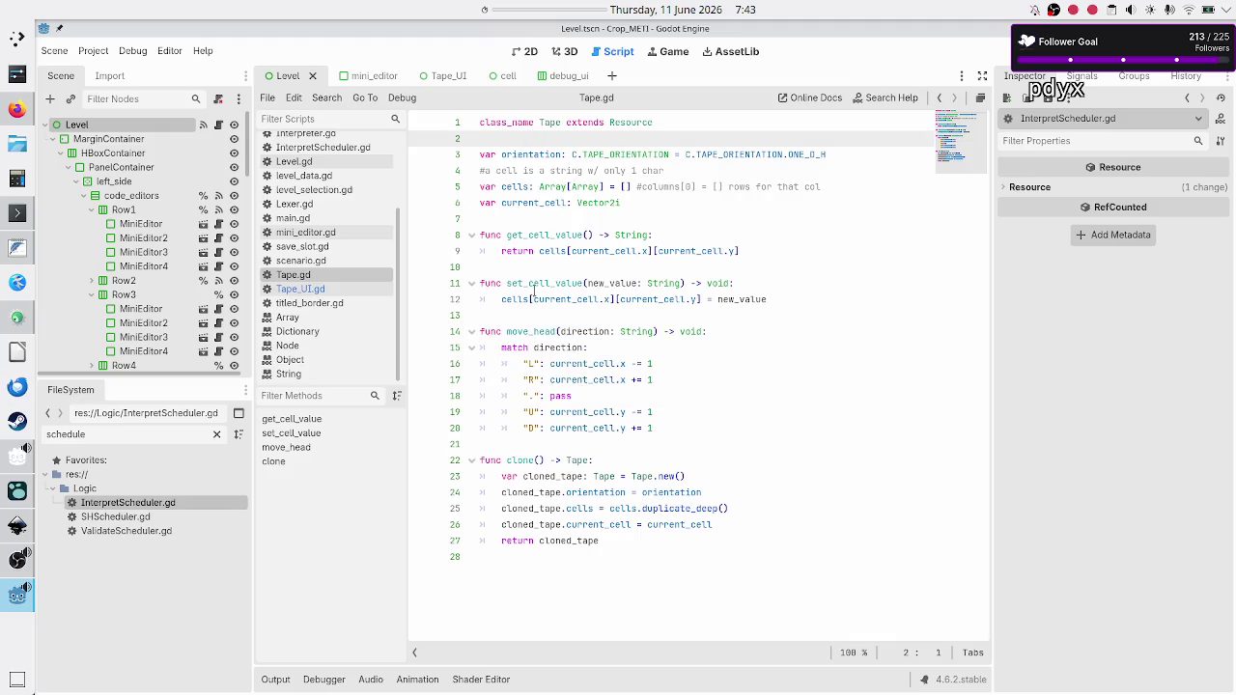
left_click(307, 296)
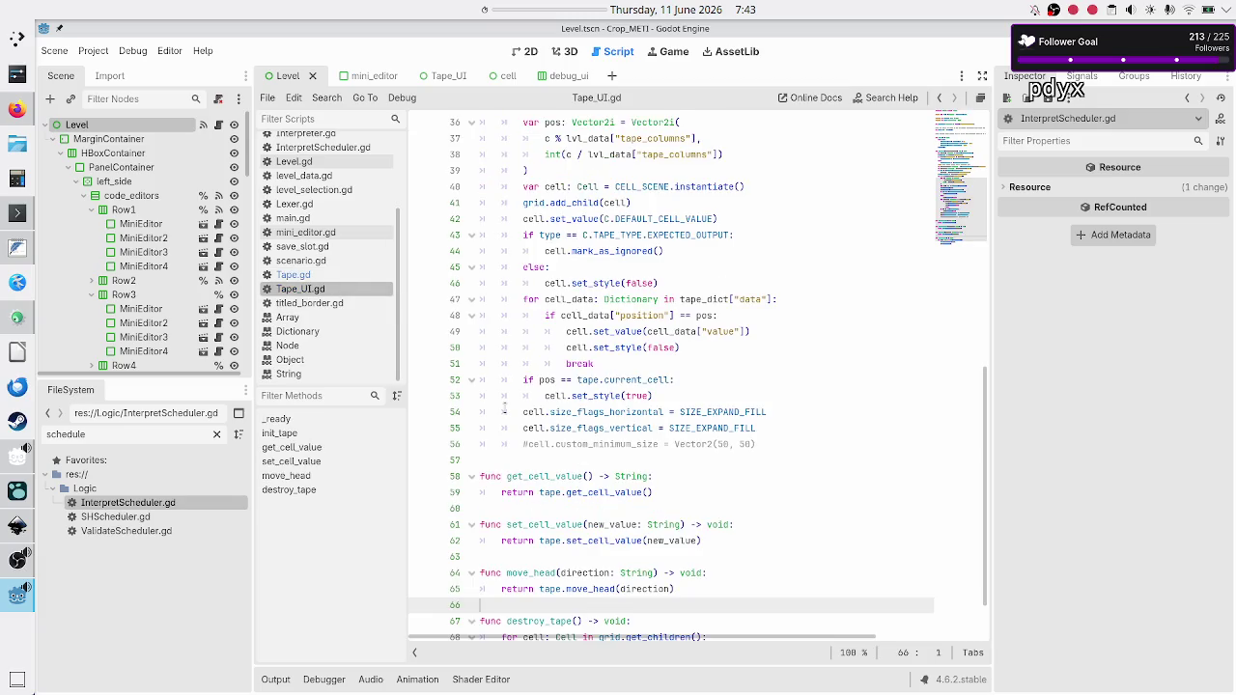
scroll(535, 415, "down", 2)
mouse_move(695, 529)
left_mouse_down()
mouse_move(612, 509)
mouse_move(462, 415)
left_mouse_up()
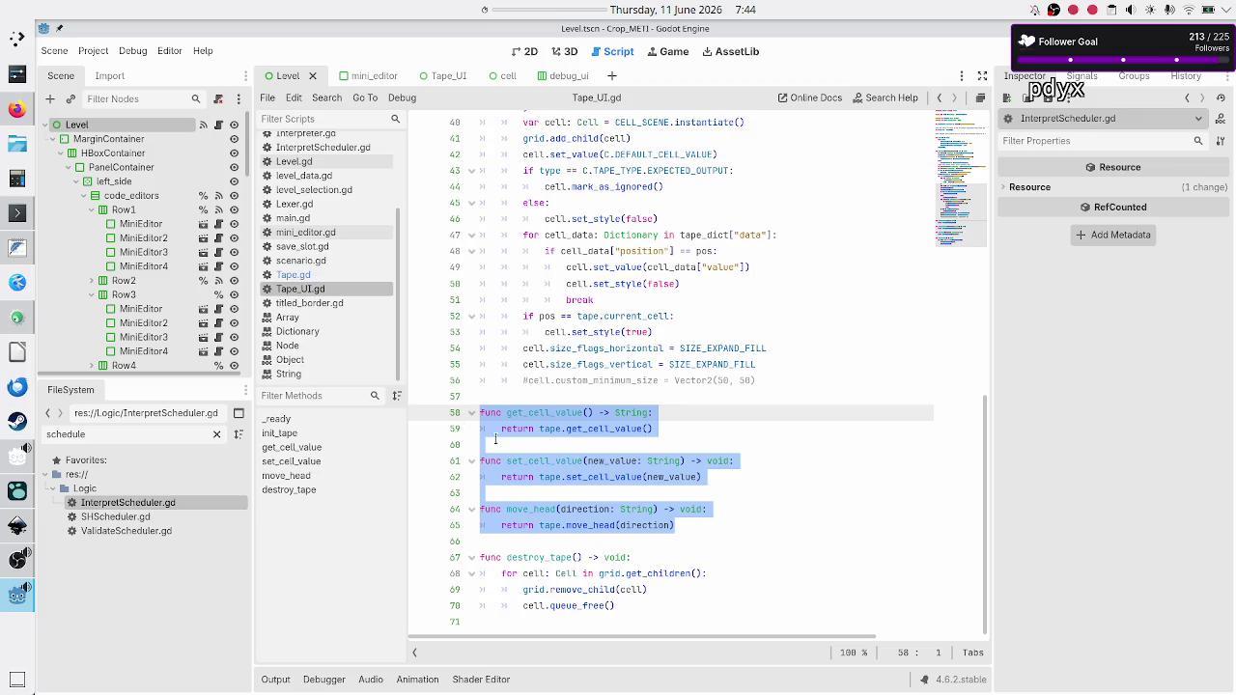
left_click(555, 413)
double_click(554, 412)
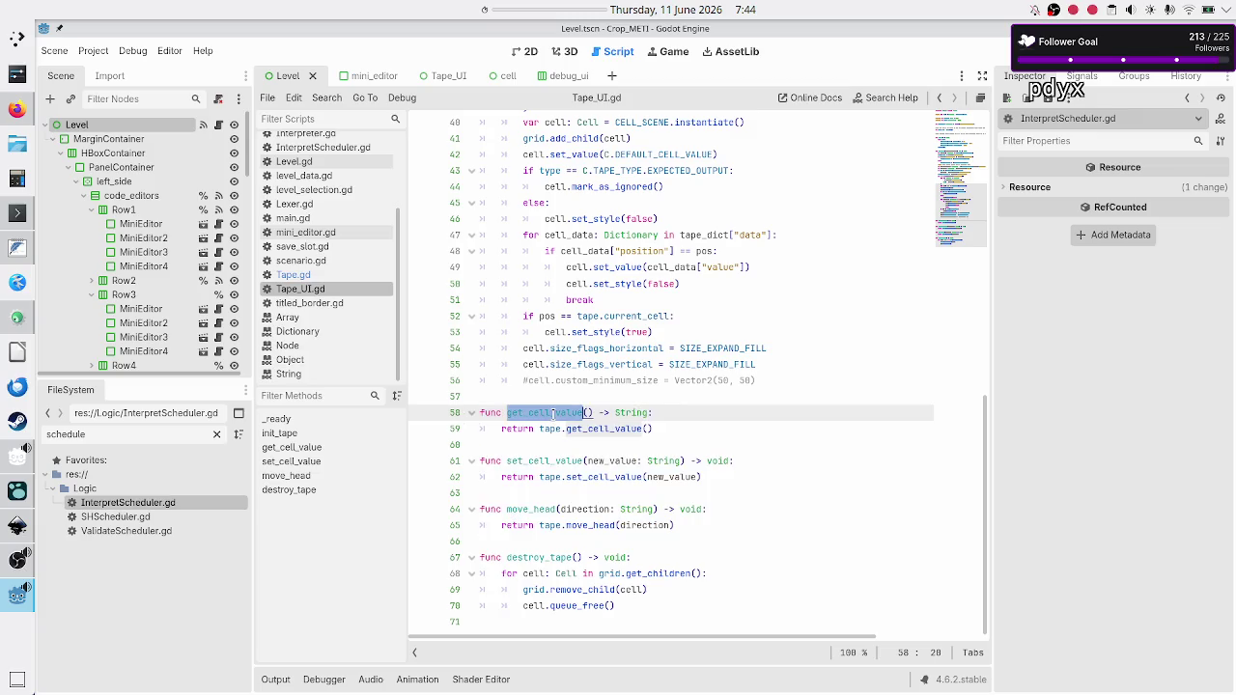
double_click(598, 428)
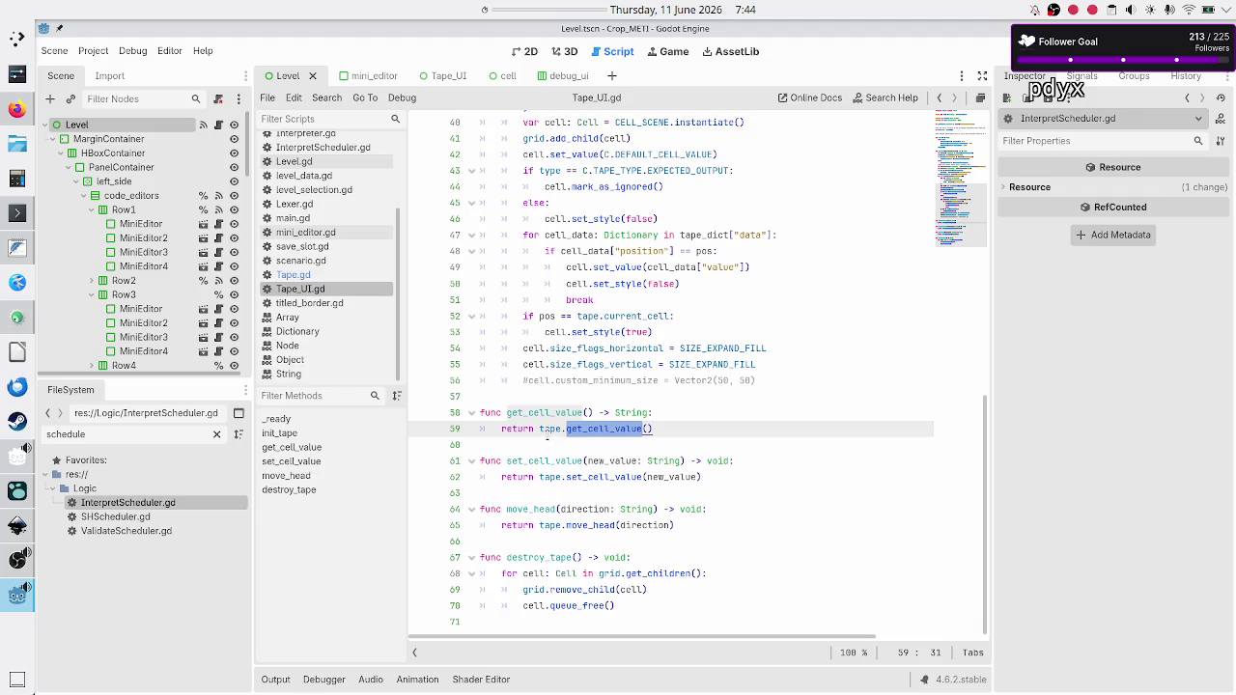
double_click(551, 430)
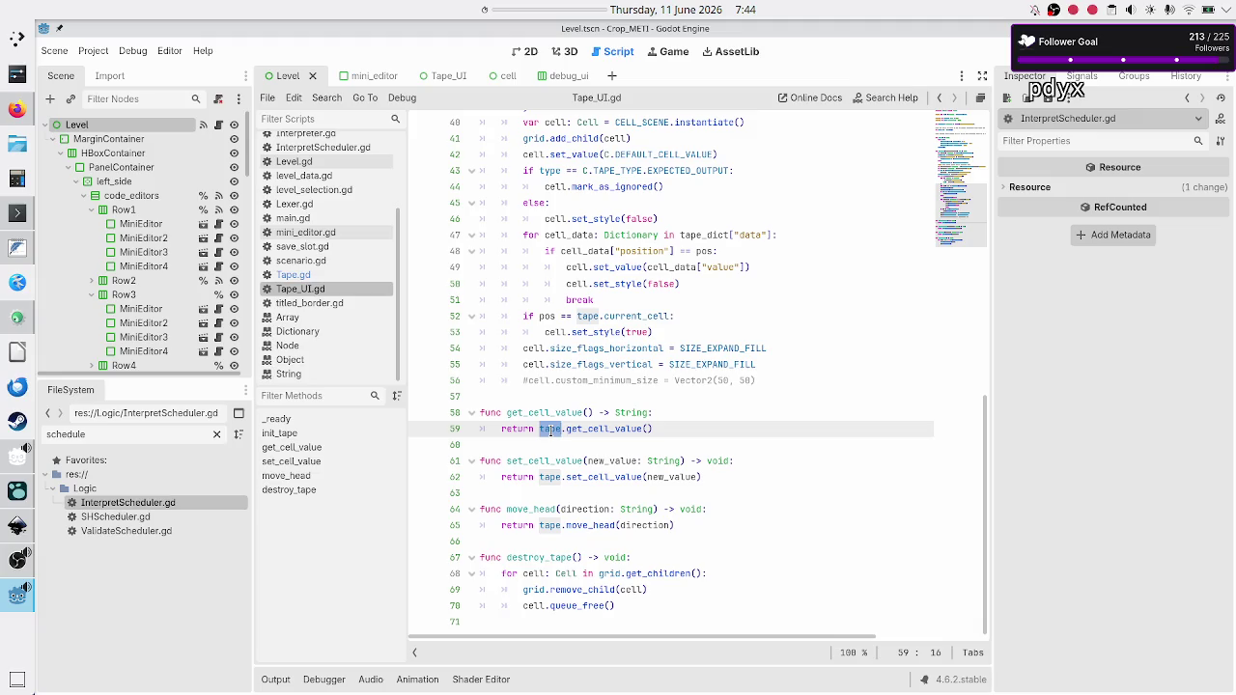
double_click(548, 477)
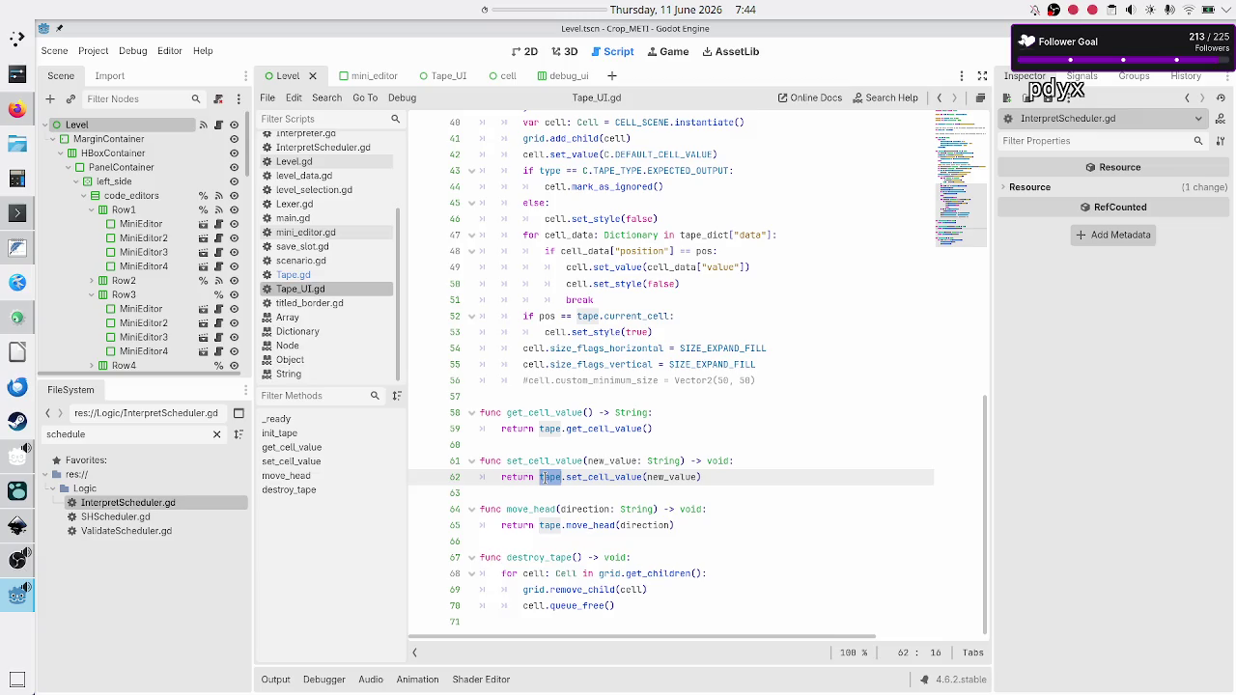
left_click(550, 525)
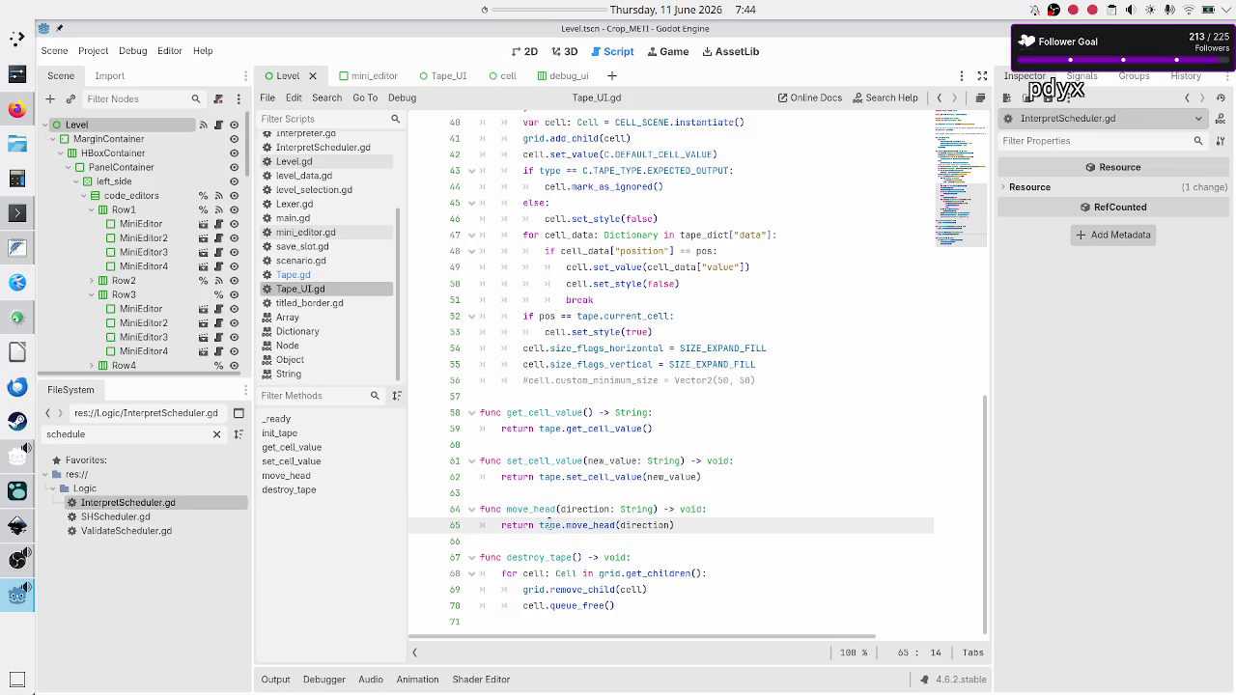
Select the 'modify tape -> an automatic UI update??' line in execution_plan.txt.
left_click(16, 247)
left_click(238, 193)
key("Down")
key("Home")
key("shift+Down")
key("shift+Left")
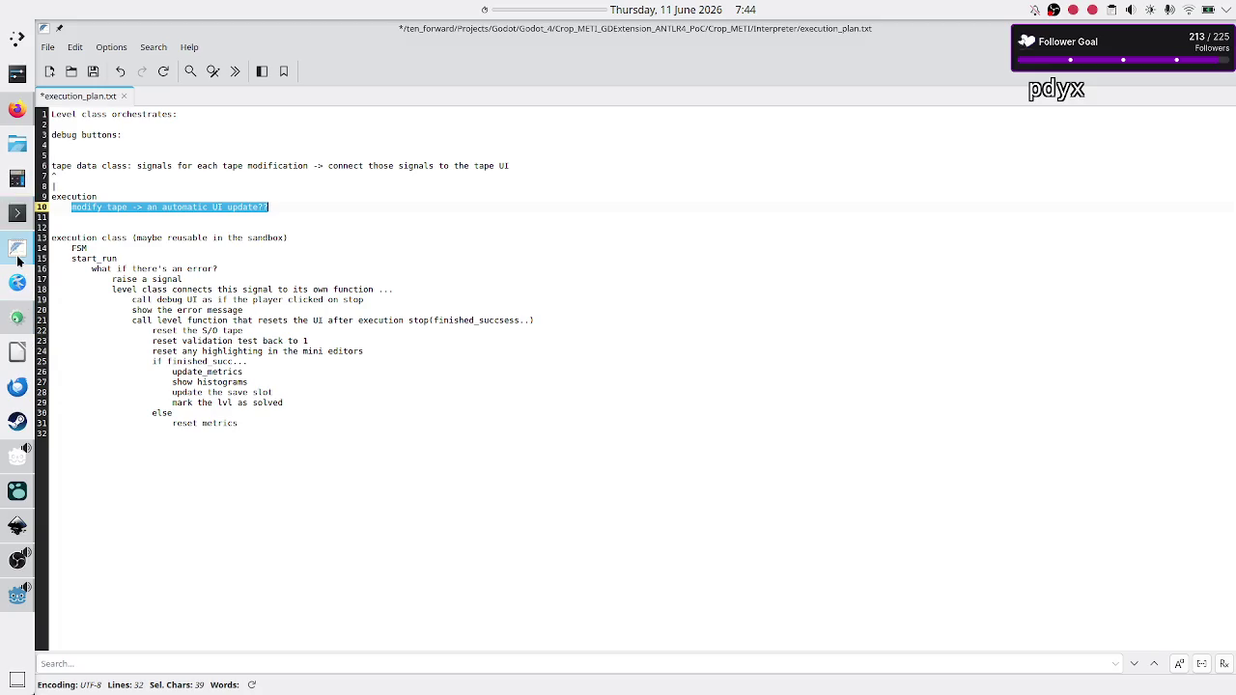
Bring the Godot editor back to the front.
mouse_move(18, 260)
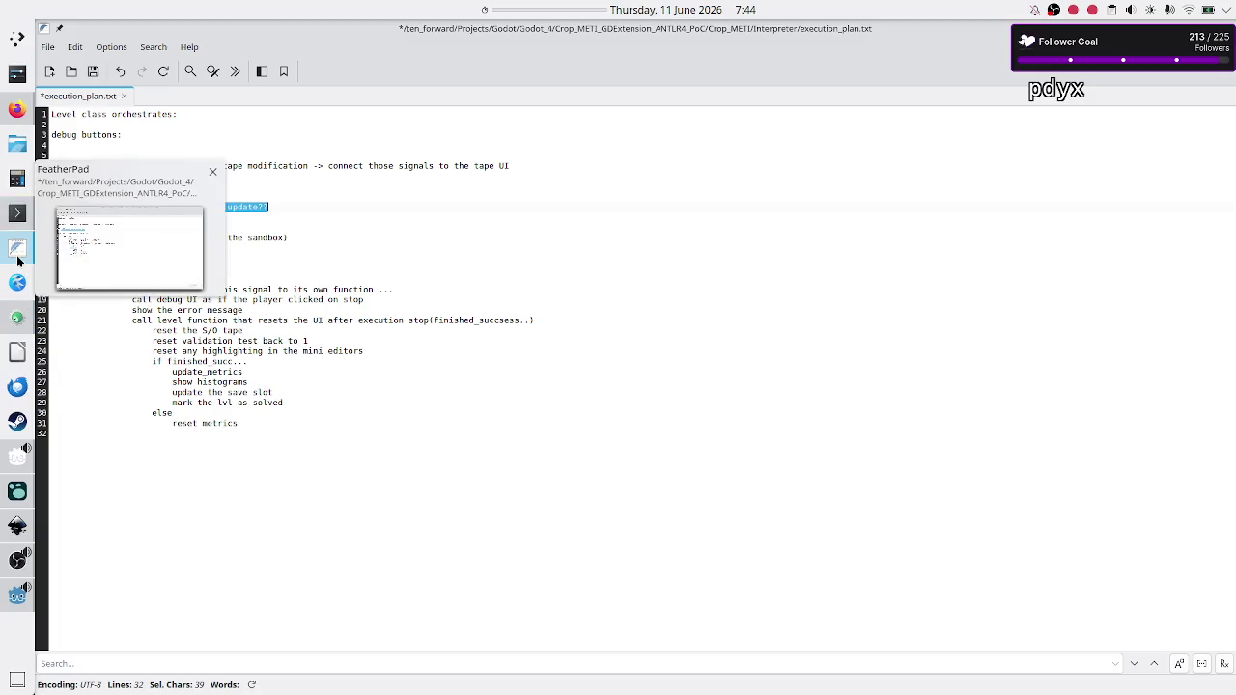
left_click(12, 608)
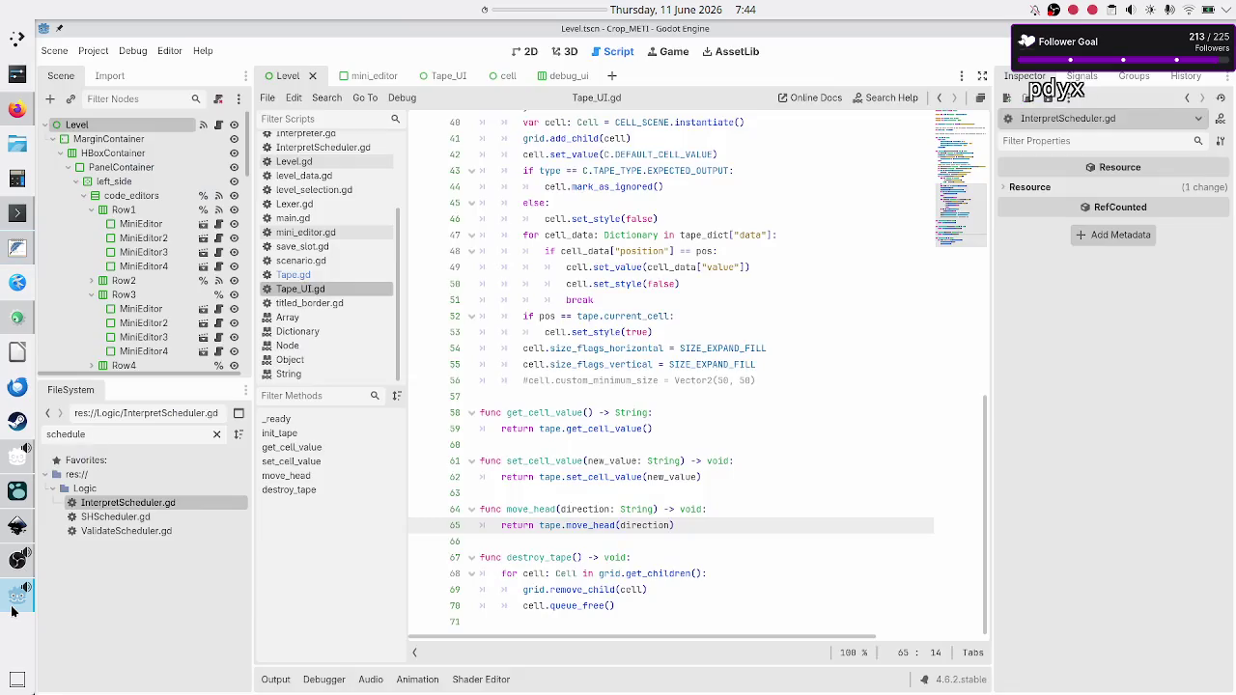
Drop 'return' from the set_cell_value call and add '#update UI?' beneath it.
left_click(668, 426)
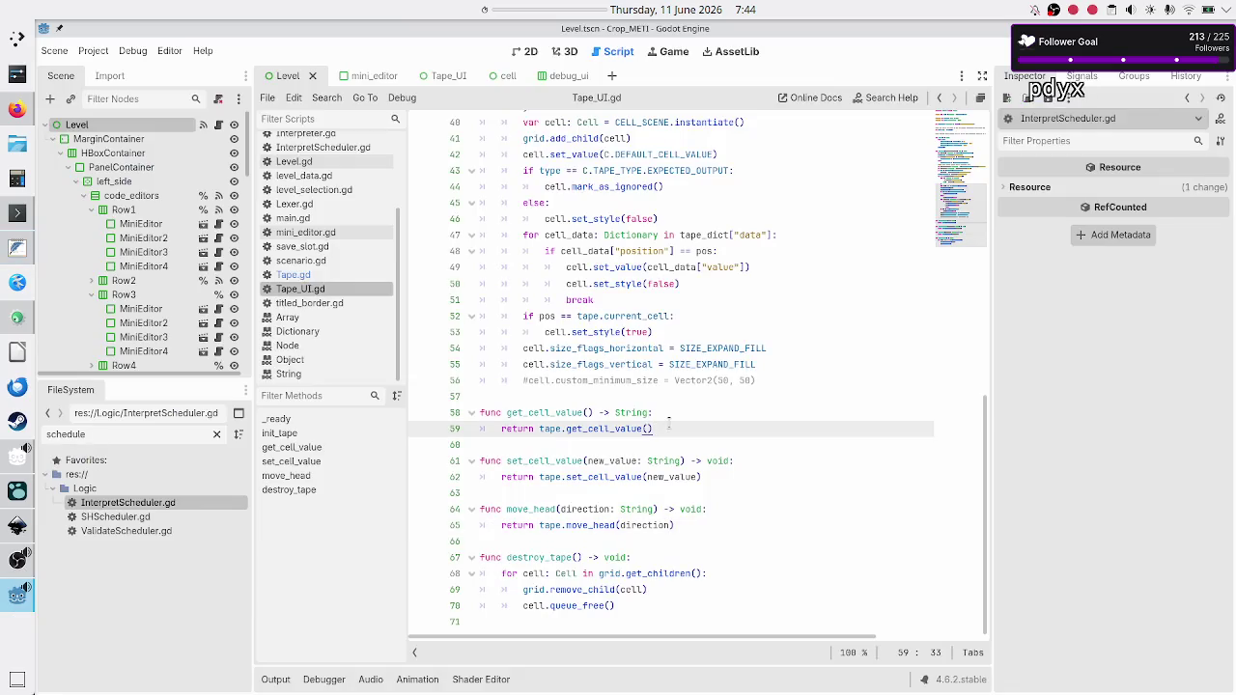
key("Down")
key("Down")
key("Down")
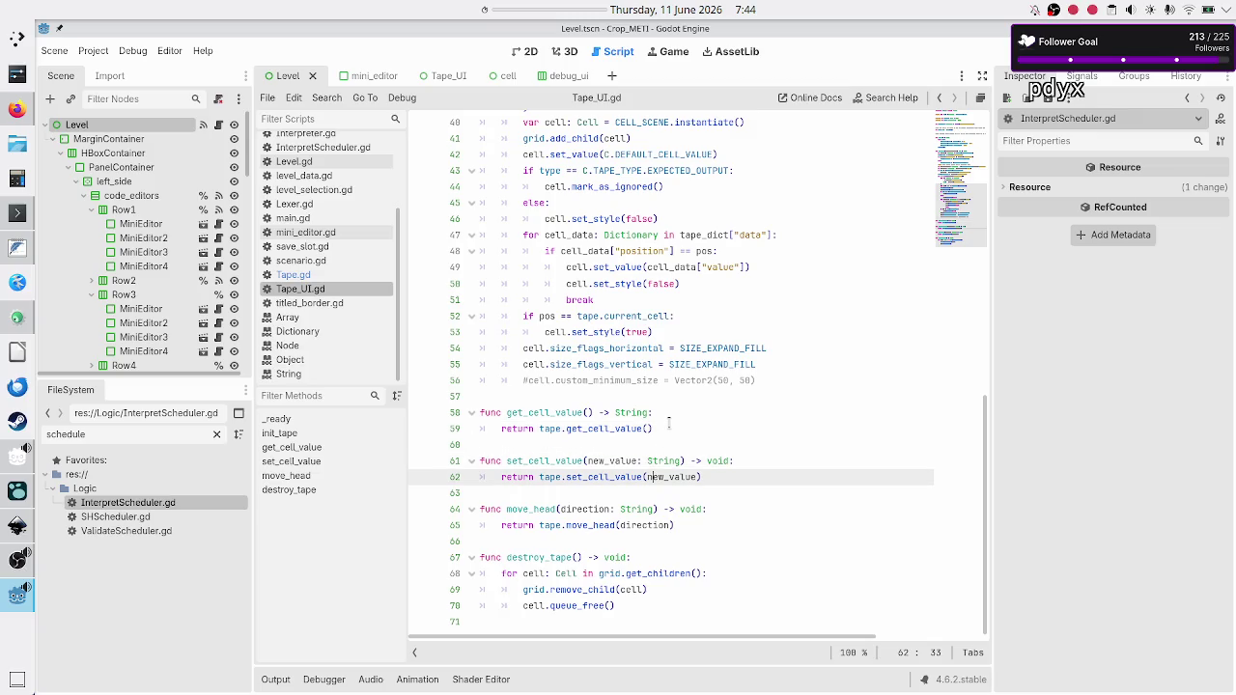
key("Up")
key("Up")
key("Down")
key("Down")
key("Home")
key("BackSpace")
key("BackSpace")
key("BackSpace")
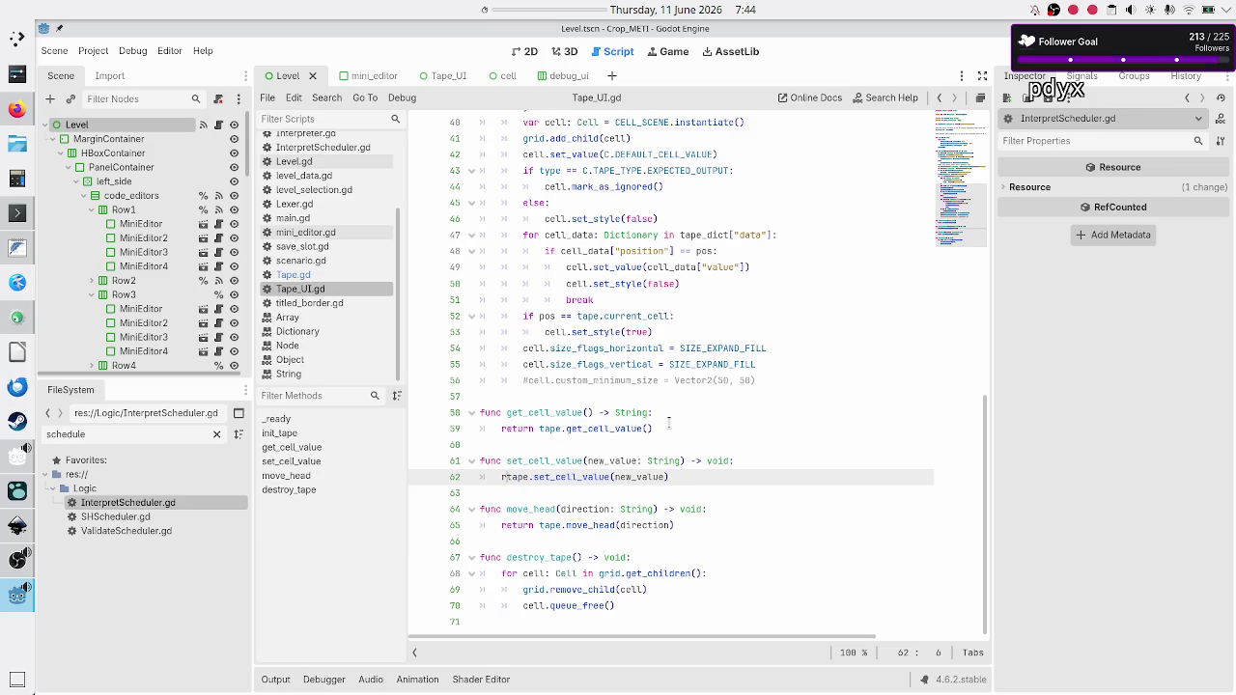
key("End")
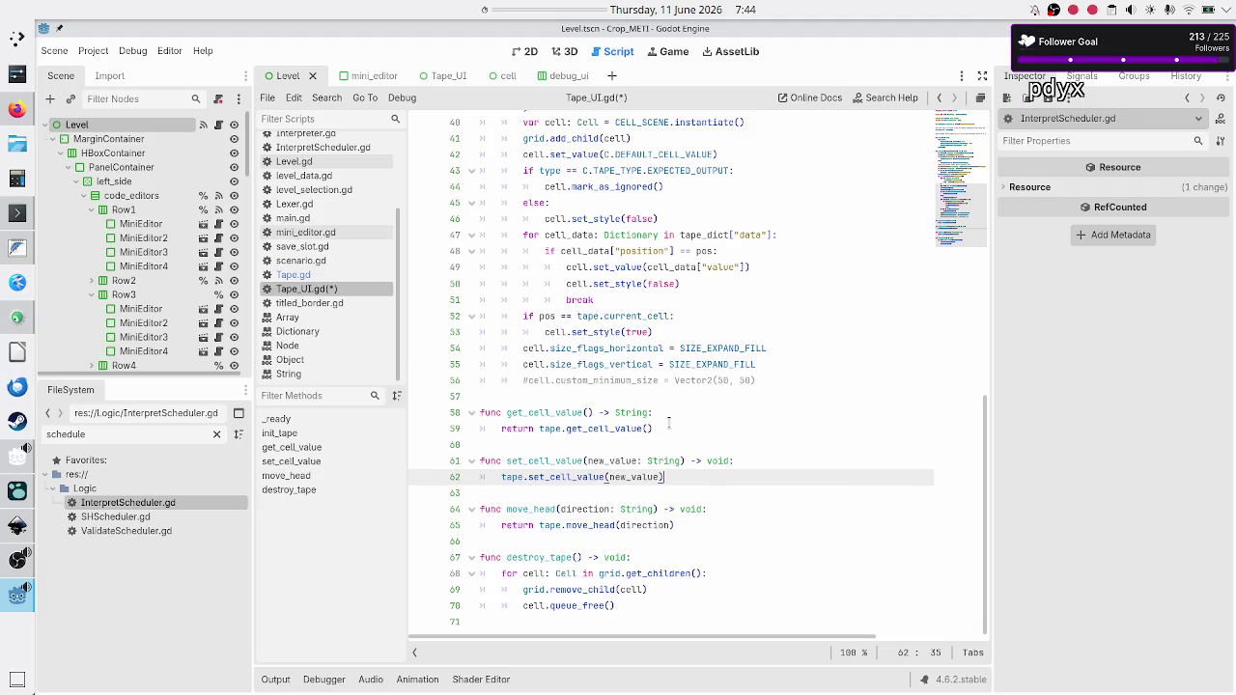
key("Return")
type("#")
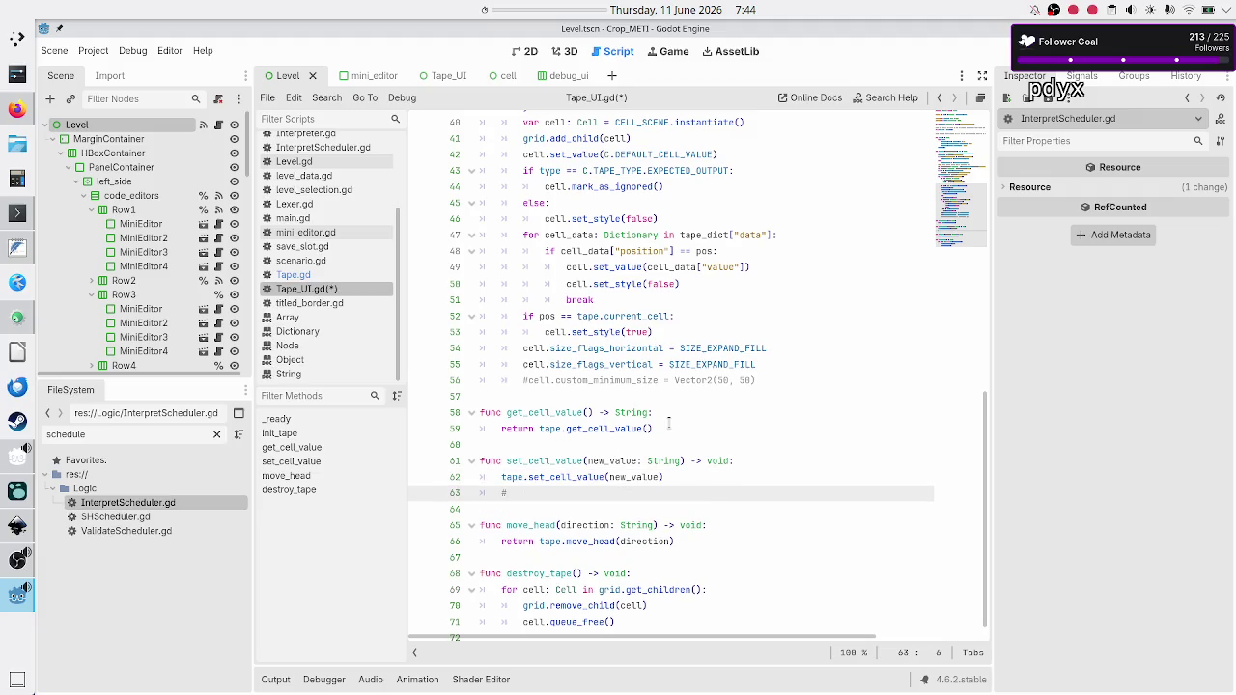
type("update UI")
type("?")
Remove 'return' from the move_head call and add '#update UI?' below it.
key("Down")
key("Down")
key("Down")
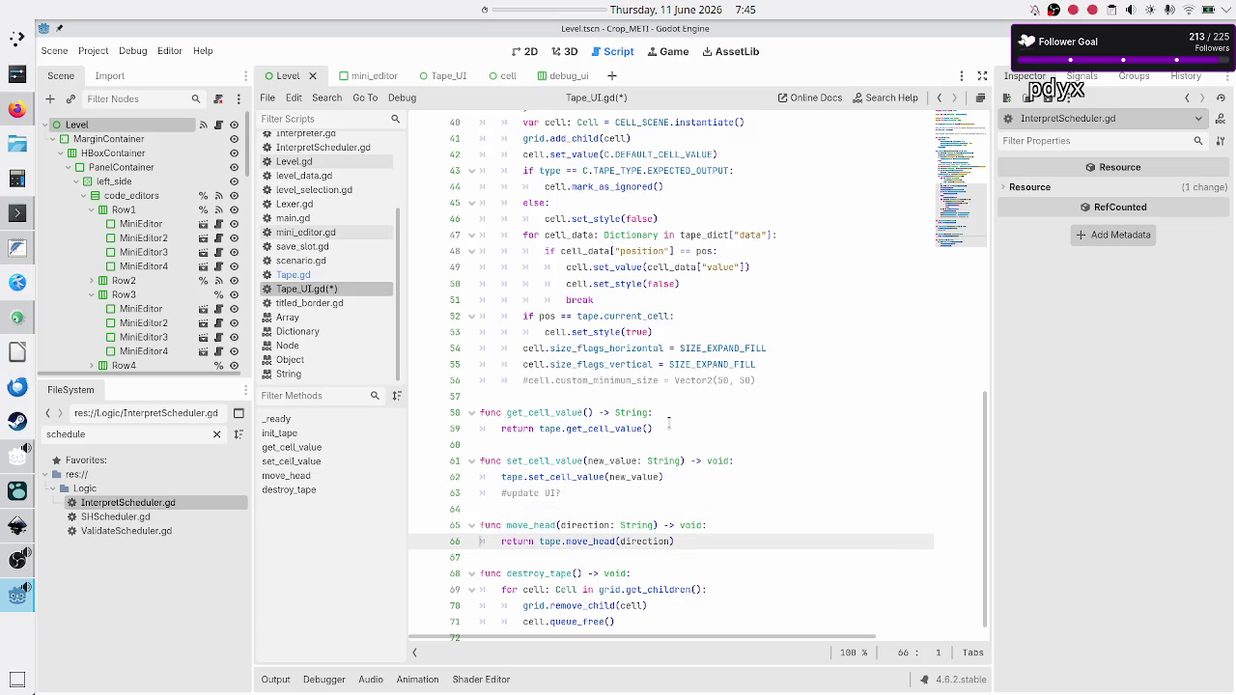
key("ctrl+Right")
key("BackSpace")
key("BackSpace")
key("BackSpace")
key("End")
key("Return")
type("tap")
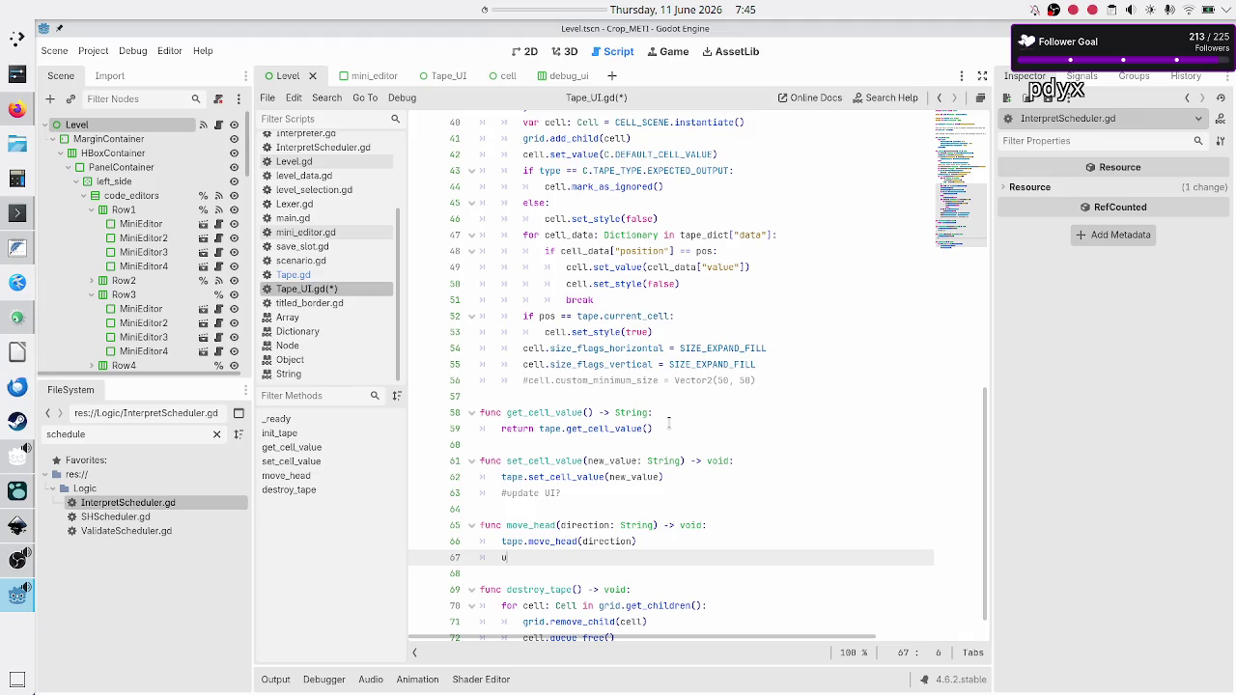
key("ctrl+z")
type("#update ")
type("UI?")
key("Down")
key("Down")
key("Down")
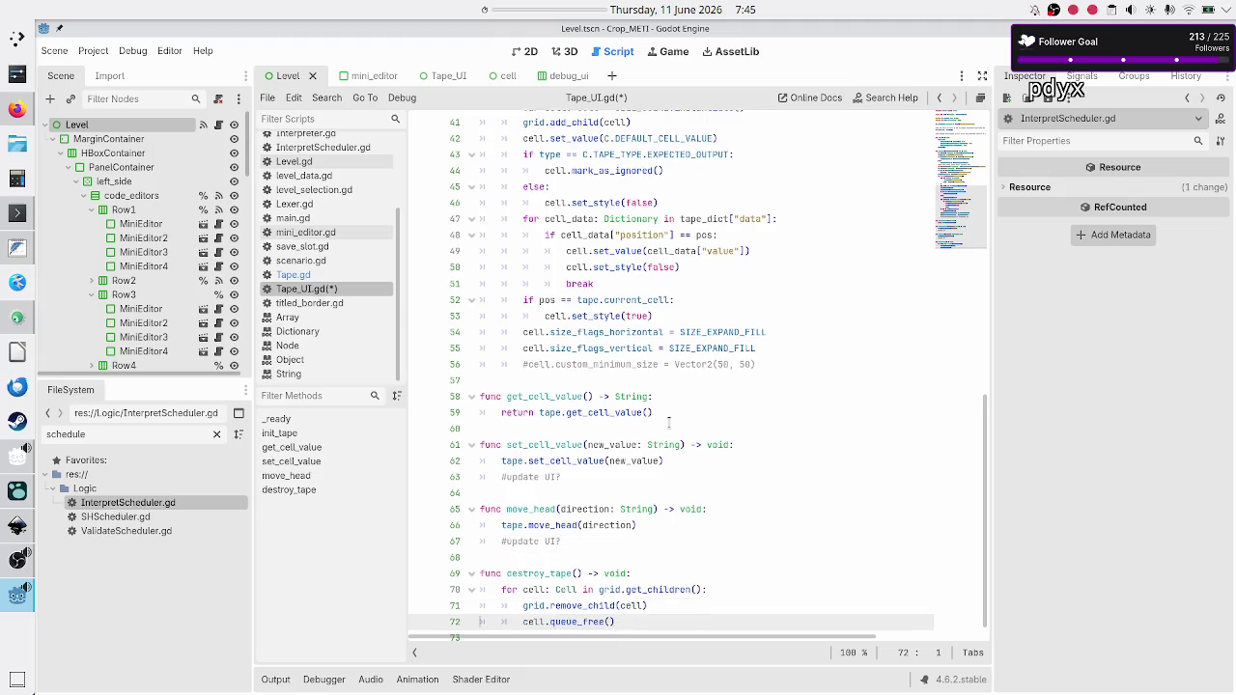
key("Up")
key("Up")
key("Up")
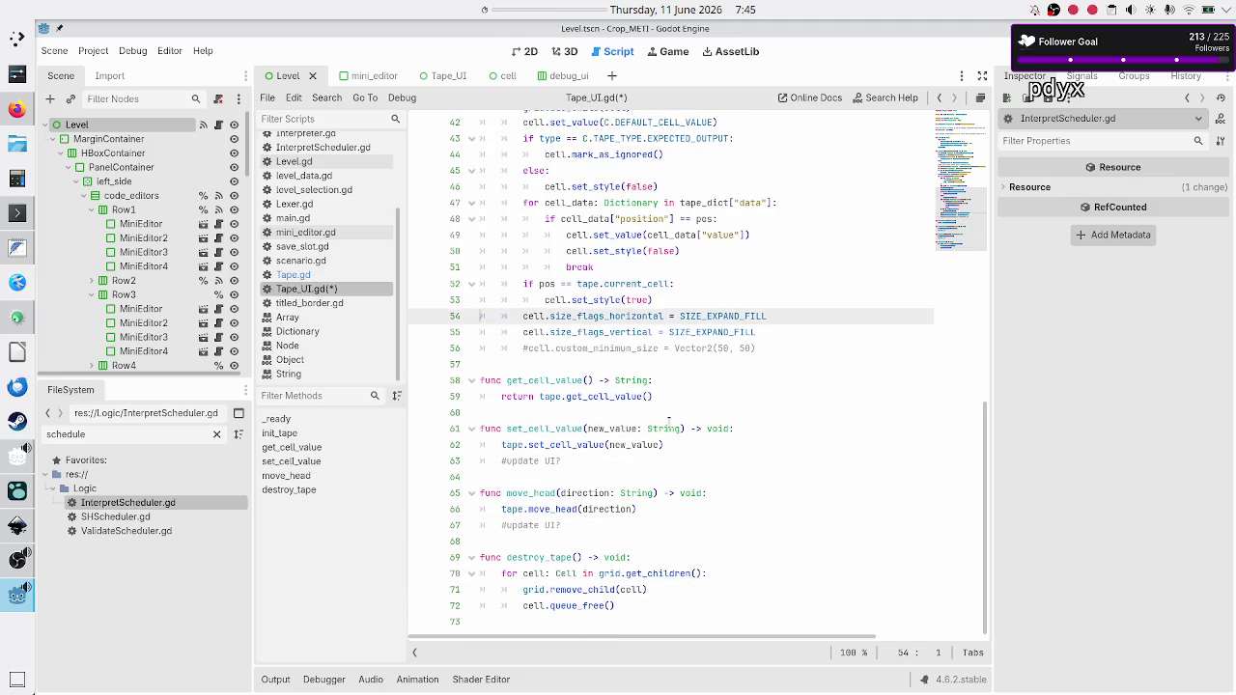
key("Up")
key("Up")
key("Up")
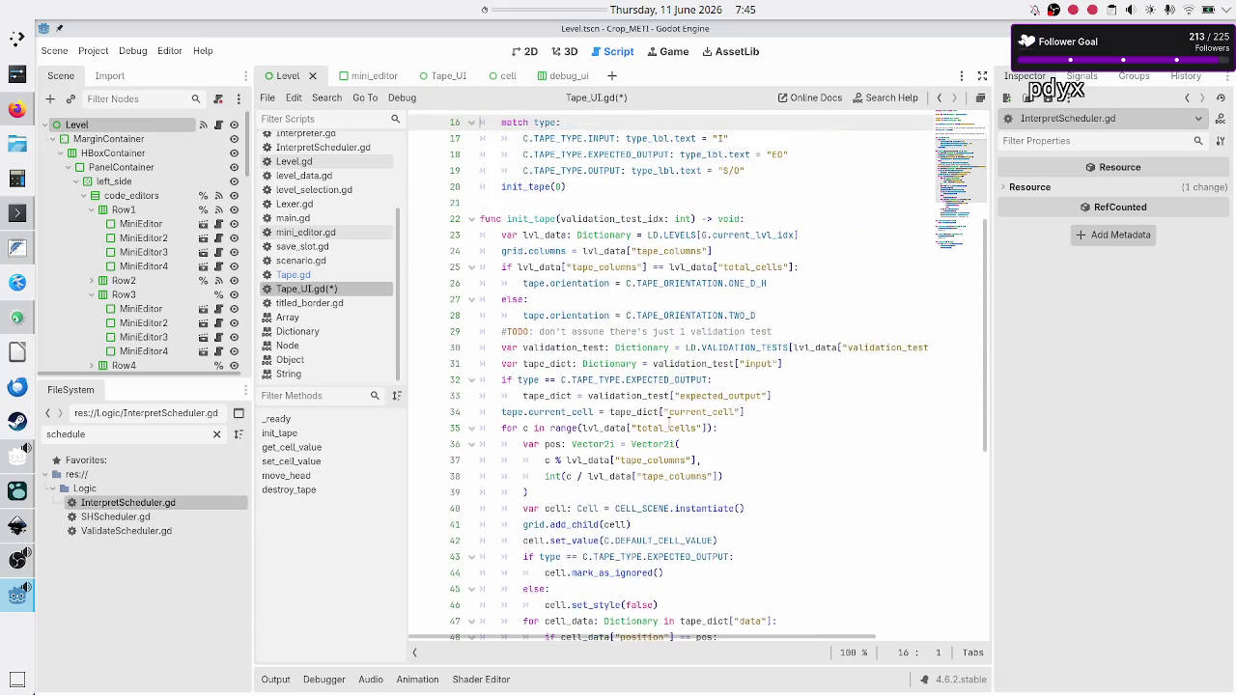
key("Up")
key("Up")
key("Up")
key("Down")
key("Down")
key("Down")
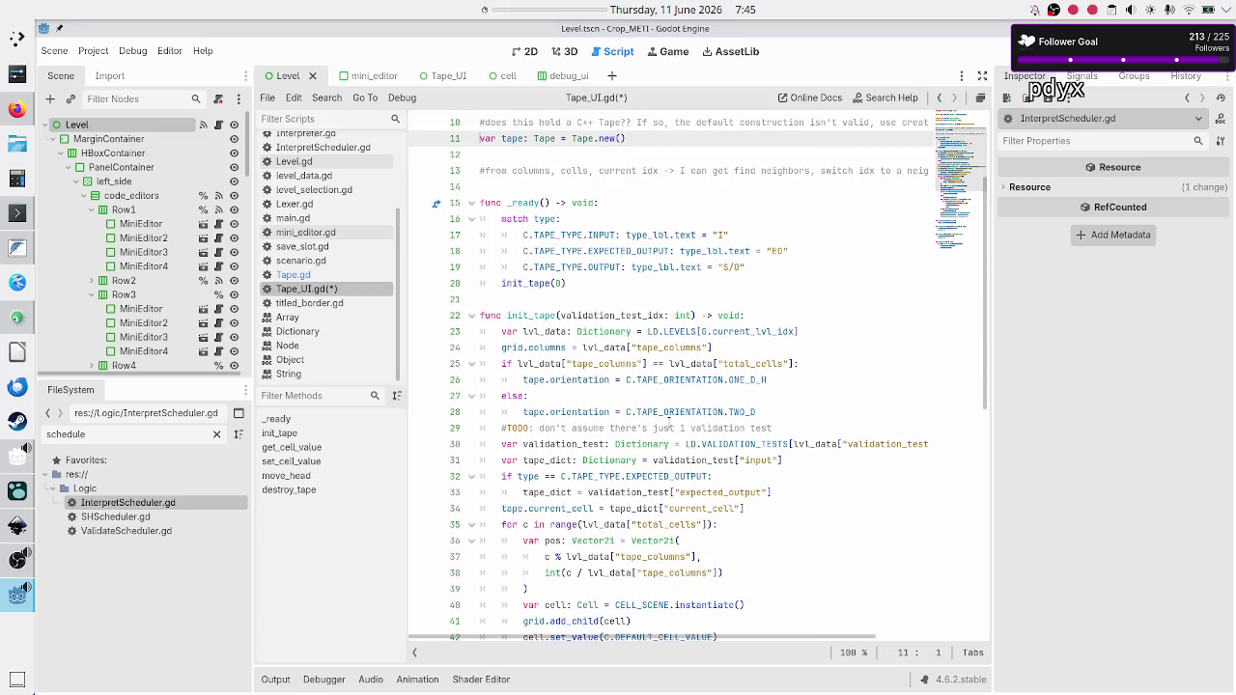
key("Down")
key("Down")
key("Down")
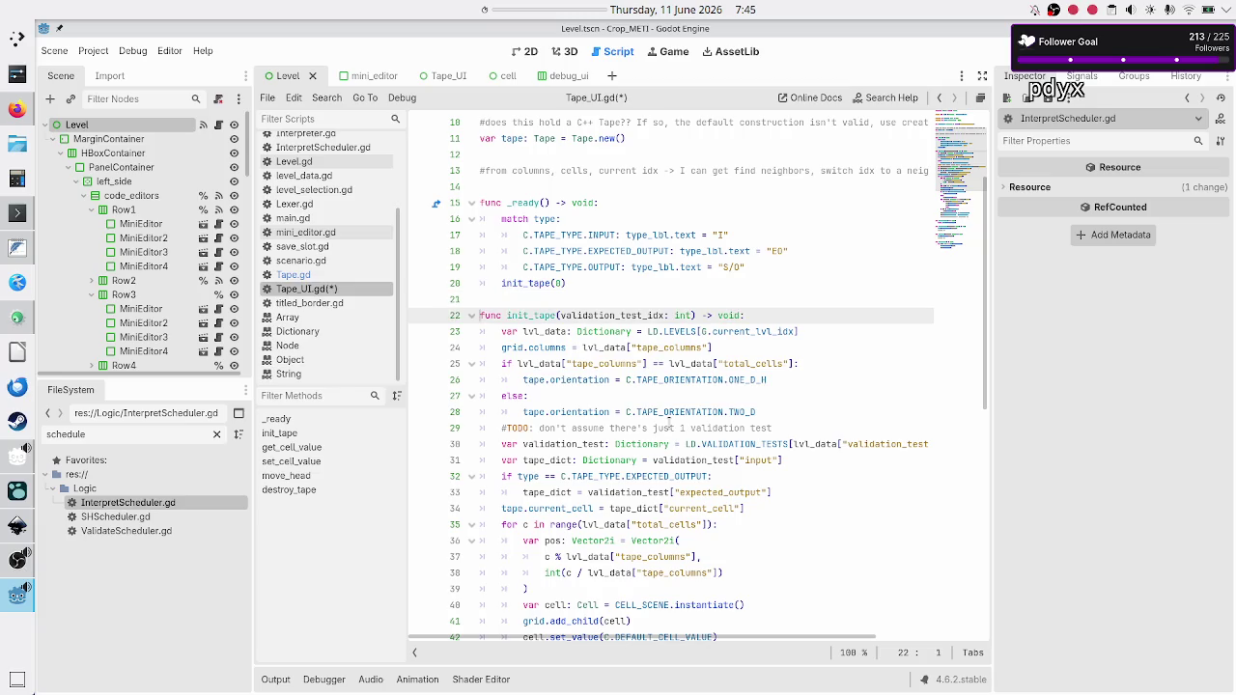
key("shift+Down")
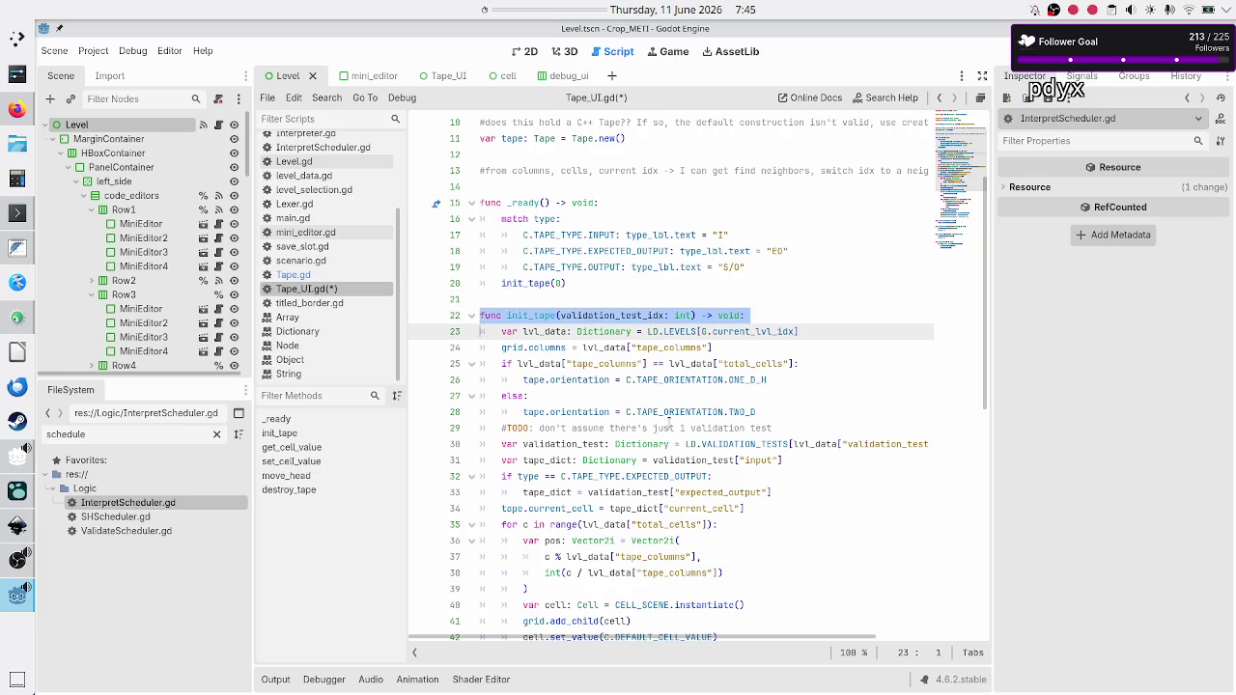
key("Down")
key("Up")
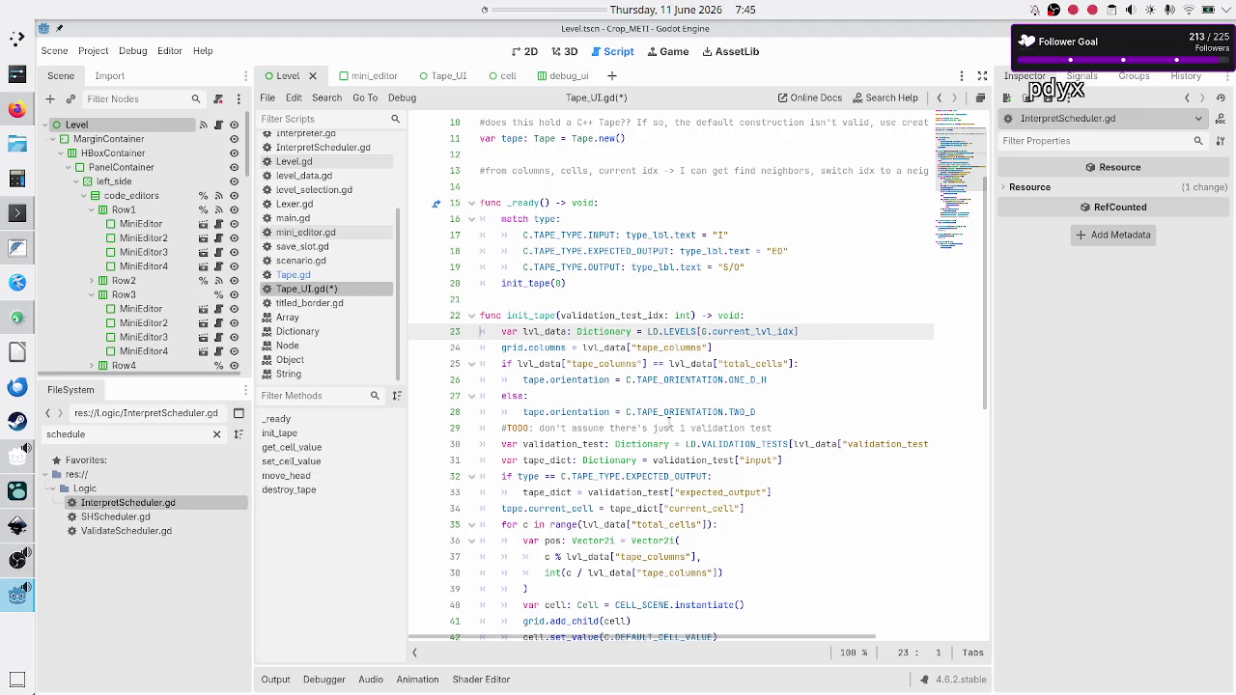
key("Down")
key("Down")
key("Down")
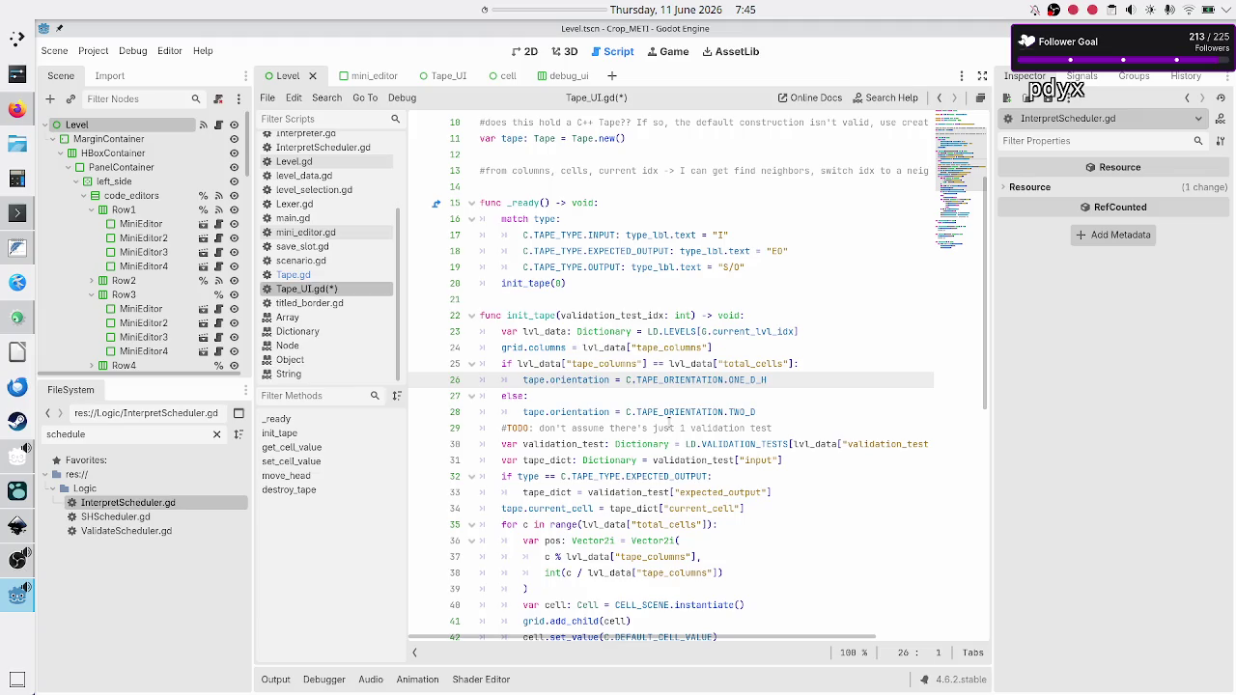
key("Down")
key("Down")
key("Down")
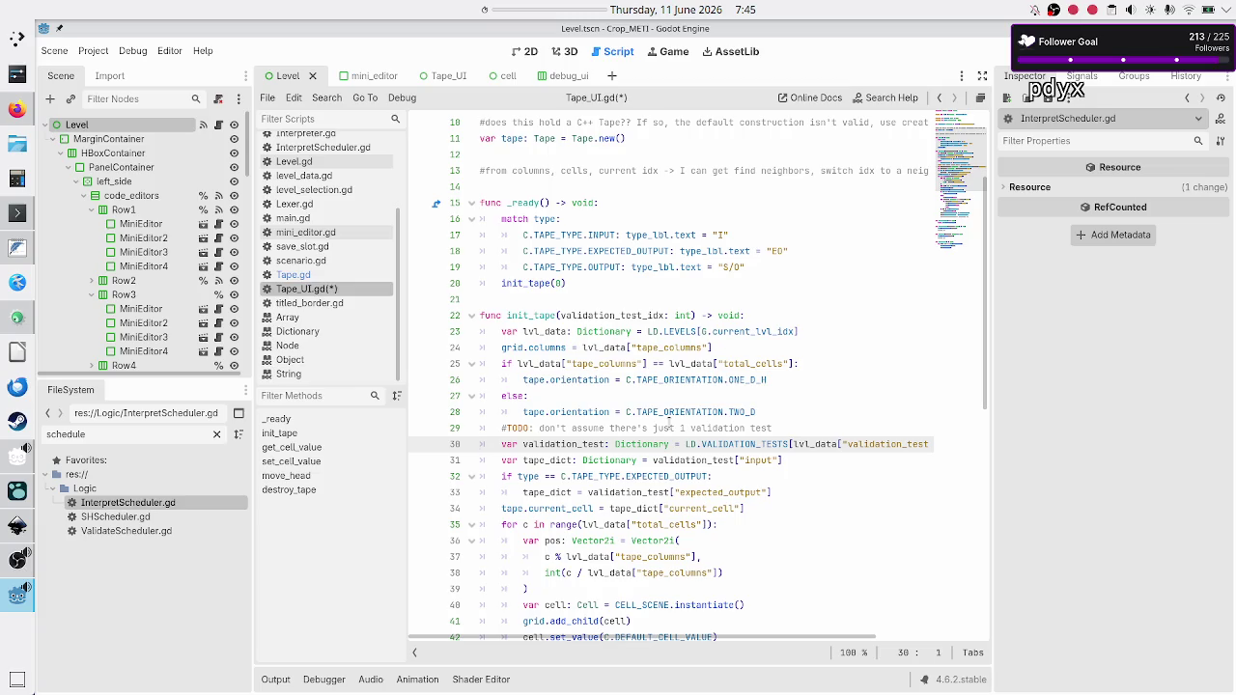
key("Down")
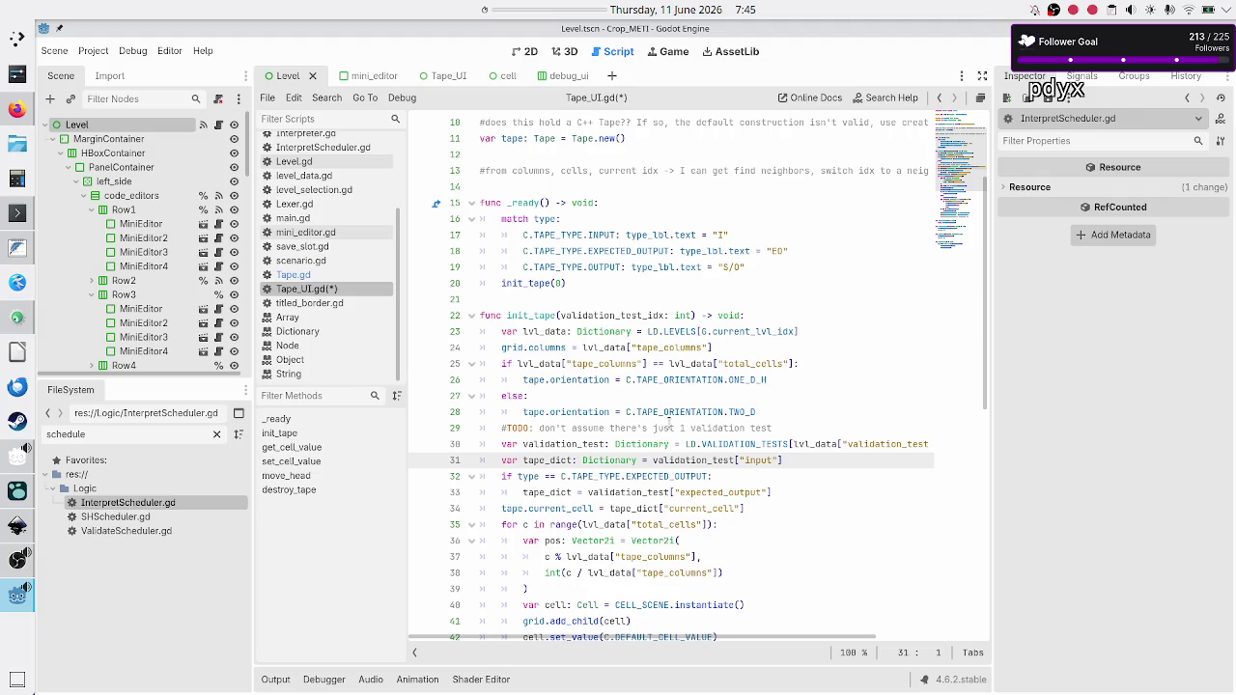
key("Down")
key("Down")
key("Down")
key("Down")
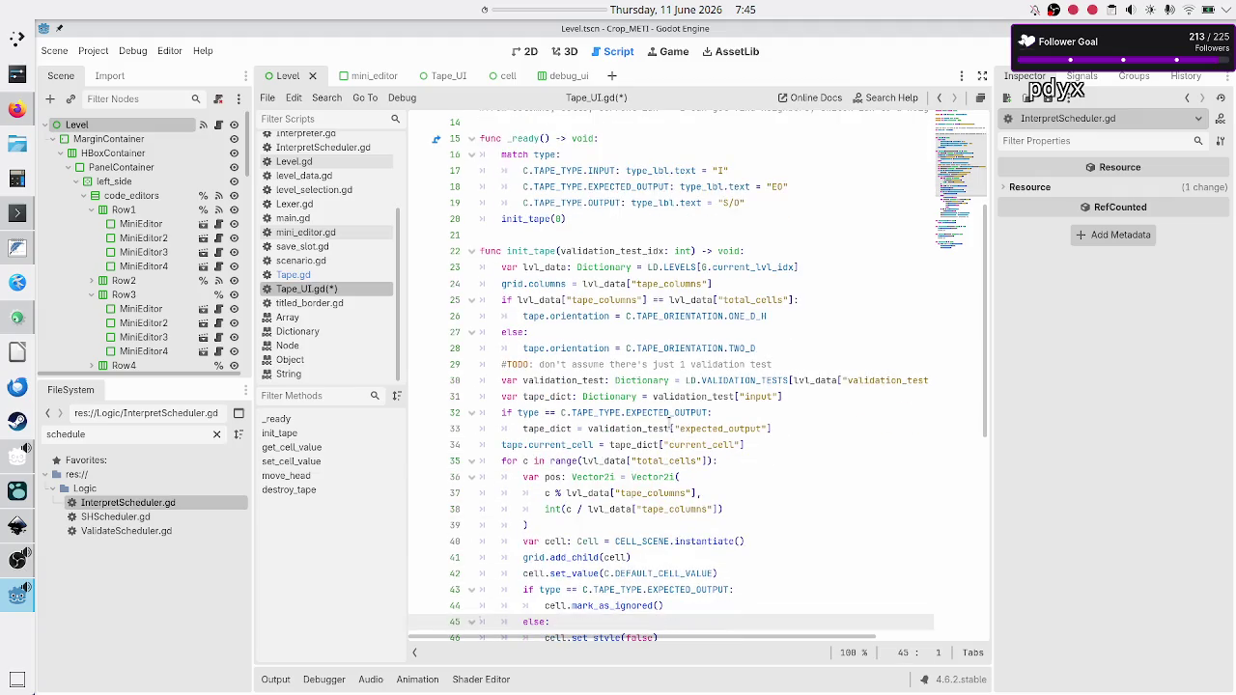
key("Down")
key("Down")
key("Down")
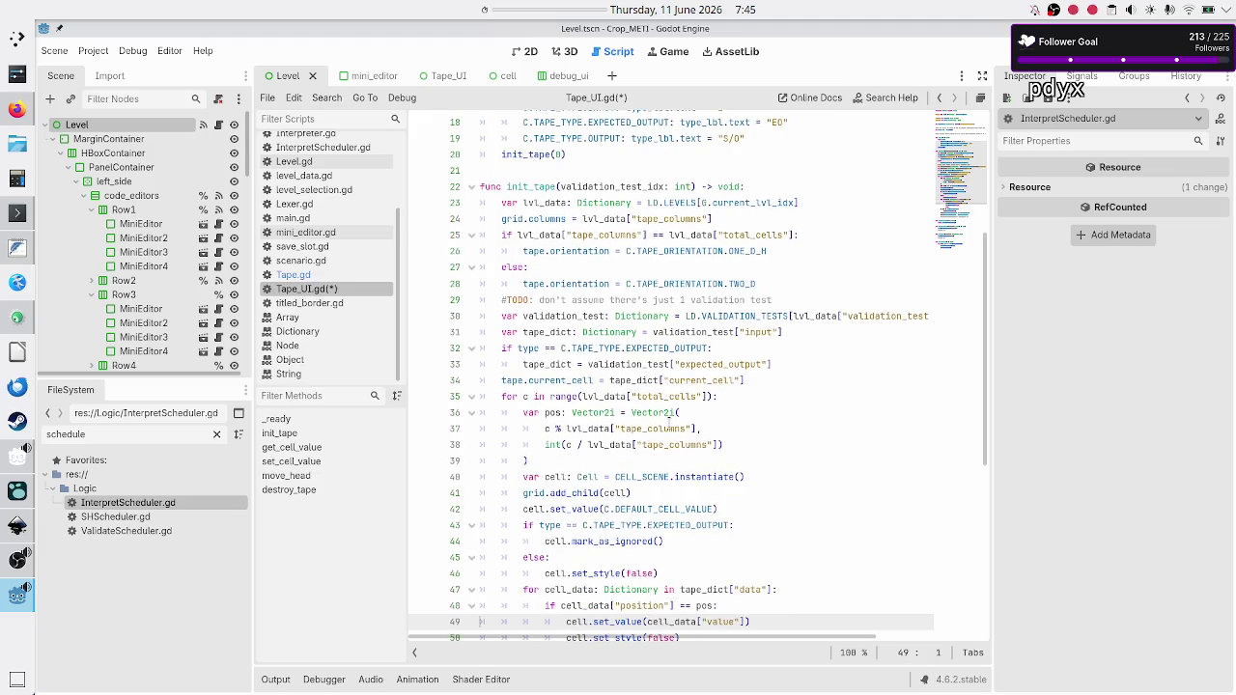
key("Up")
key("Up")
key("Up")
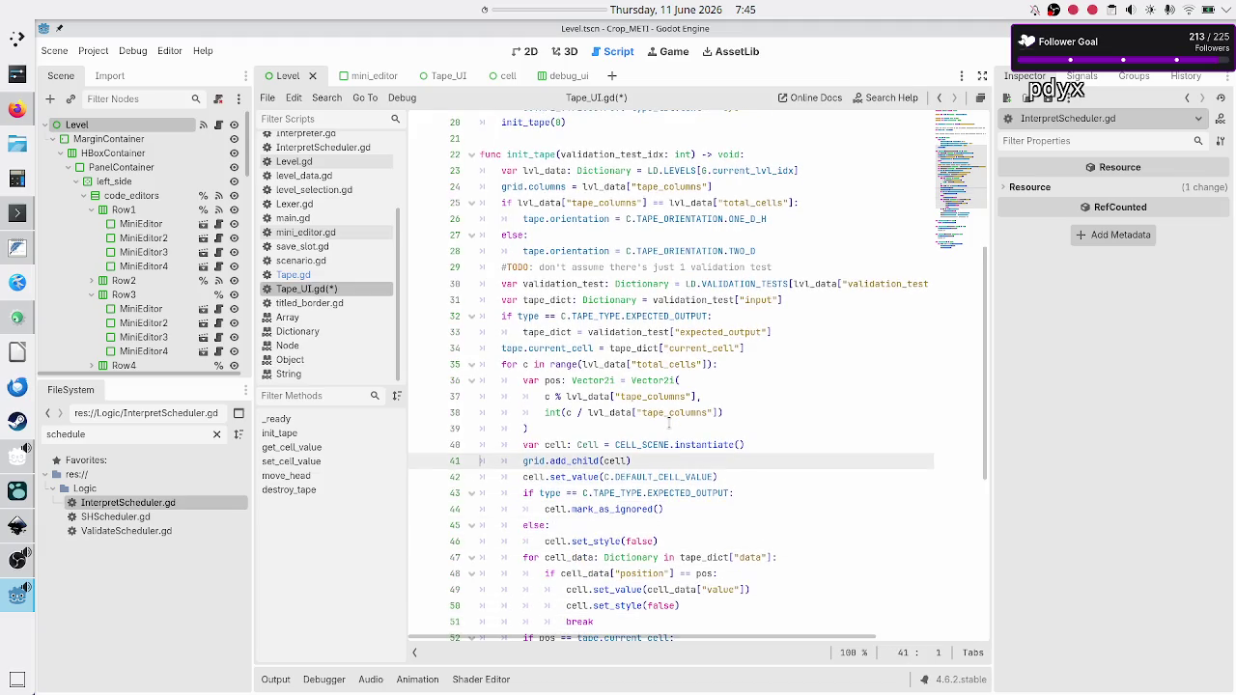
key("shift+End")
key("Down")
key("shift+End")
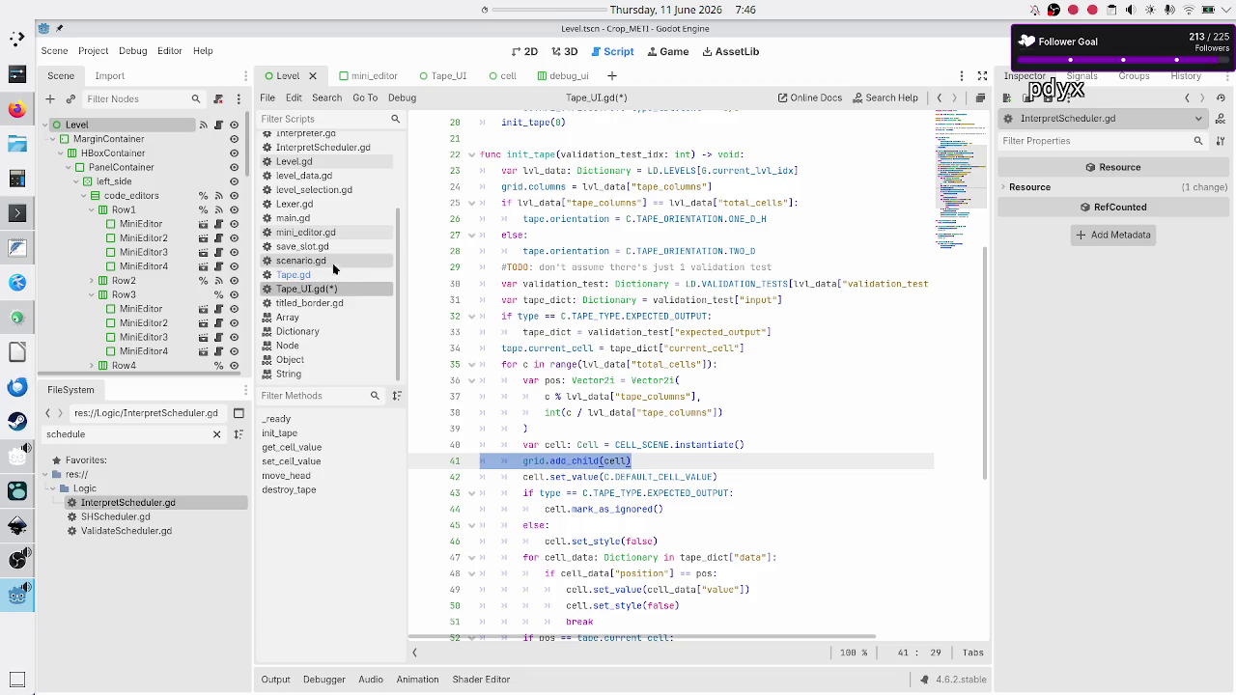
left_click(317, 277)
double_click(509, 188)
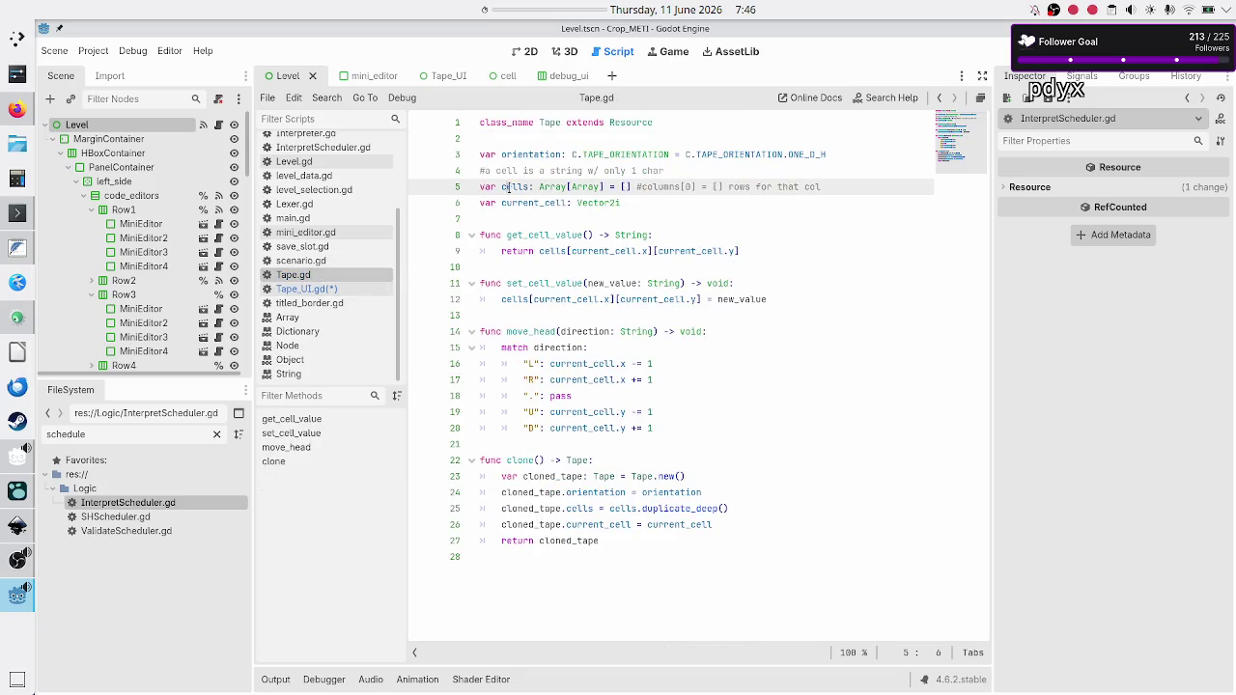
double_click(598, 203)
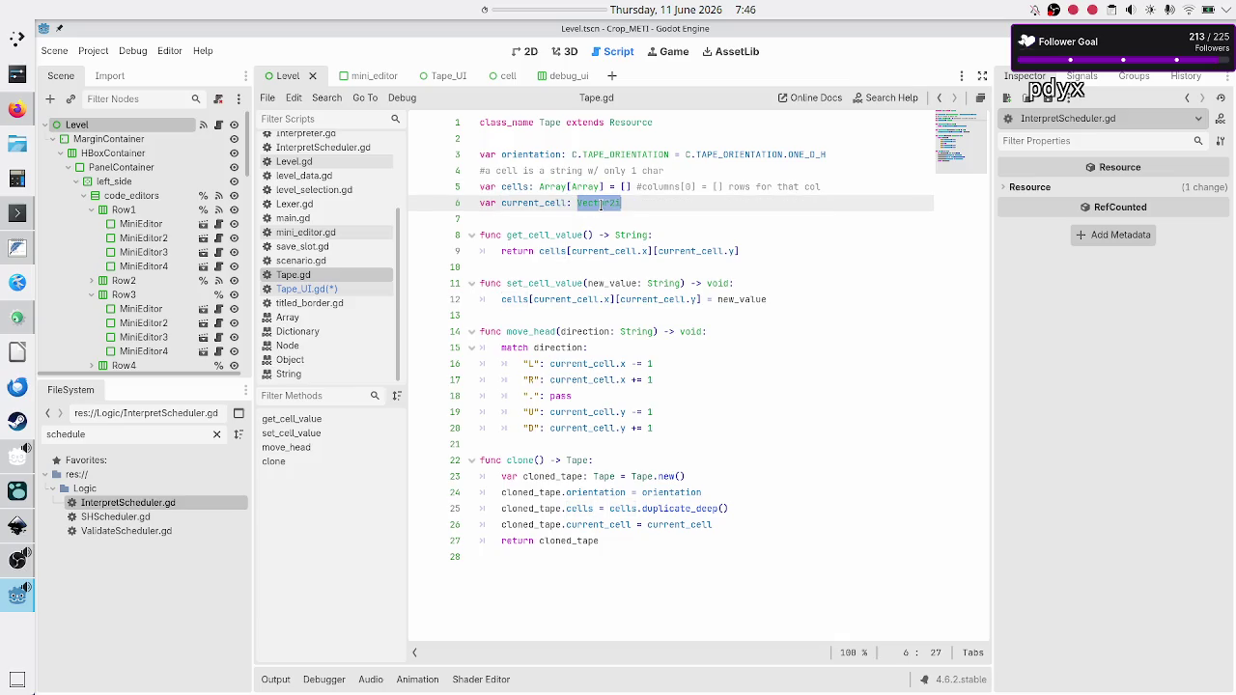
double_click(584, 186)
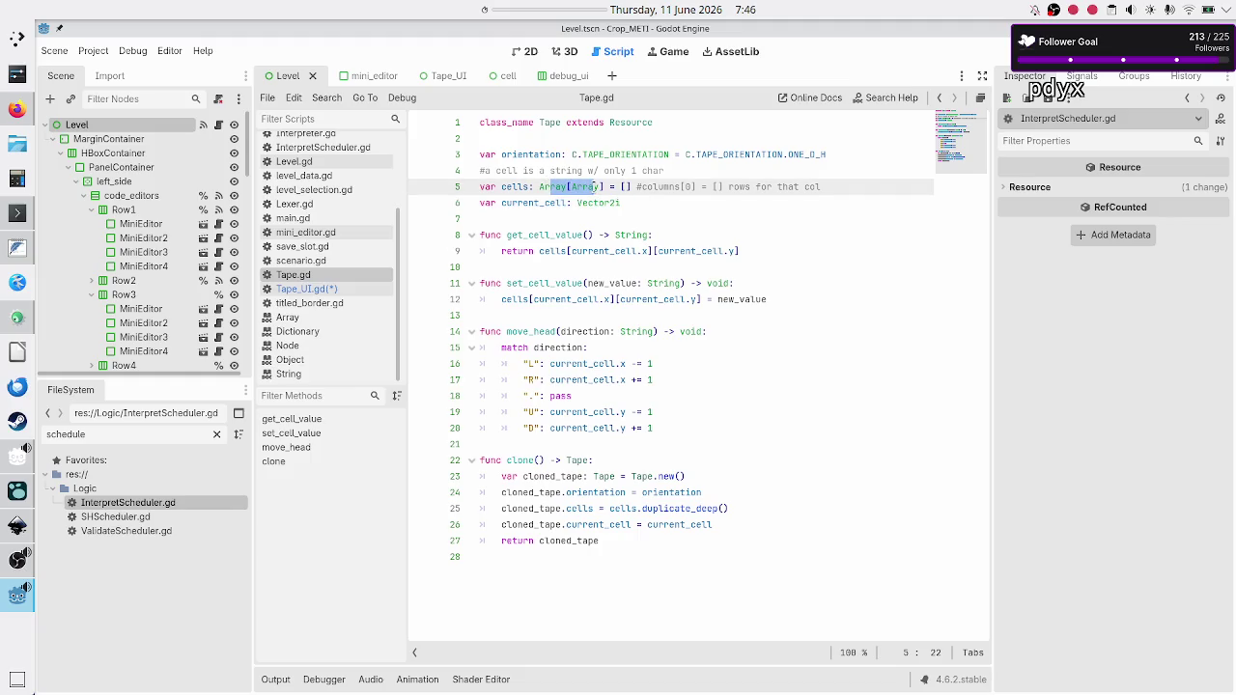
left_click(592, 187)
left_click(306, 289)
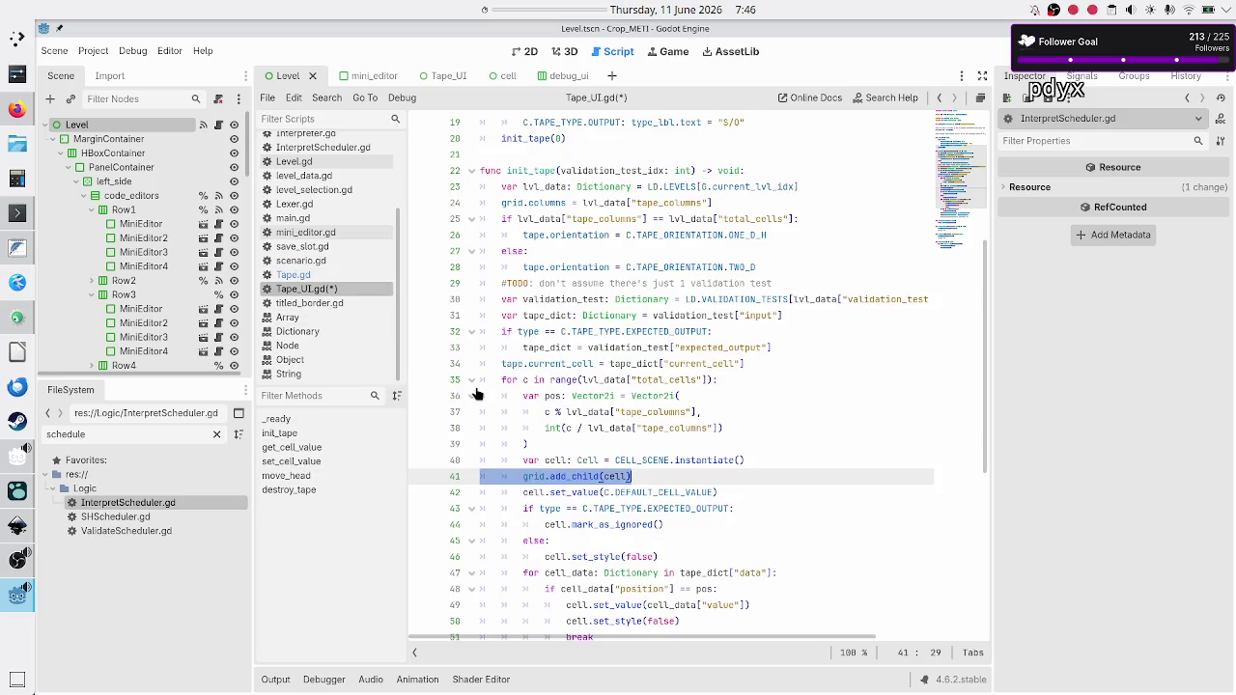
left_click(570, 477)
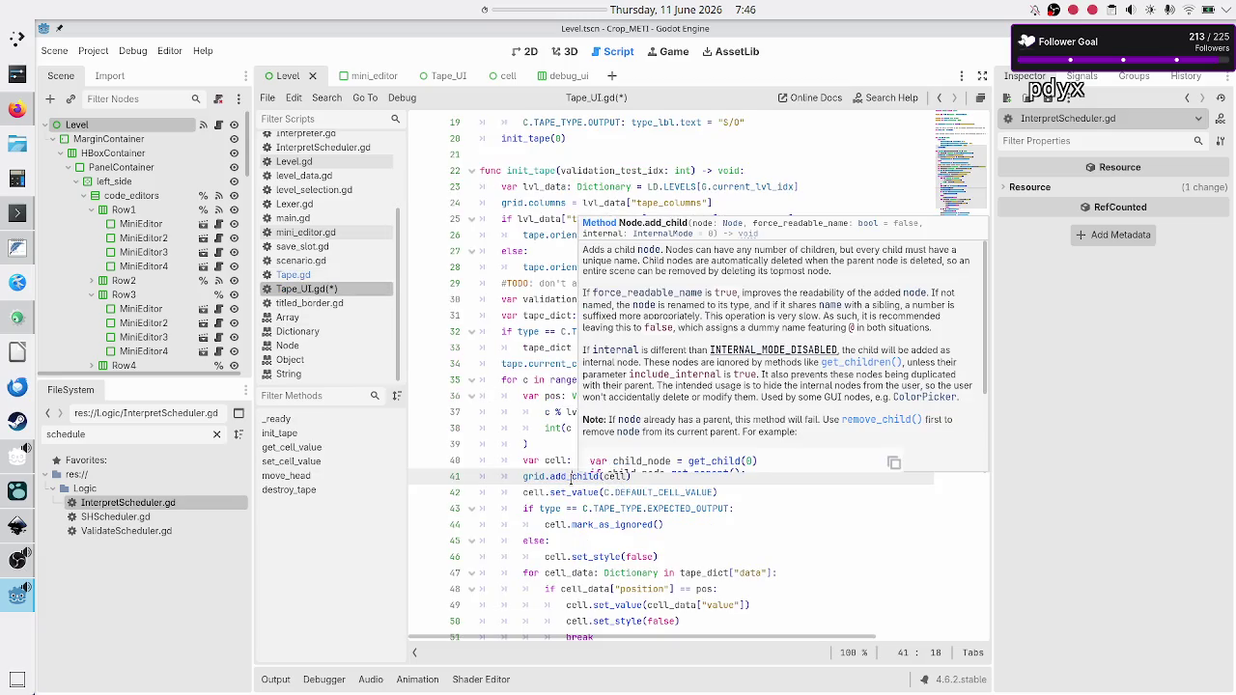
double_click(533, 476)
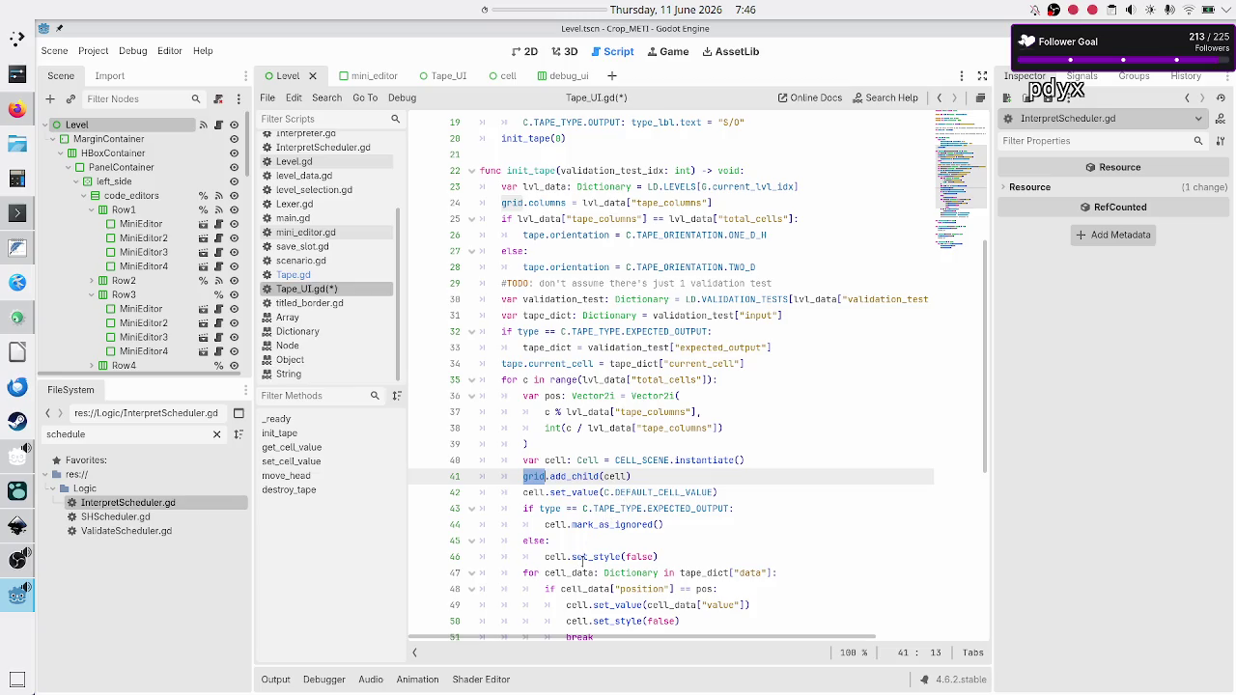
Turn the 'update UI?' comment on line 63 of Tape_UI.gd into an update_UI() call.
scroll(580, 565, "down", 6)
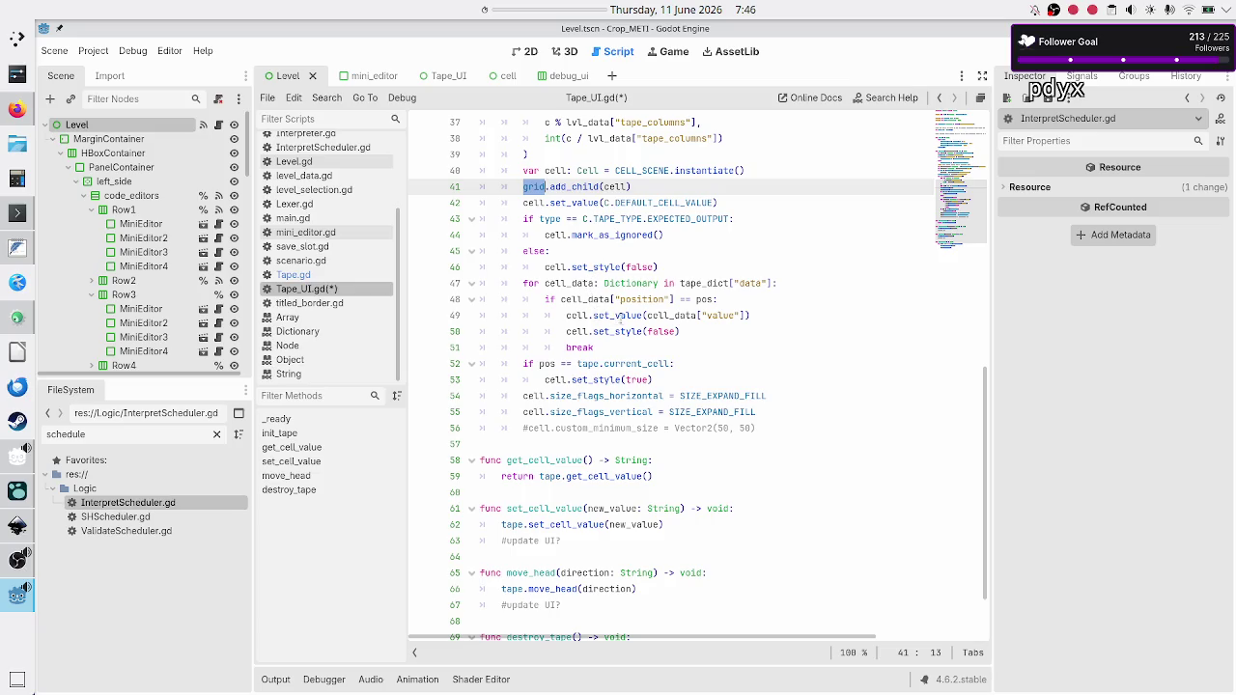
double_click(623, 316)
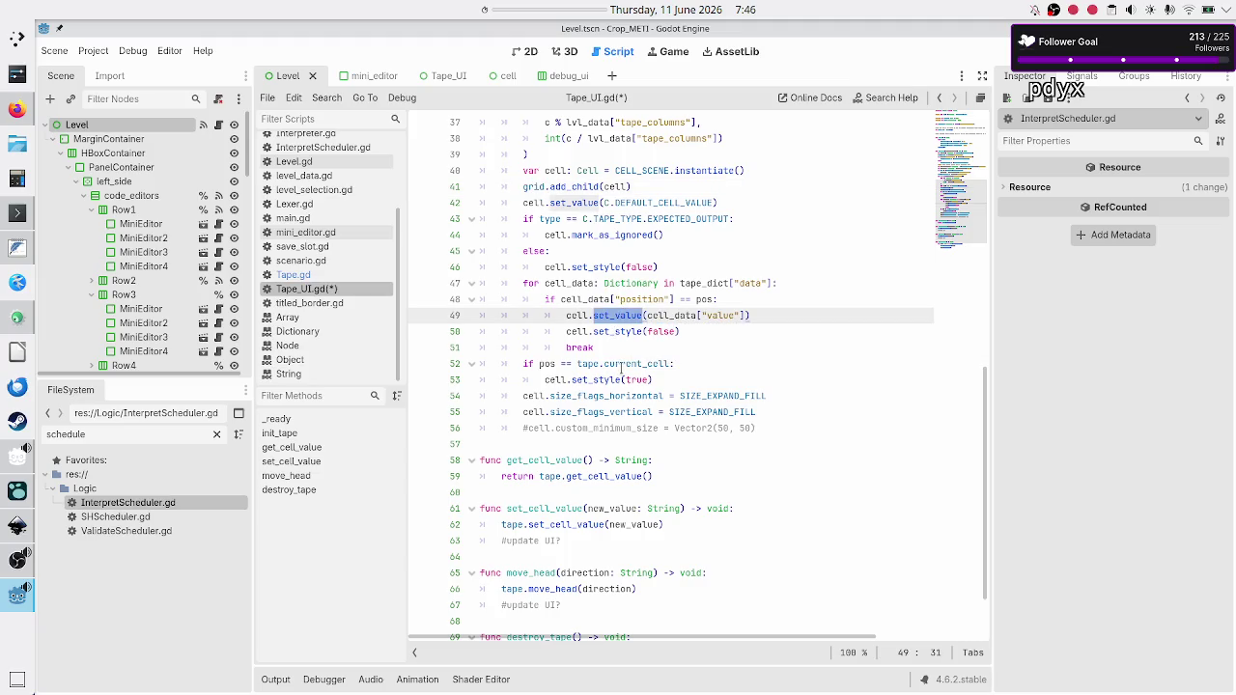
double_click(621, 365)
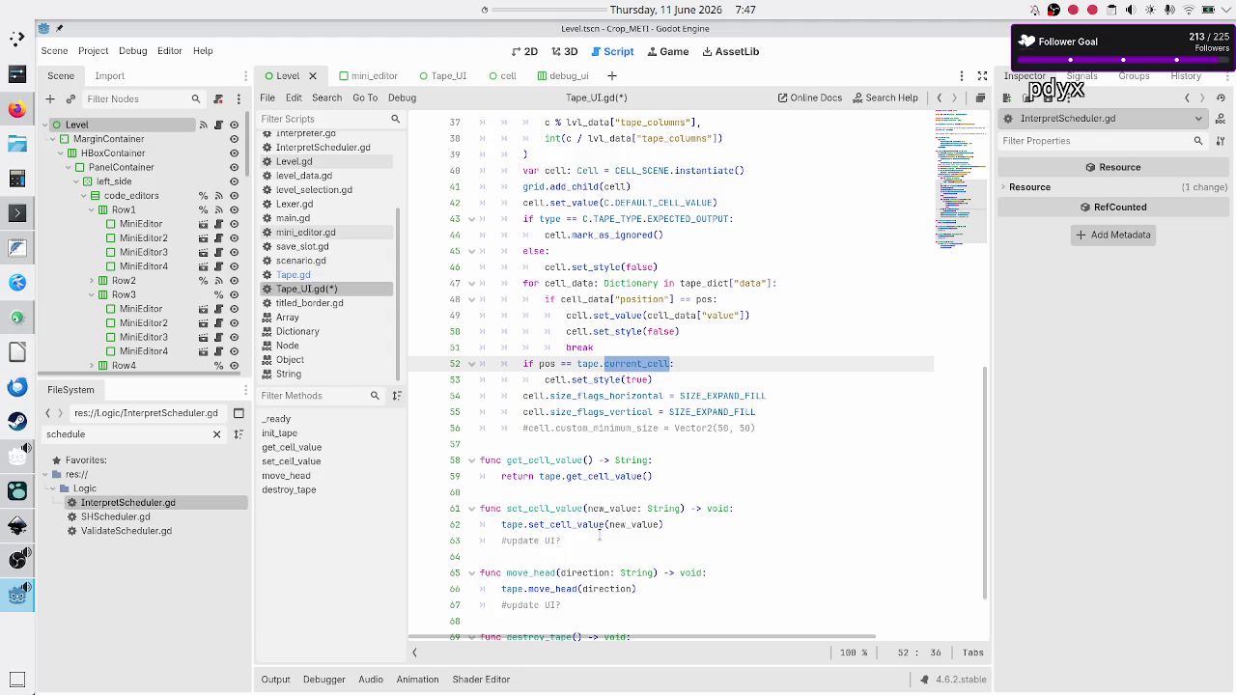
left_click(600, 541)
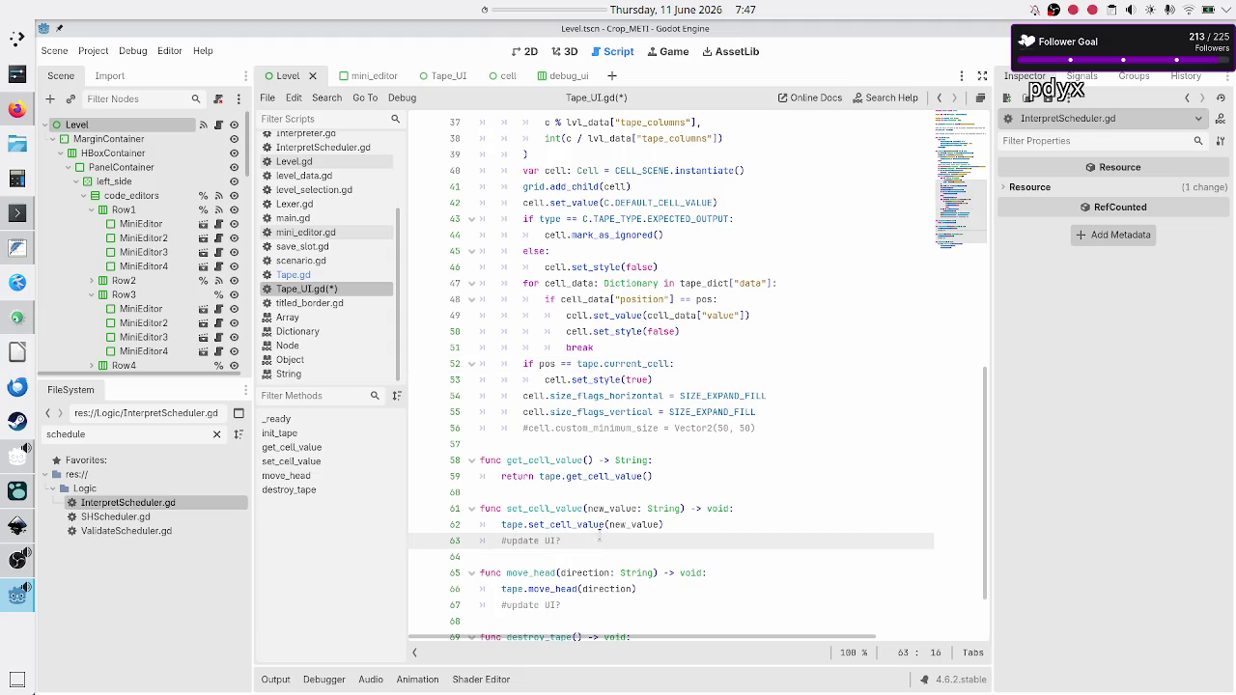
key("BackSpace")
key("BackSpace")
key("Right")
key("Right")
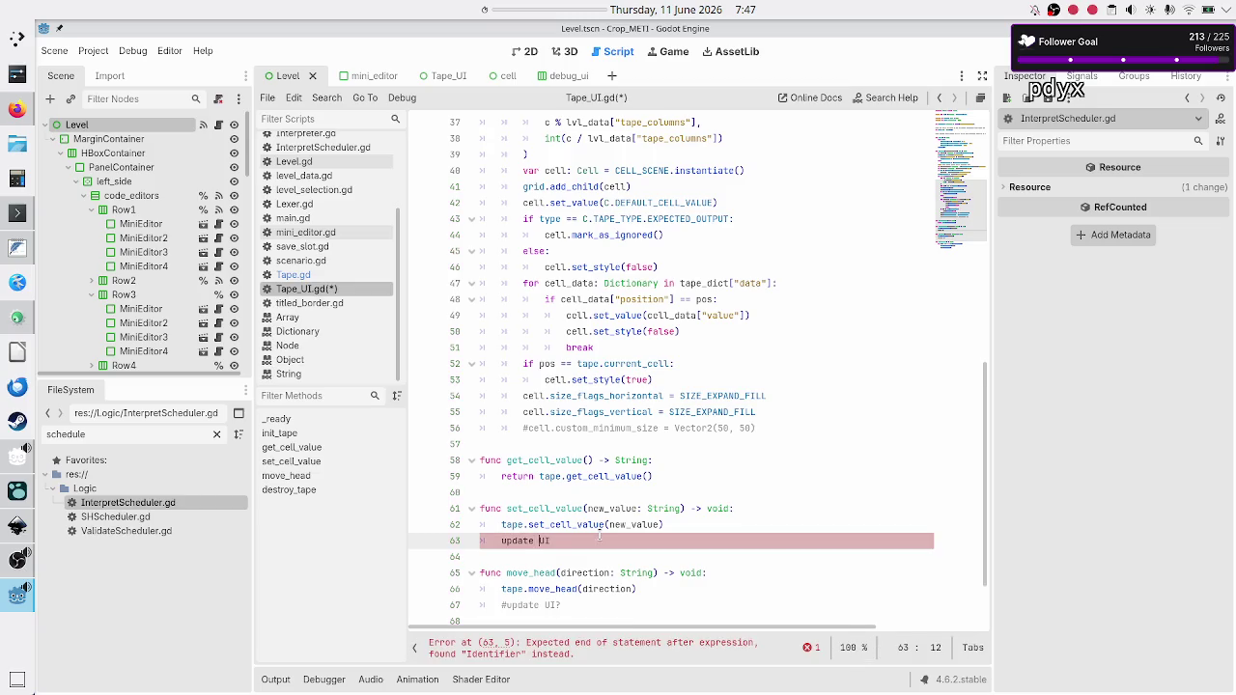
key("BackSpace")
type("_")
key("Right")
key("Right")
type("()")
Turn the update UI comment on line 67 into an update_UI() call.
key("Down")
key("Down")
key("Down")
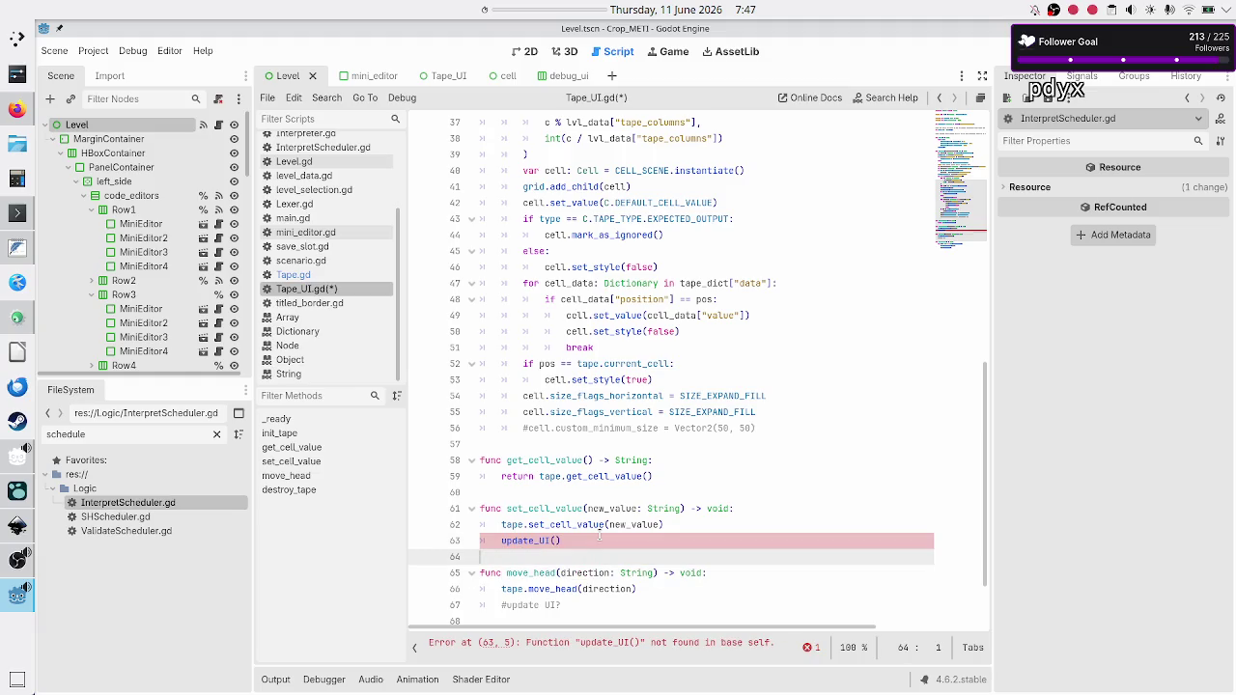
key("Down")
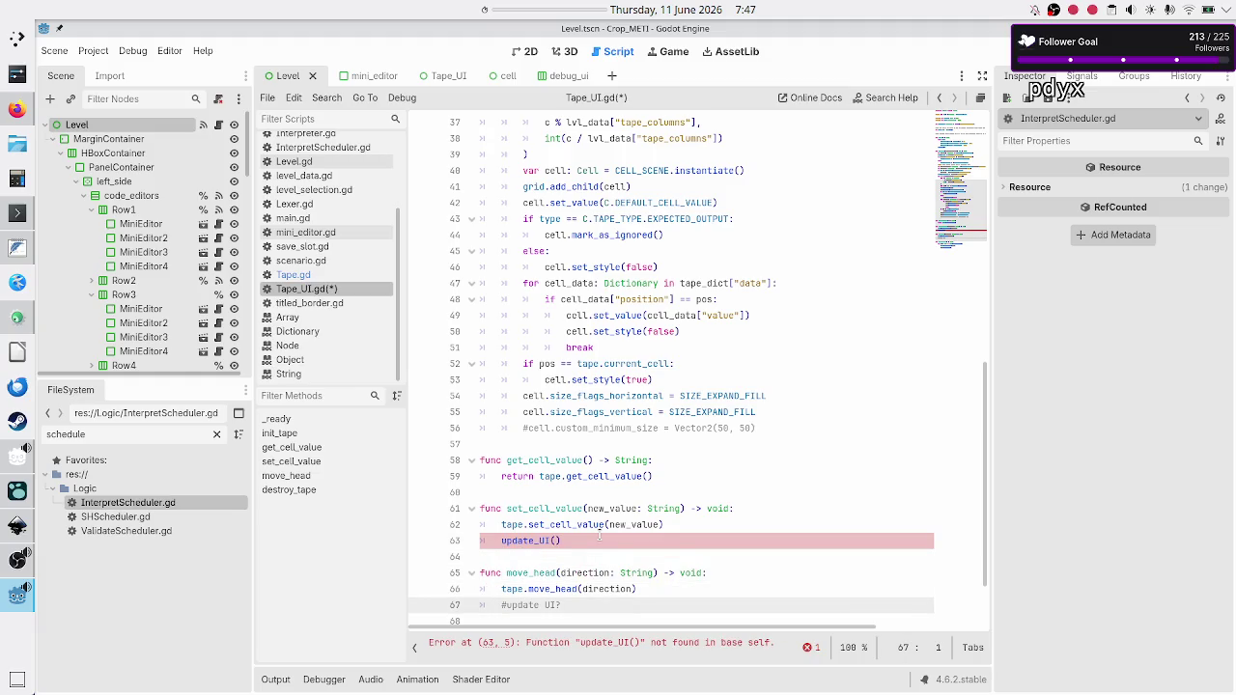
key("BackSpace")
key("Right")
key("Right")
key("Right")
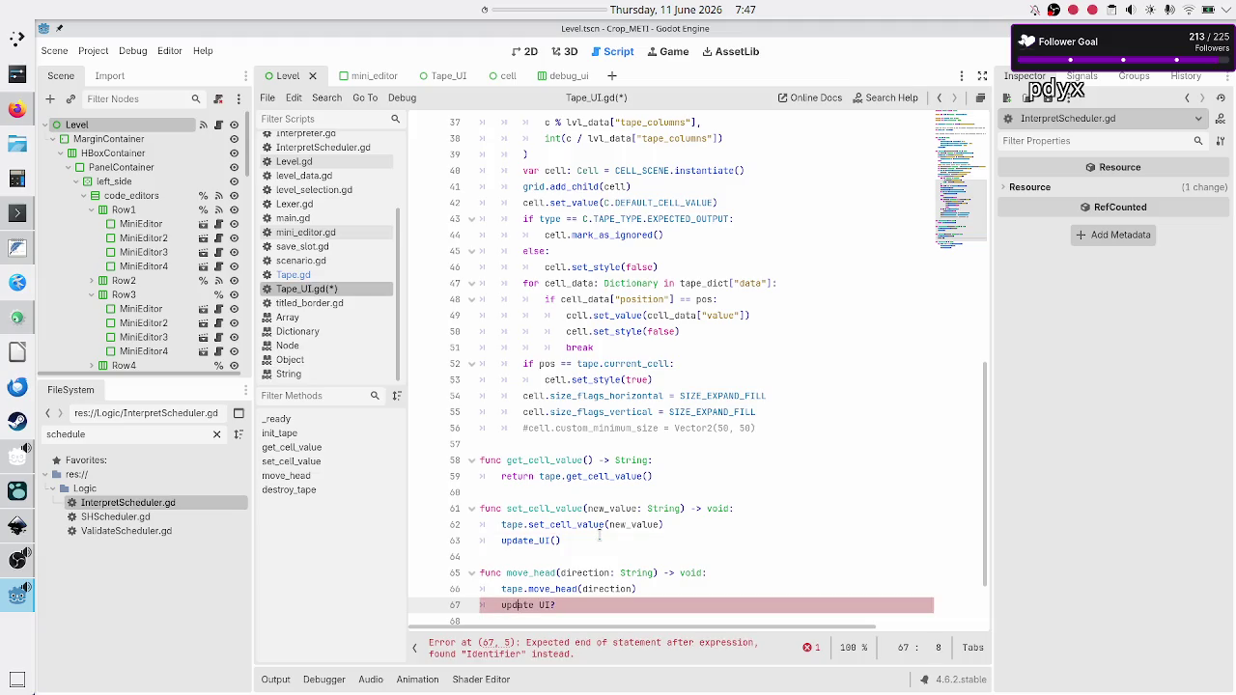
key("BackSpace")
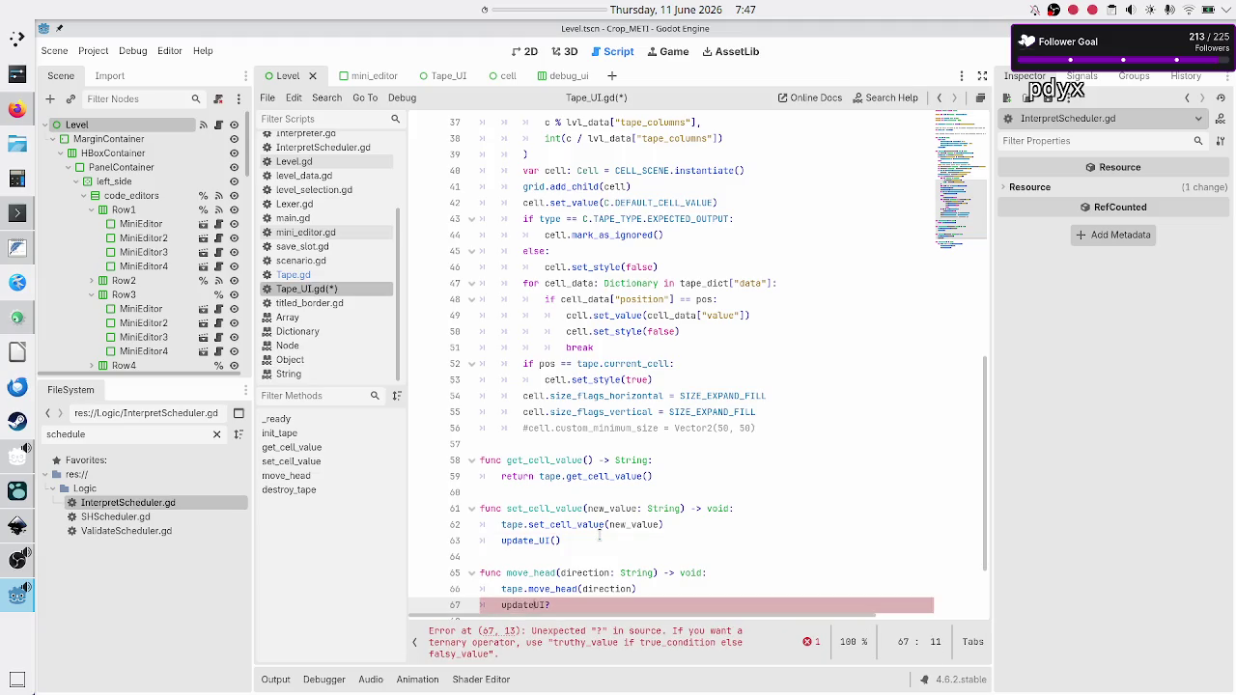
type("_")
key("Tab")
key("Delete")
type("()")
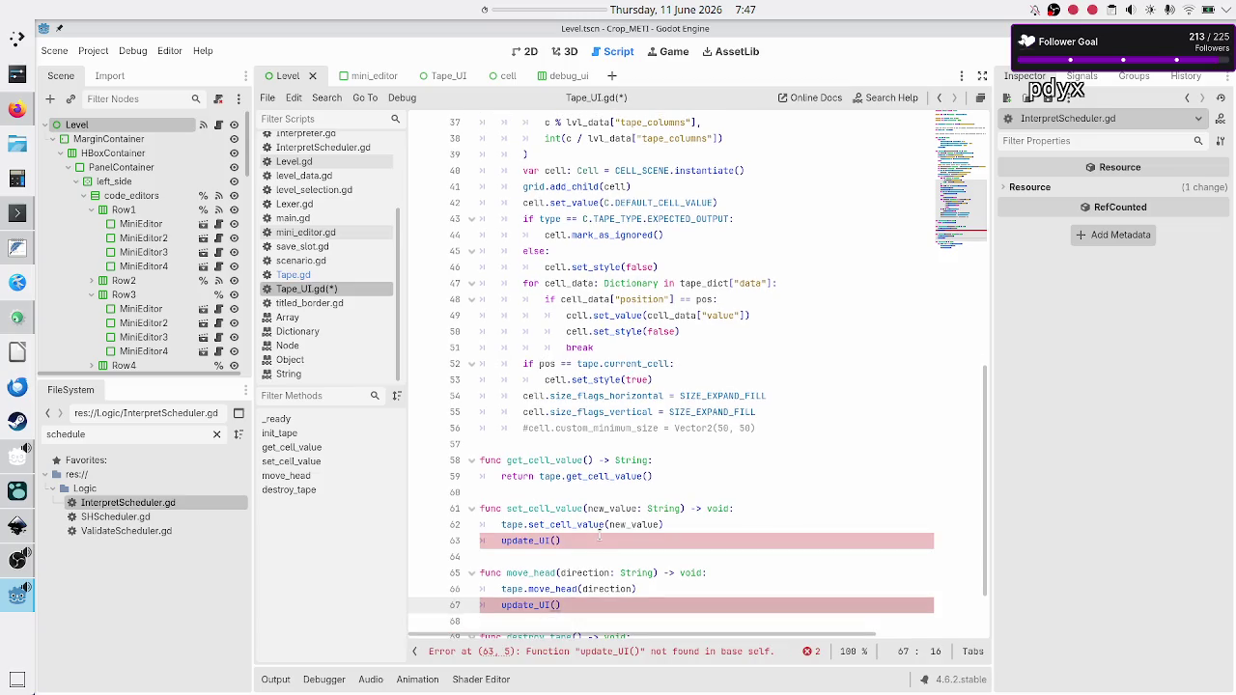
Declare an empty 'func update_UI() -> void:' on line 69, then switch to Tape.gd.
key("Return")
key("Return")
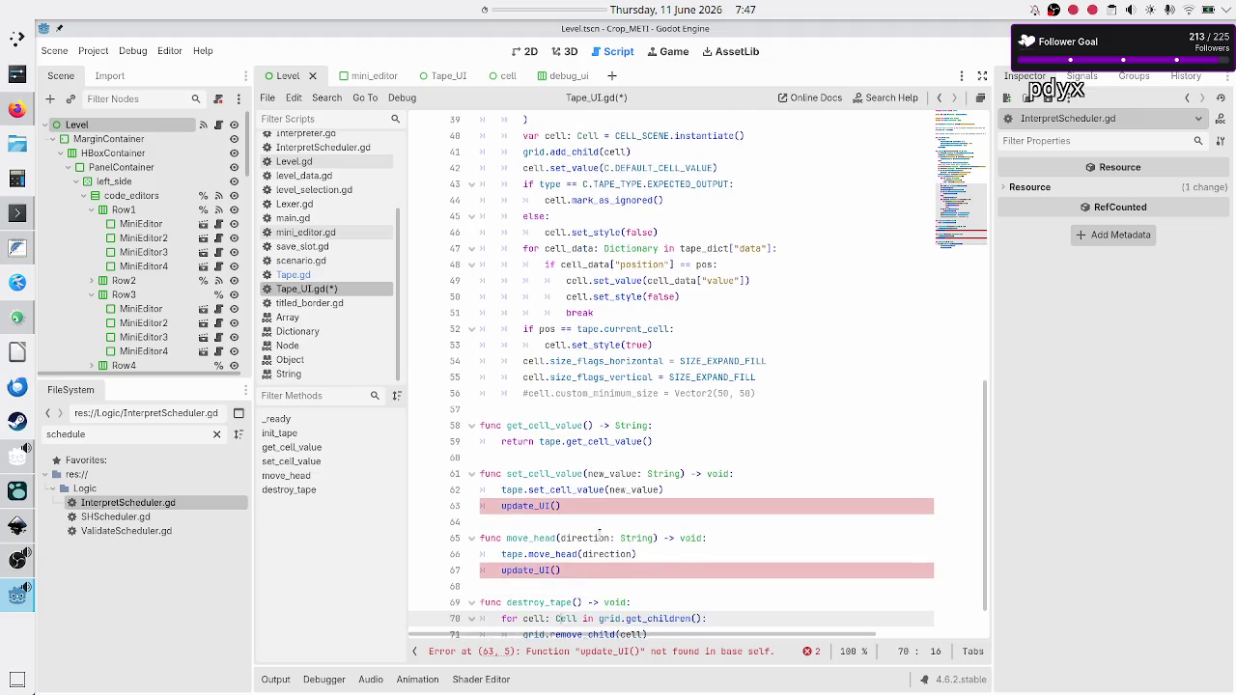
key("Up")
type("f")
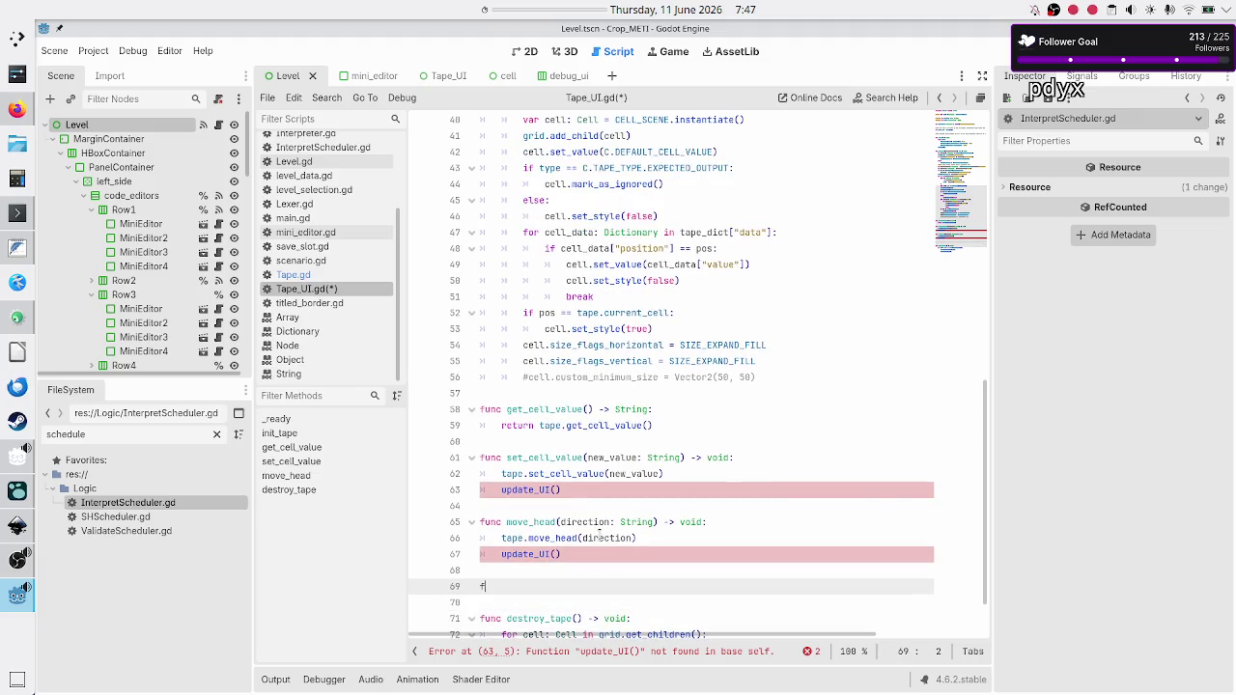
type("unc updat")
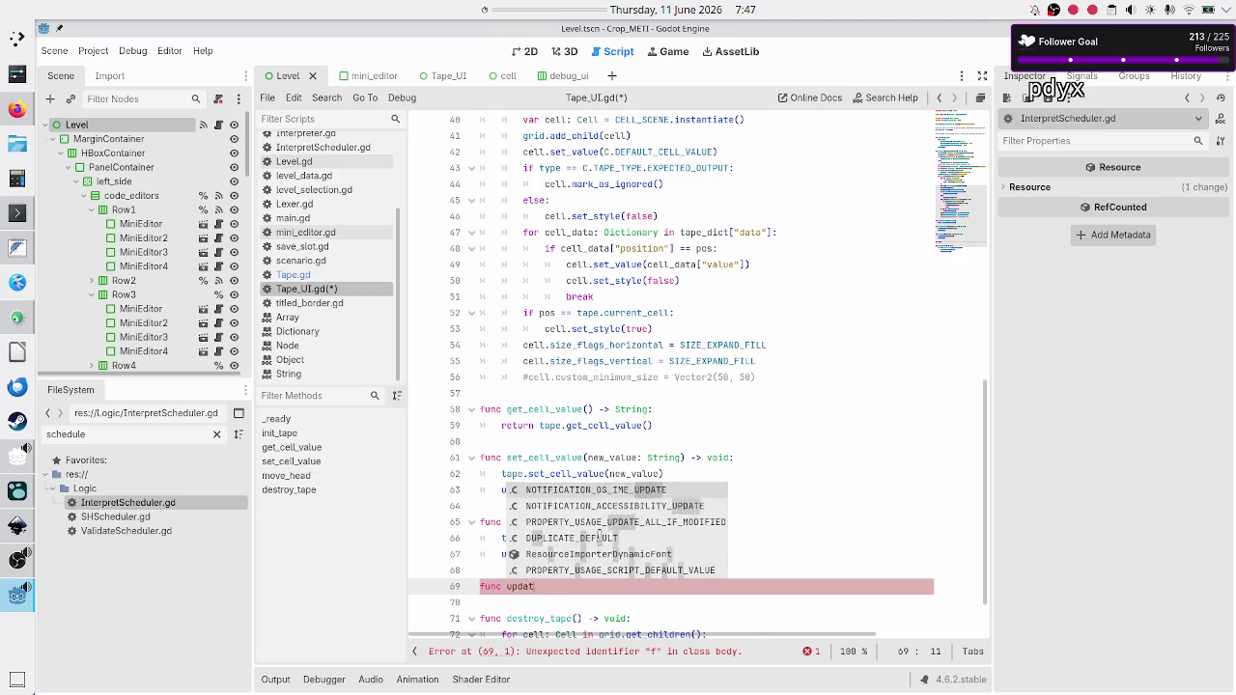
type("e_UI() -")
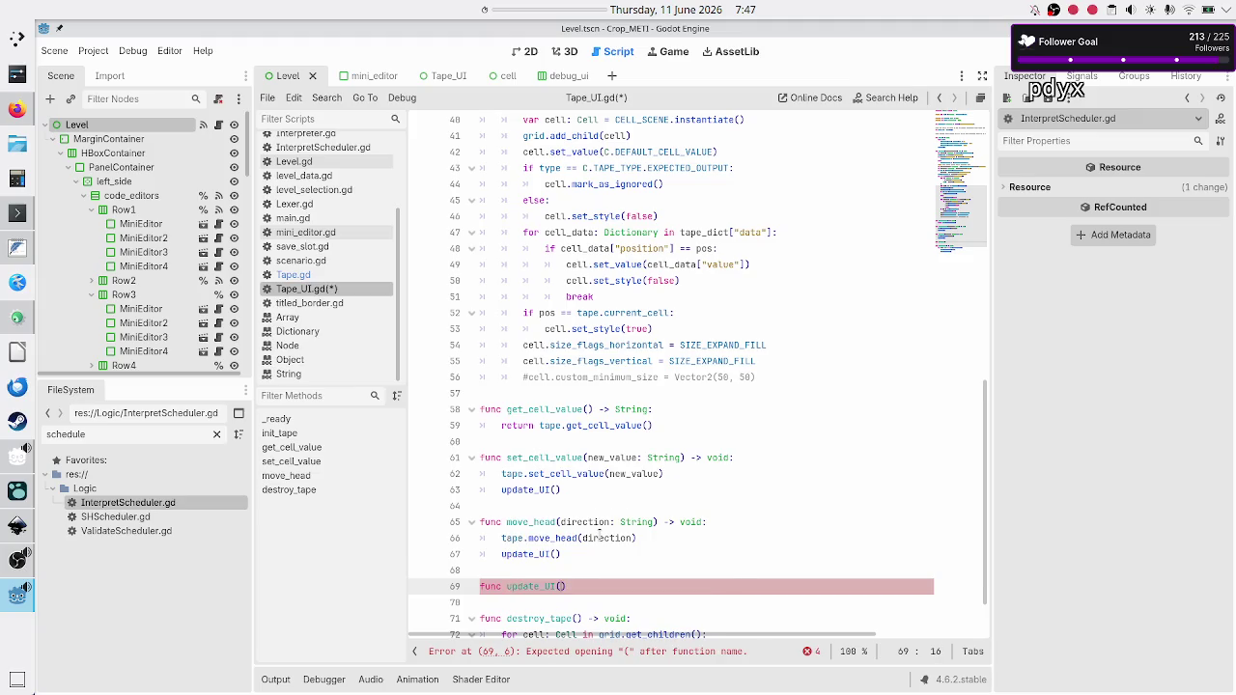
type("> void:")
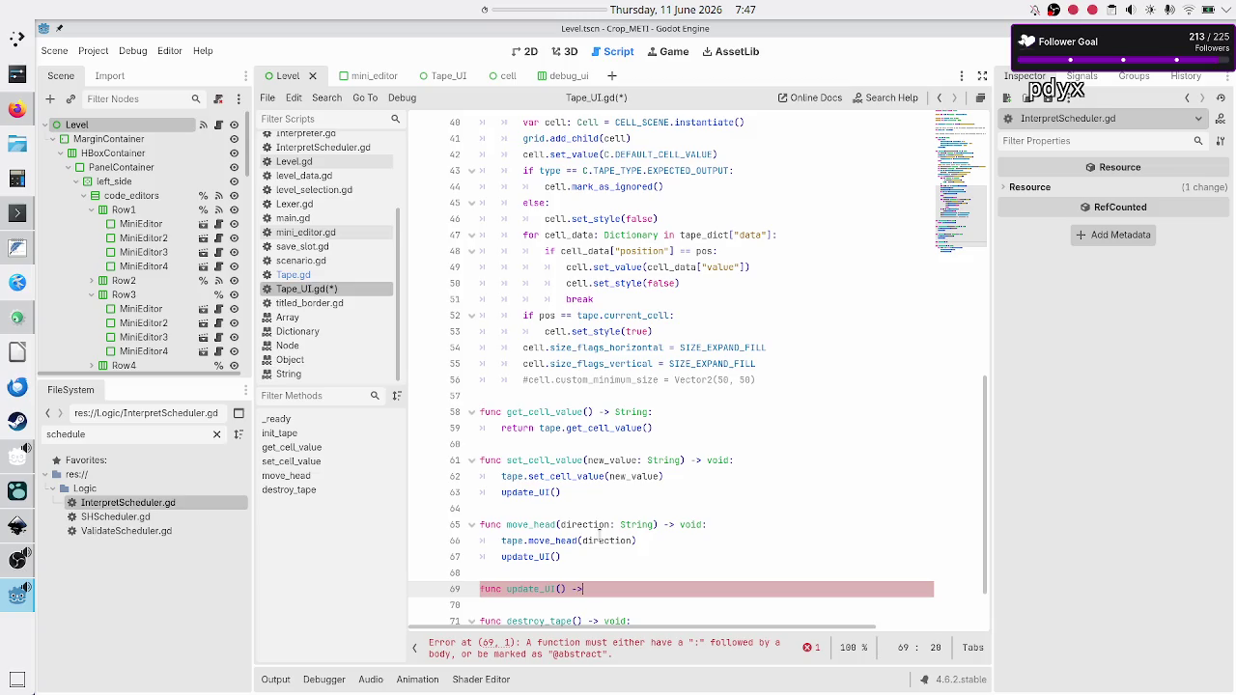
key("Return")
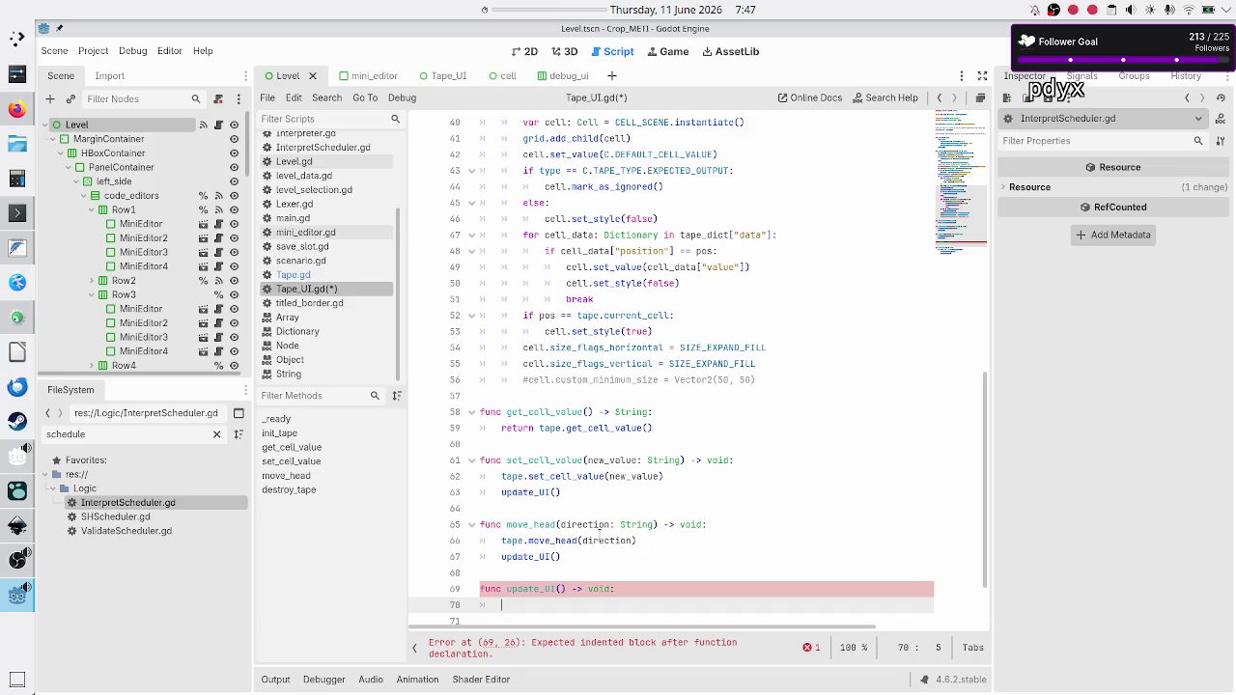
key("Up")
key("Up")
key("Up")
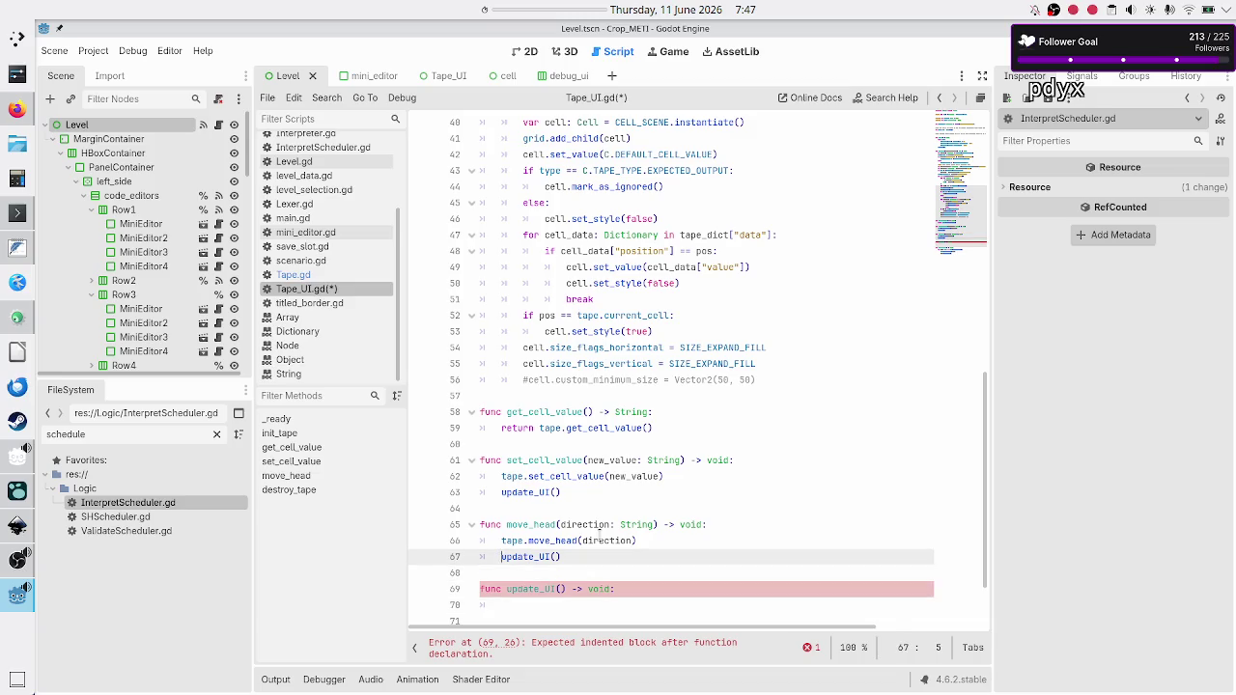
key("shift+Right")
key("shift+Right")
key("shift+Right")
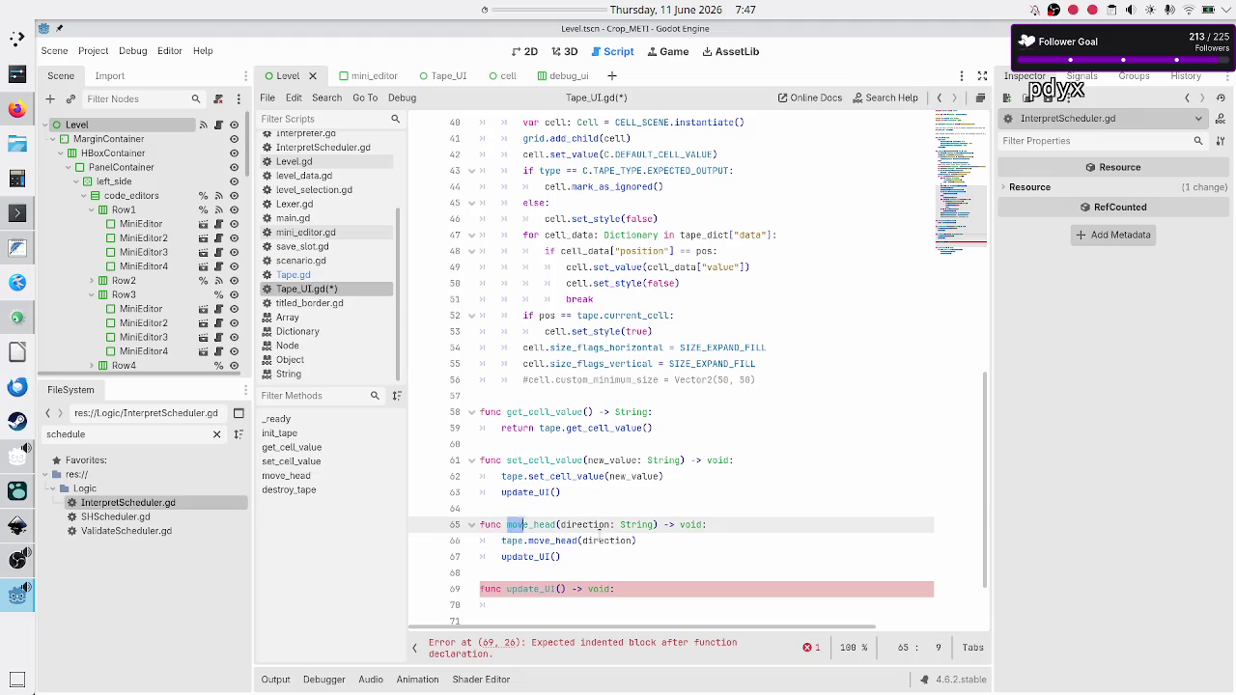
key("shift+Right")
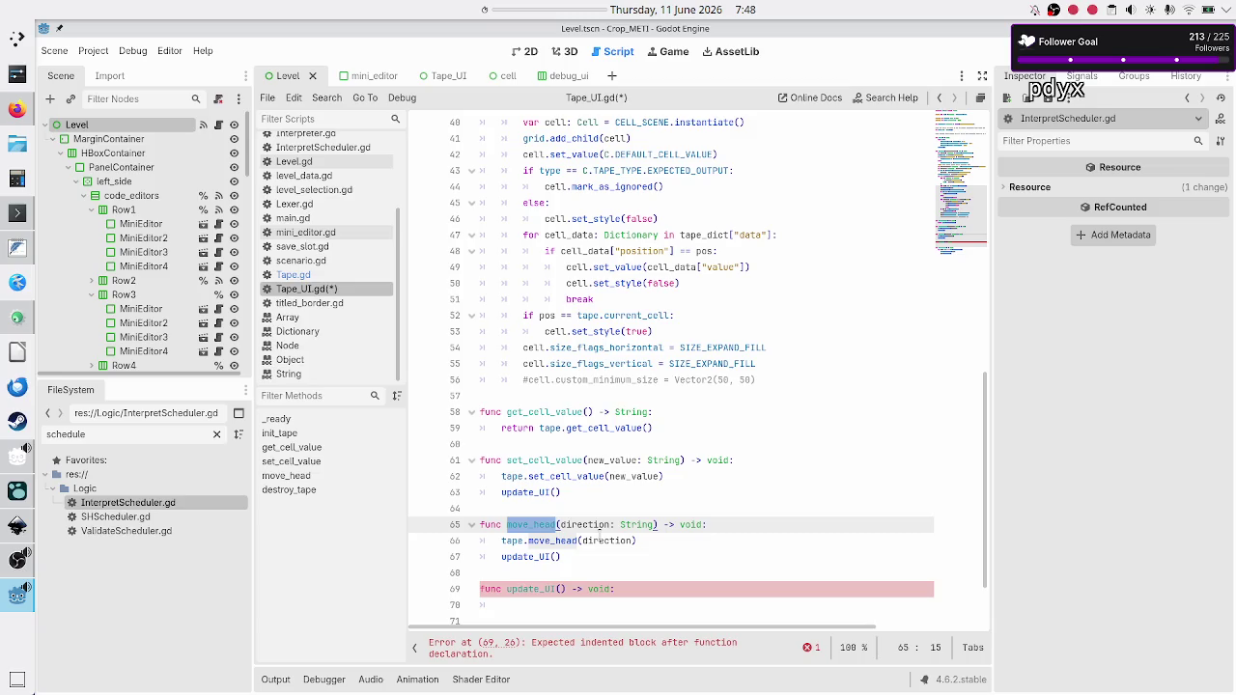
left_click(290, 278)
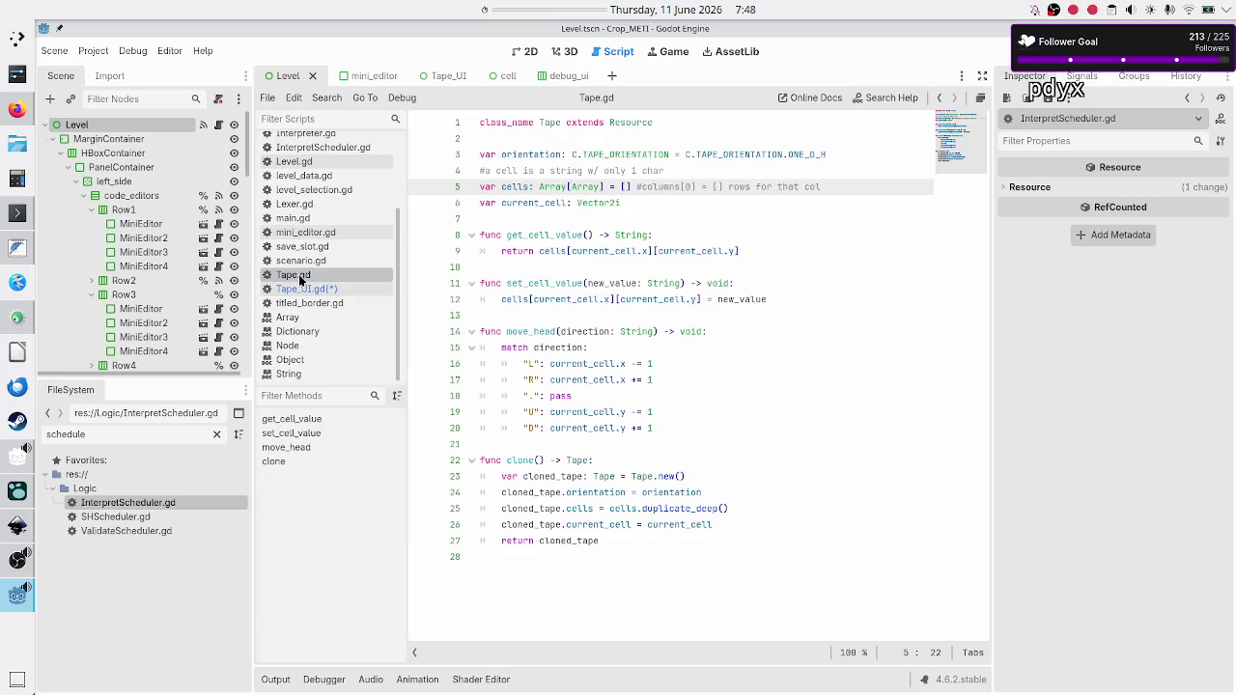
Back in Tape_UI.gd, write the draft note '[][] -> [] grid' on line 70 inside update_UI.
double_click(581, 364)
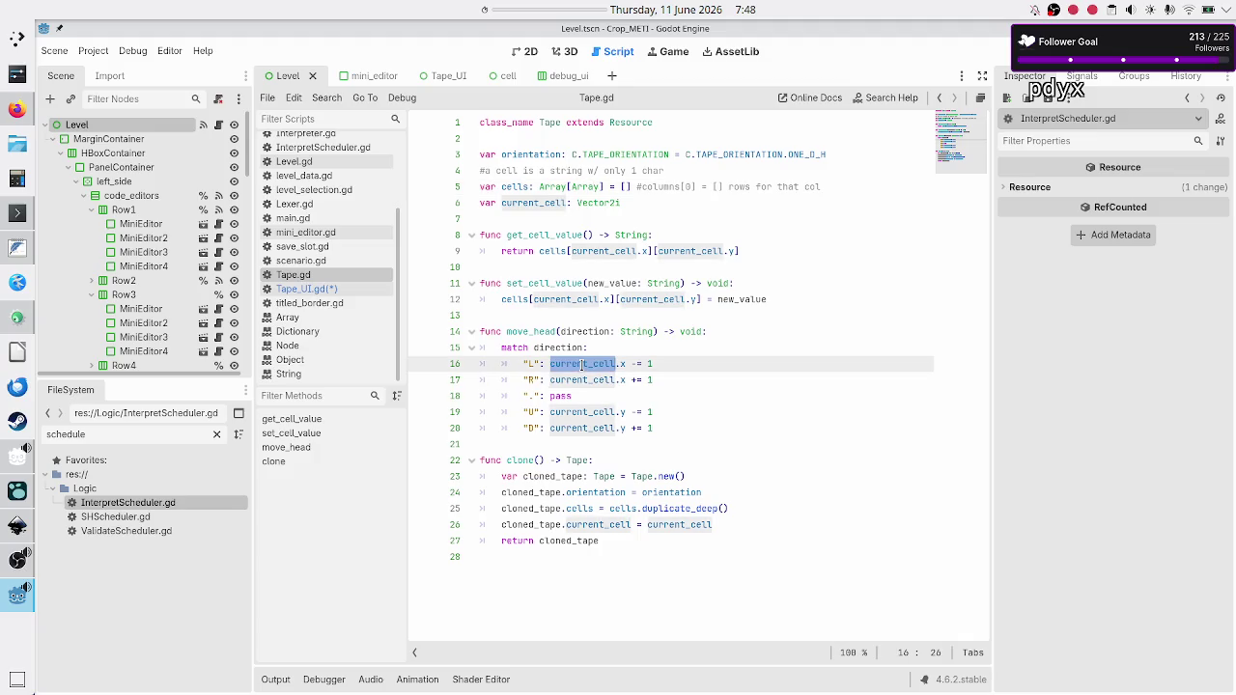
left_click(307, 289)
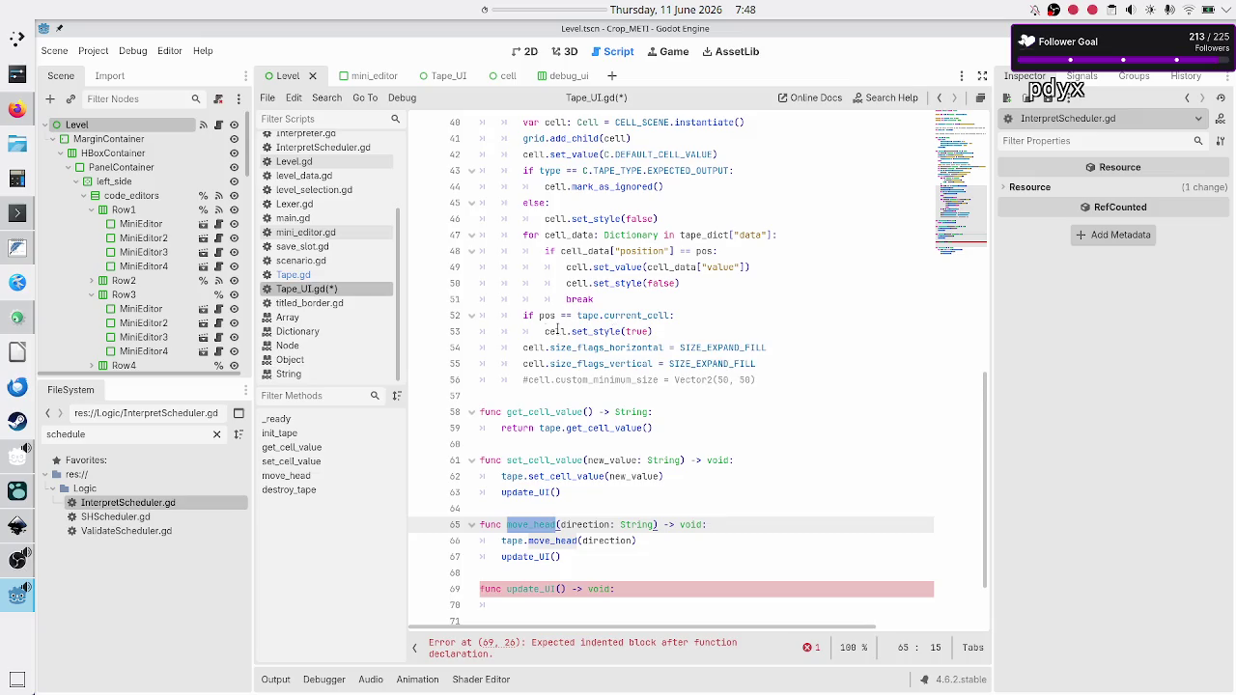
left_click(540, 331)
left_click_drag(541, 331, 664, 331)
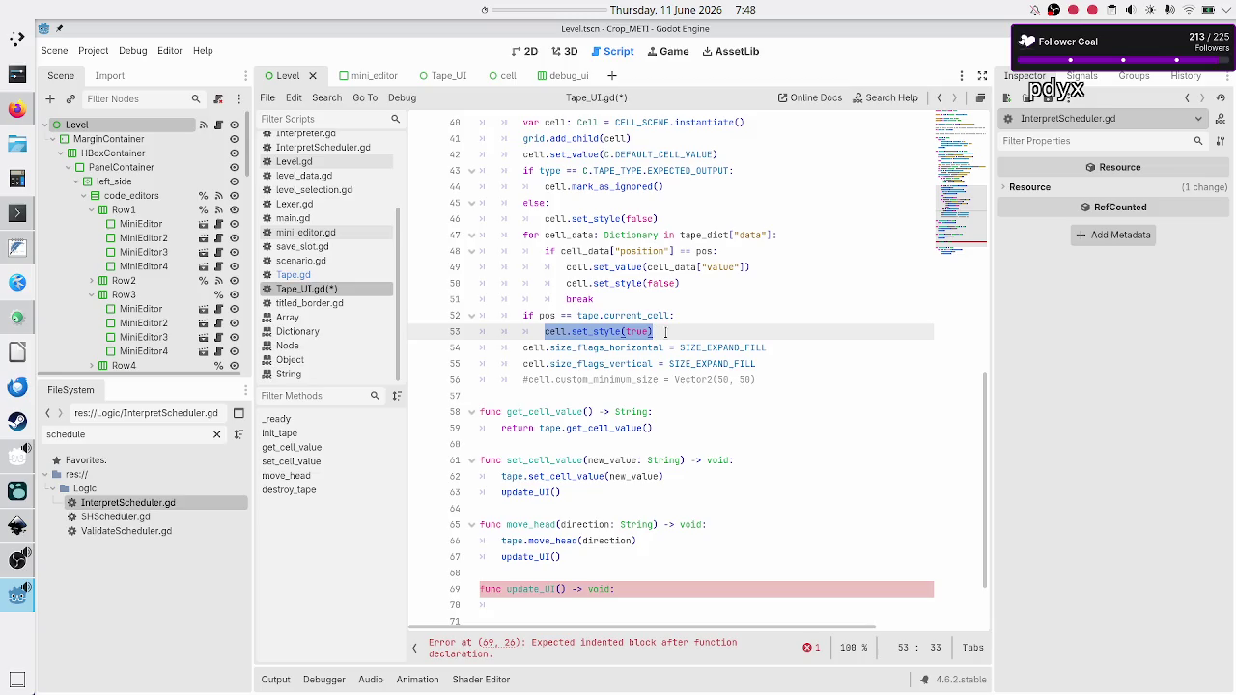
left_click(623, 541)
key("Down")
key("Down")
key("Down")
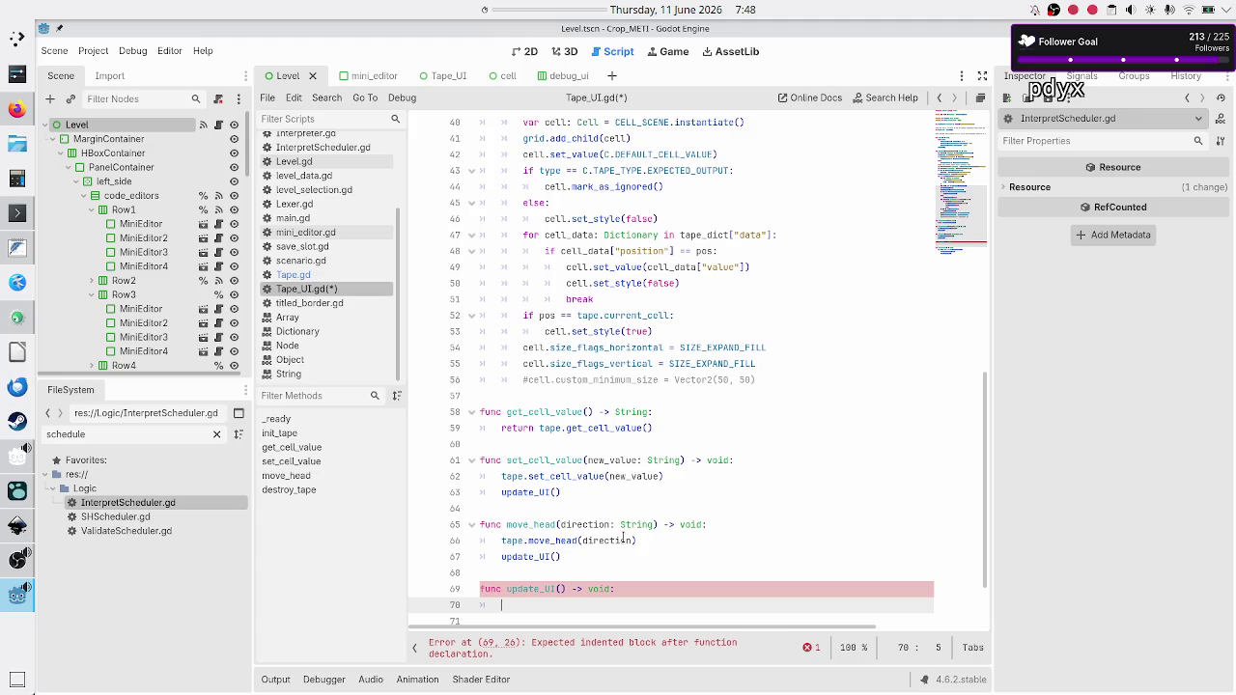
type("[][]")
type("]")
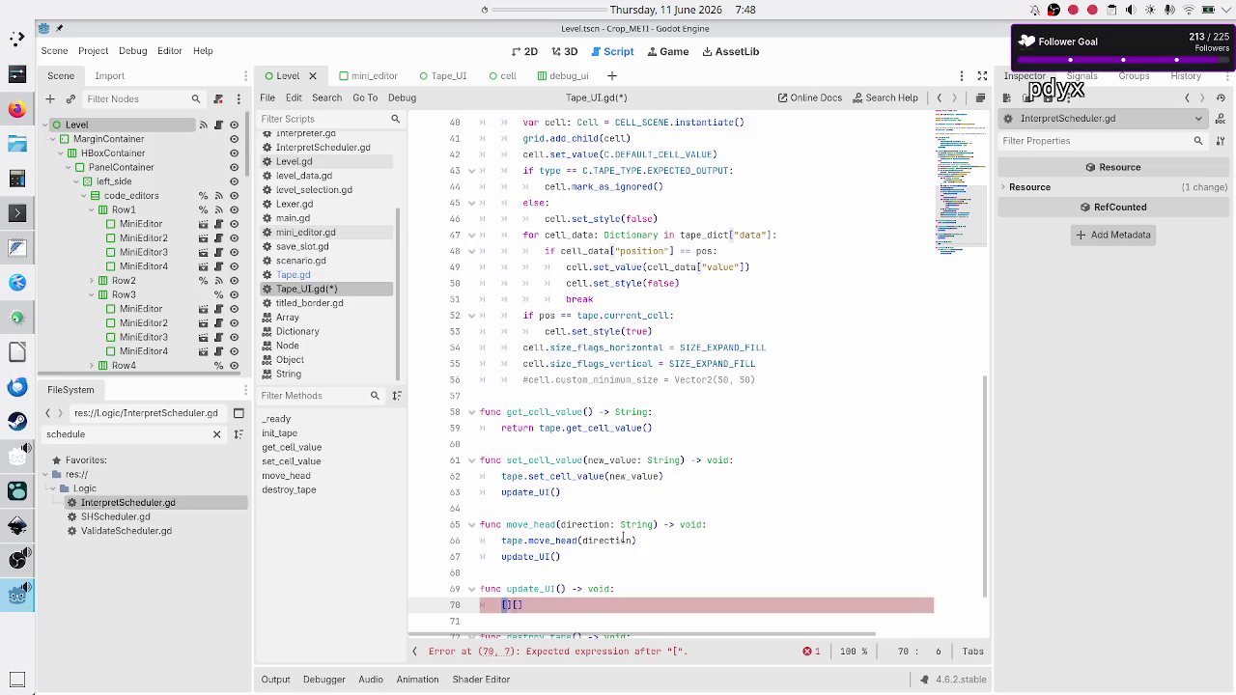
type(" -")
type(">")
type("[]")
type(" grid")
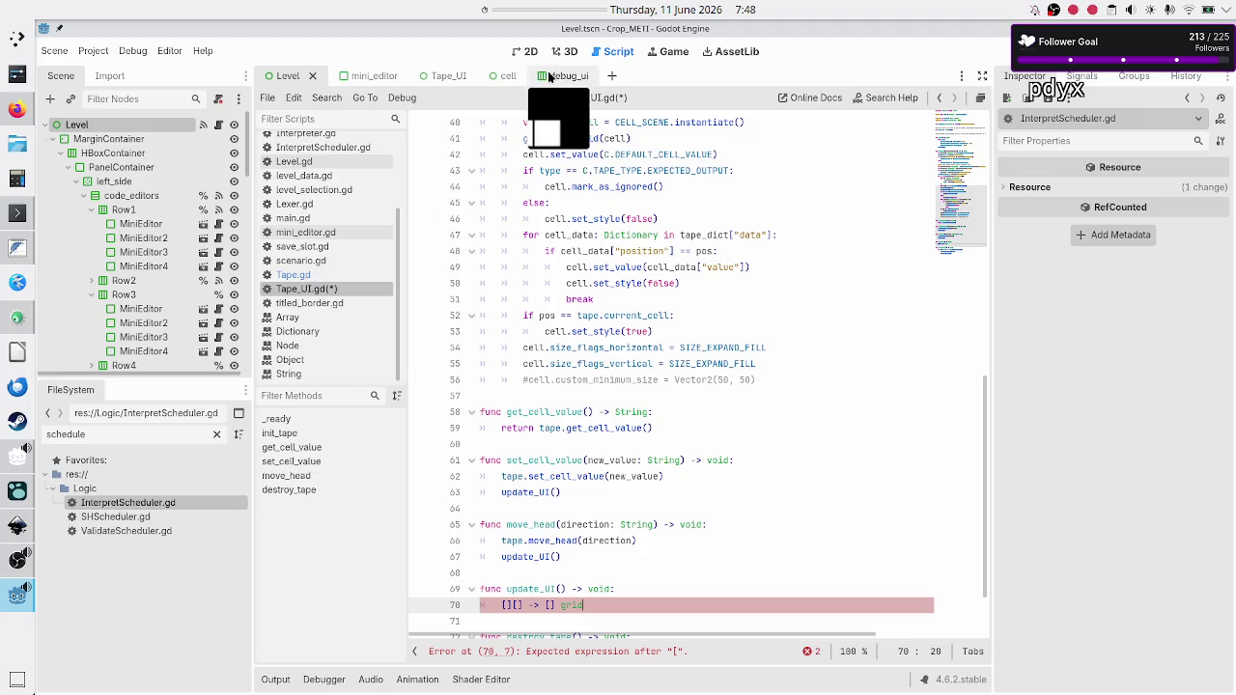
Filter the script list by 'cell' and open cell.gd.
double_click(556, 330)
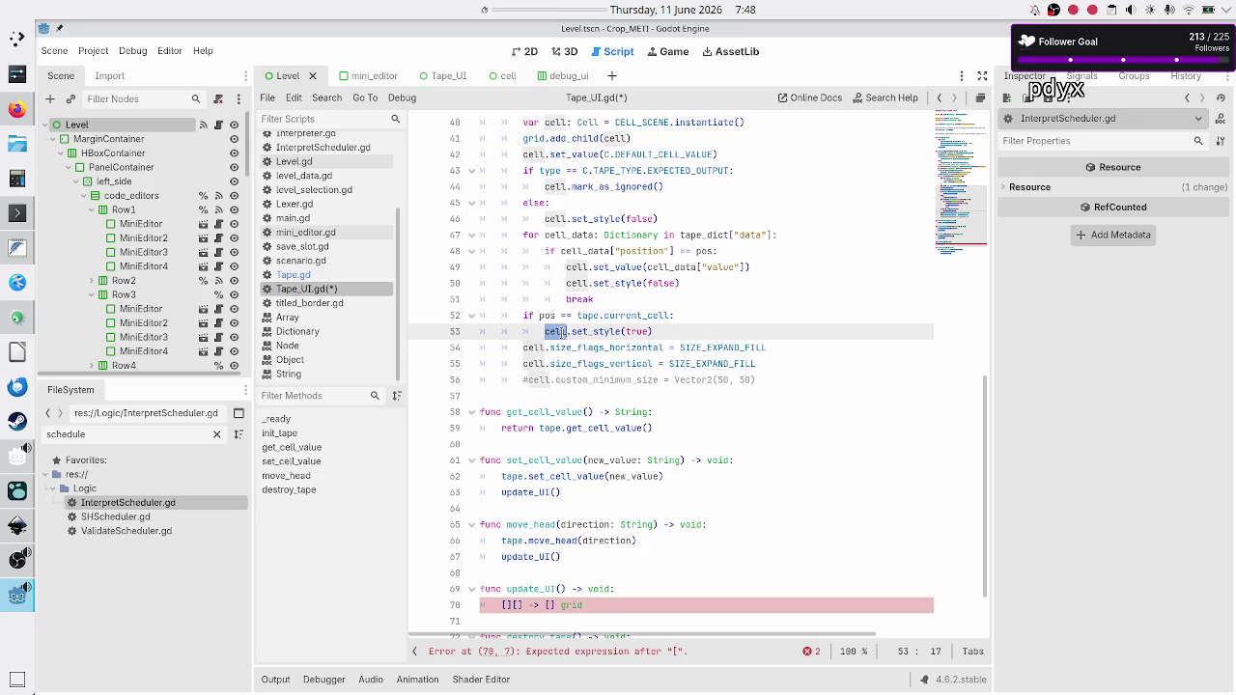
key("End")
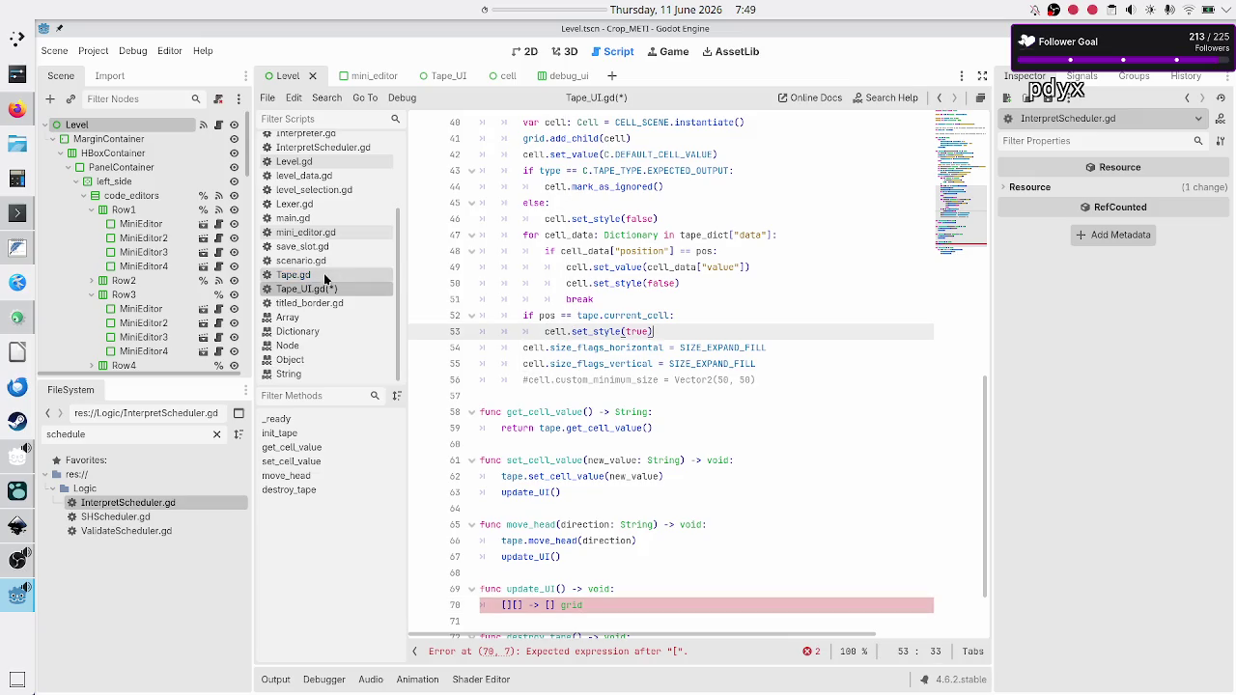
left_click(323, 117)
type("cell")
left_click(319, 143)
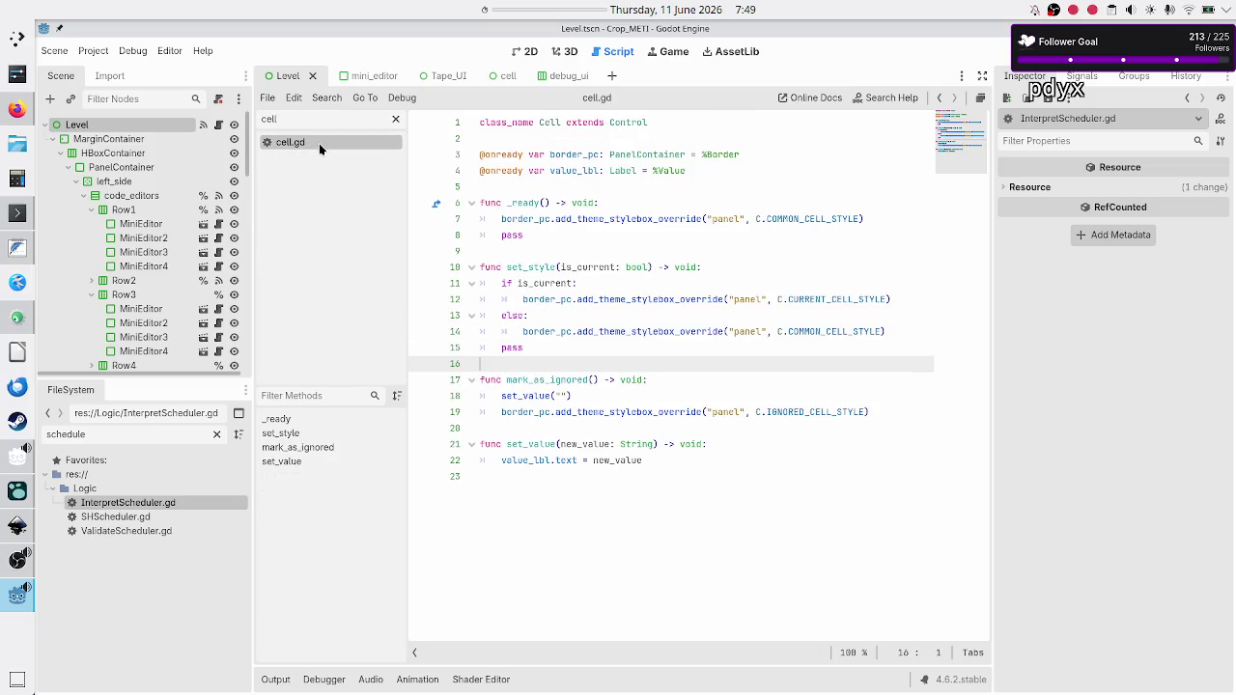
Review cell.gd's border_pc variable and its set_style, mark_as_ignored and set_value functions.
left_click(566, 155)
double_click(532, 268)
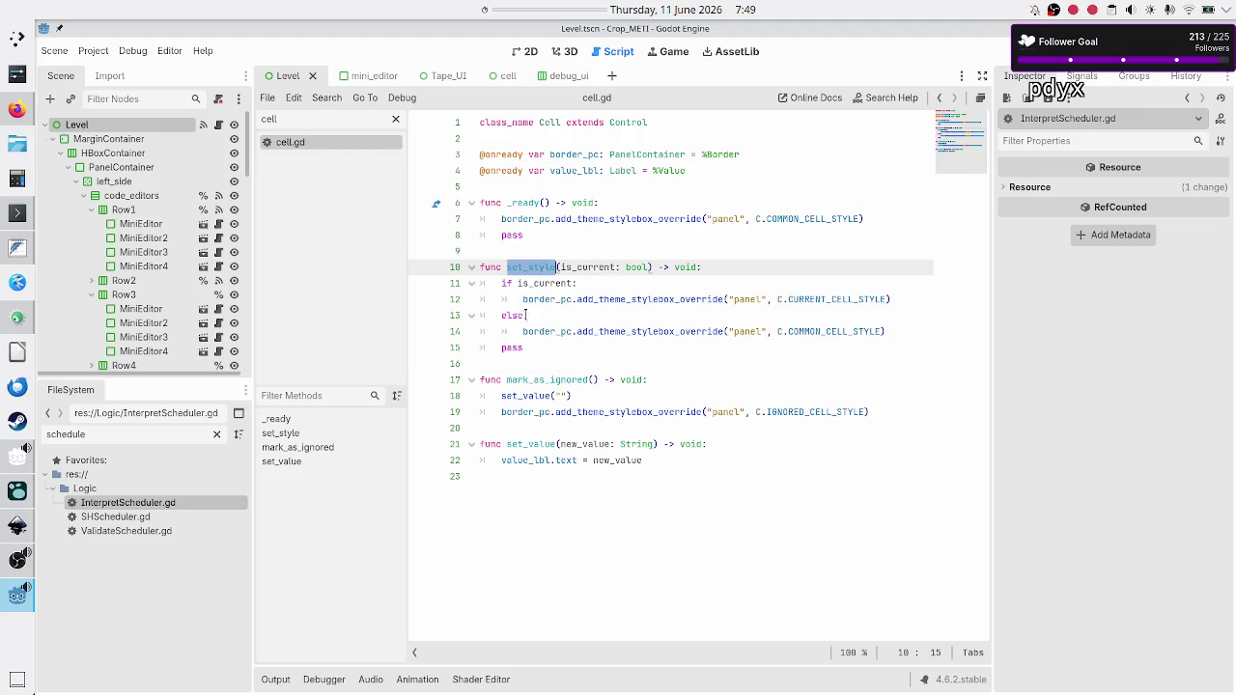
double_click(537, 379)
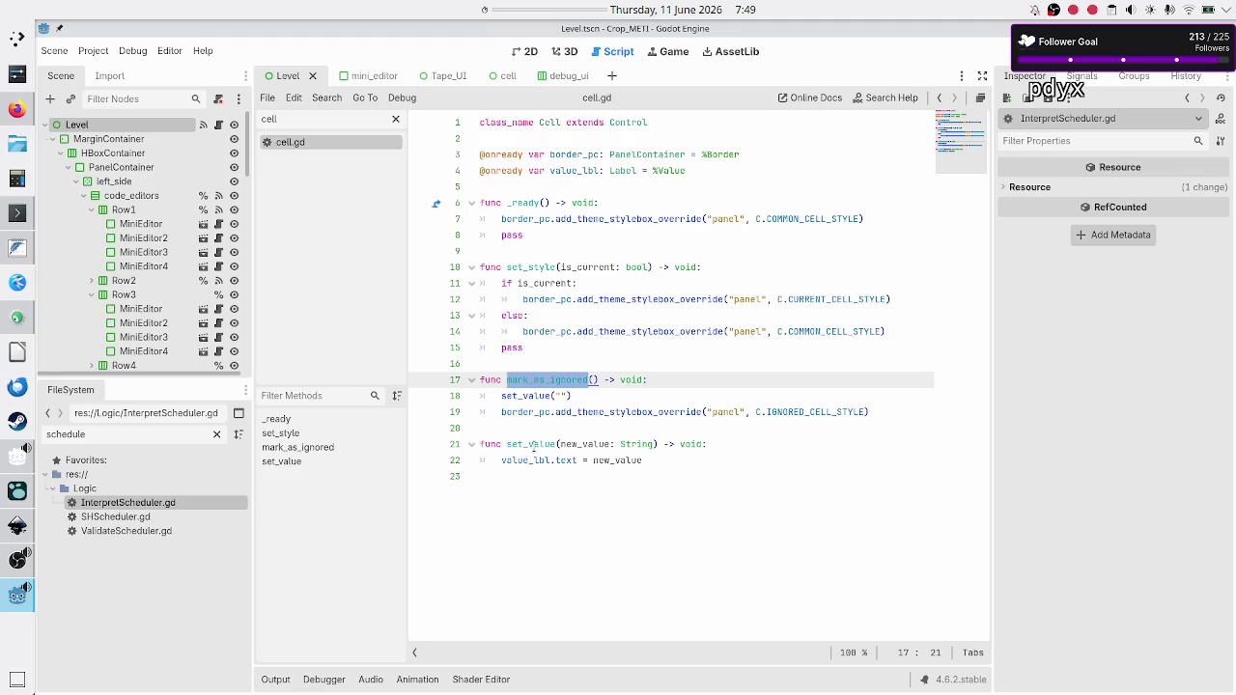
double_click(533, 444)
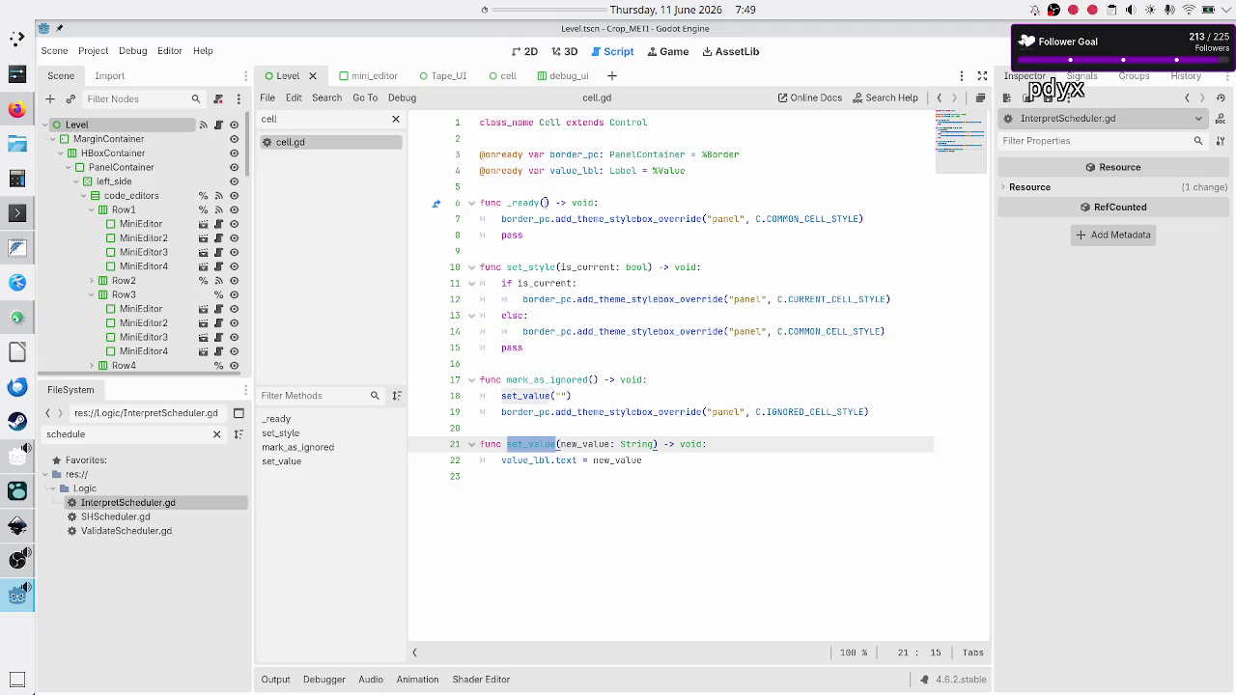
left_click(543, 186)
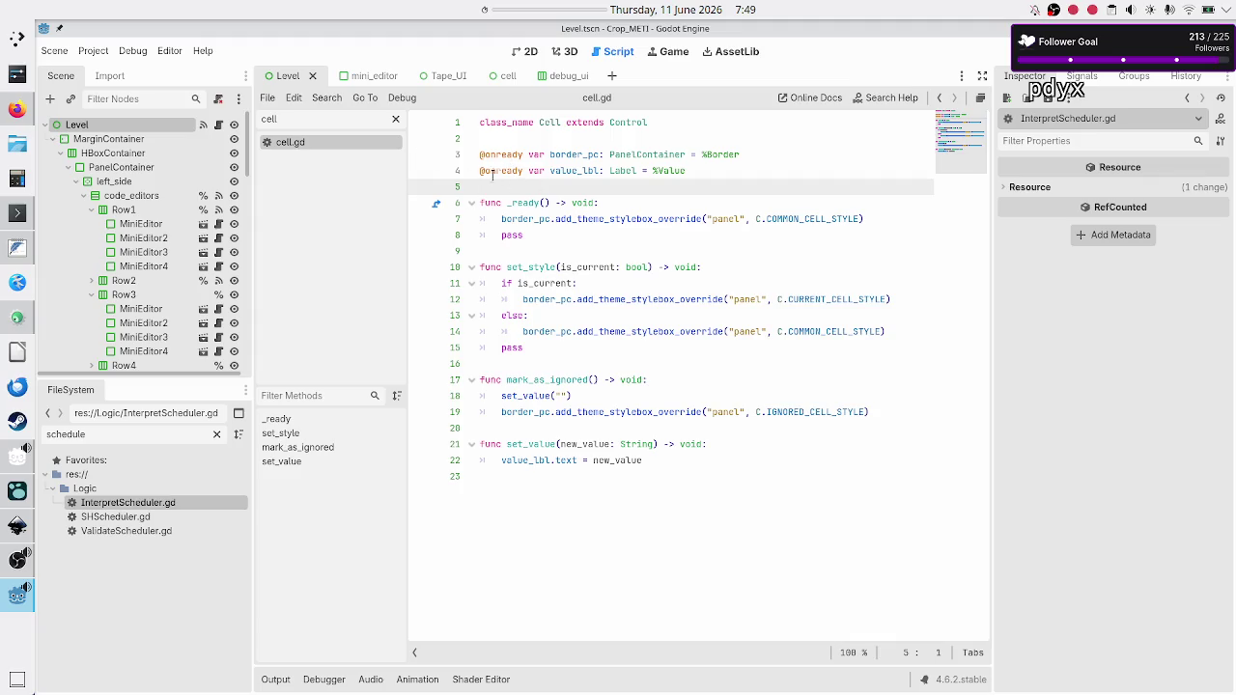
left_click(499, 249)
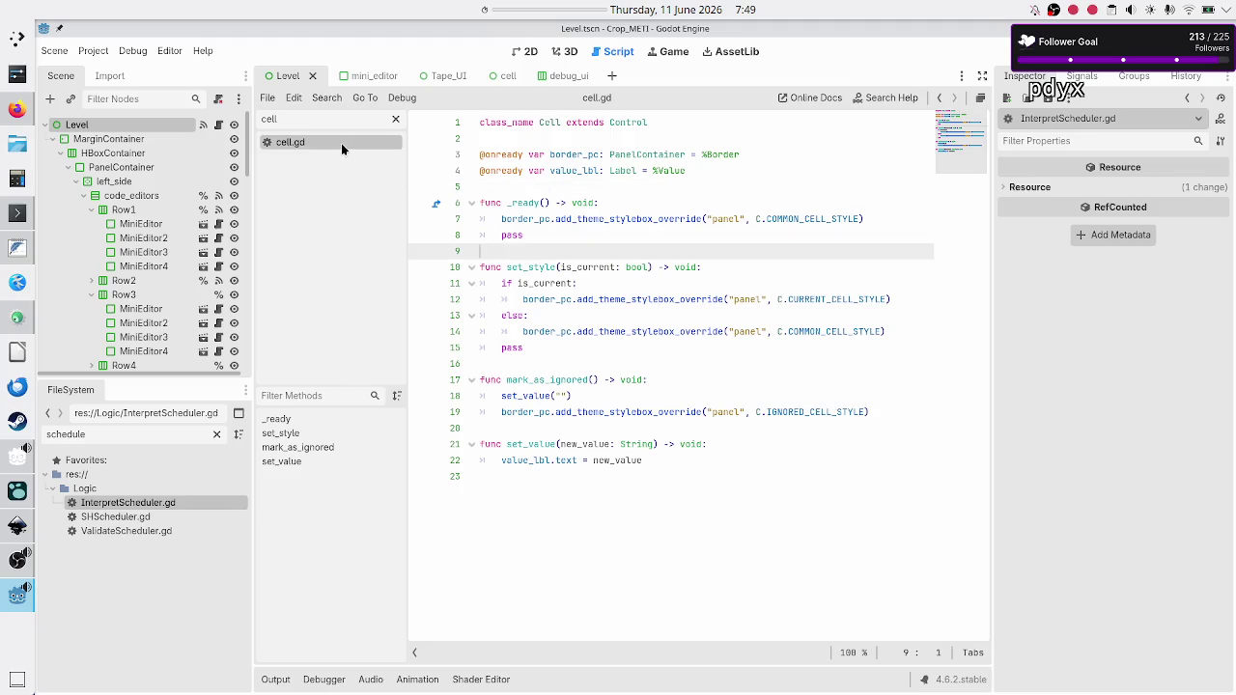
Clear the script filter and switch back to Tape_UI.gd.
left_click(395, 119)
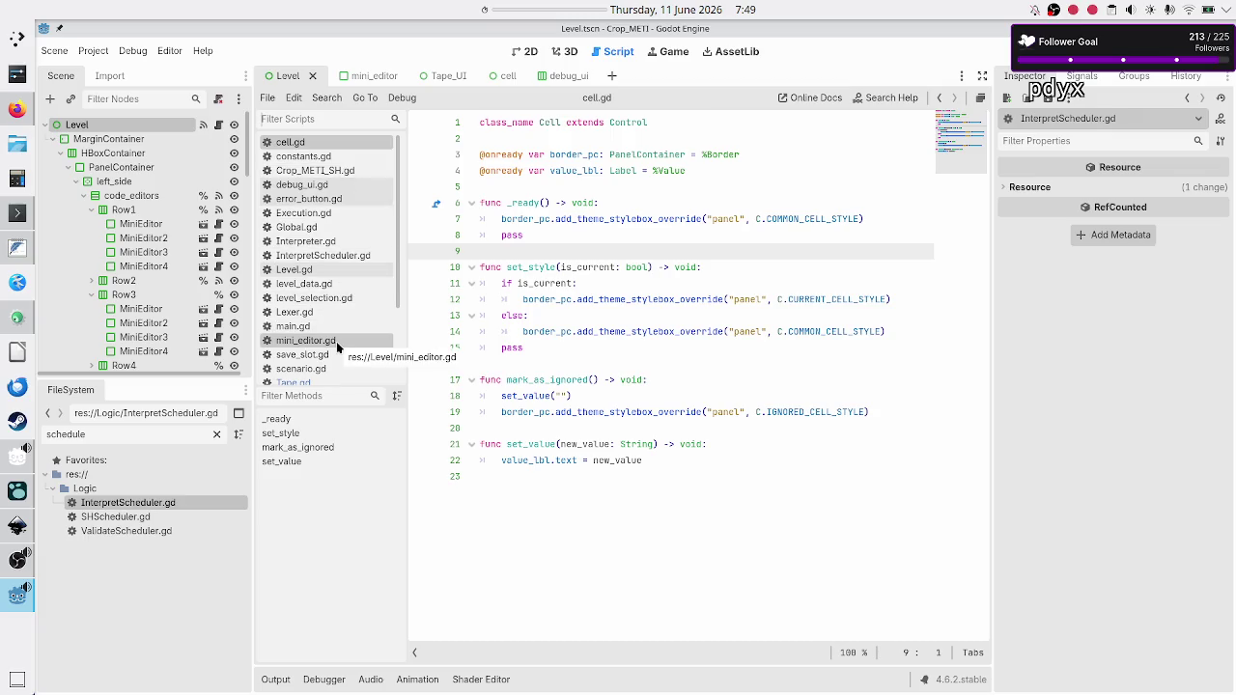
scroll(340, 267, "down", 3)
left_click(319, 289)
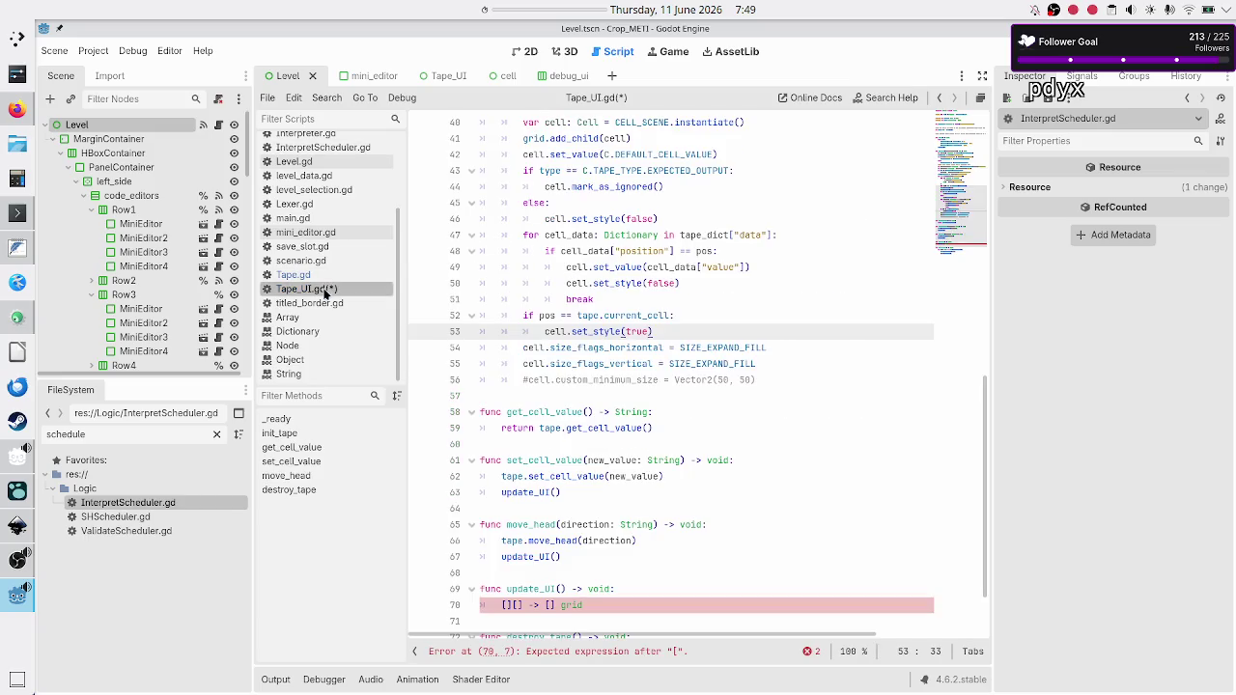
Read through the neighbours comment on line 13 at the top of Tape_UI.gd.
scroll(619, 293, "up", 10)
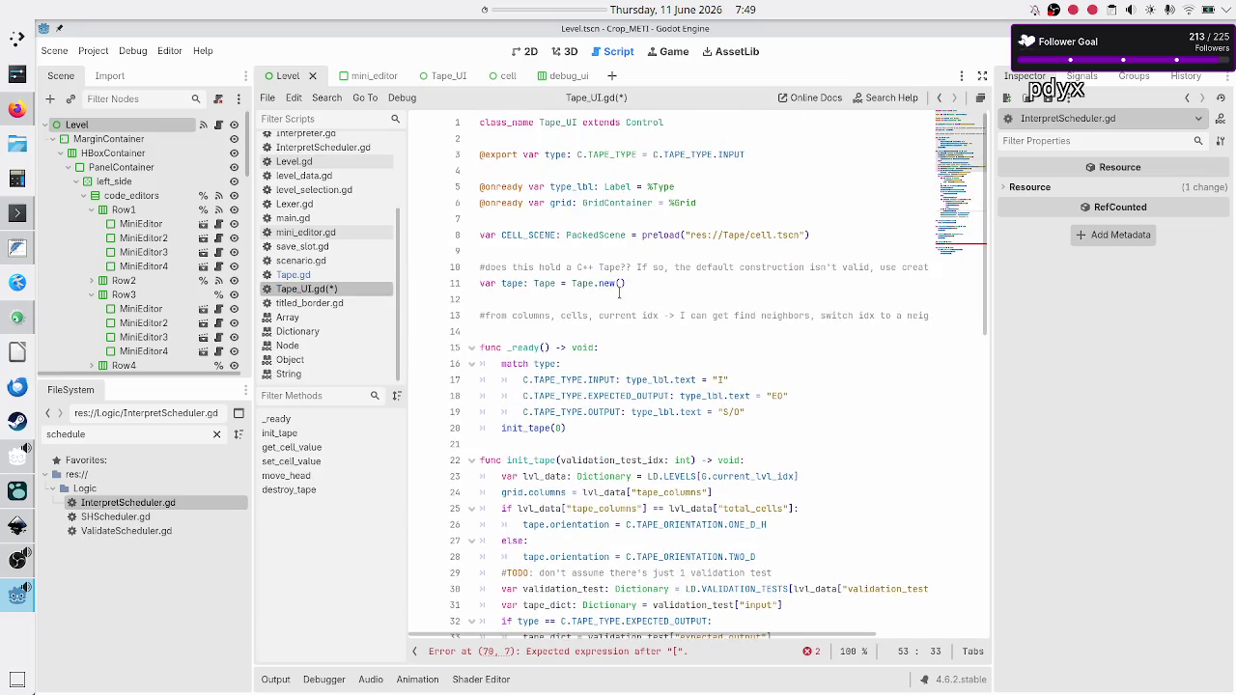
left_click(598, 314)
key("Down")
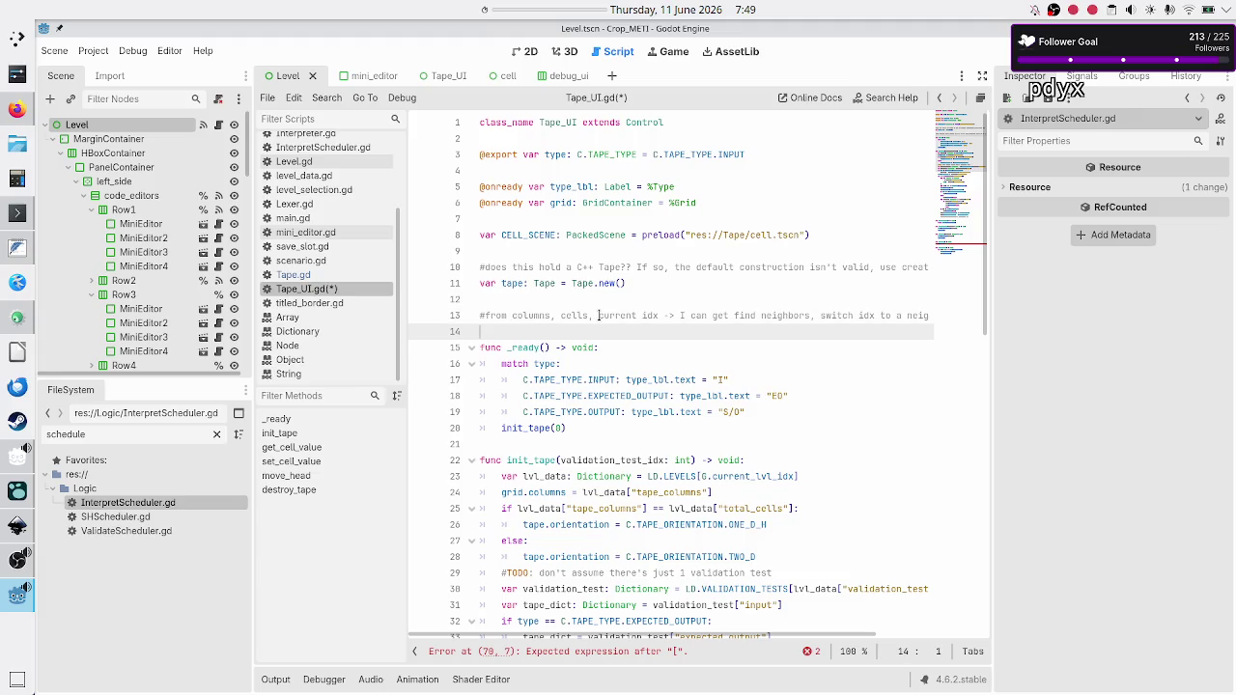
key("Up")
key("Up")
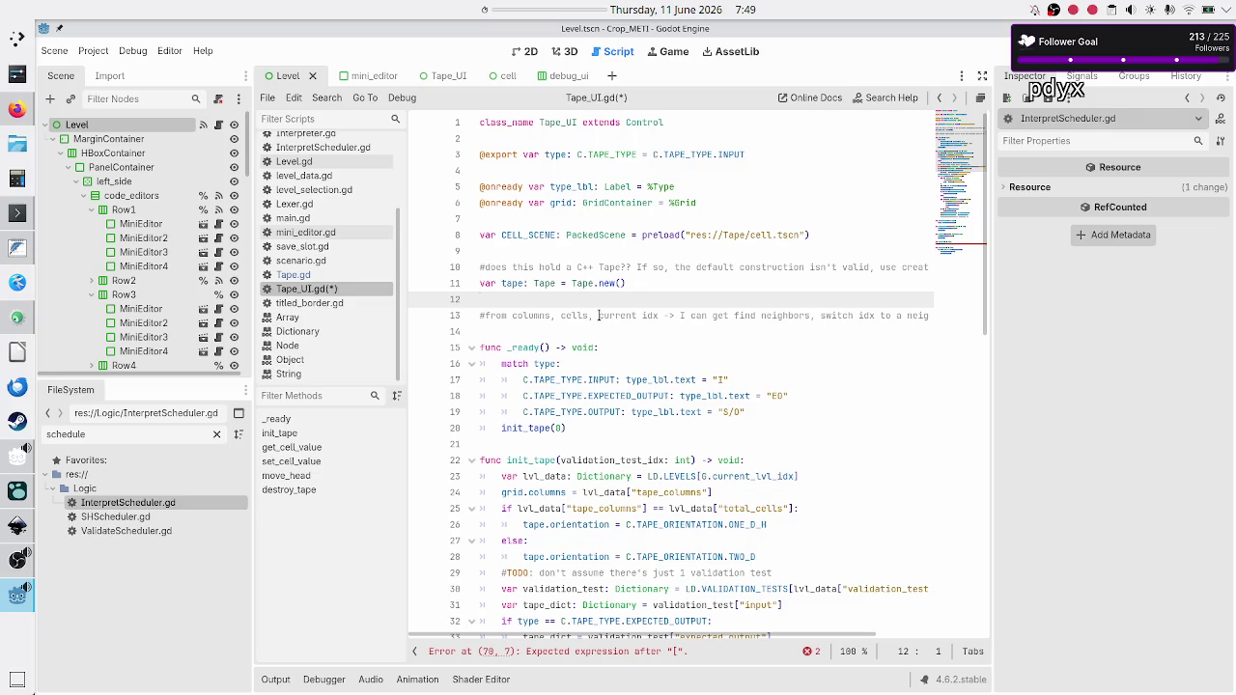
key("Up")
key("Up")
key("Up")
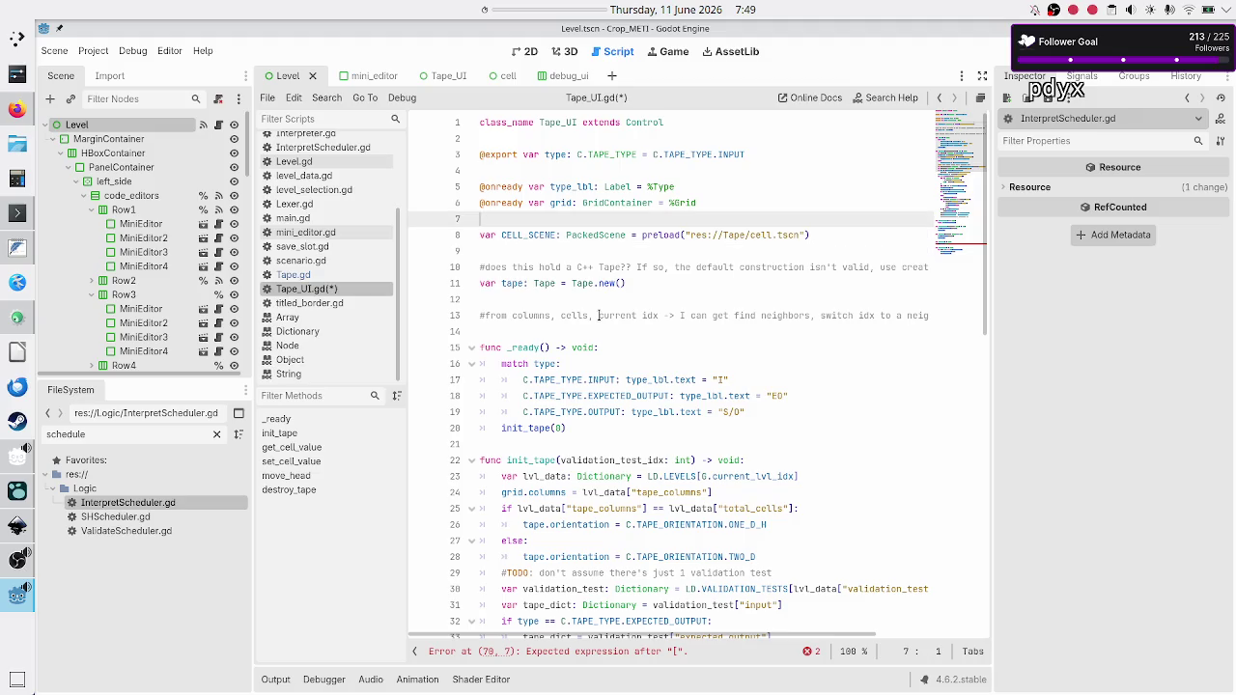
key("Down")
key("Down")
key("Down")
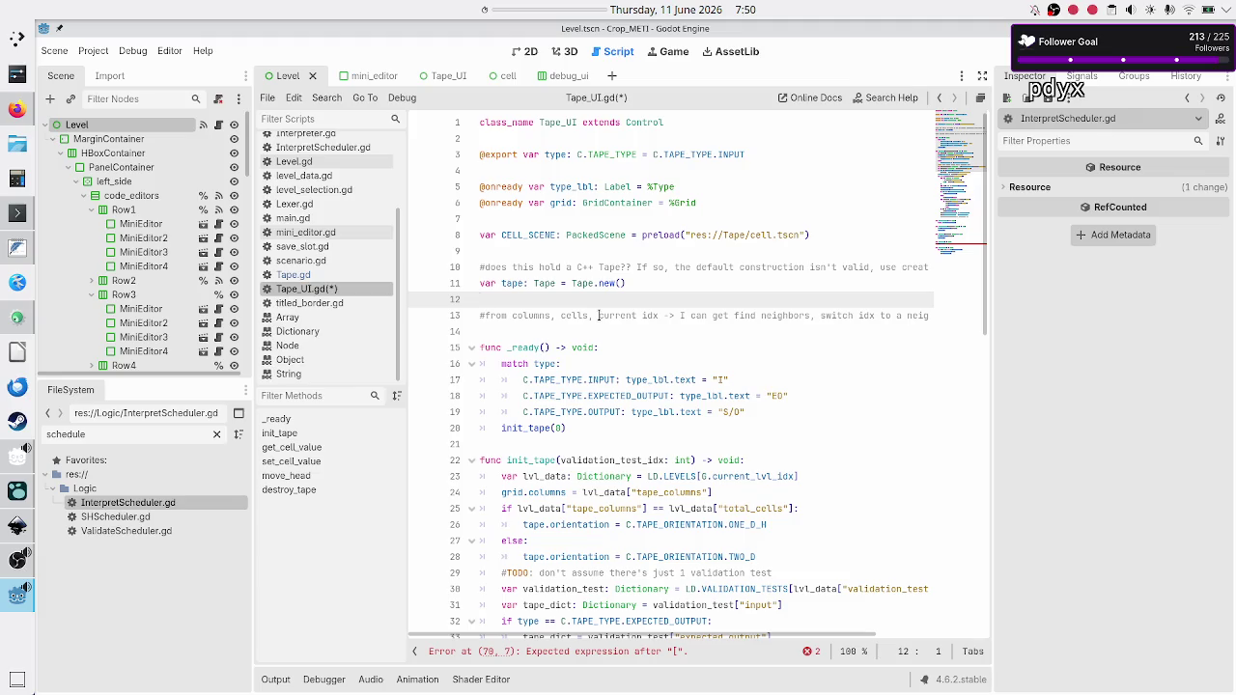
key("Down")
key("End")
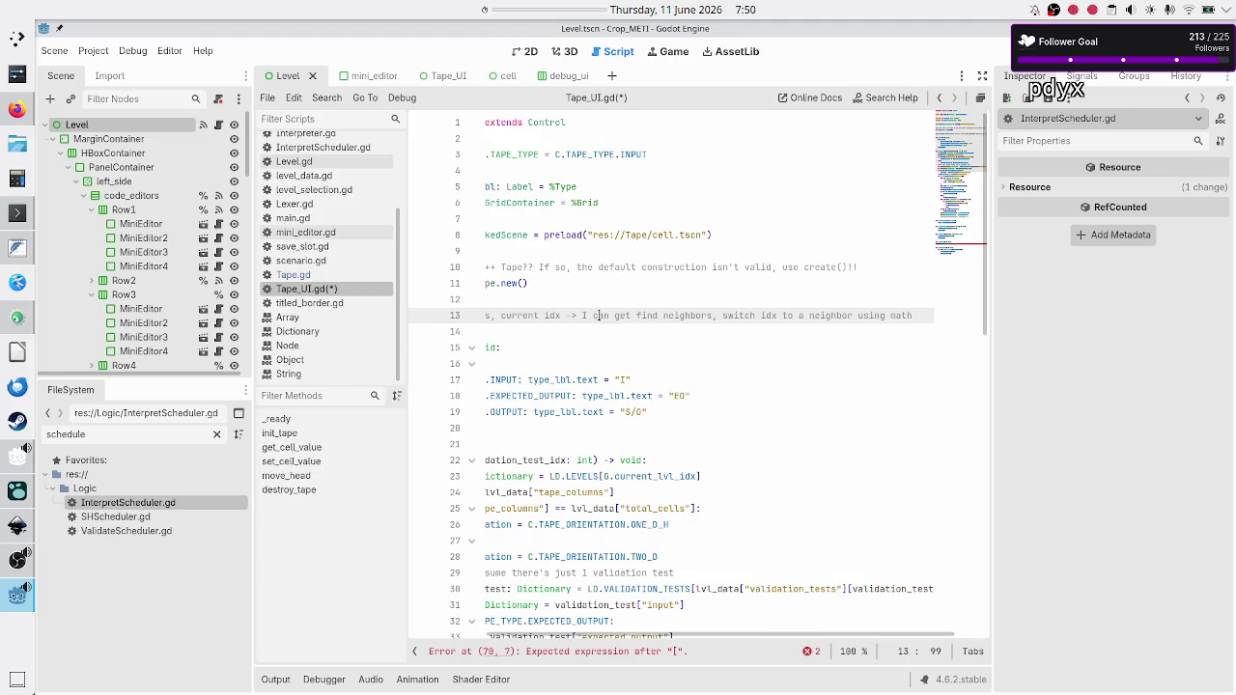
key("Down")
key("Up")
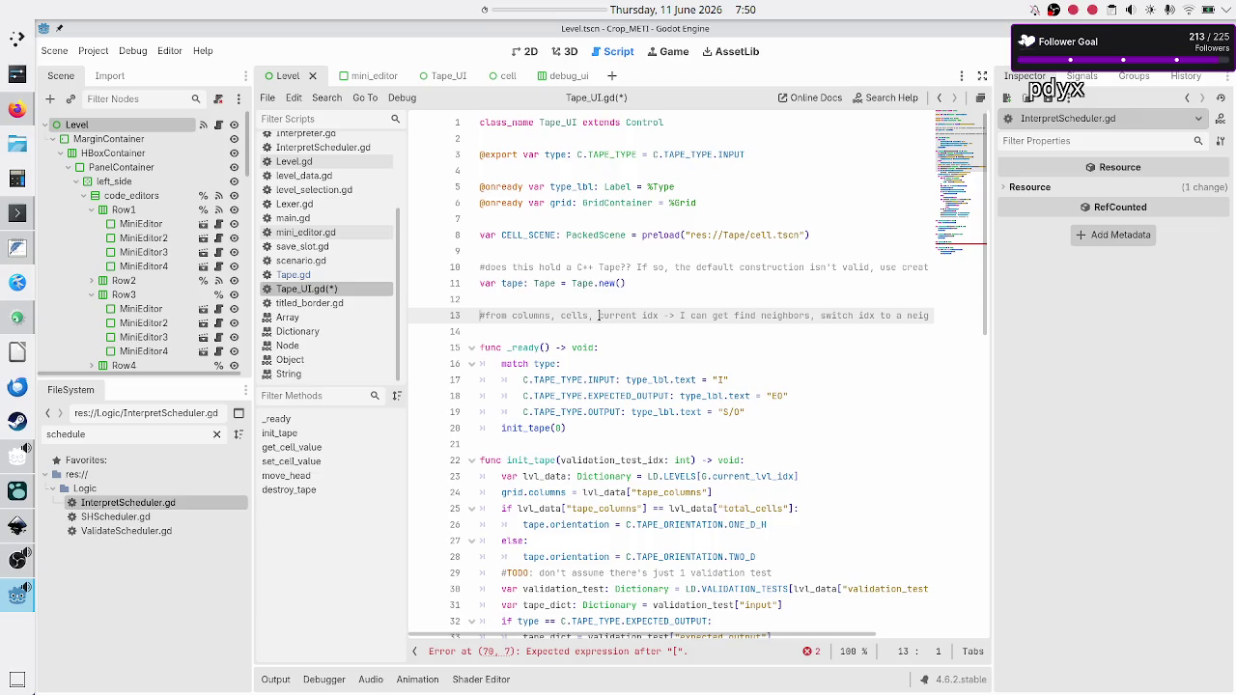
double_click(530, 316)
double_click(577, 316)
double_click(626, 315)
key("Home")
key("Down")
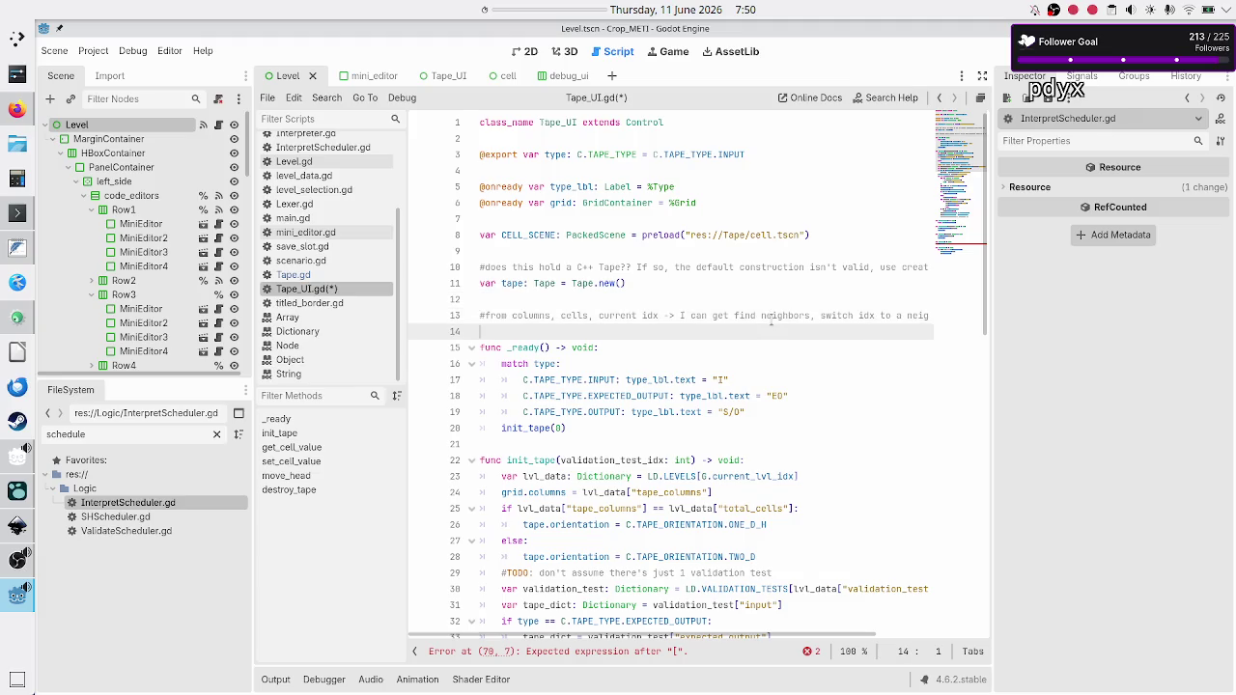
key("Up")
key("End")
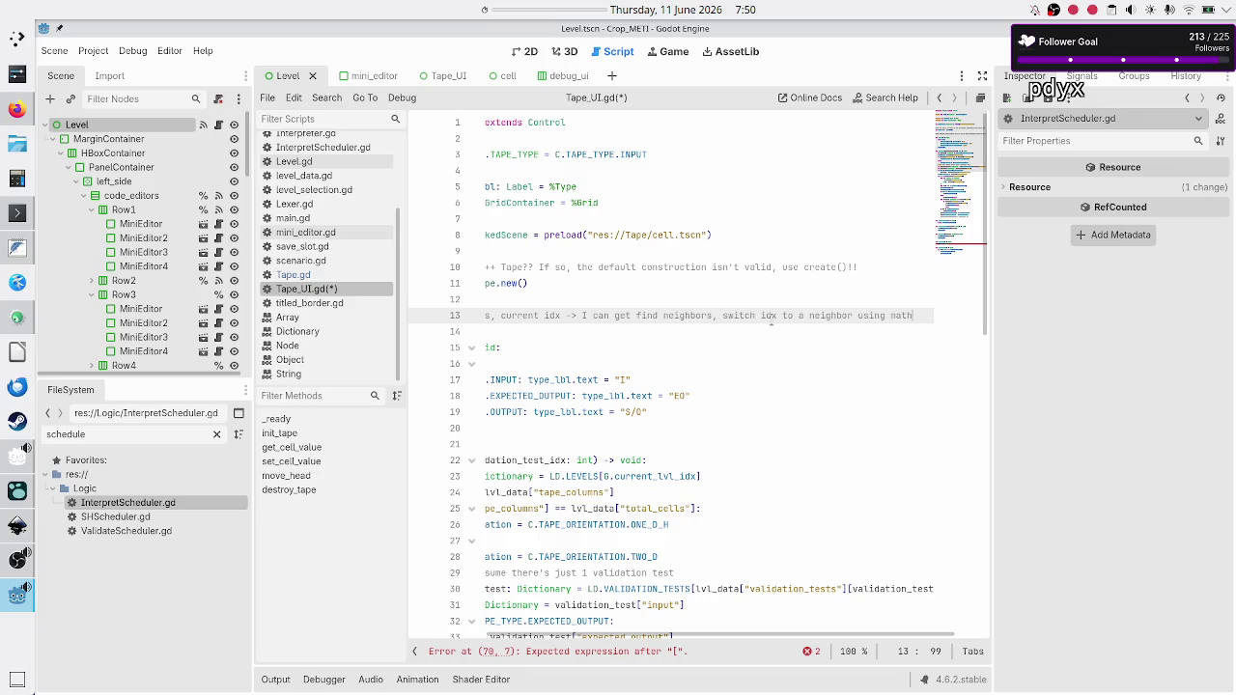
key("Down")
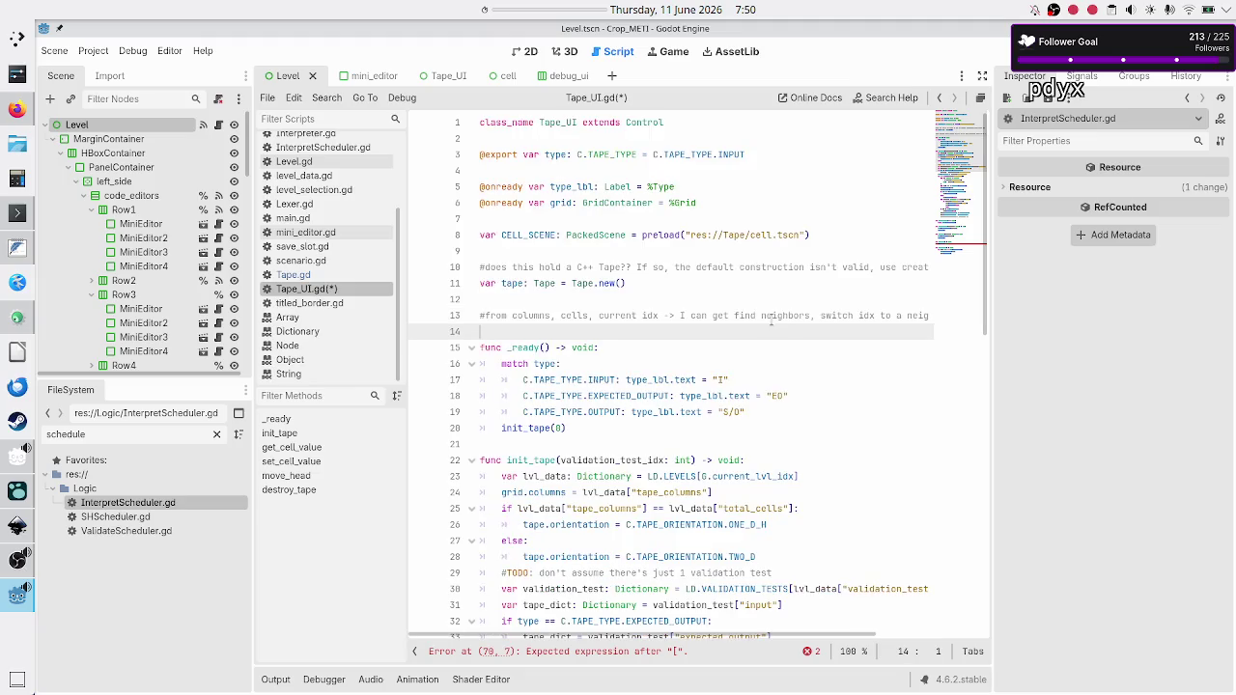
key("Up")
key("Up")
Start a new 'var coord_' declaration on line 15 below the neighbours comment.
key("Down")
key("Down")
key("Return")
key("Return")
key("Up")
key("Up")
key("Down")
type("var ")
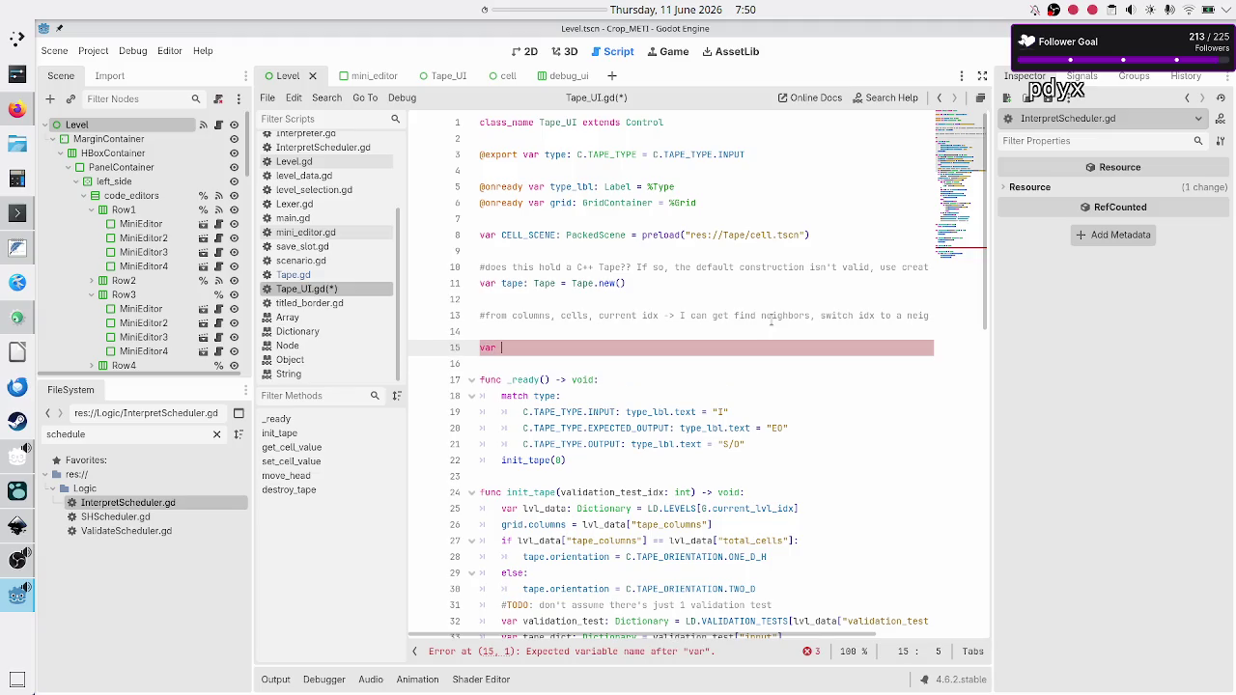
type("coord_")
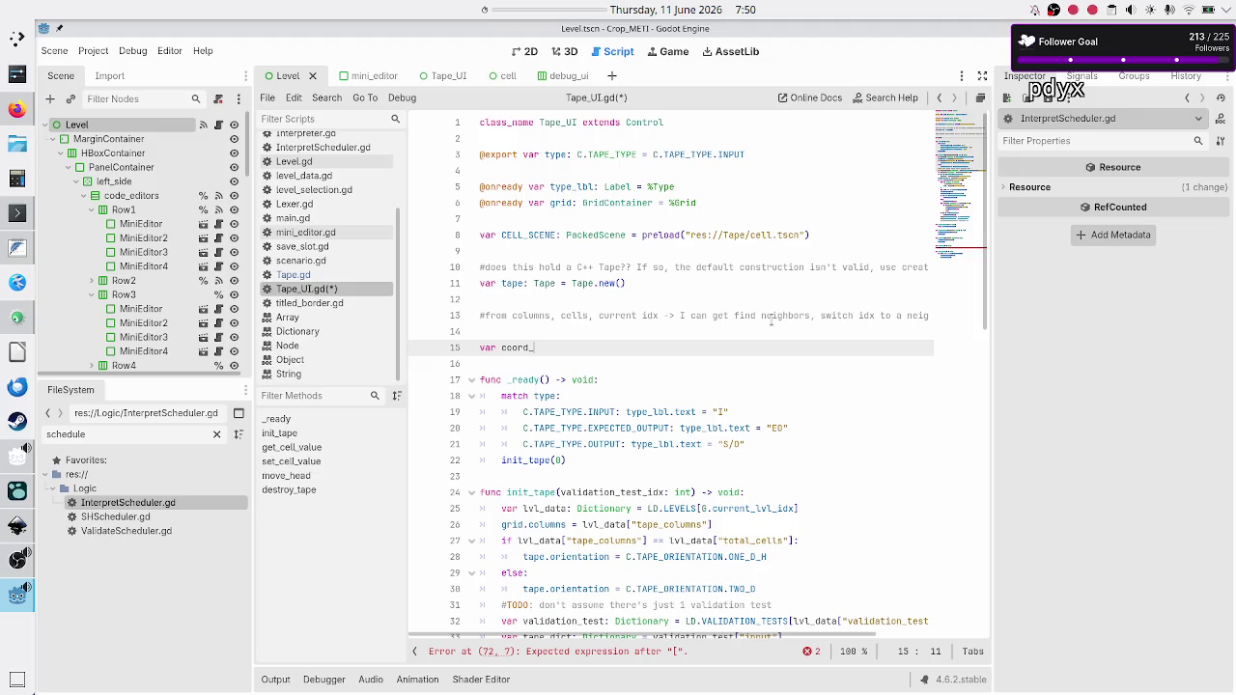
scroll(328, 193, "up", 3)
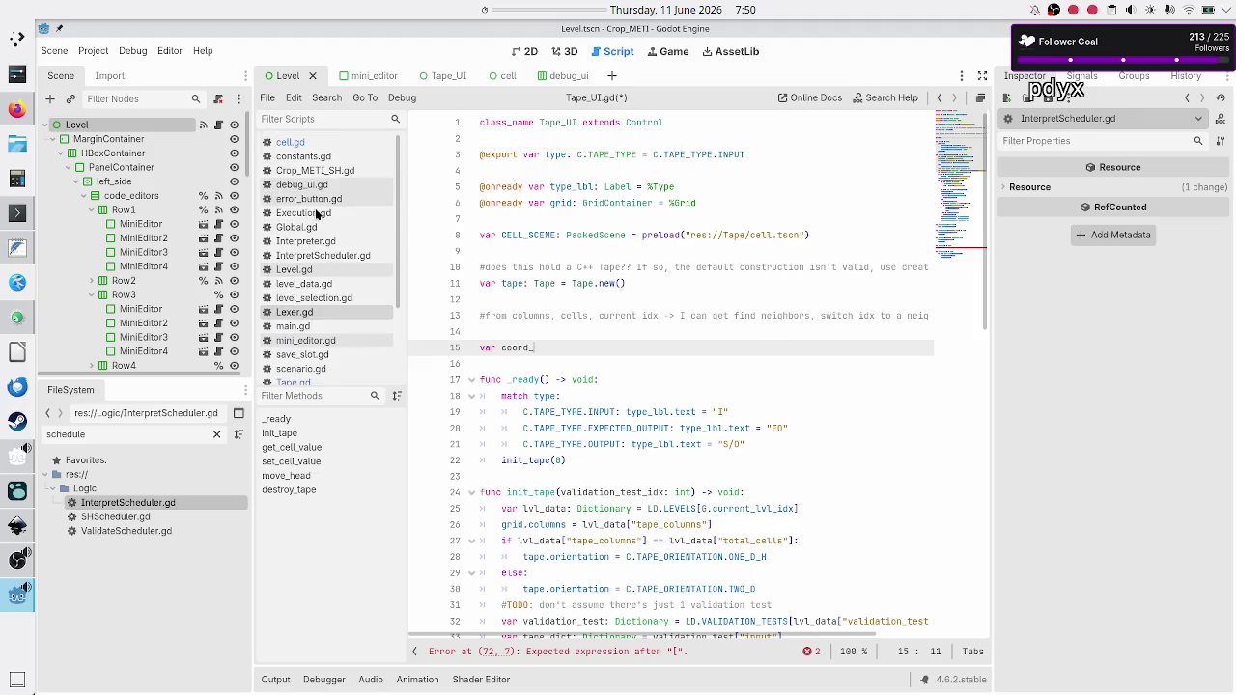
left_click(334, 155)
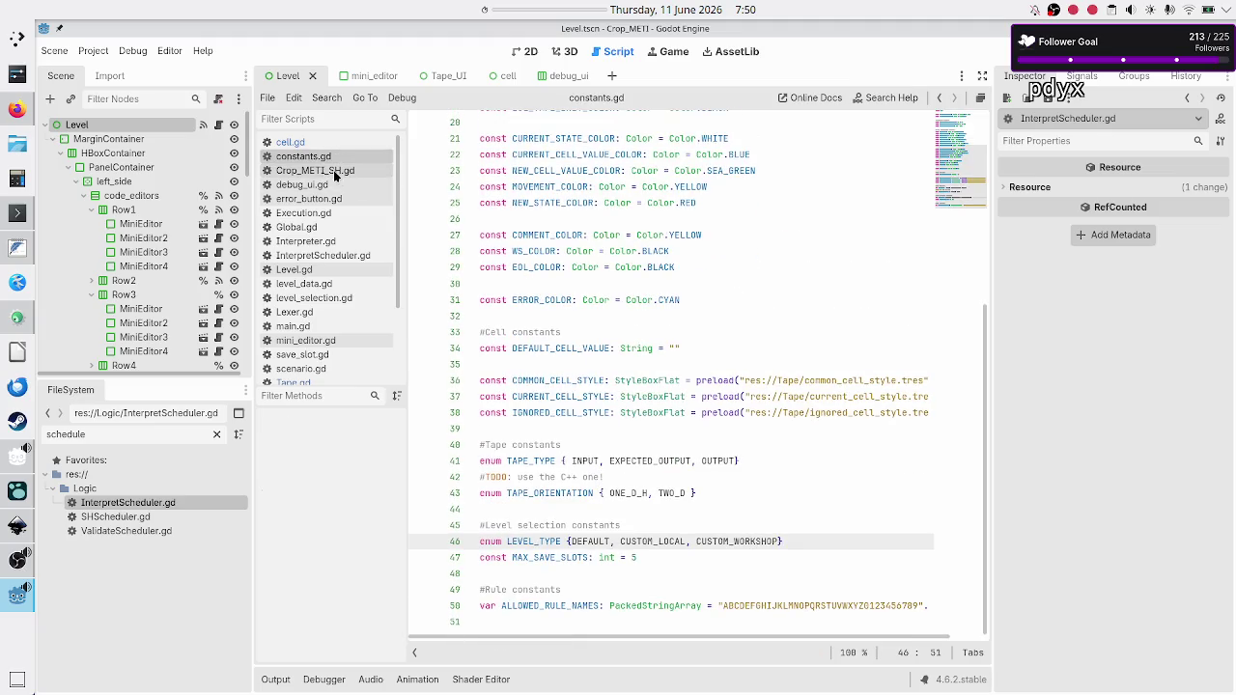
left_click(329, 284)
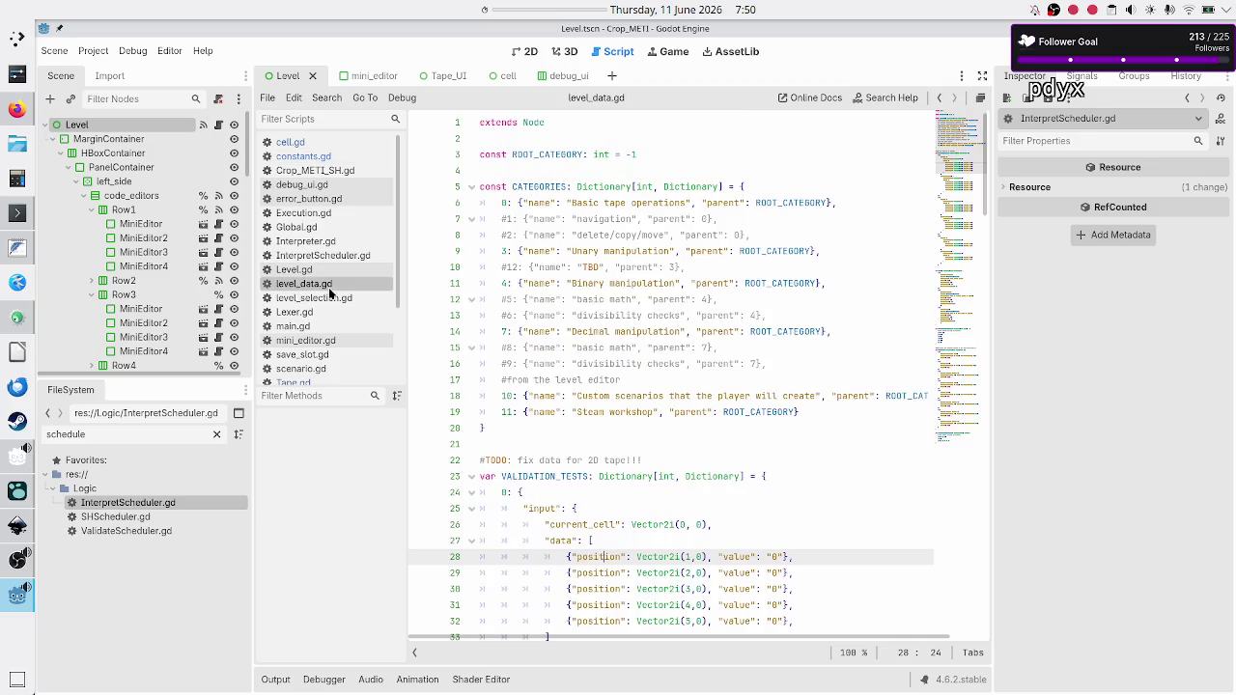
scroll(606, 493, "down", 15)
scroll(605, 493, "down", 20)
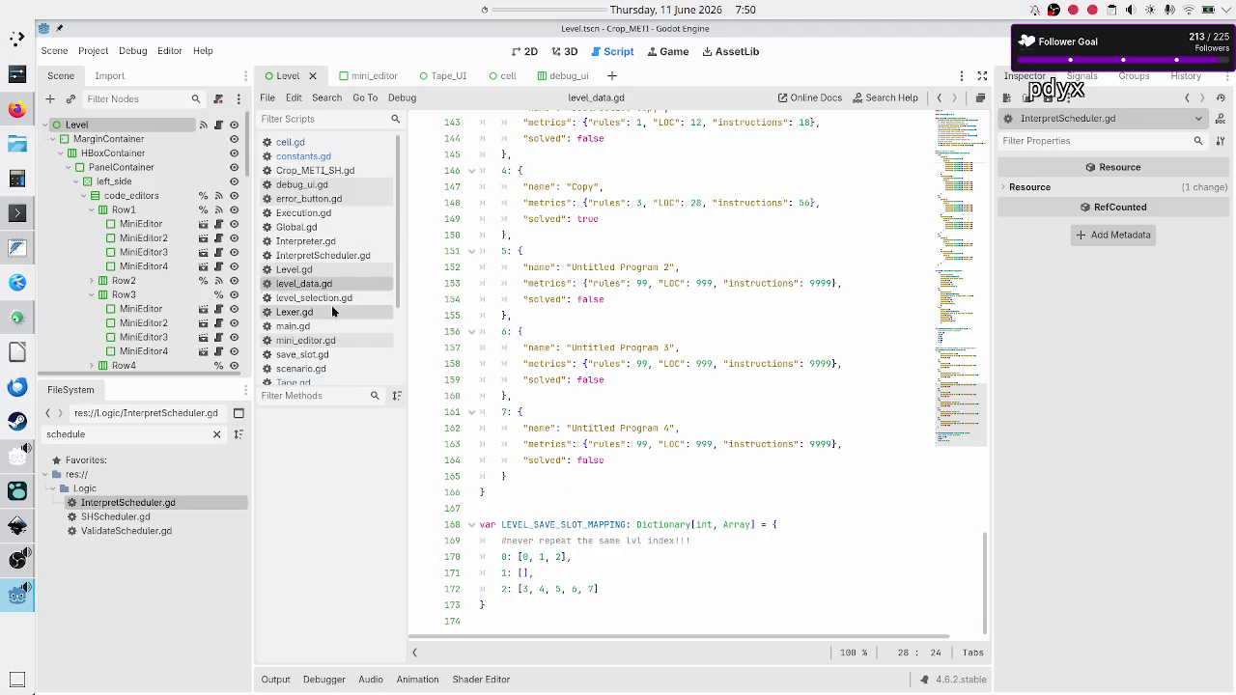
scroll(332, 305, "down", 3)
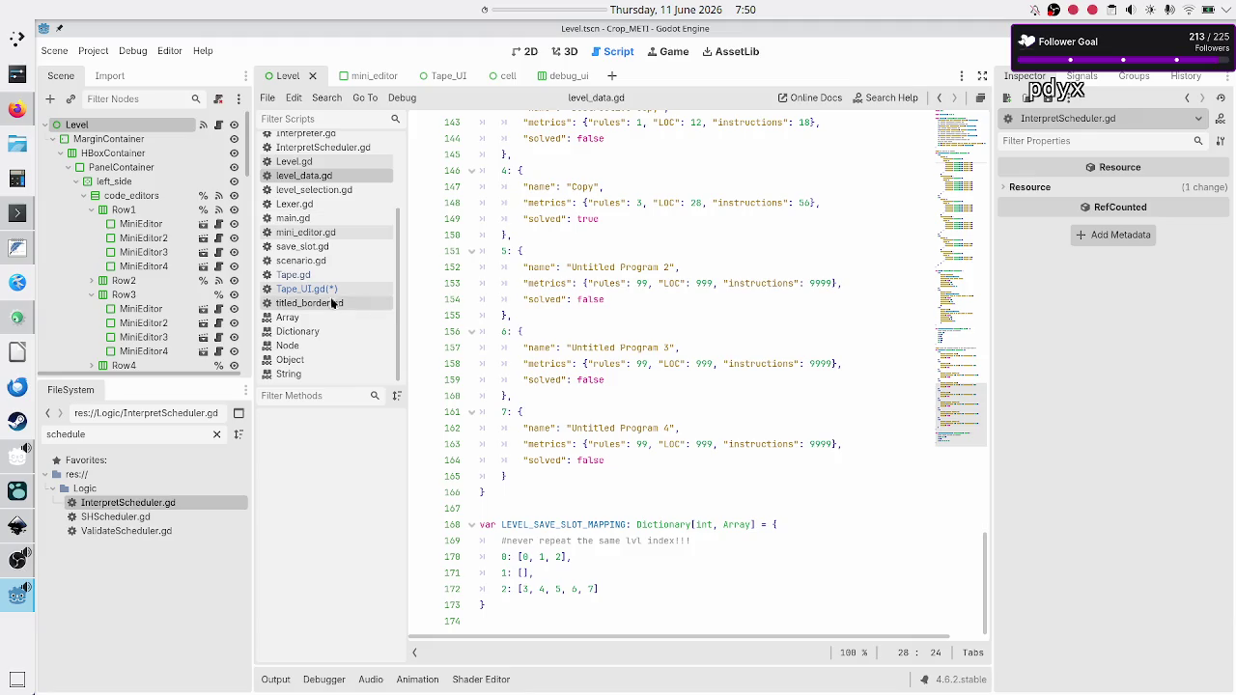
left_click(324, 290)
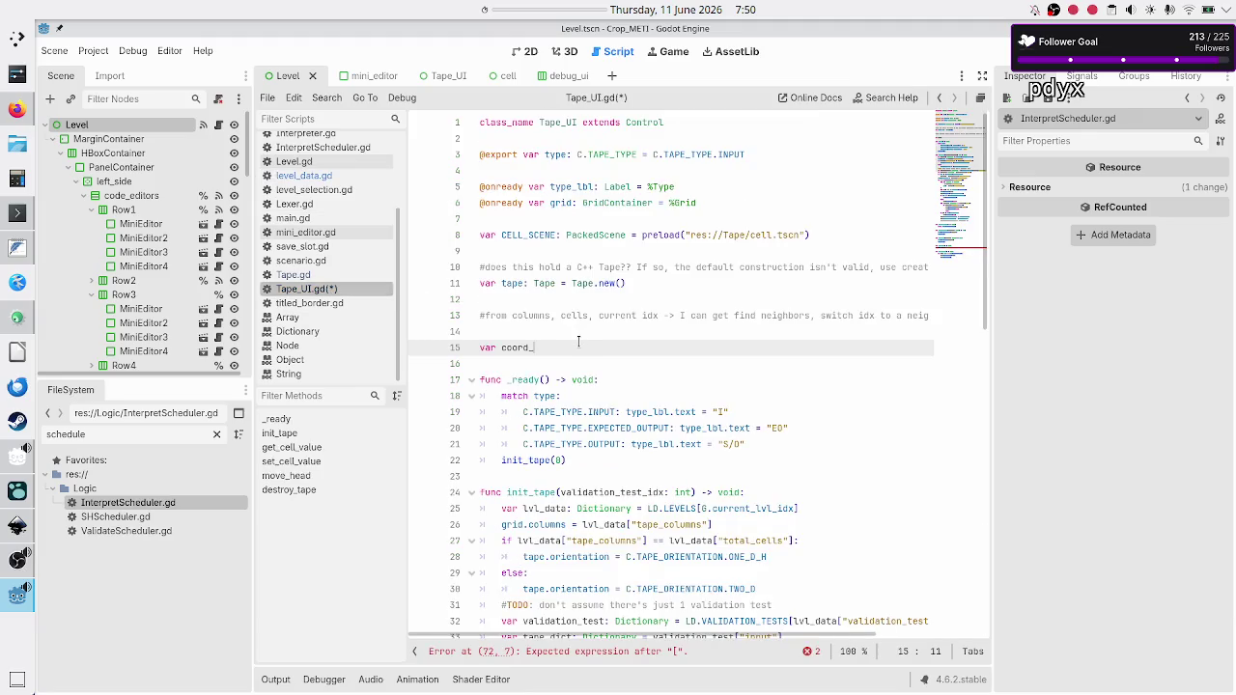
Complete line 15 as coord_cell_mapping: Dictionary[Vector2i, Cell] = {}.
type("cell_")
type("mapping: D")
type("ict")
key("Return")
type("[")
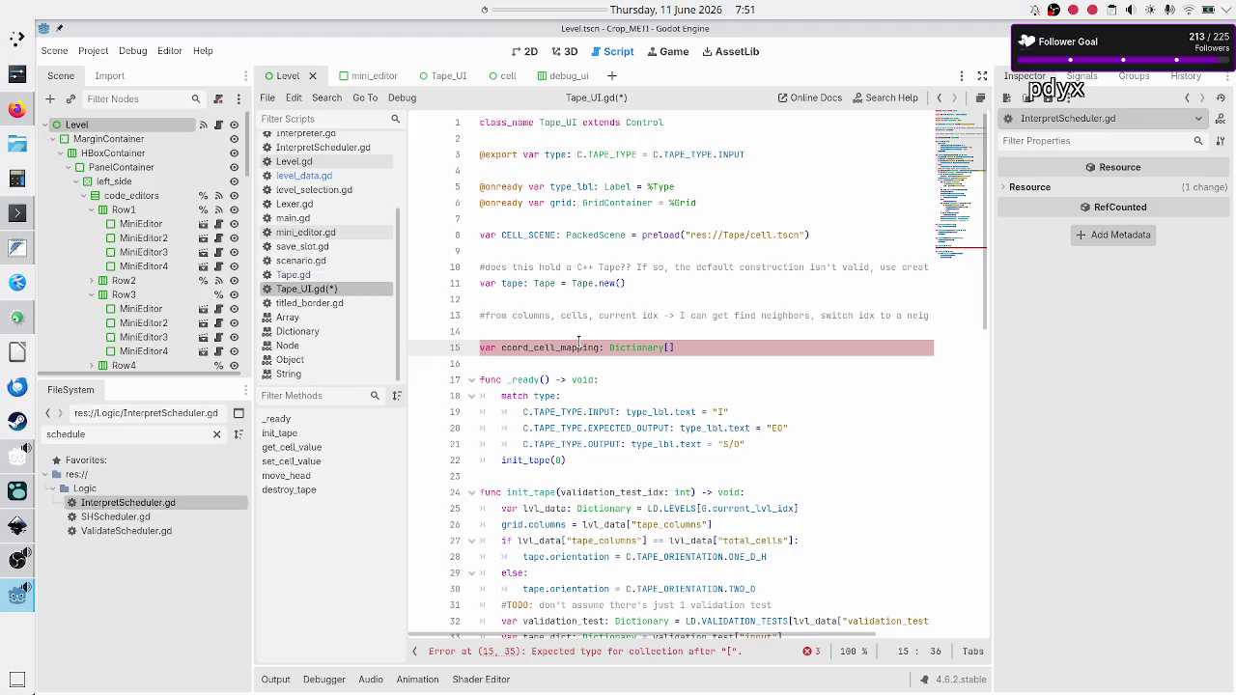
type("Vecto")
key("Down")
key("Return")
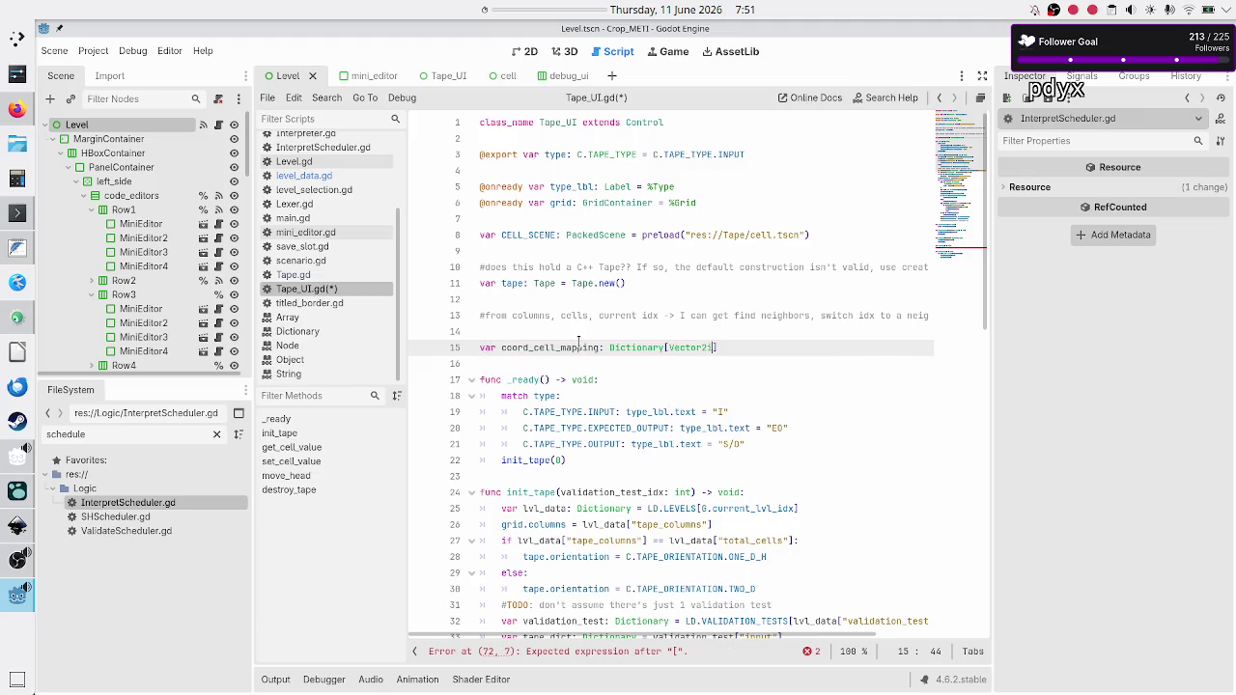
type(", ")
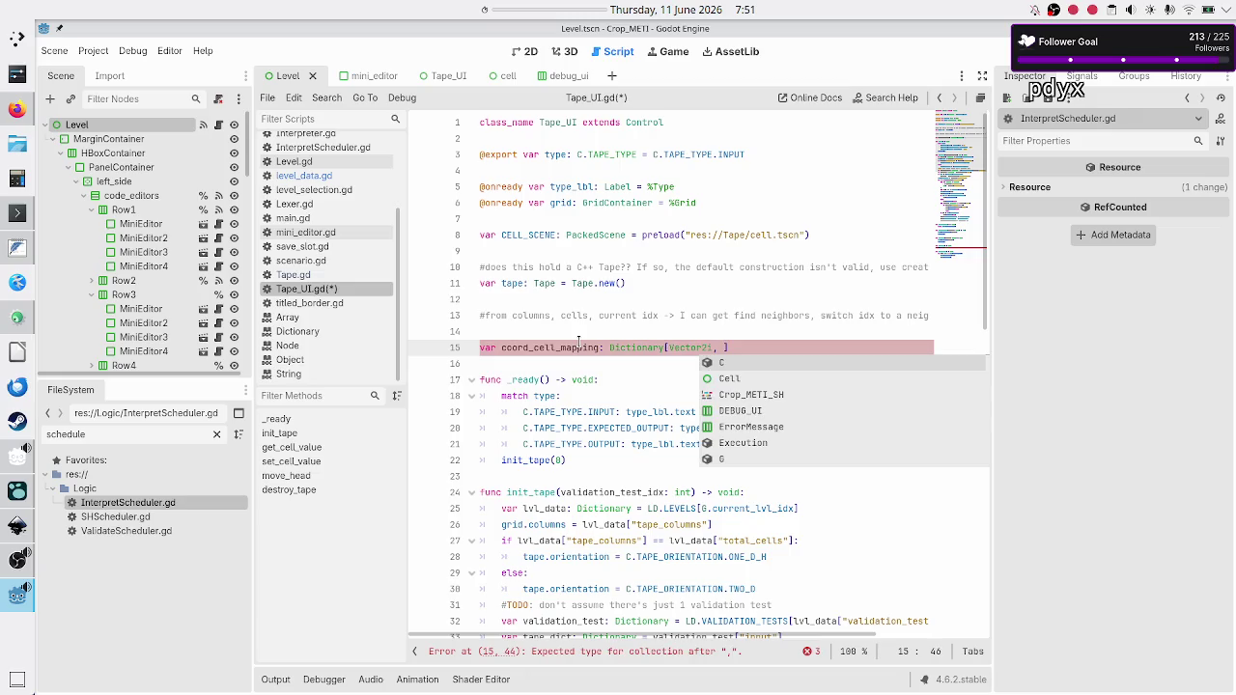
type("Cell")
key("Right")
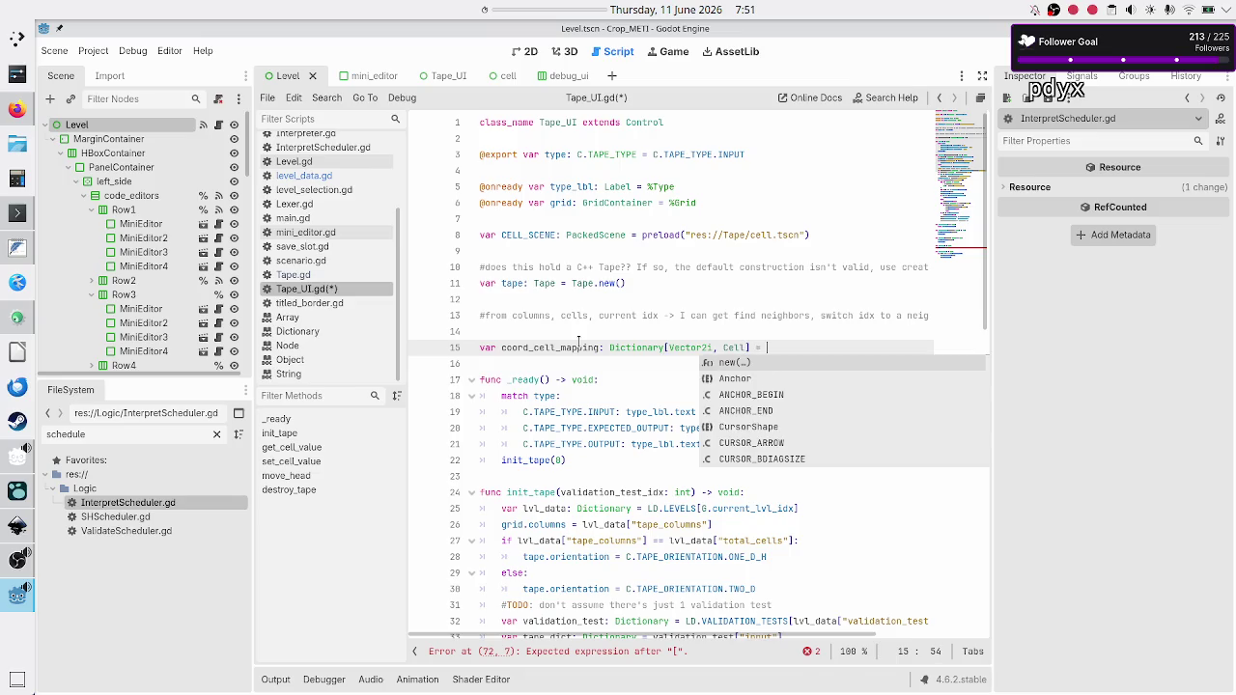
type("{")
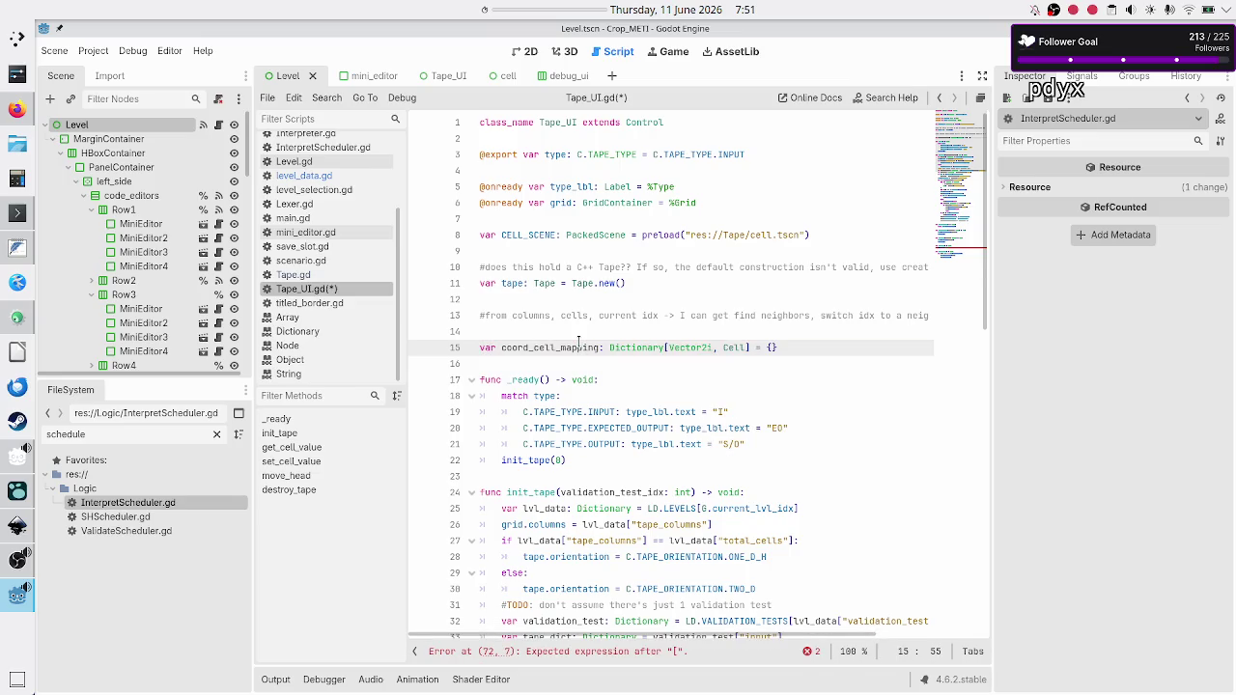
key("Down")
key("Down")
key("Down")
key("Down")
key("Down")
key("Down")
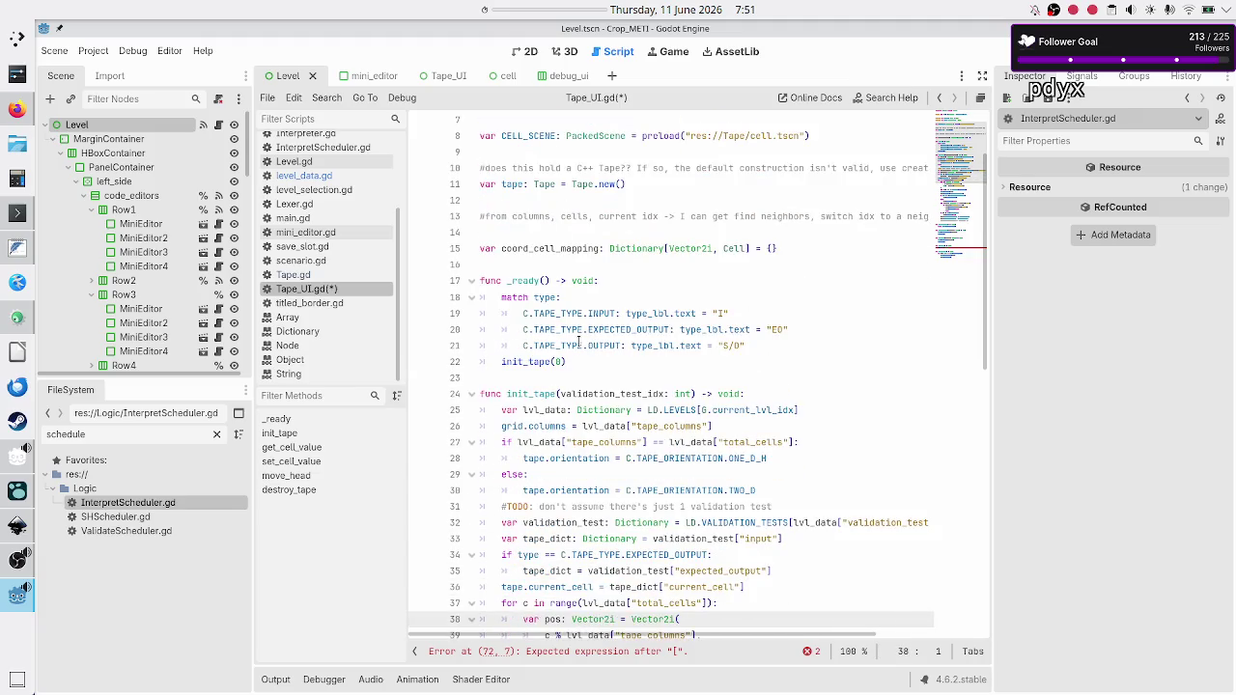
key("Up")
key("Up")
key("Up")
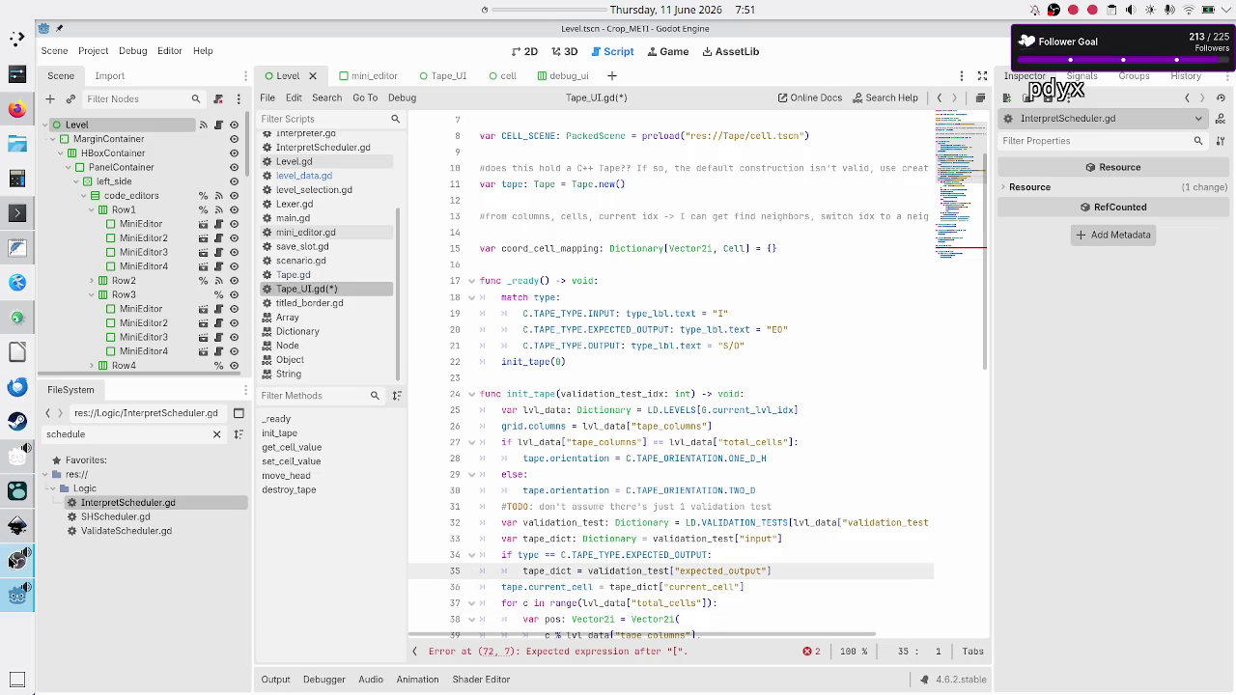
Minimize OBS and put the caret back into the Tape_UI.gd script.
left_click(15, 559)
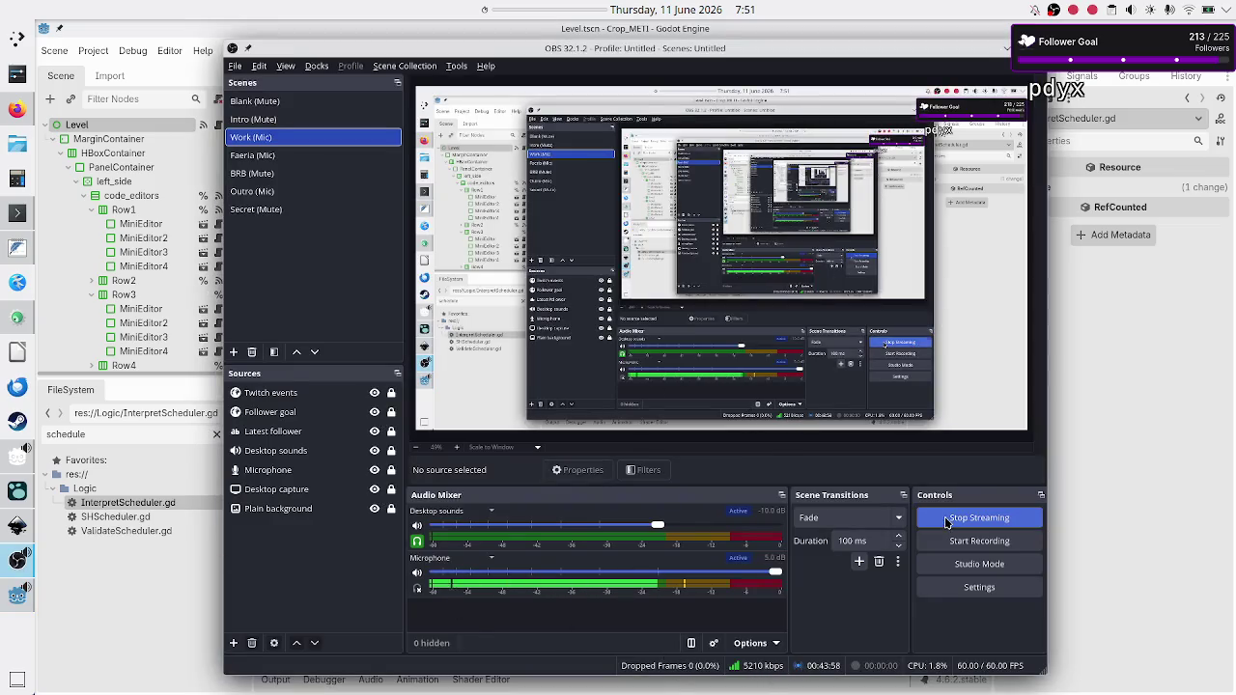
left_click(1007, 49)
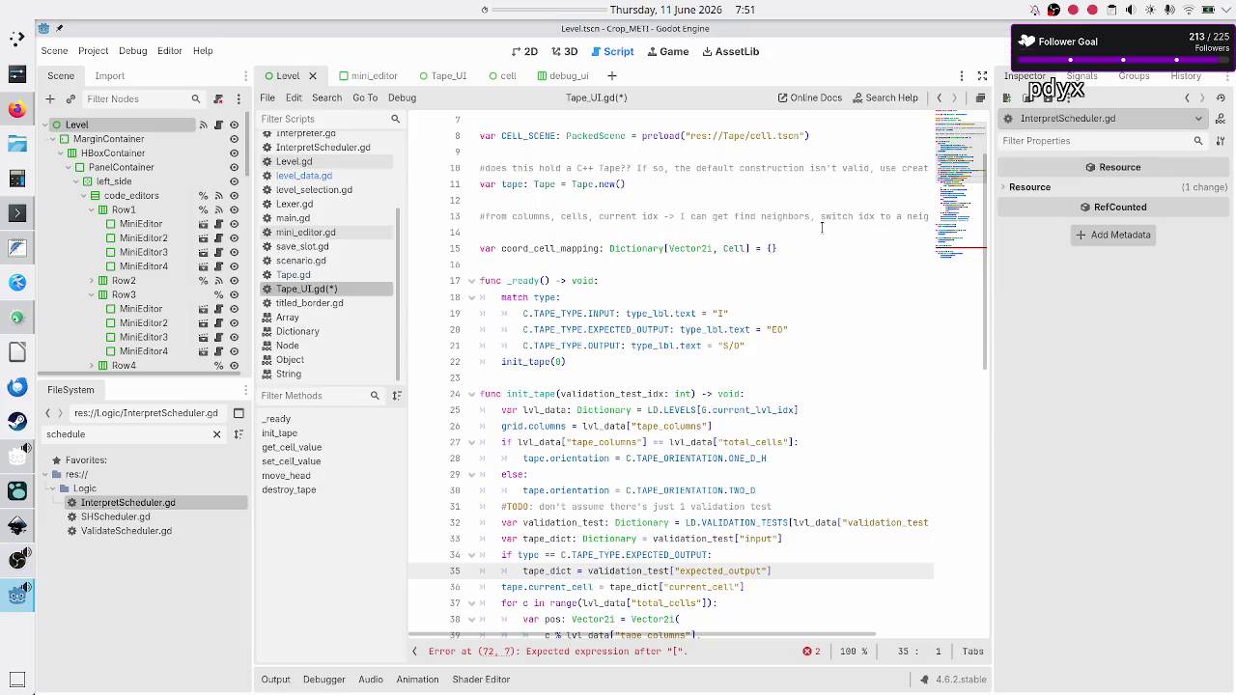
left_click(803, 249)
key("Down")
key("Down")
key("Down")
Step through init_tape's body down to the loop over total_cells.
key("Up")
key("Up")
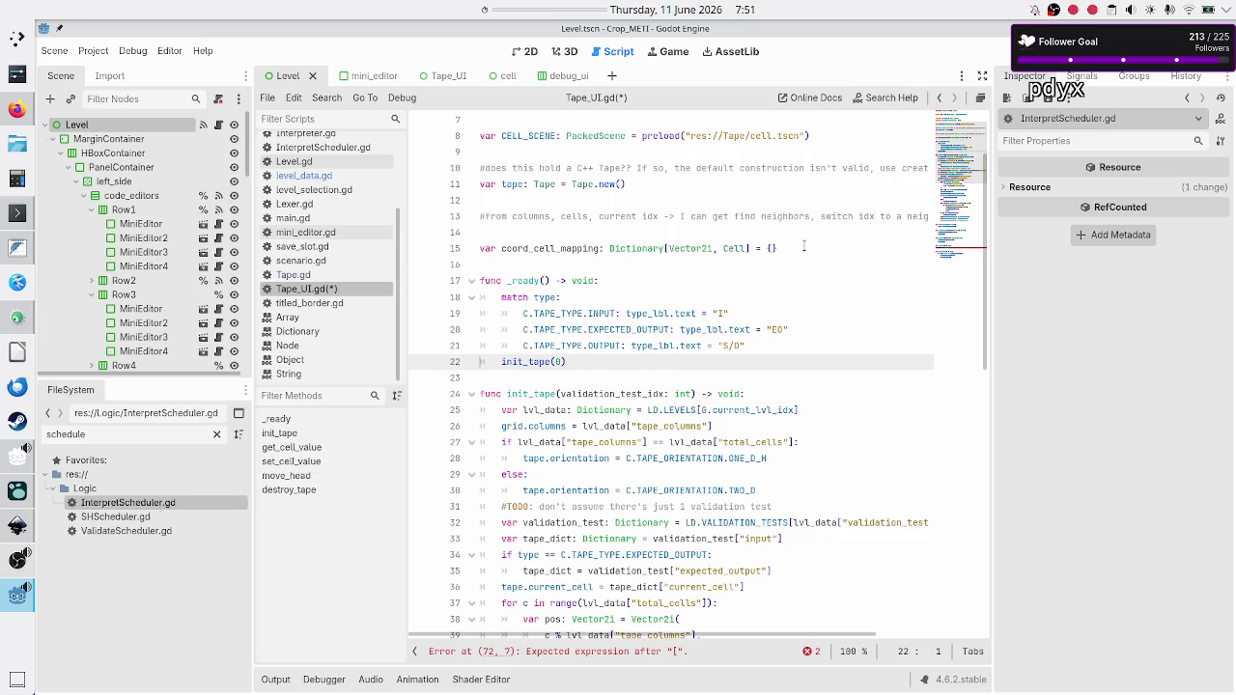
key("Down")
key("Down")
key("Down")
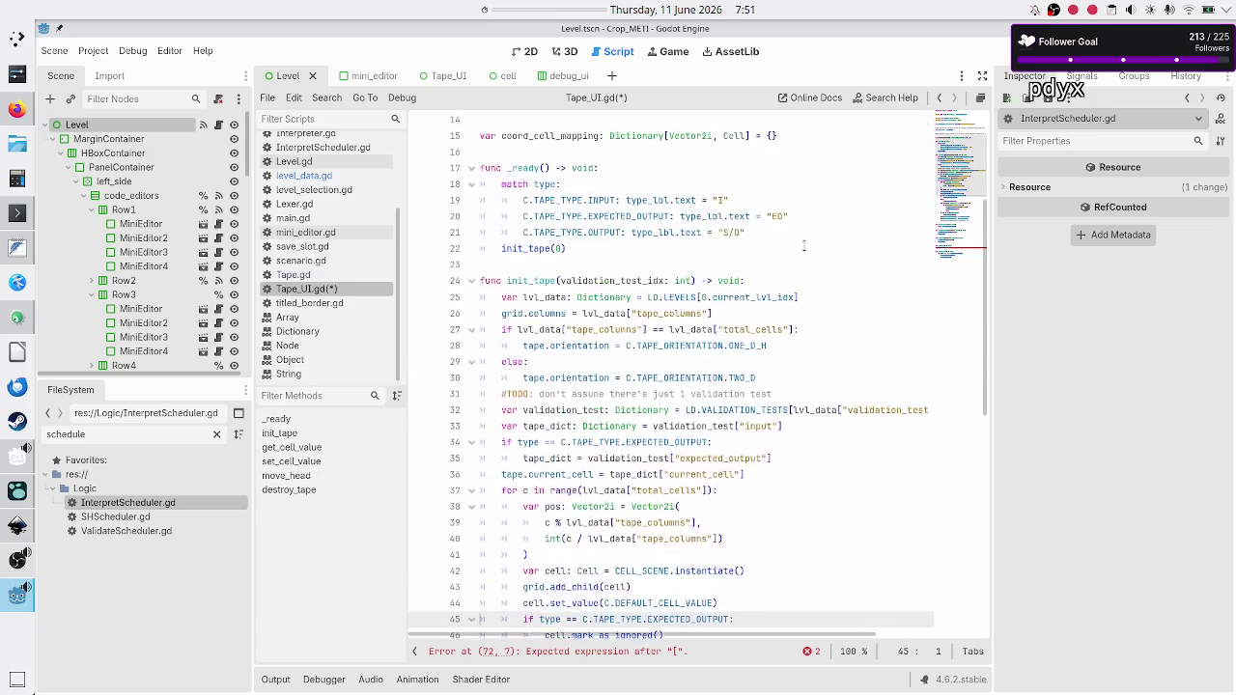
key("Up")
key("Up")
key("Up")
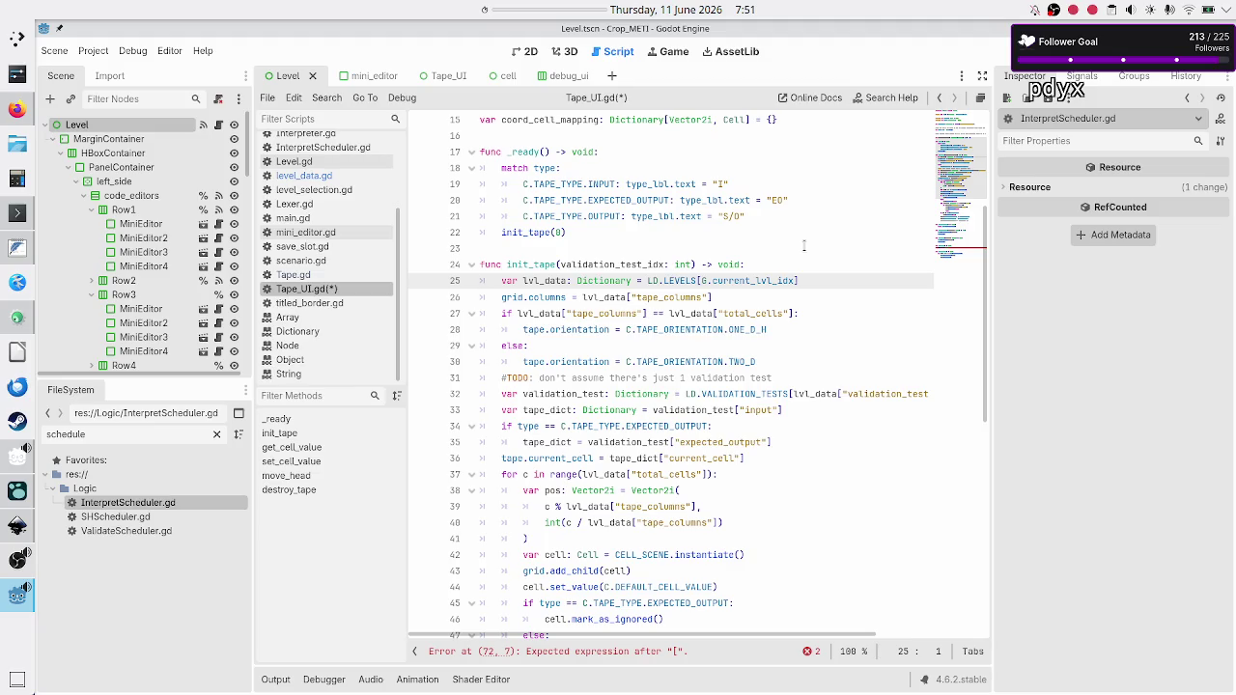
key("Down")
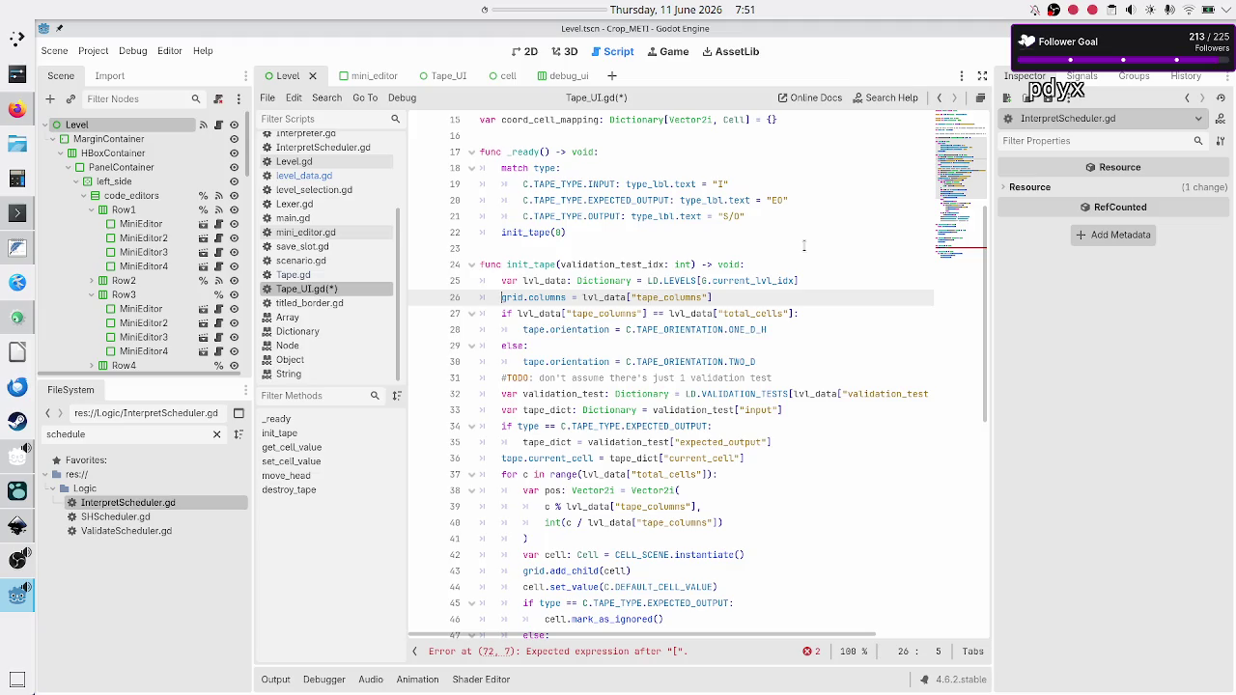
key("Down")
key("Down")
key("Down")
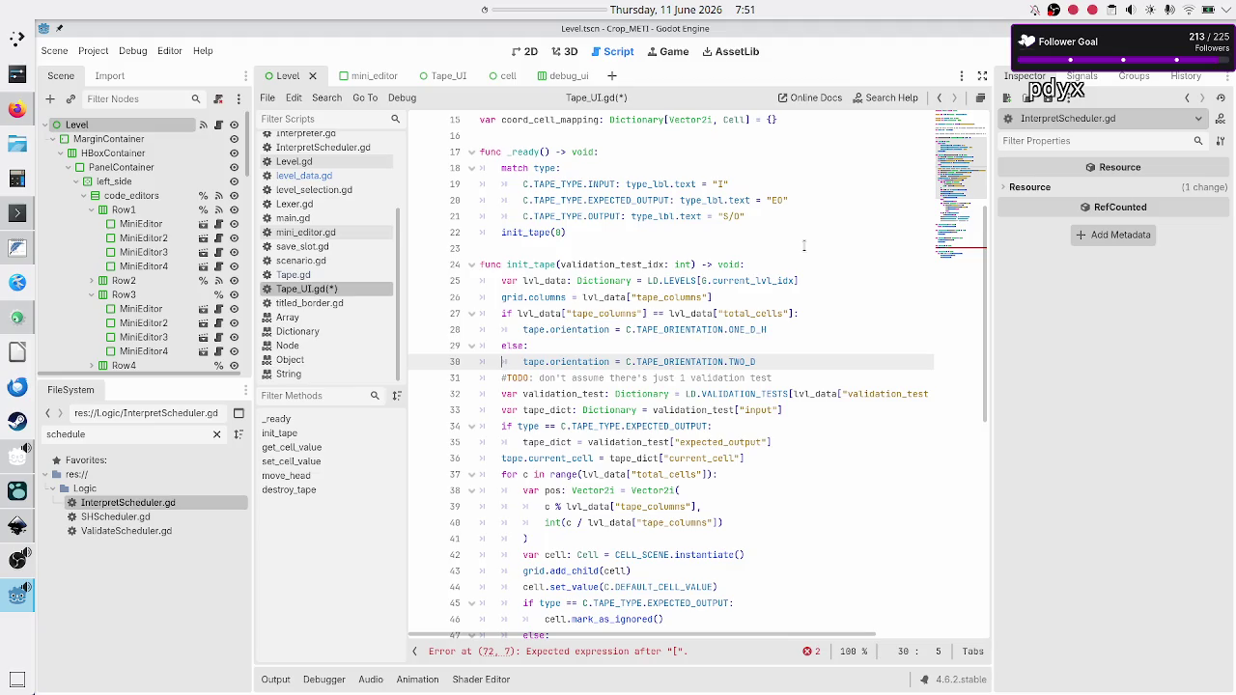
key("Down")
key("Down")
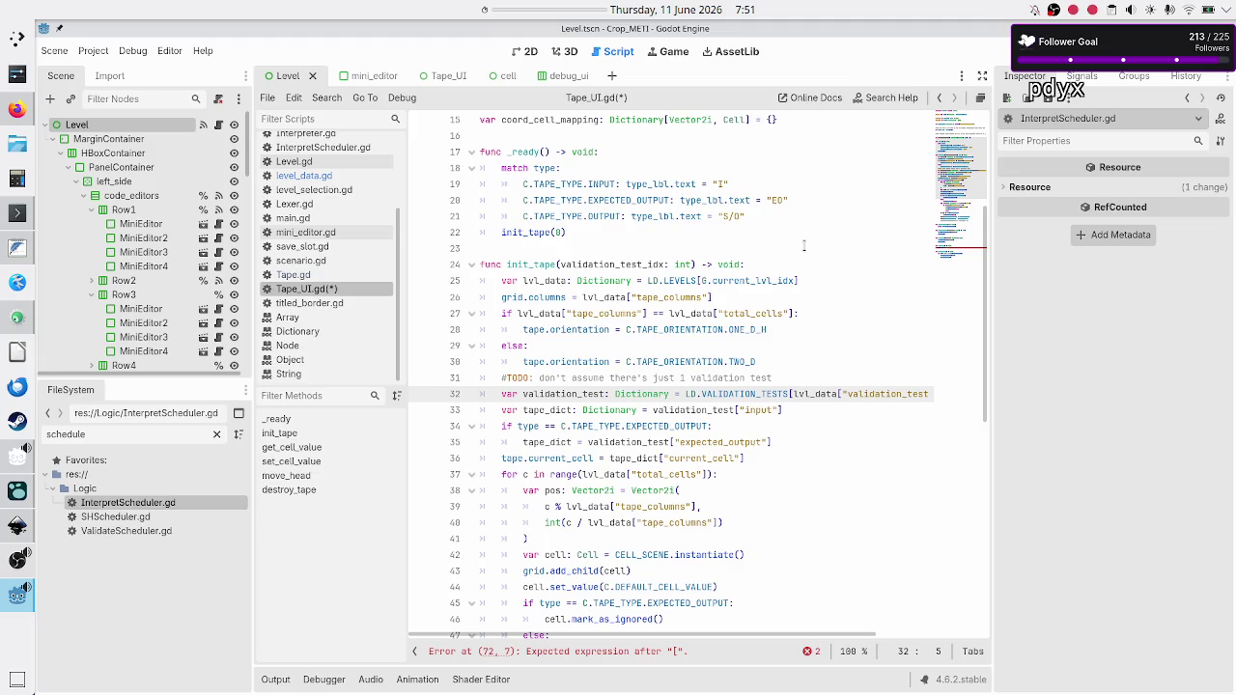
key("Down")
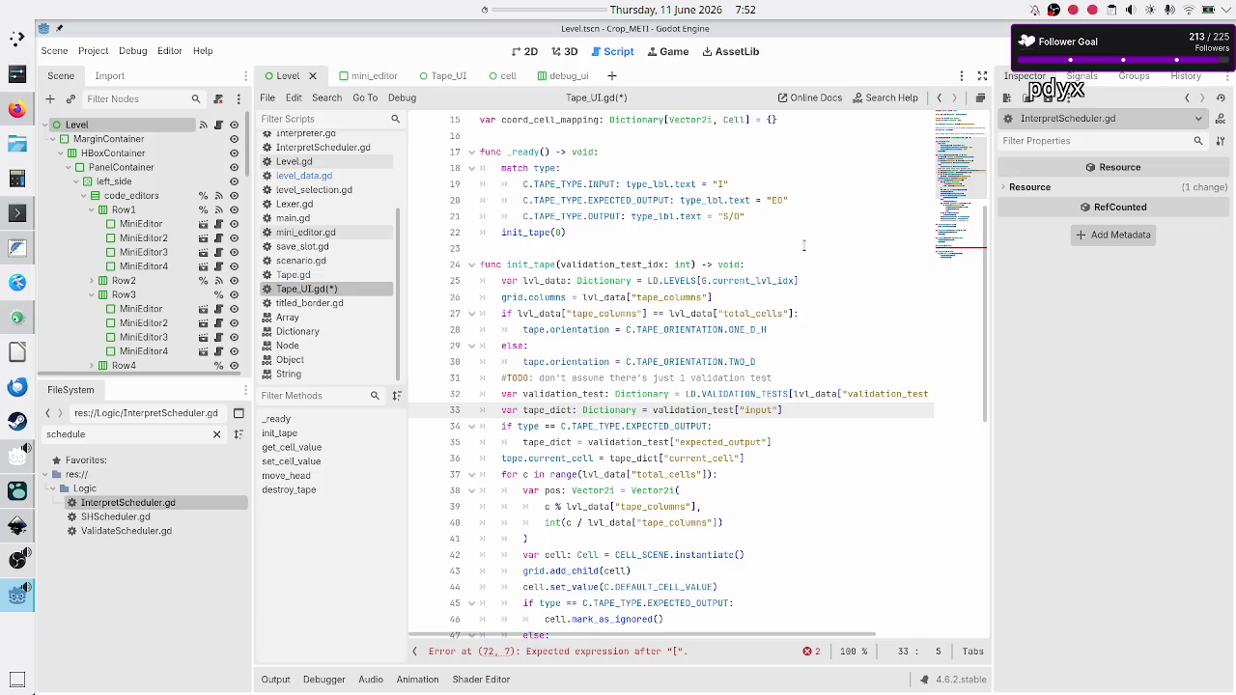
key("Down")
key("Down")
key("Down")
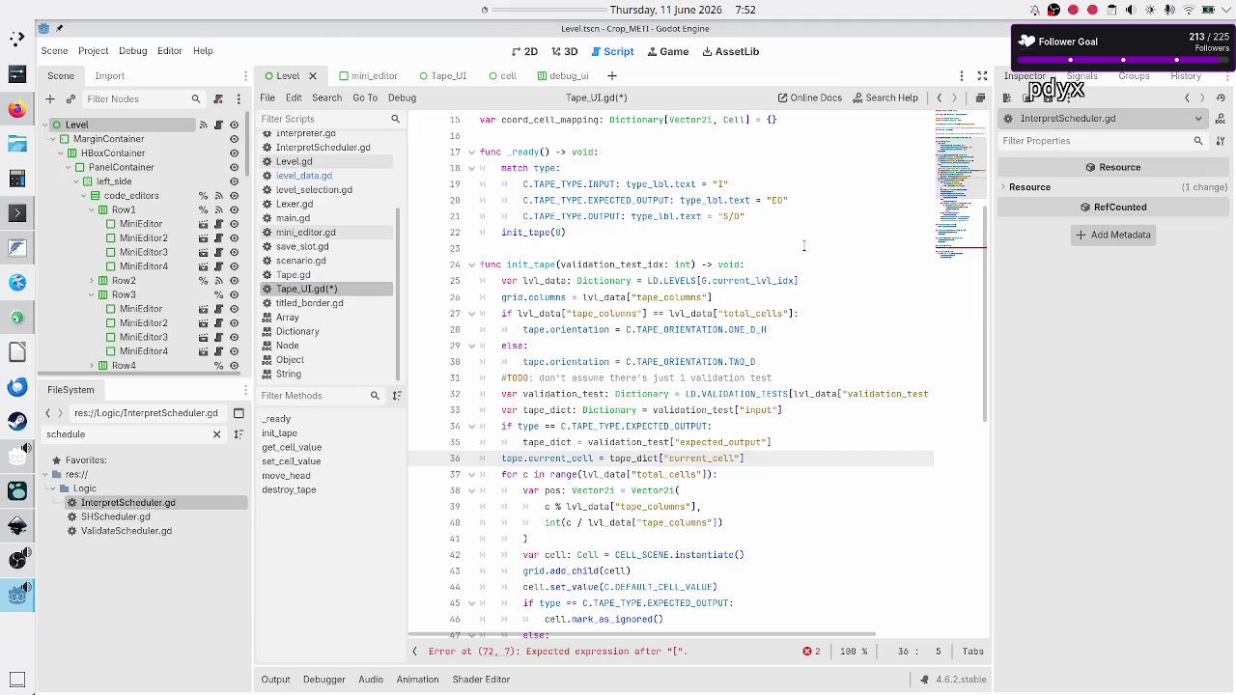
key("Down")
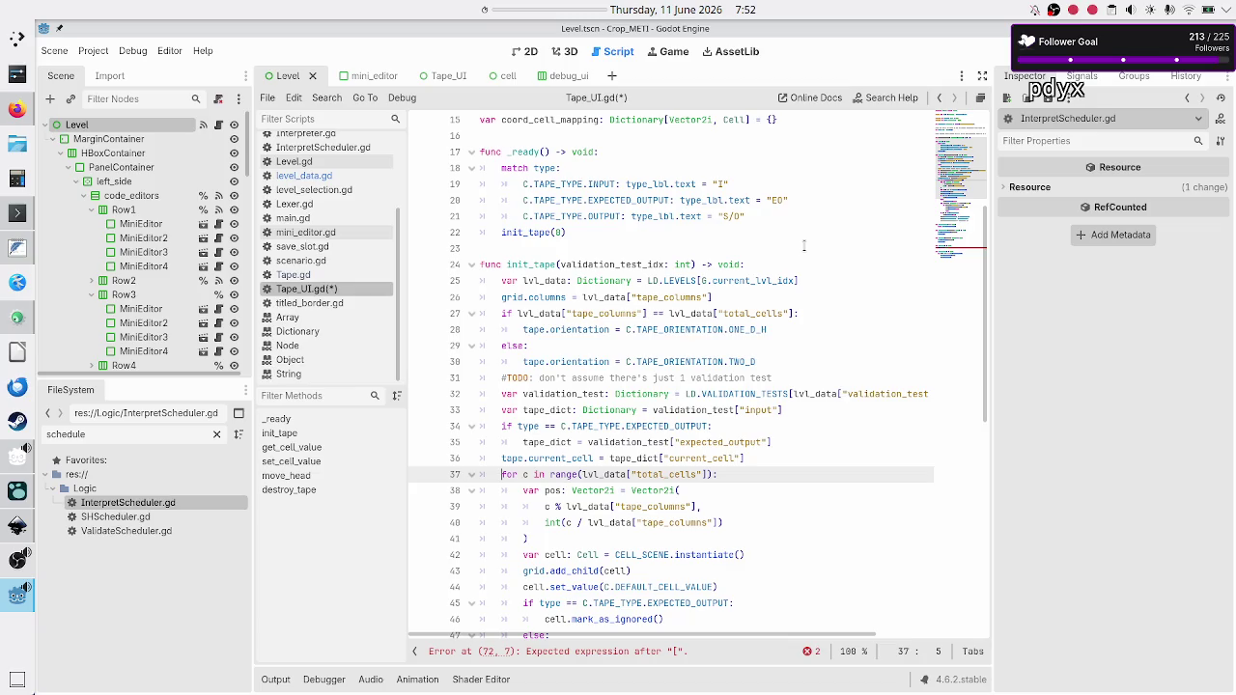
key("Right")
key("Right")
key("Right")
key("shift+Right")
key("shift+Right")
key("shift+Right")
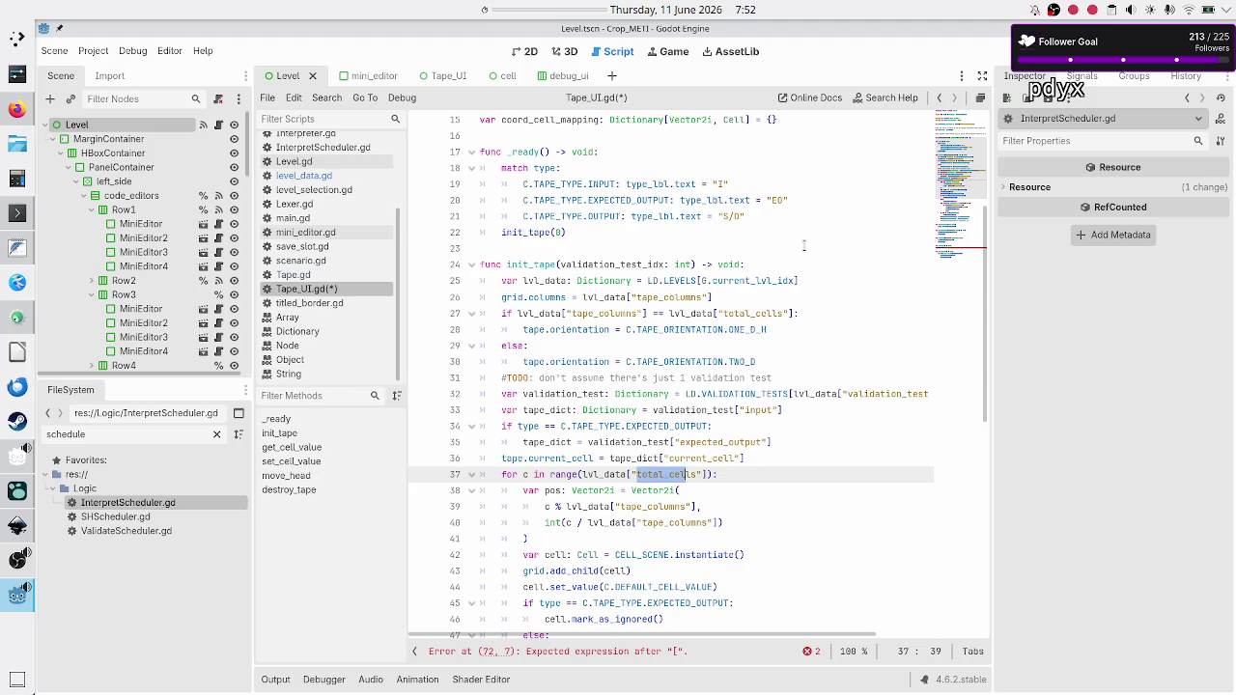
key("shift+Right")
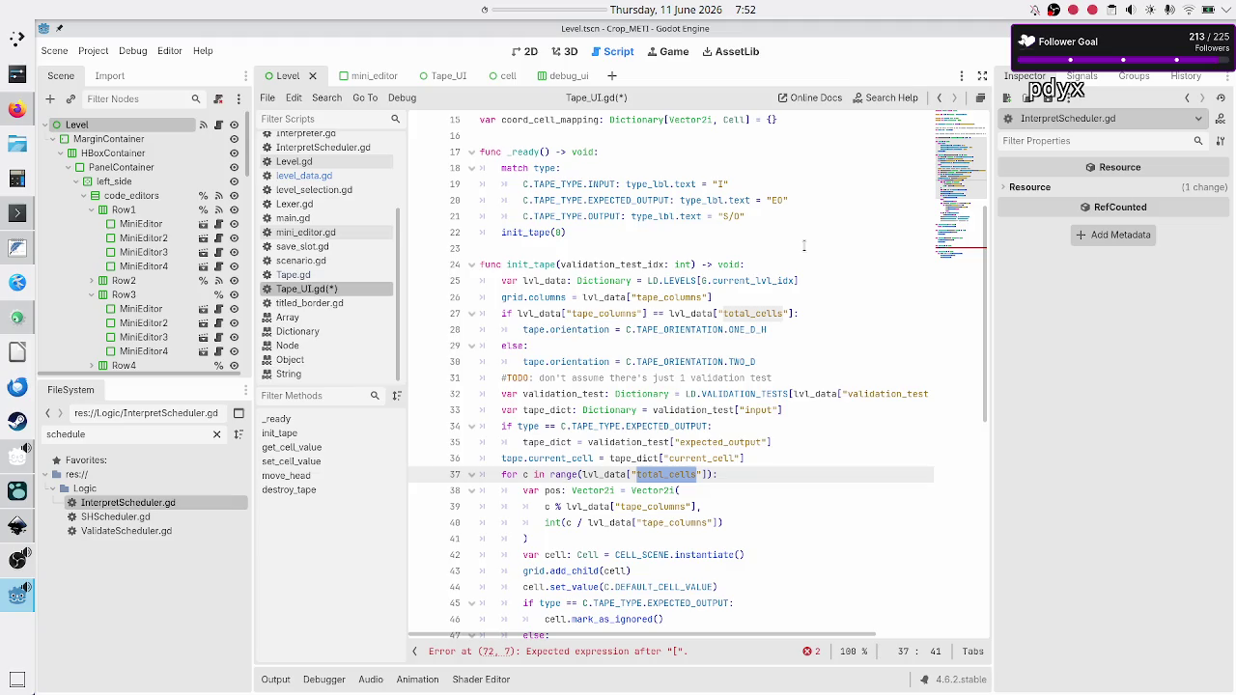
Inspect the Vector2i pos line and insert a new line after the cell instantiation on line 42.
key("Down")
key("ctrl+Left")
key("ctrl+Left")
key("shift+Right")
key("shift+Right")
key("shift+Right")
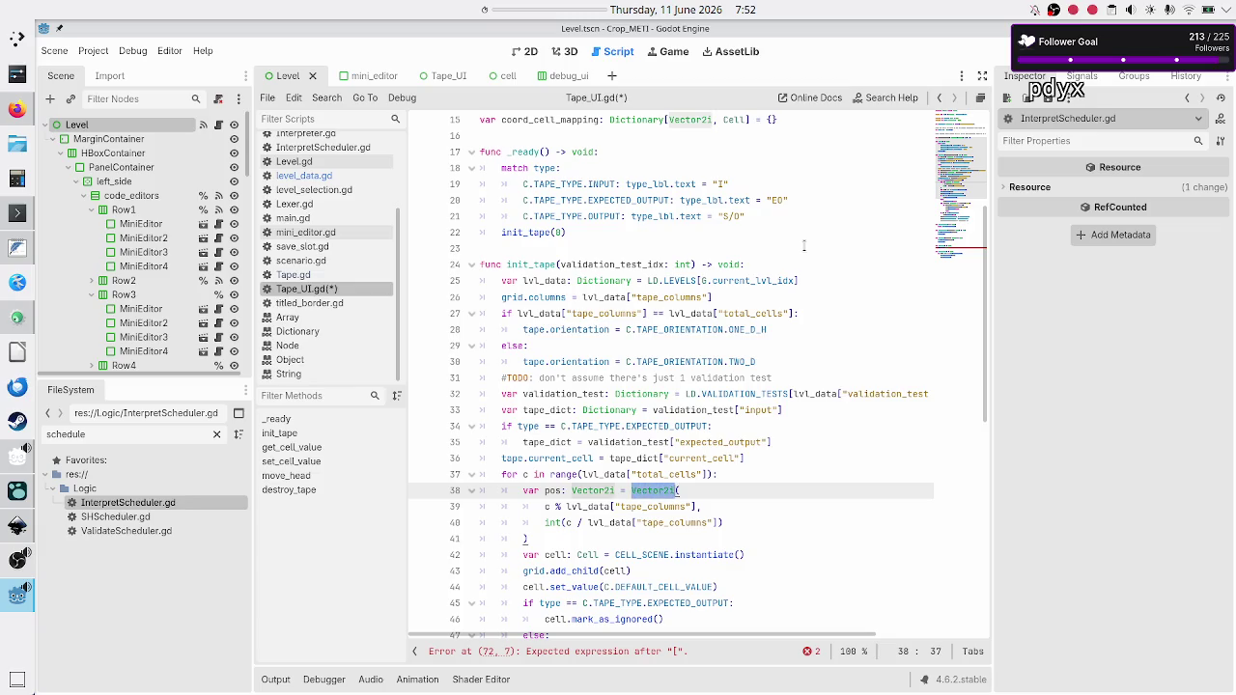
key("Left")
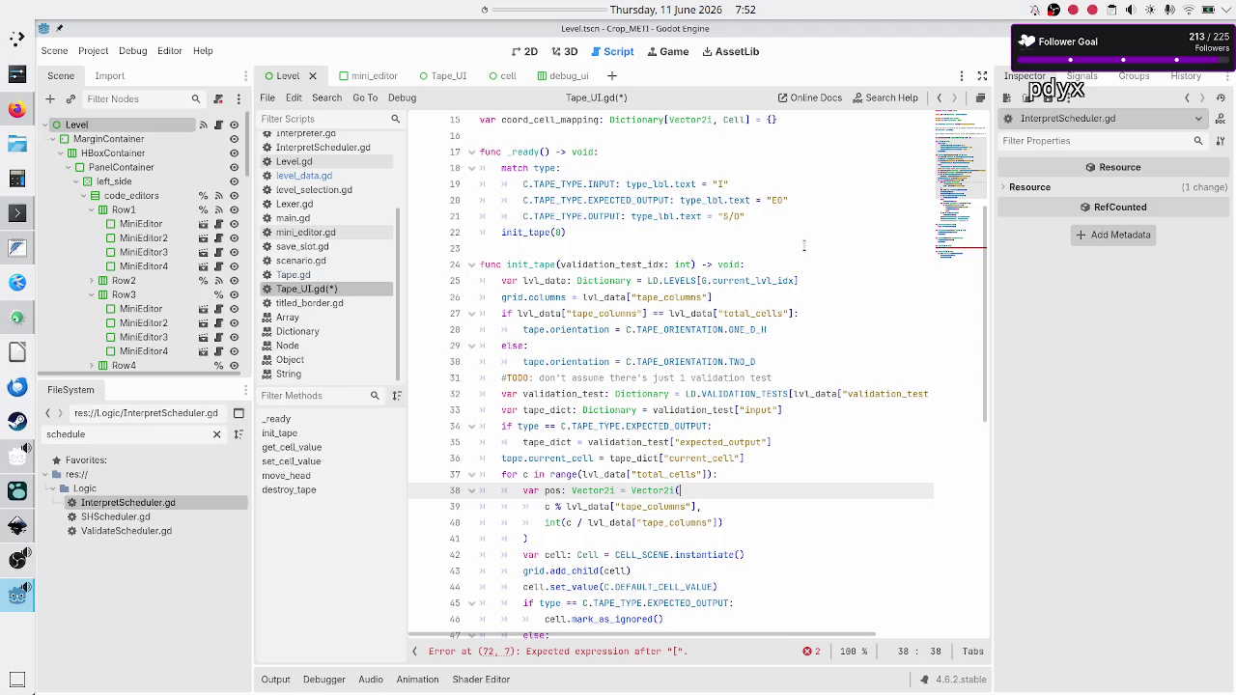
key("Left")
key("Left")
key("shift+Right")
key("shift+Right")
key("shift+Right")
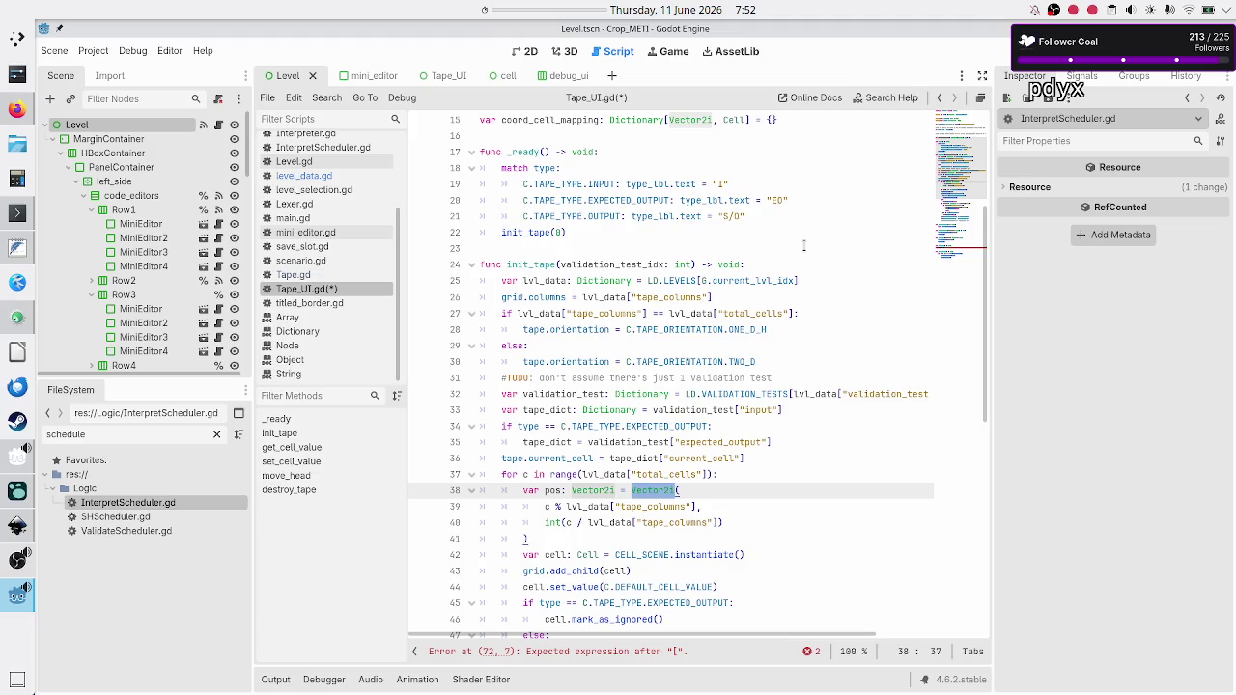
key("Down")
key("Down")
key("Down")
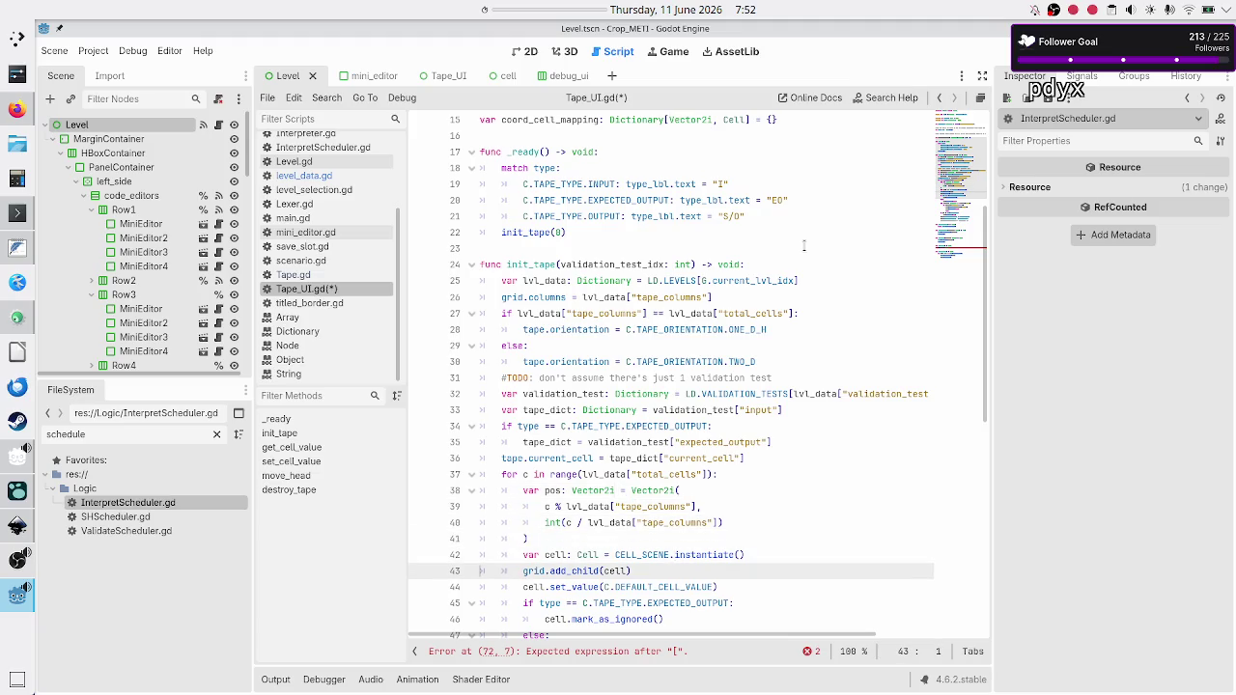
key("Left")
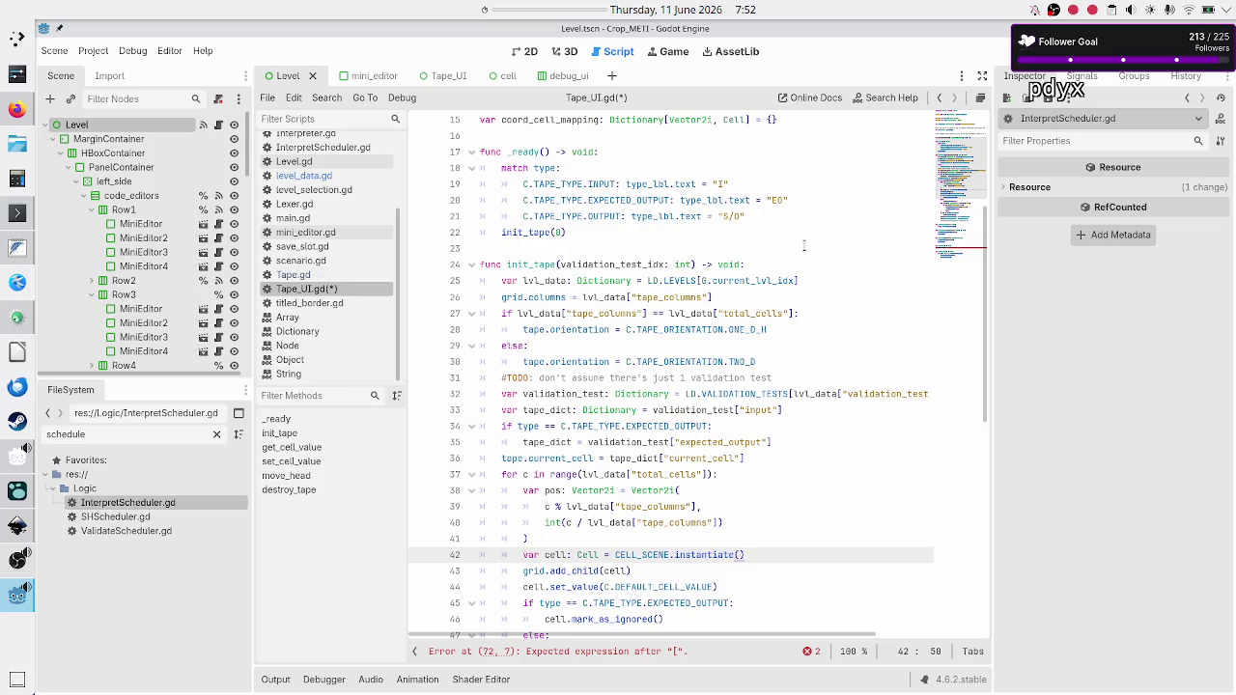
key("Return")
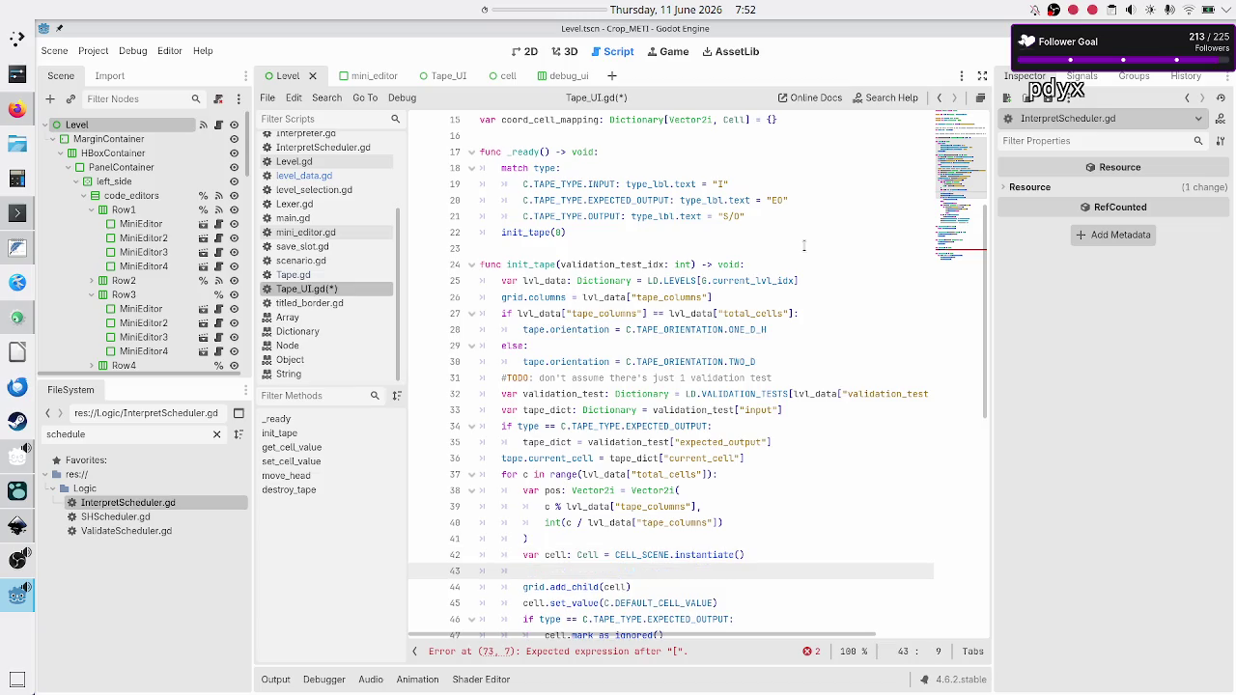
Write coord_cell_mapping[pos] = cell on line 43 of init_tape's loop.
type("coord")
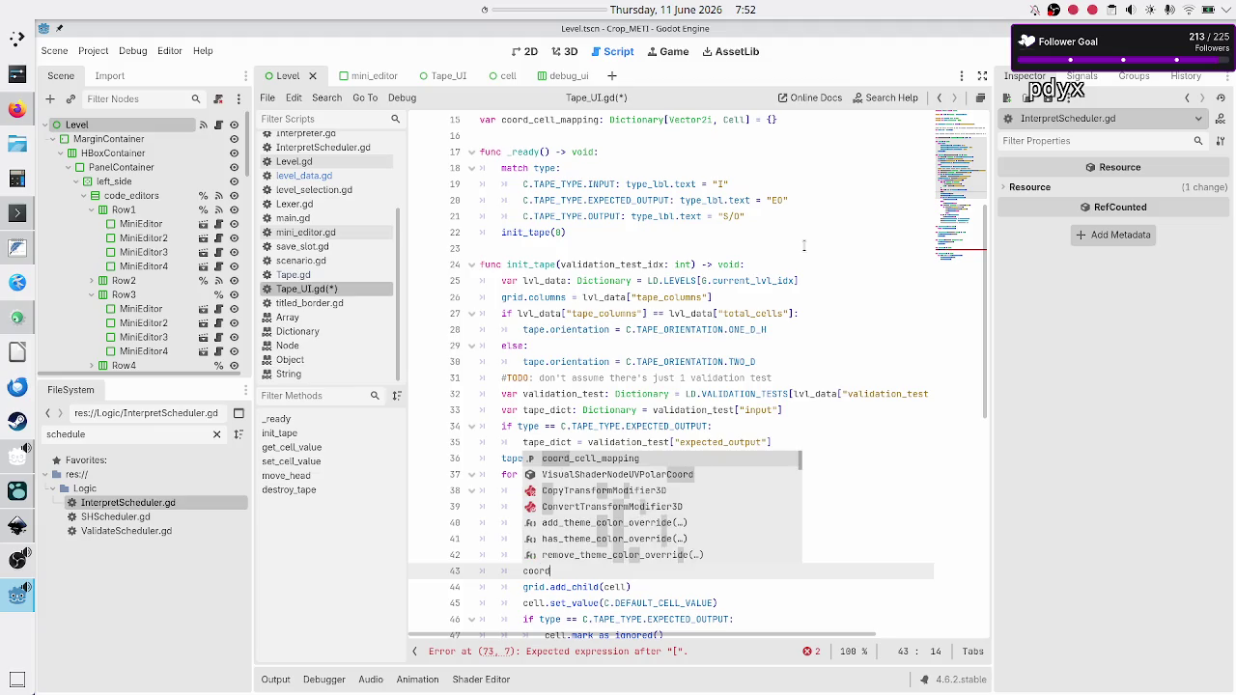
key("Return")
type("[")
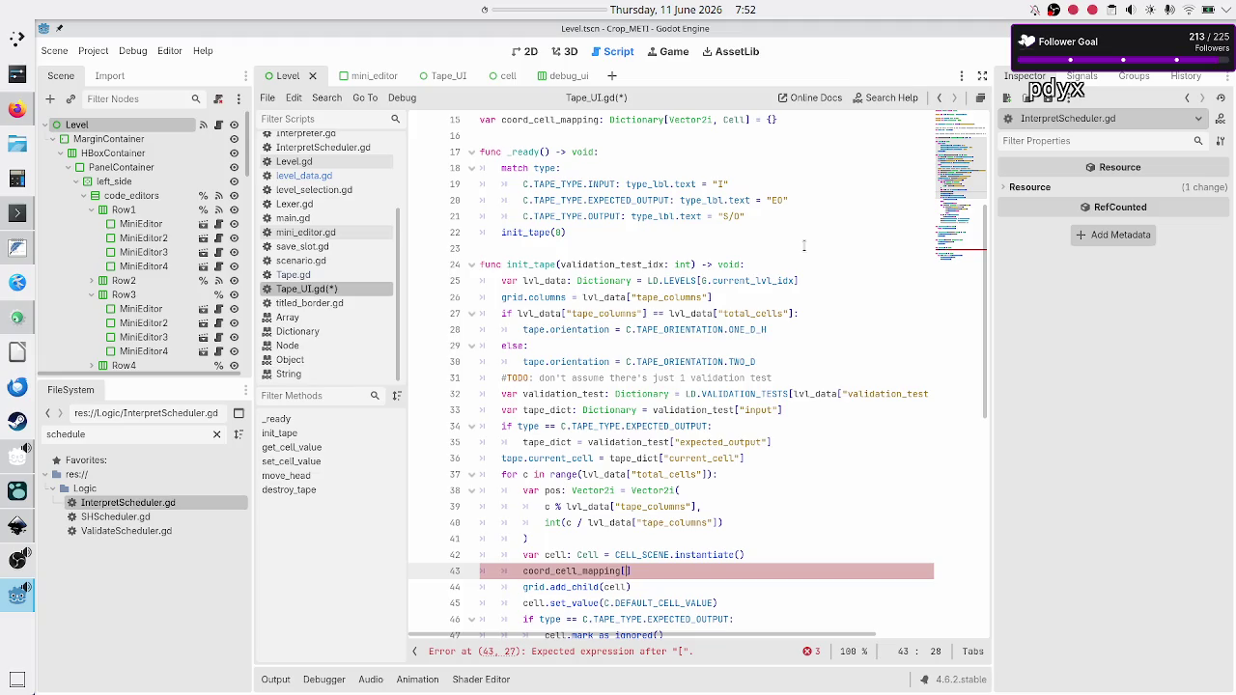
type("pos] = ")
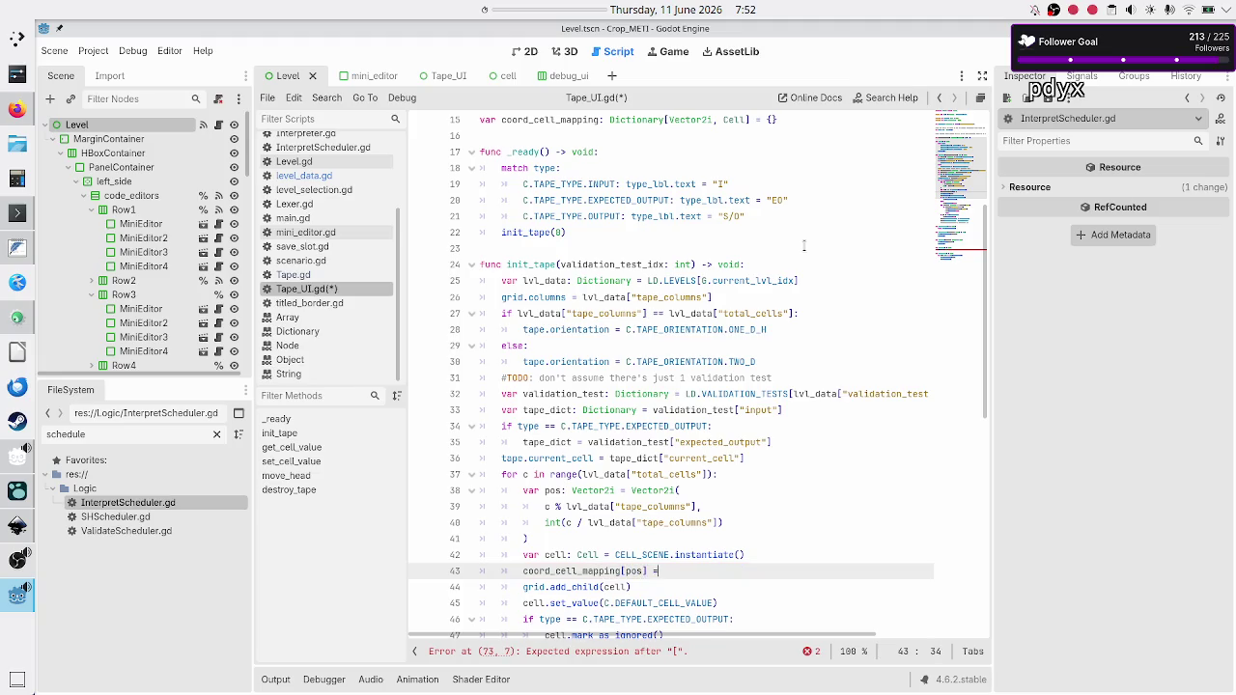
type("cell")
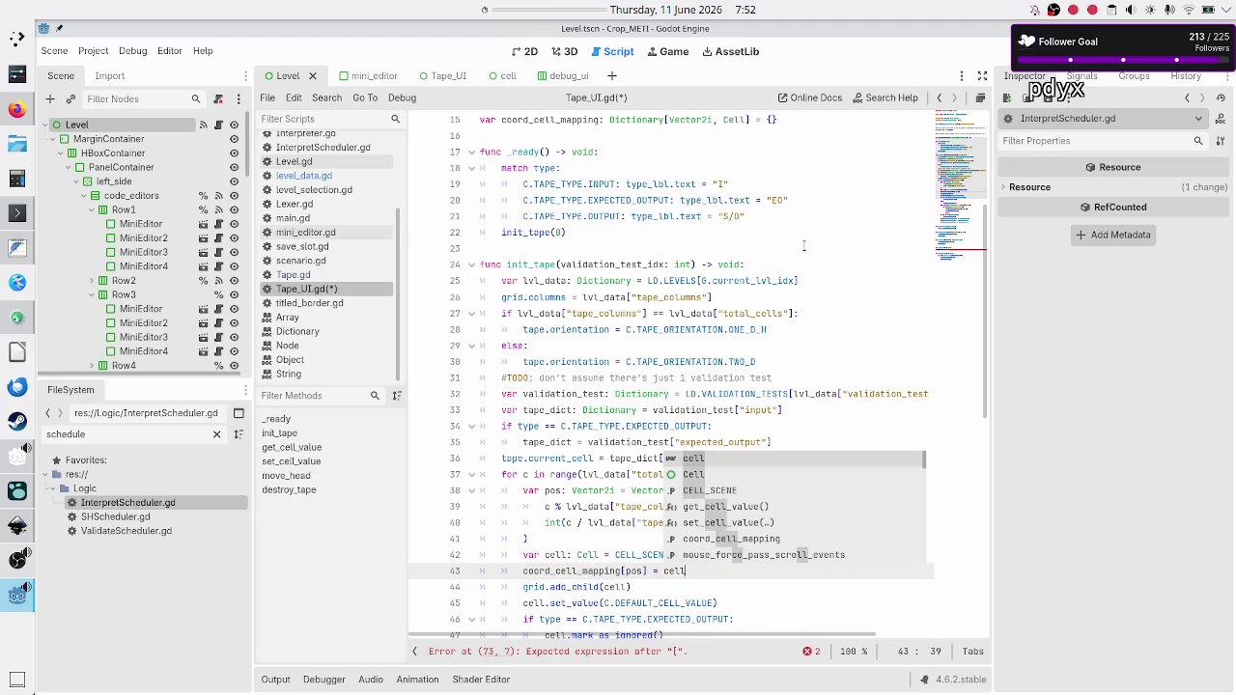
key("Escape")
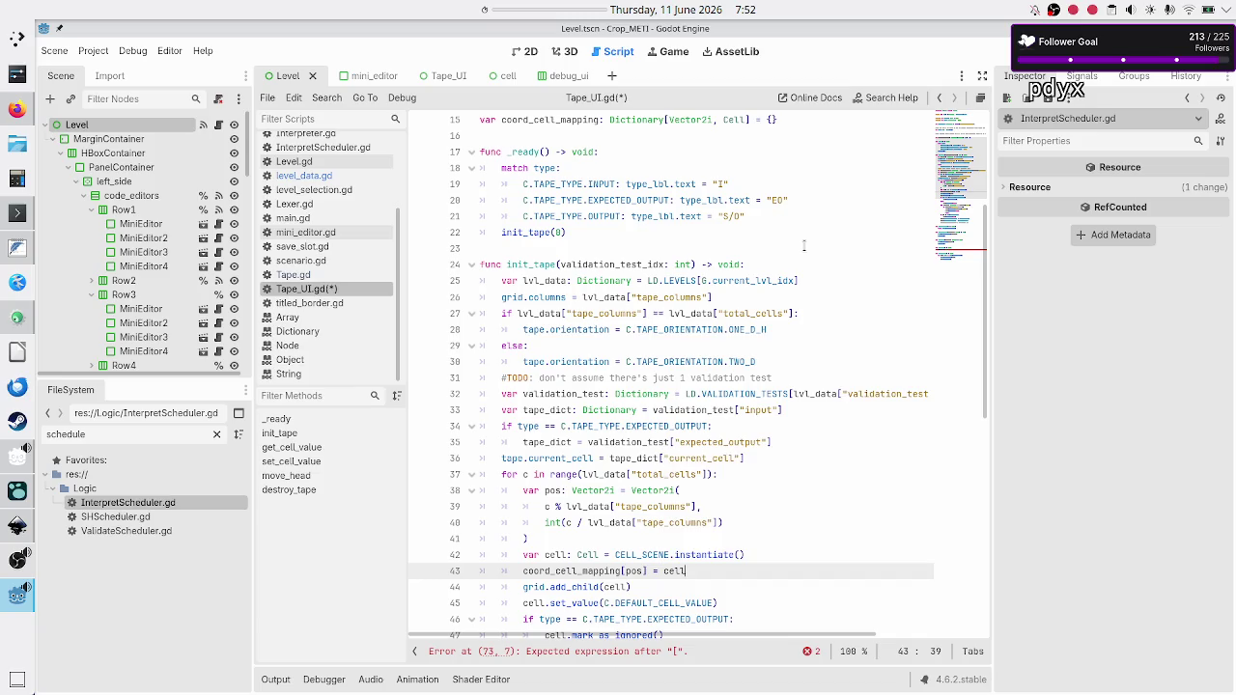
scroll(751, 367, "down", 10)
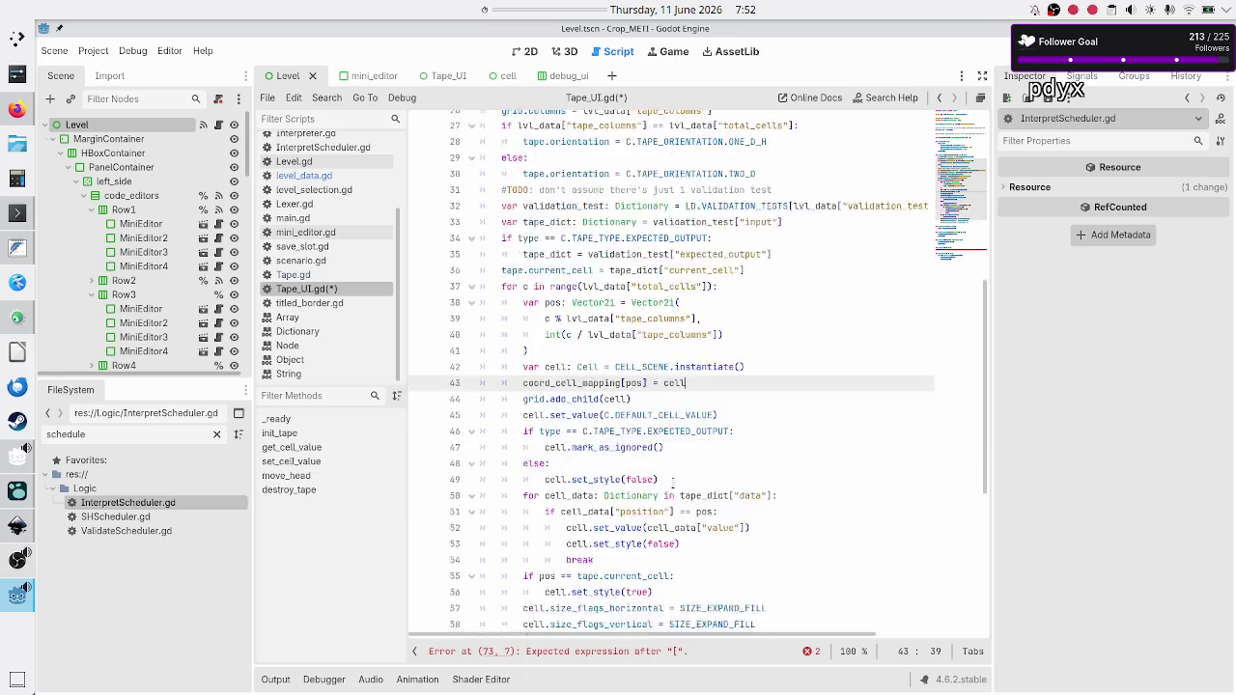
Replace the draft note on line 73 with coord_cell_mapping[tape.current_cell].
left_click(600, 526)
key("shift+Home")
key("BackSpace")
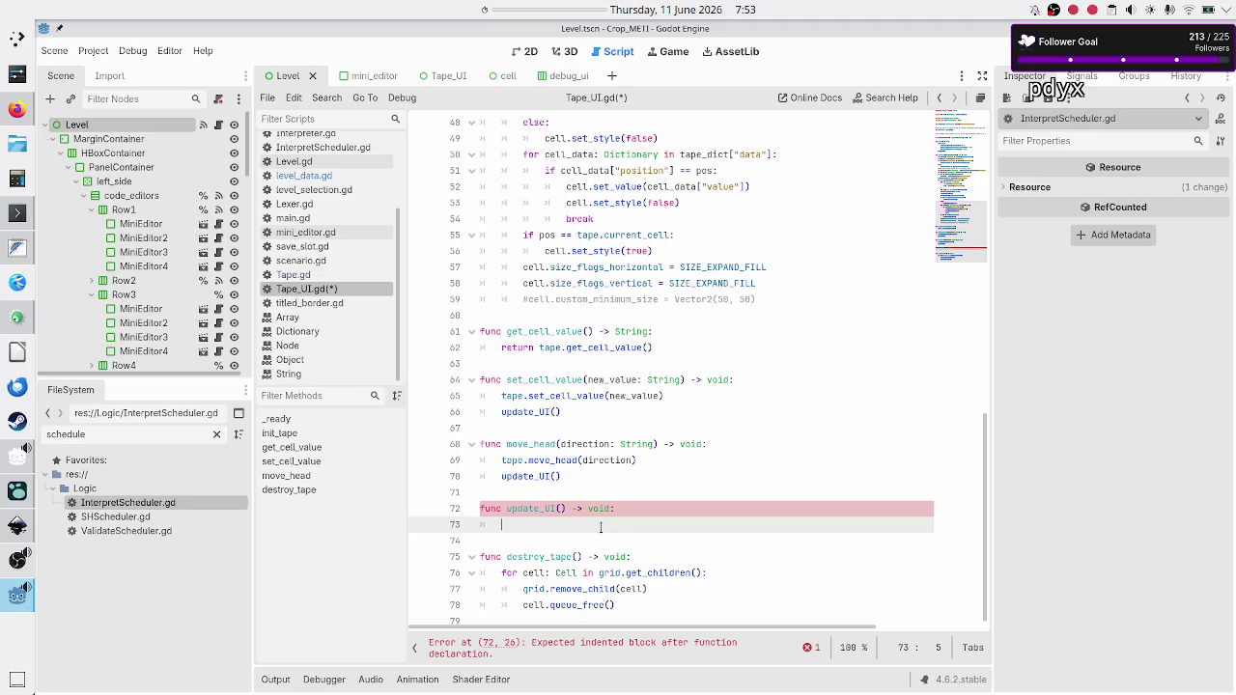
type("coord")
key("Return")
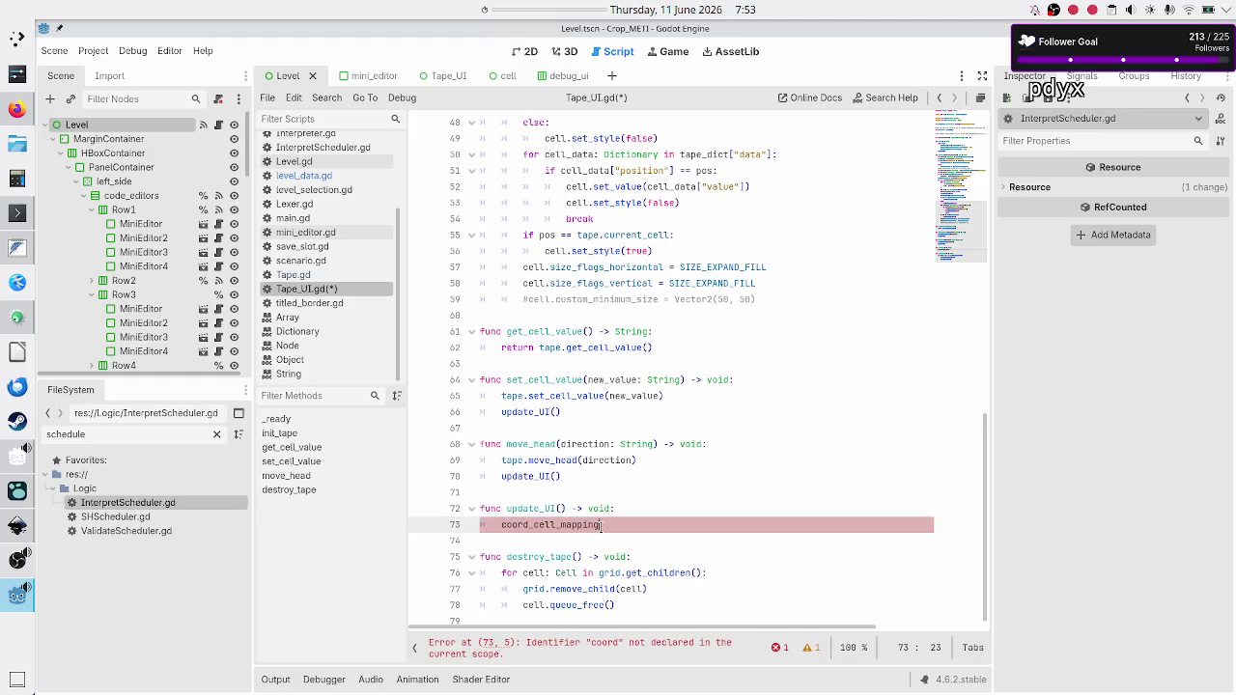
type("[")
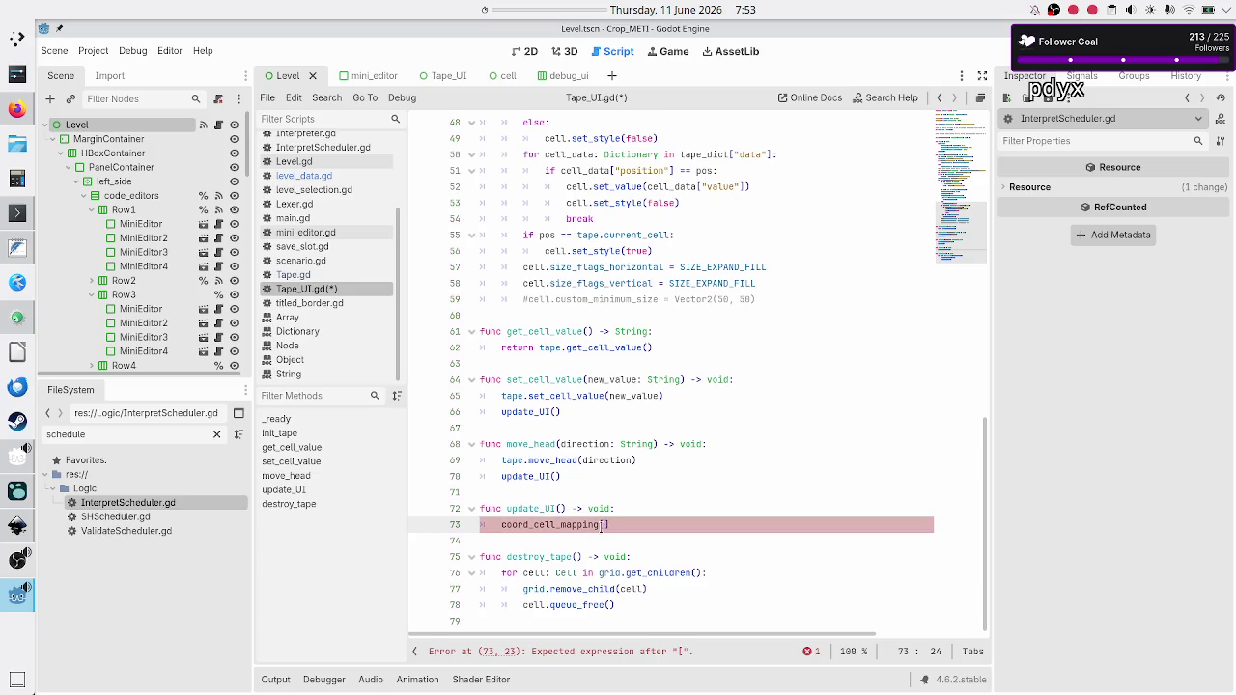
type("tape.curr")
key("Return")
type("]")
Append .set_style(true) to the coord_cell_mapping[tape.current_cell] line.
key("Left")
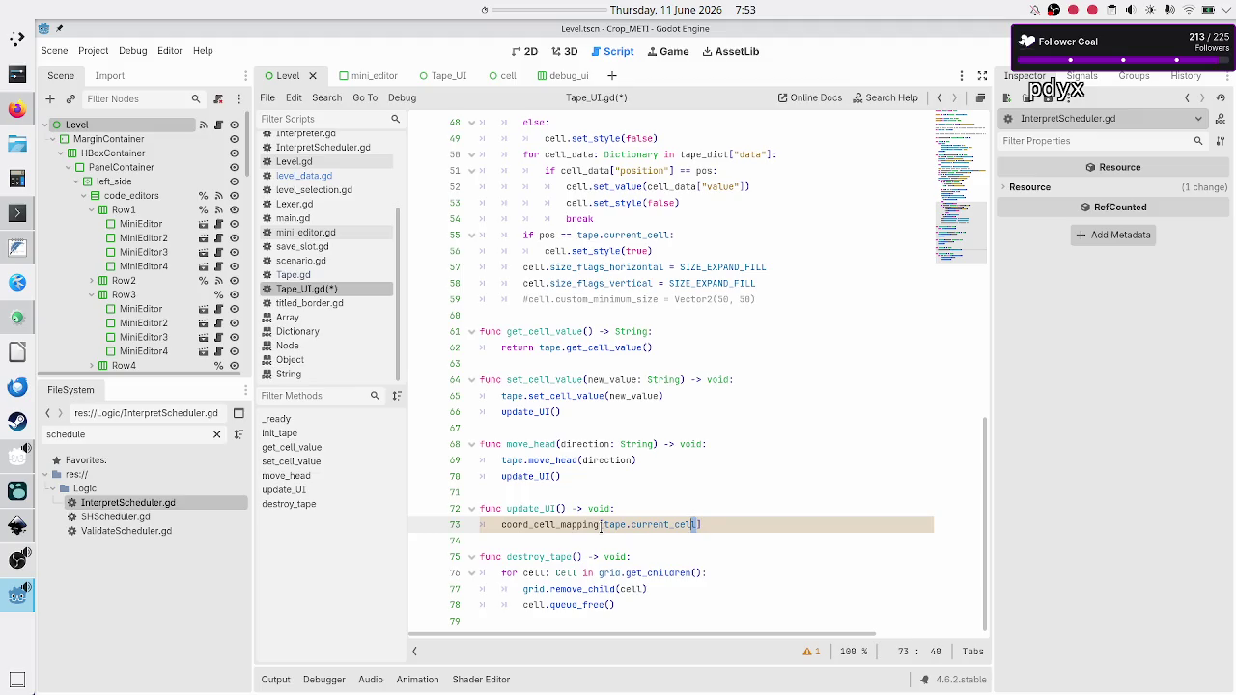
key("shift+Left")
key("shift+Left")
key("shift+Left")
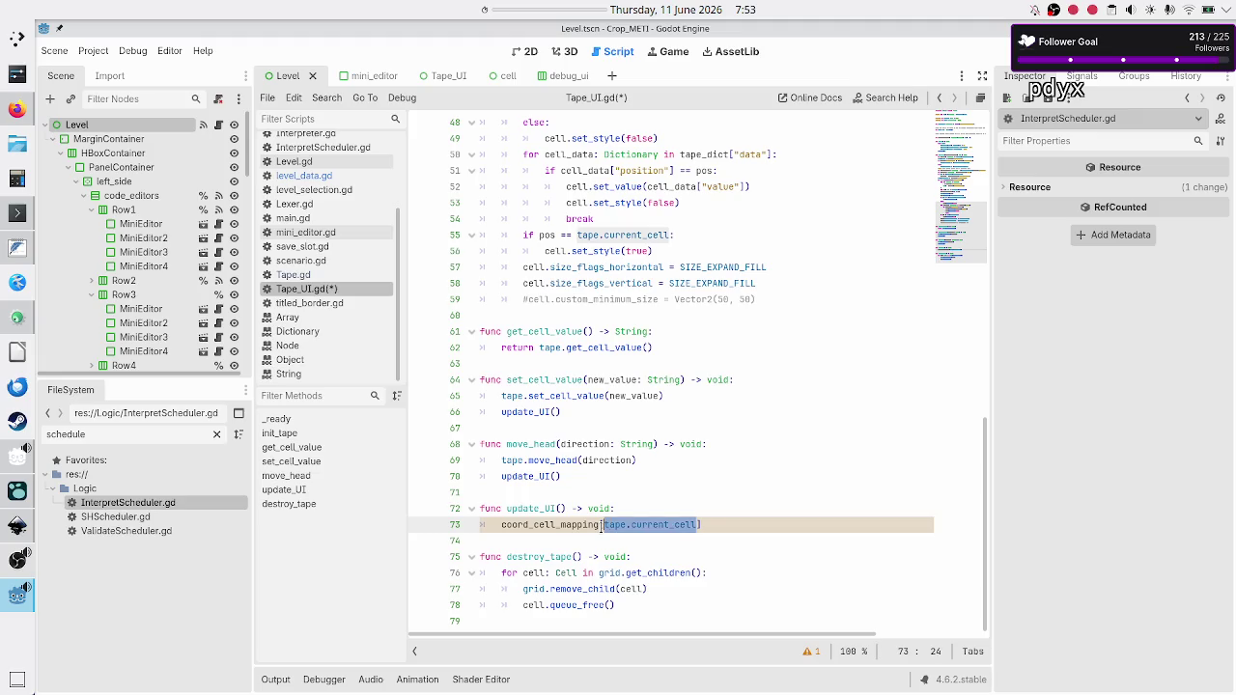
key("End")
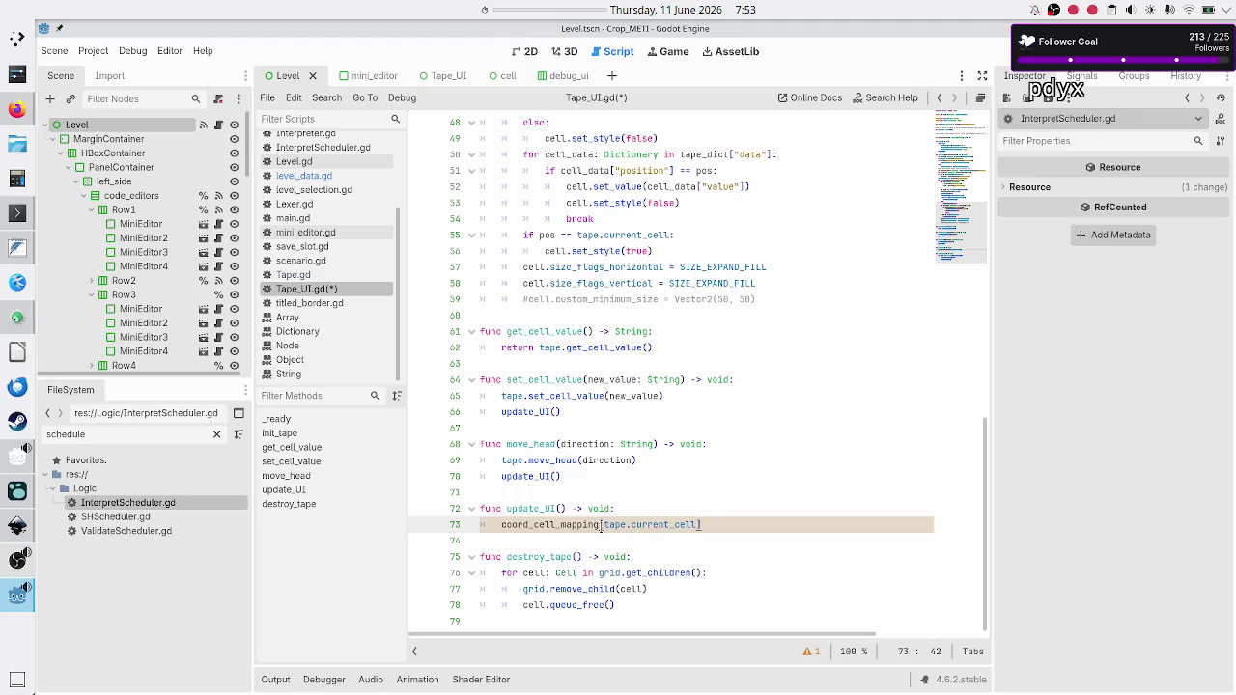
type(".")
type("set_s")
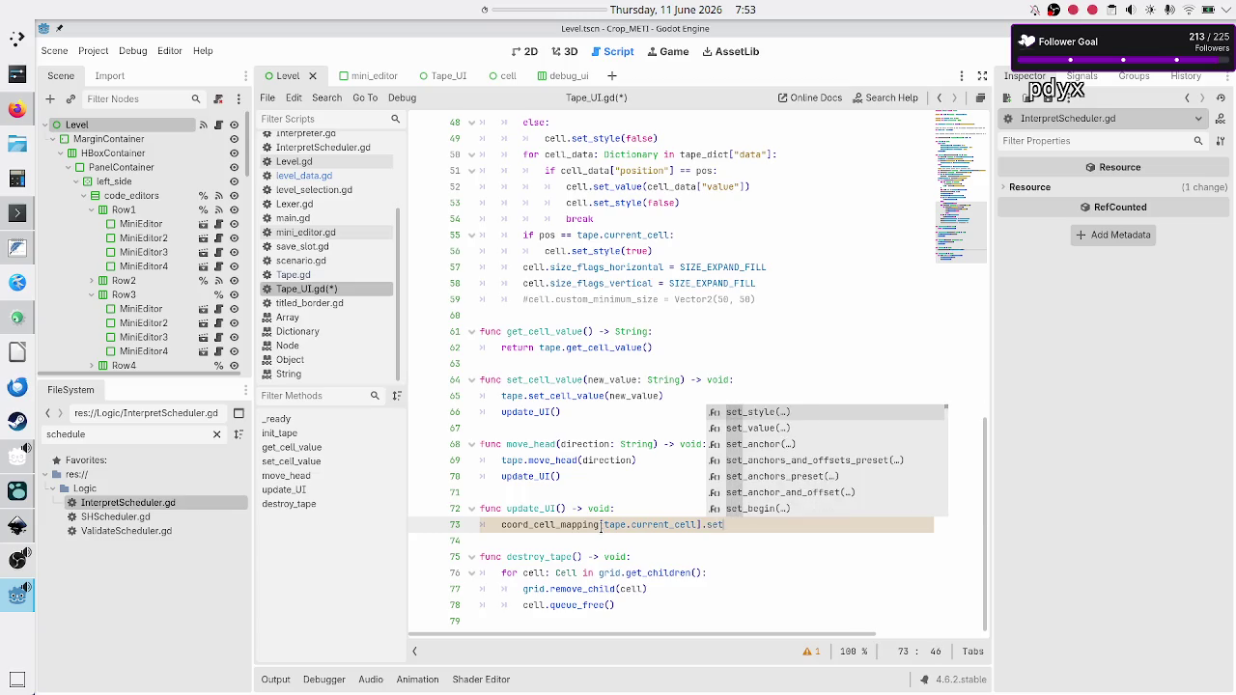
key("Return")
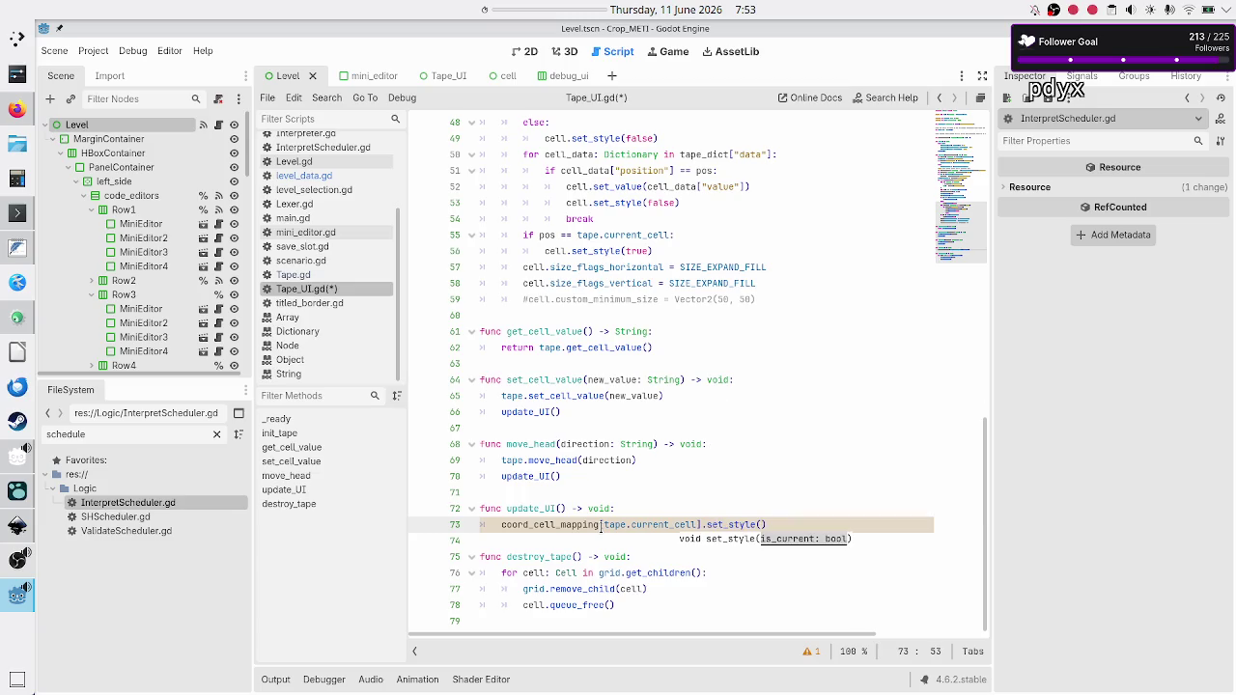
type("true")
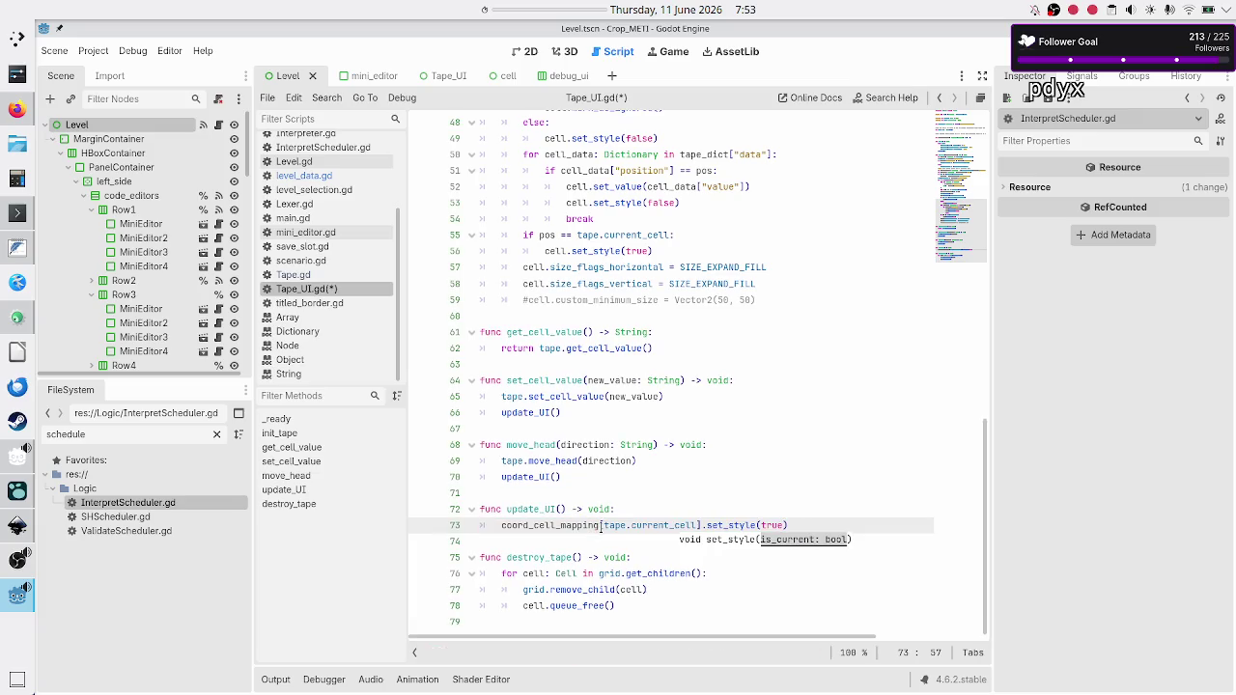
key("Down")
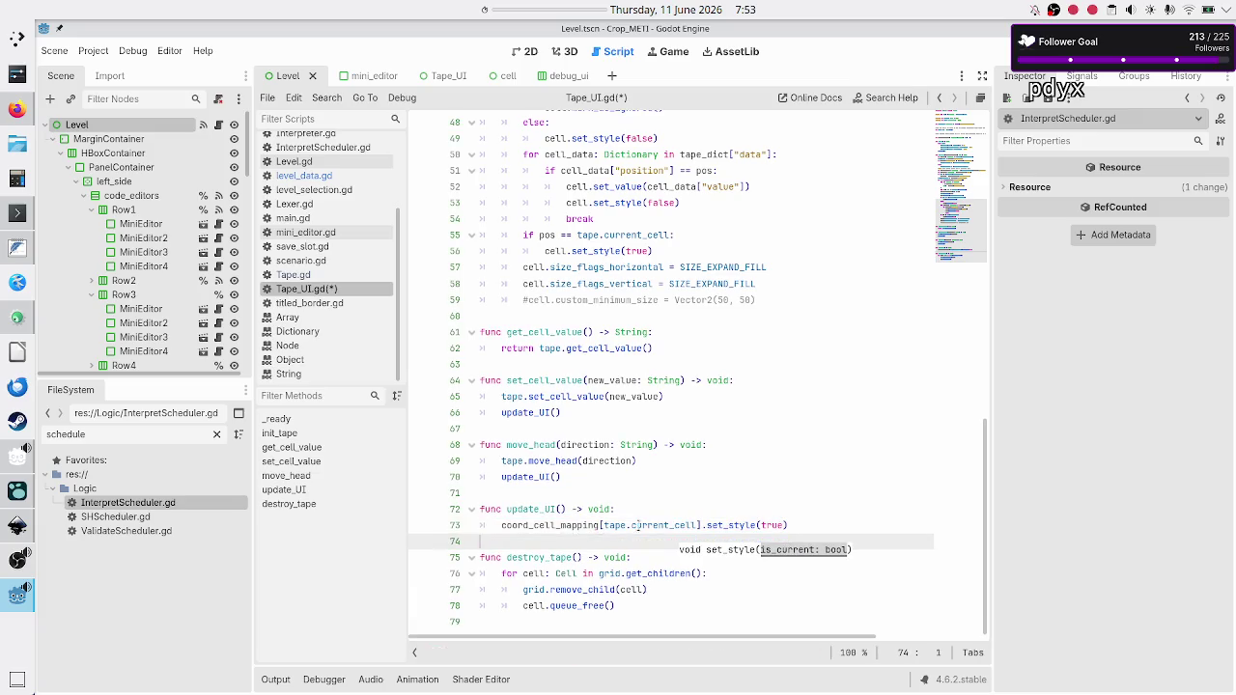
Review current_cell, move_head, coord_cell_mapping and set_cell_value in Tape_UI.gd.
double_click(634, 525)
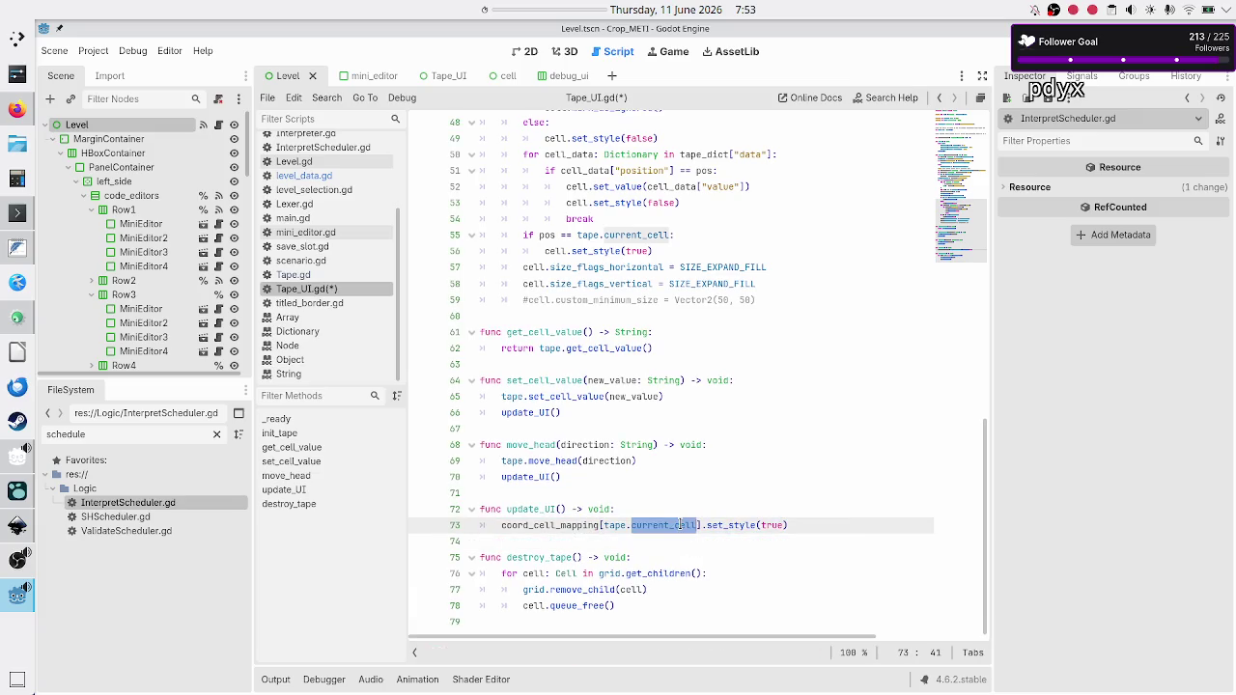
left_click(806, 525)
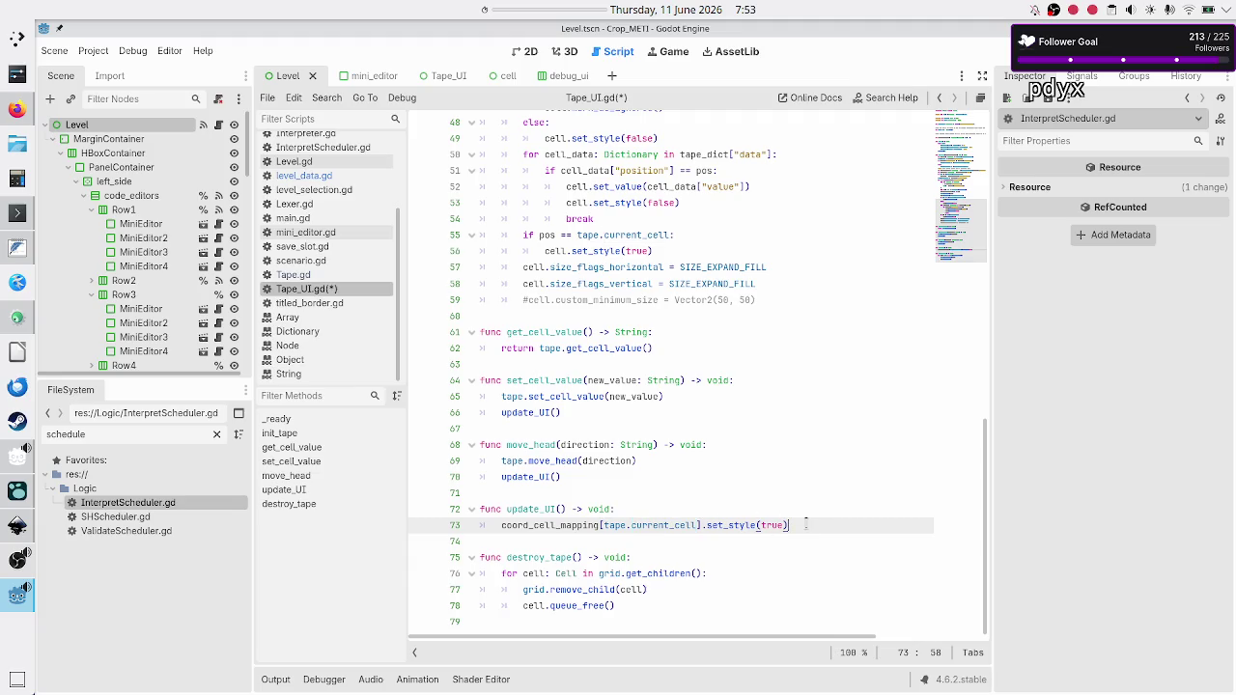
double_click(524, 444)
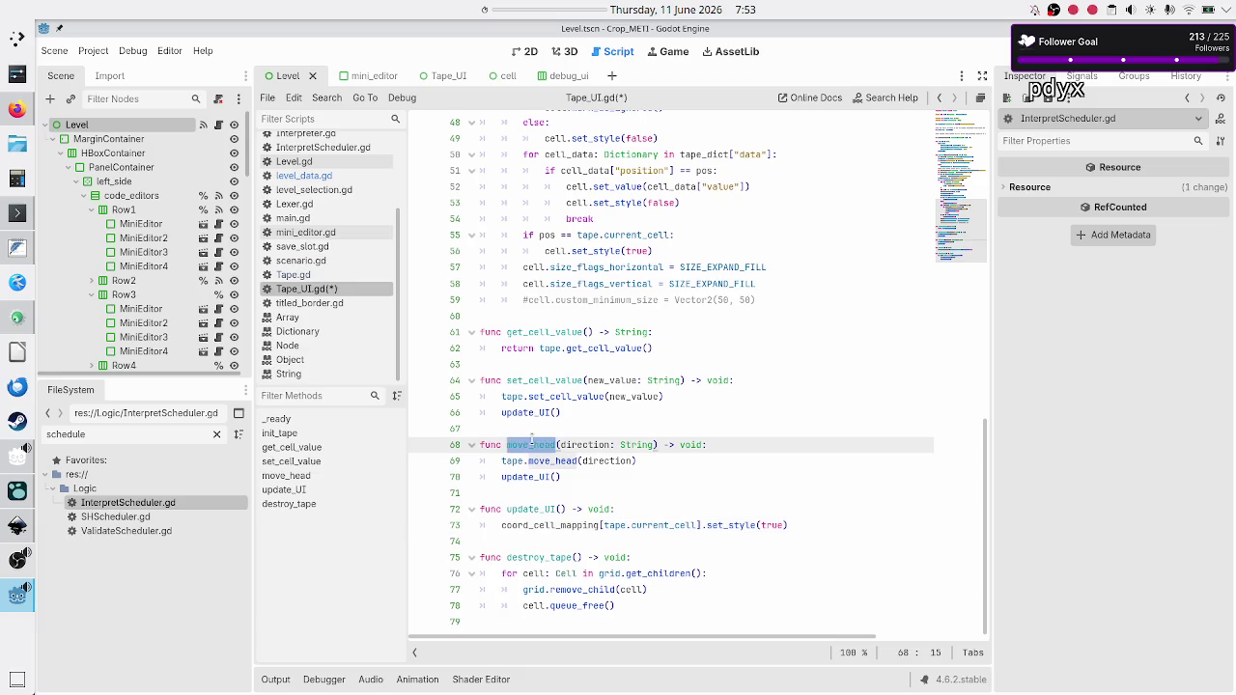
left_click(583, 444)
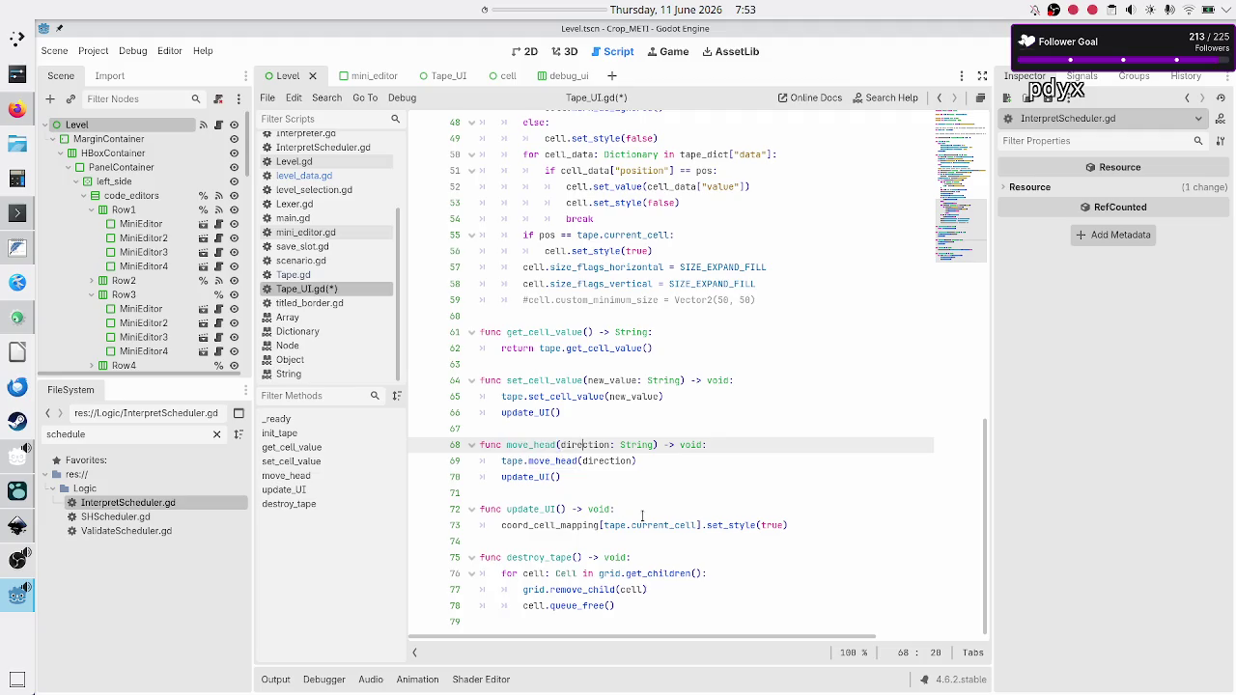
double_click(536, 523)
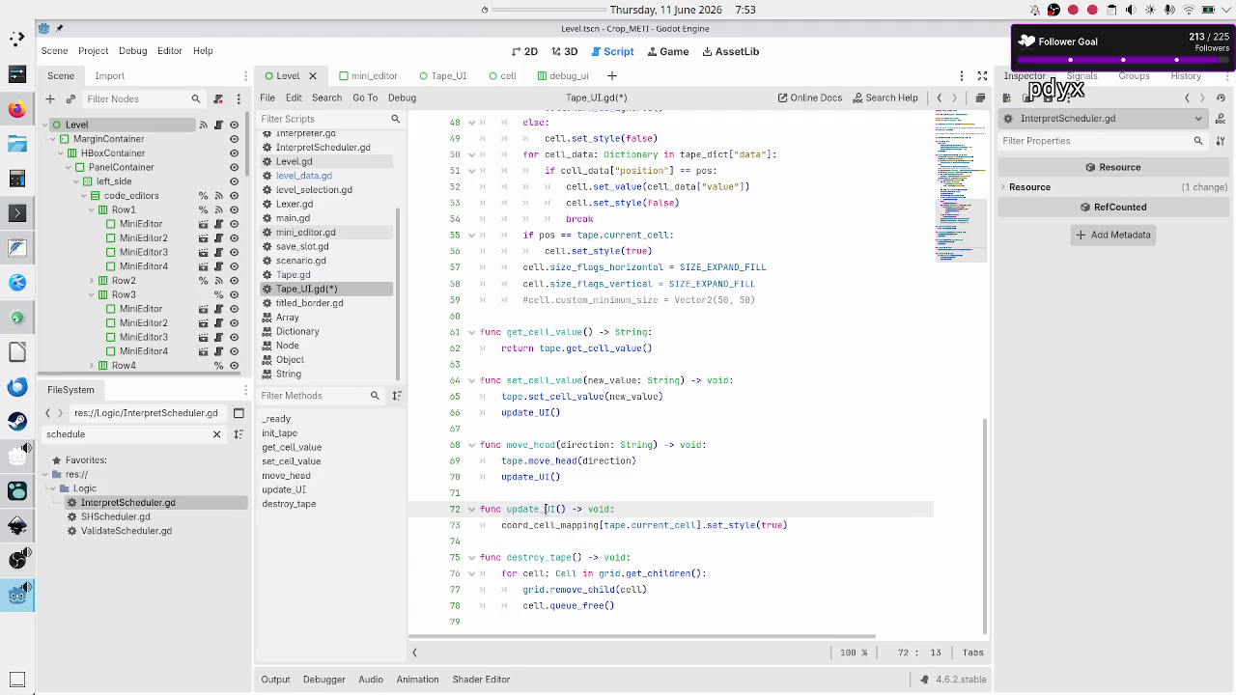
double_click(555, 396)
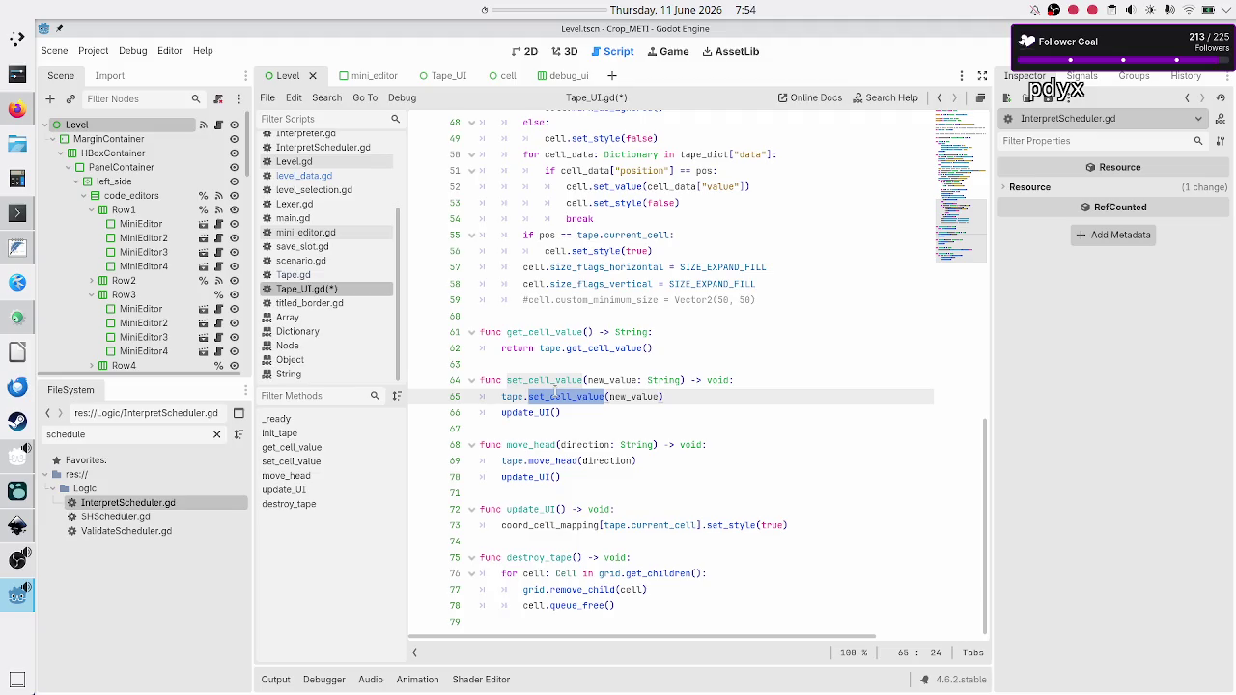
Select the set_cell_value declaration line in Tape_UI.gd for reference.
key("Up")
key("Up")
key("Down")
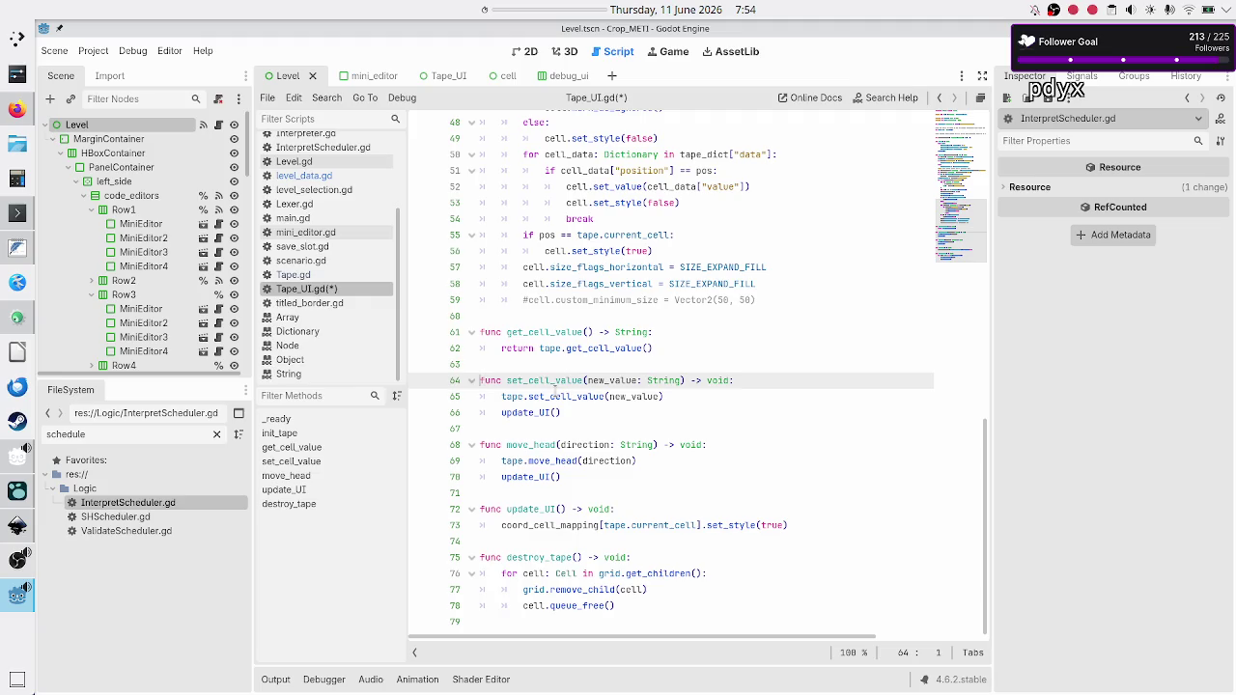
key("shift+End")
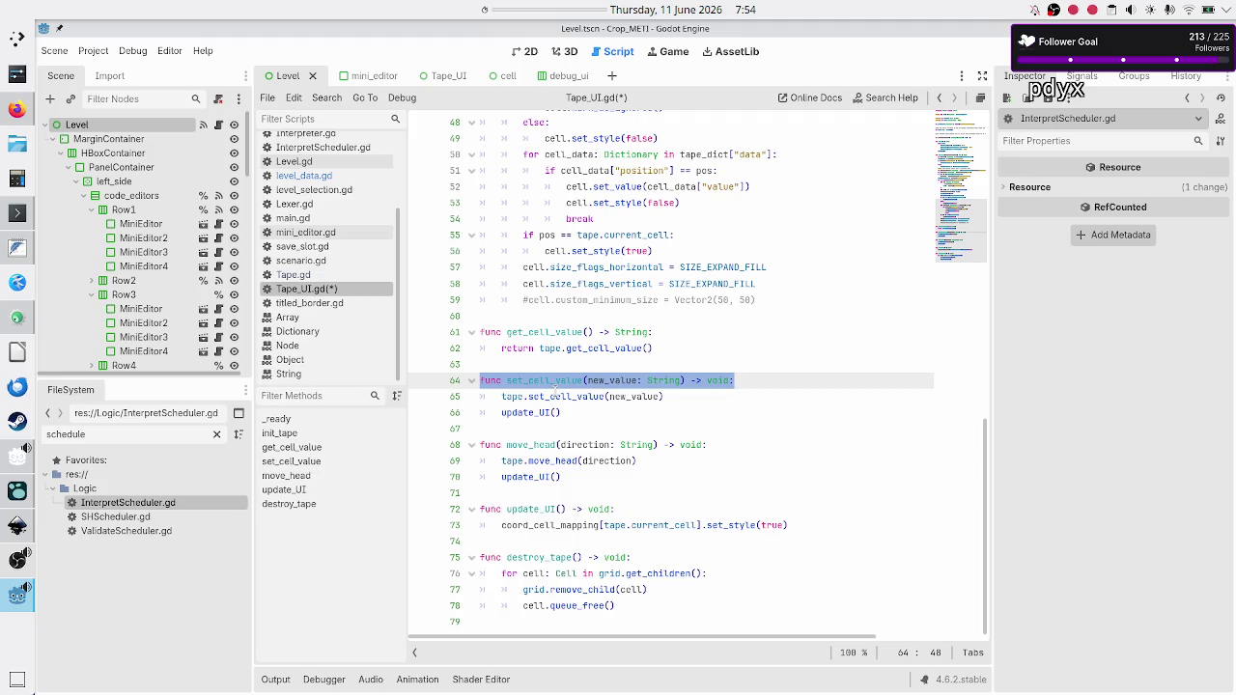
Add coord_cell_mapping[tape.current_cell].set_value() on a new line after line 73, using autocomplete.
key("Down")
key("Down")
key("Down")
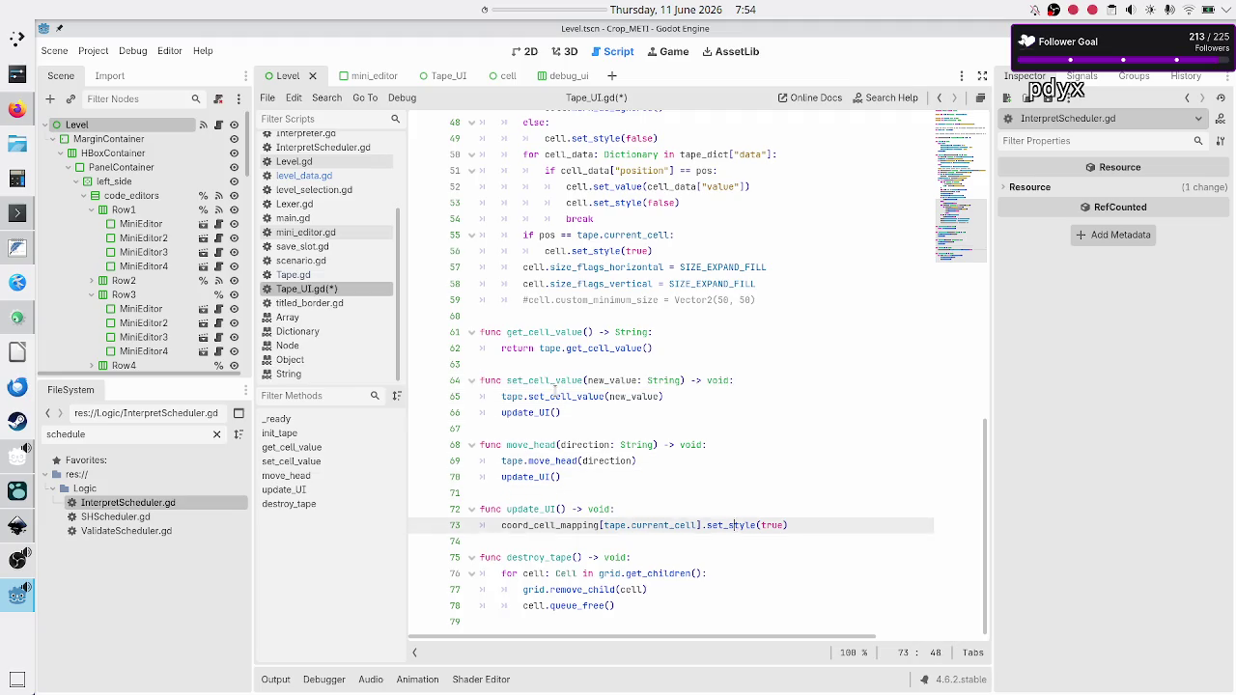
key("End")
key("Return")
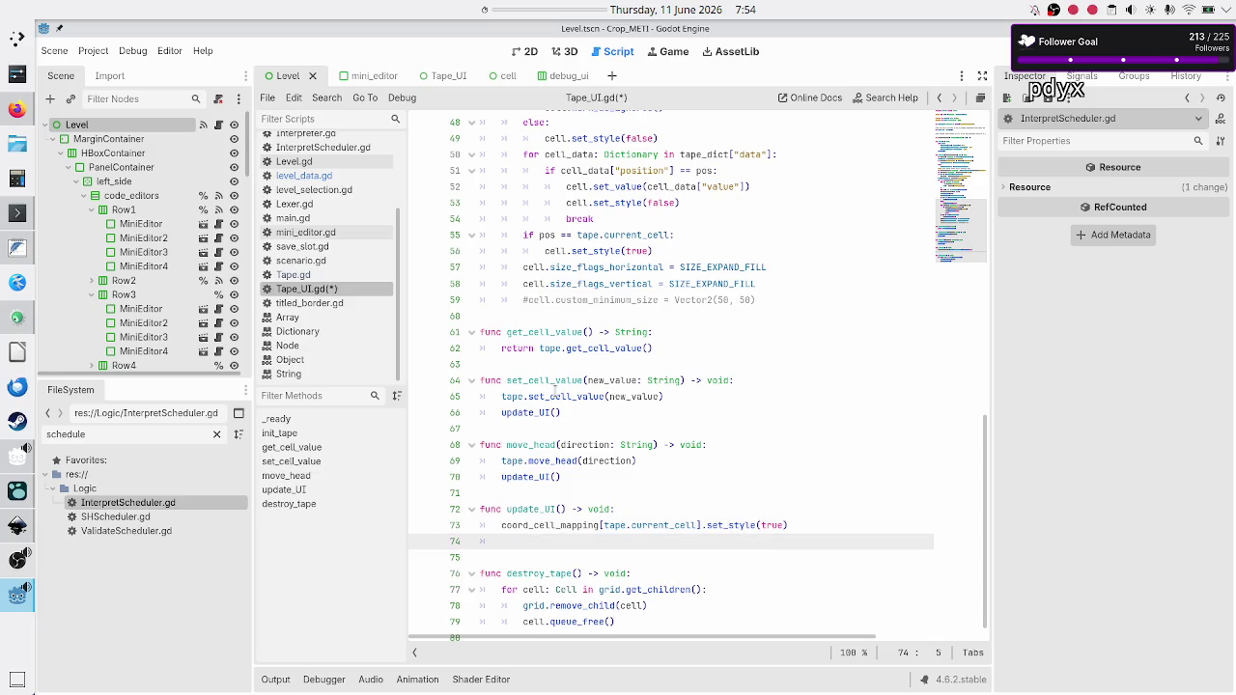
type("coord")
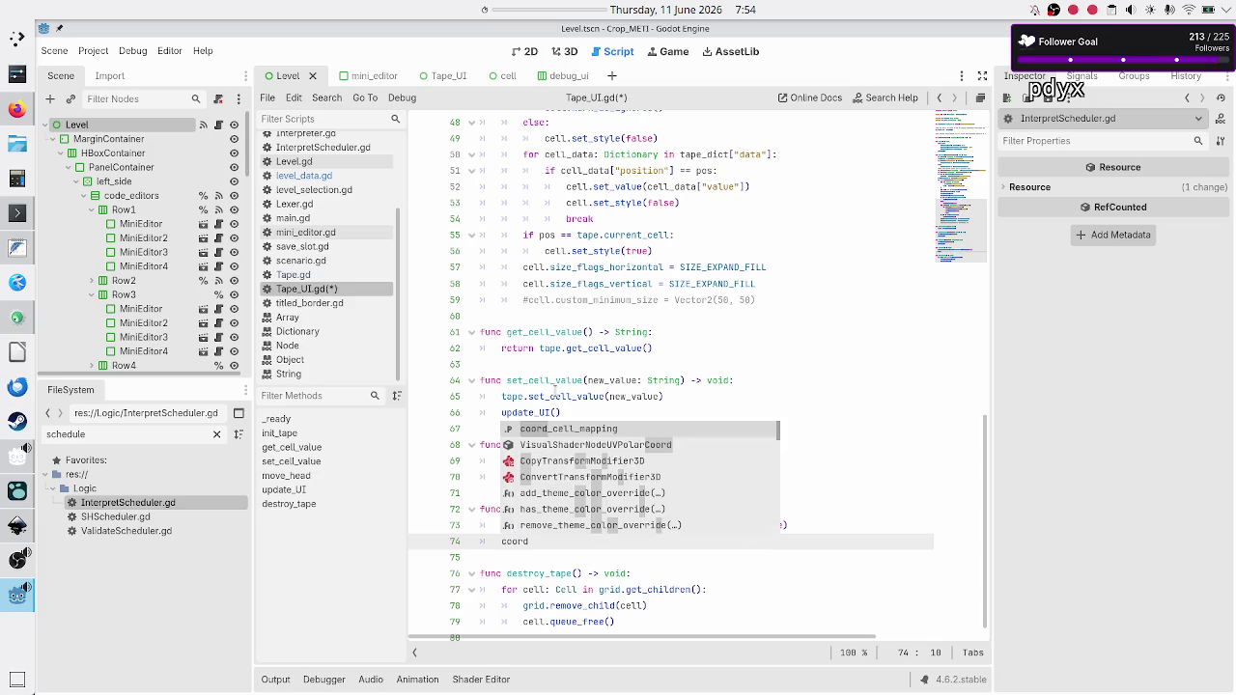
key("Return")
type("[tape.curr")
key("Return")
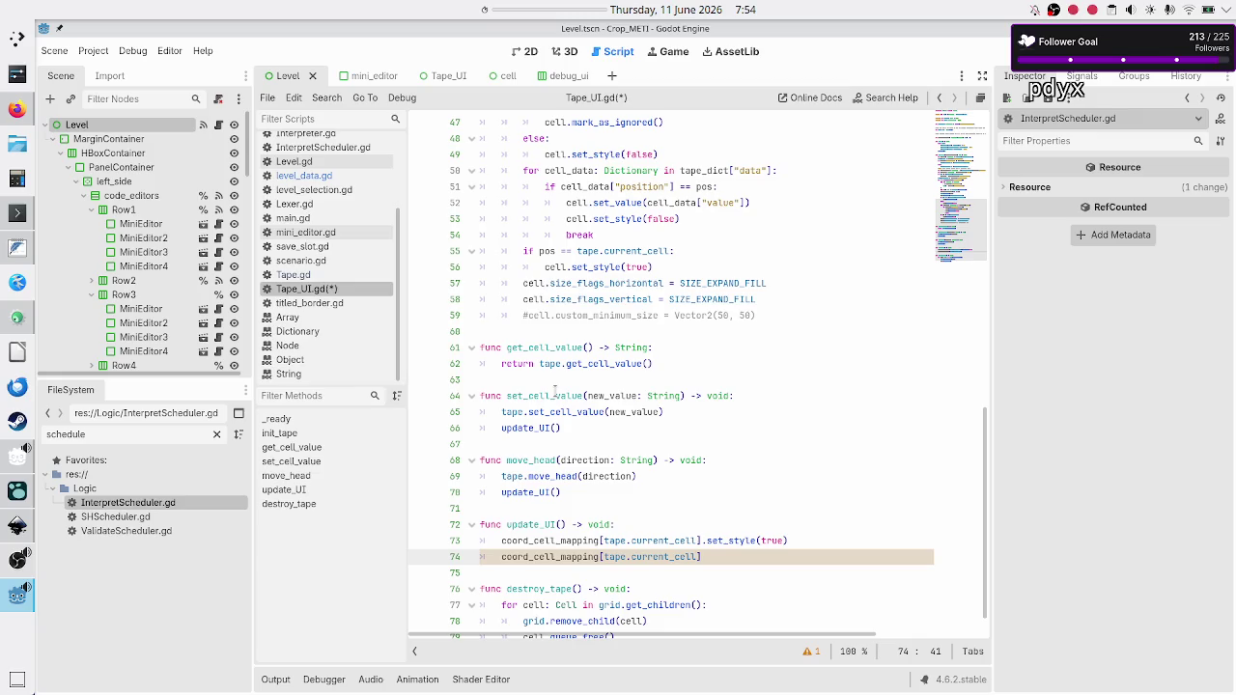
type(".set_val")
key("Return")
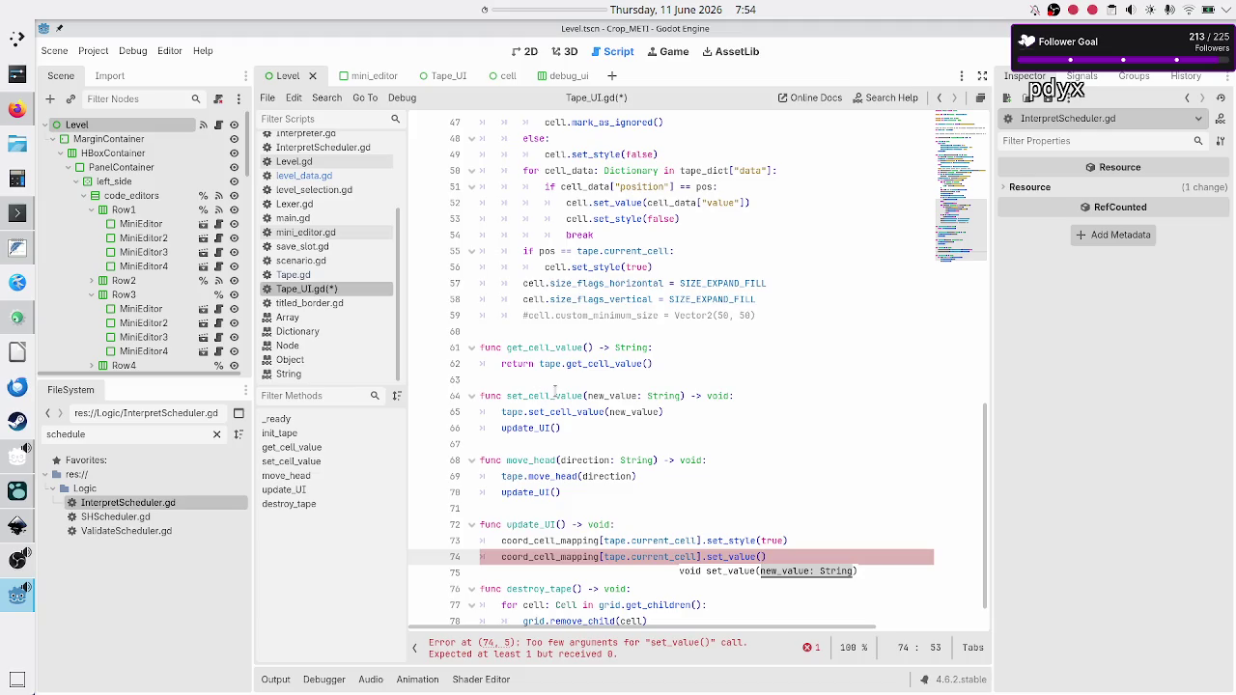
left_click(294, 275)
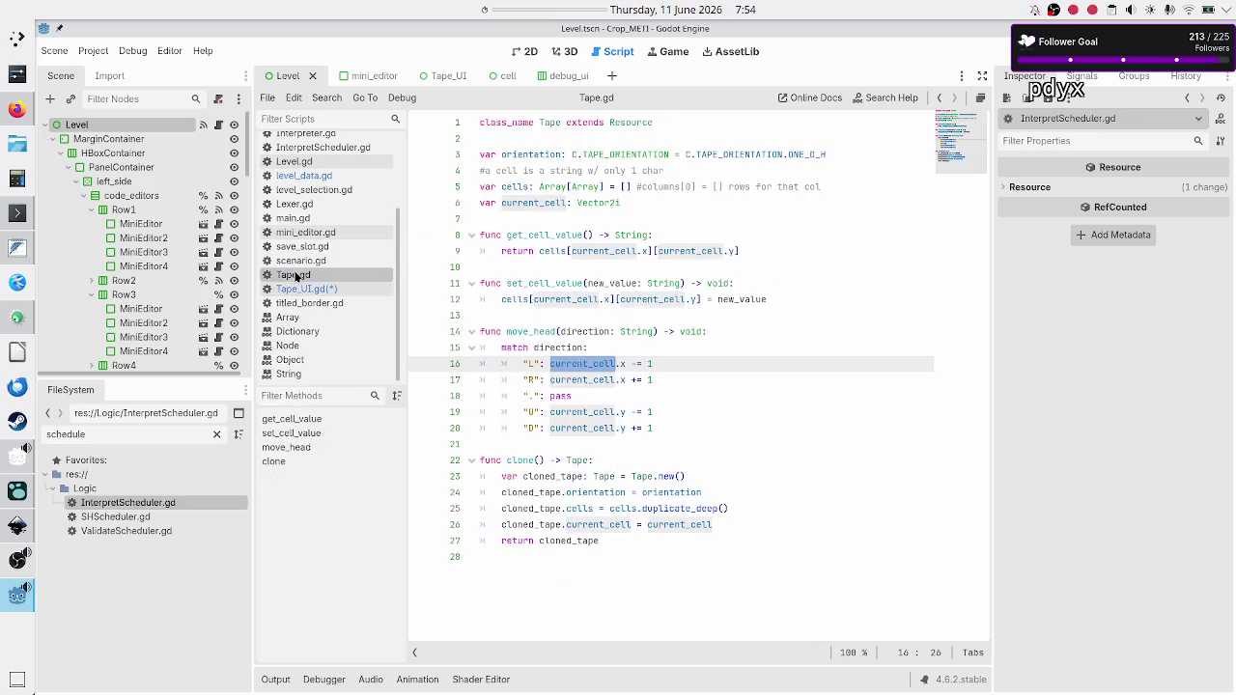
Inspect the cells variable and the get_cell_value function in Tape.gd.
double_click(512, 187)
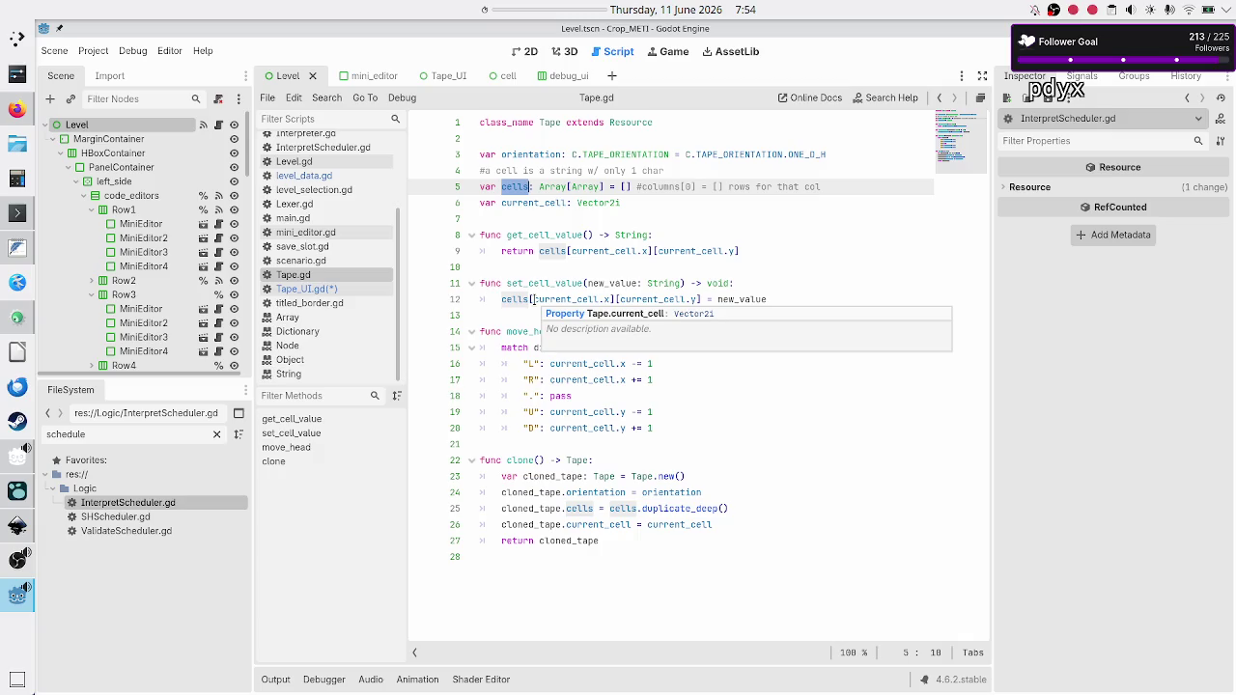
left_click(503, 300)
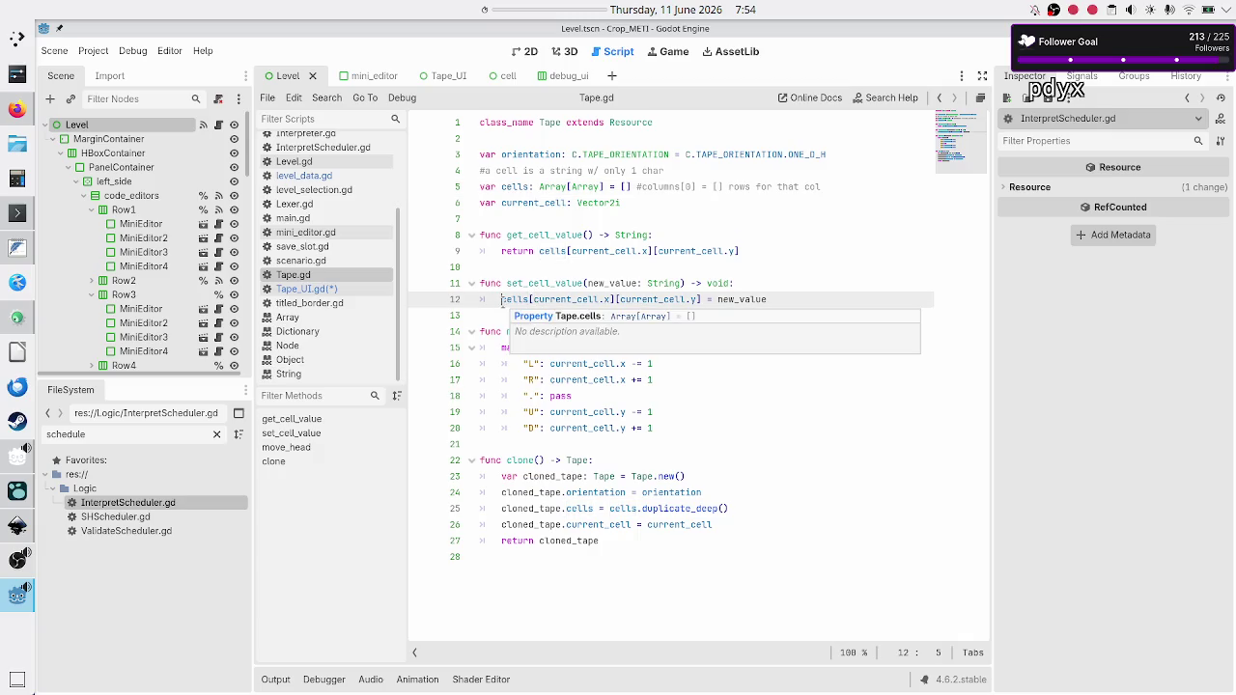
key("shift+Right")
key("shift+Right")
key("shift+Right")
key("Up")
key("Up")
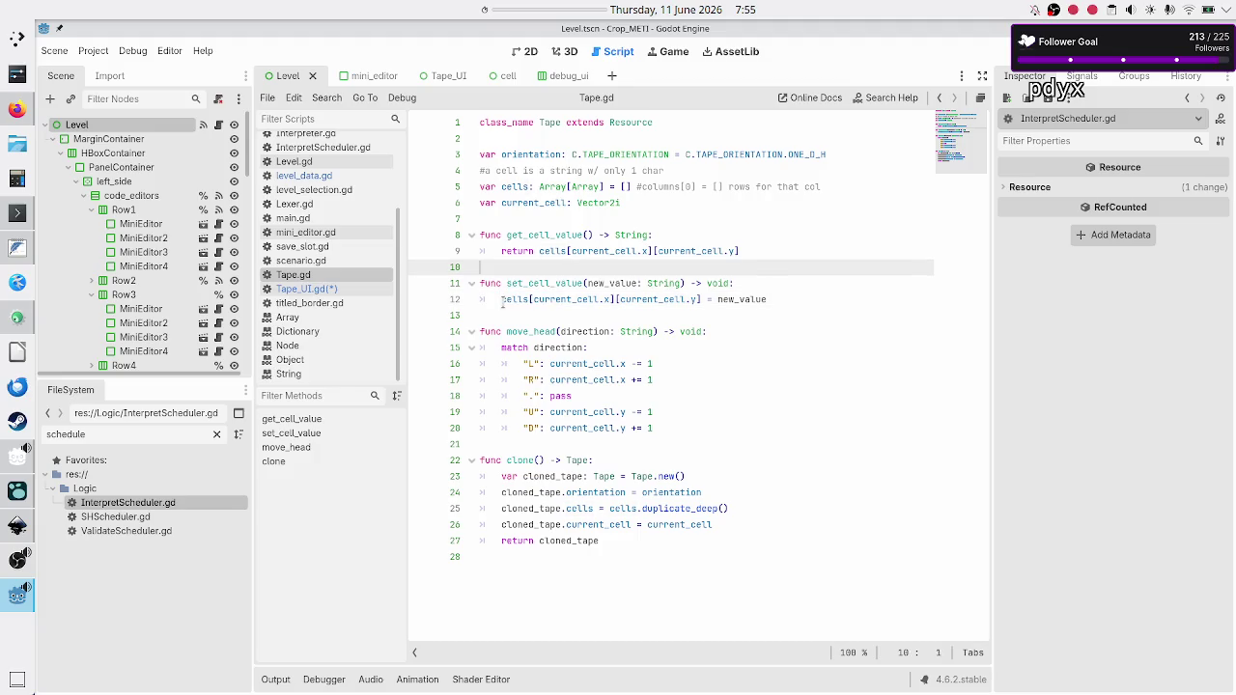
key("Up")
key("Up")
key("Right")
key("Right")
key("shift+Right")
key("shift+Right")
key("shift+Right")
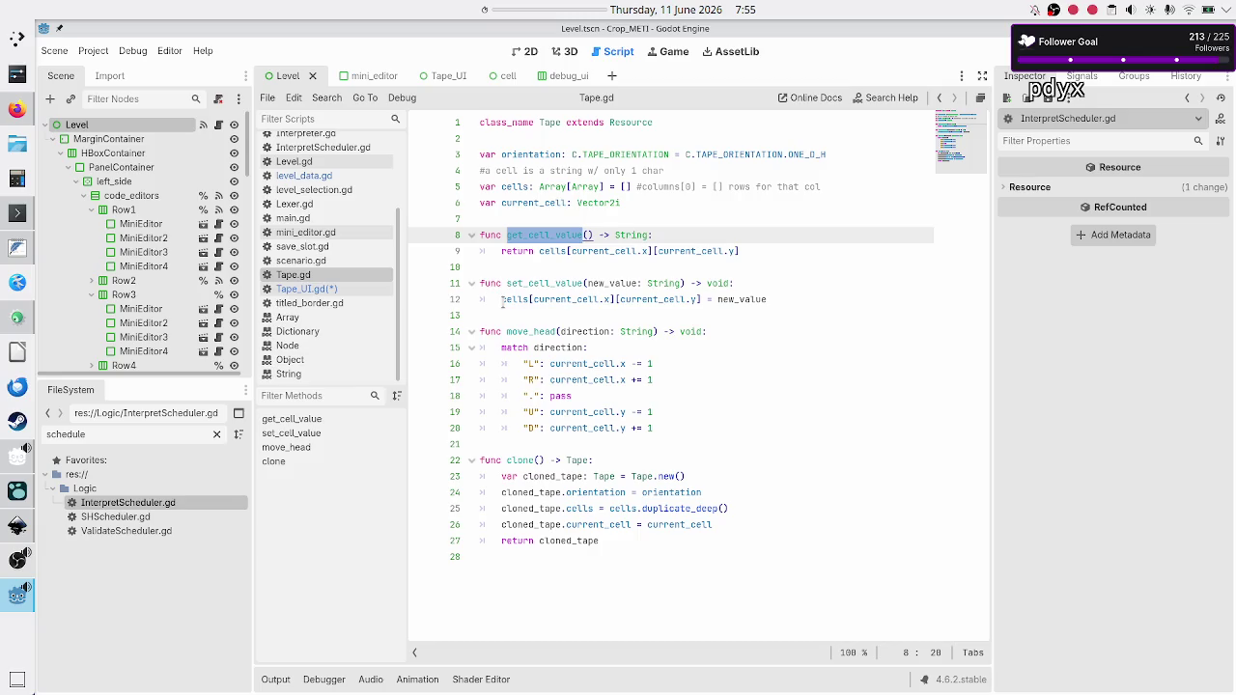
Fill line 74's set_value argument with tape.get_cell_value() in Tape_UI.gd.
left_click(298, 290)
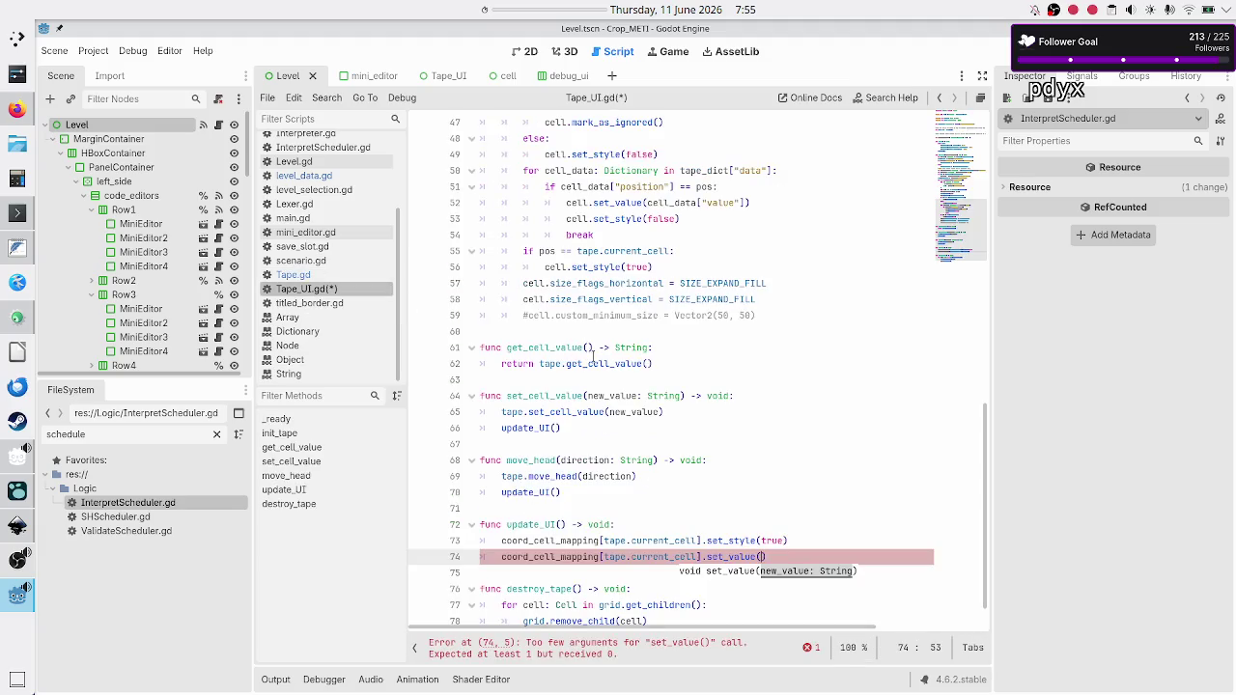
type("get_cell")
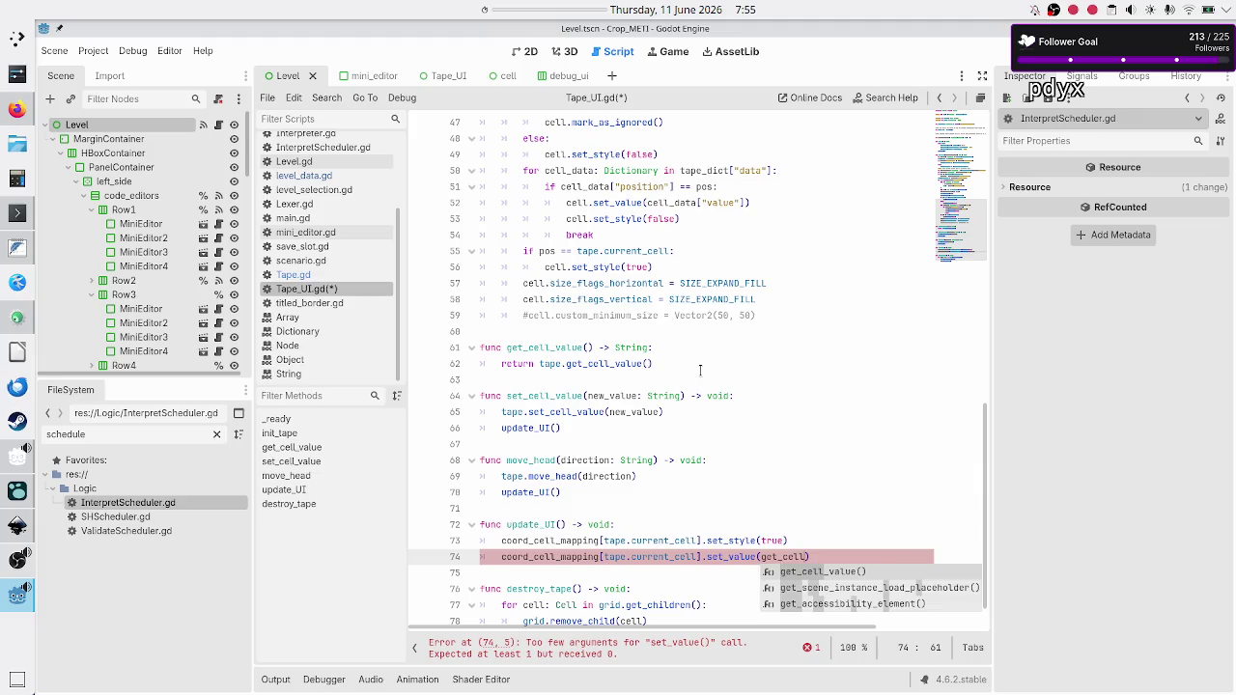
key("BackSpace")
key("BackSpace")
key("BackSpace")
type("tape")
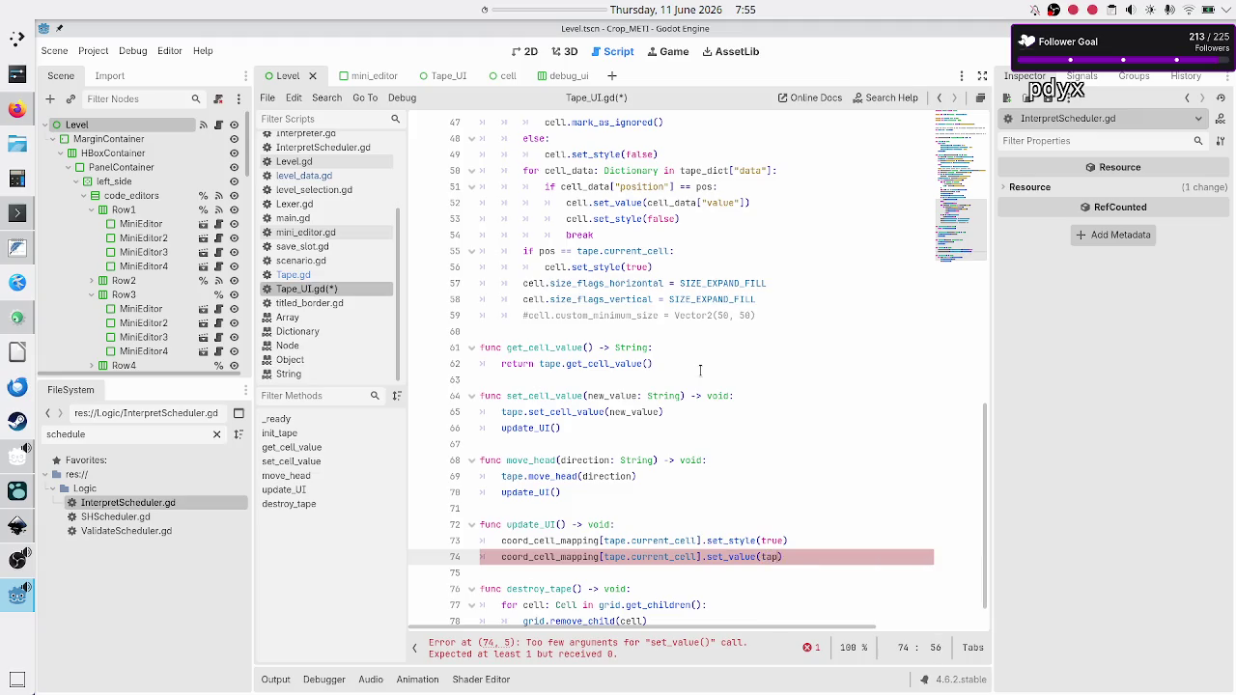
type(".get_ce")
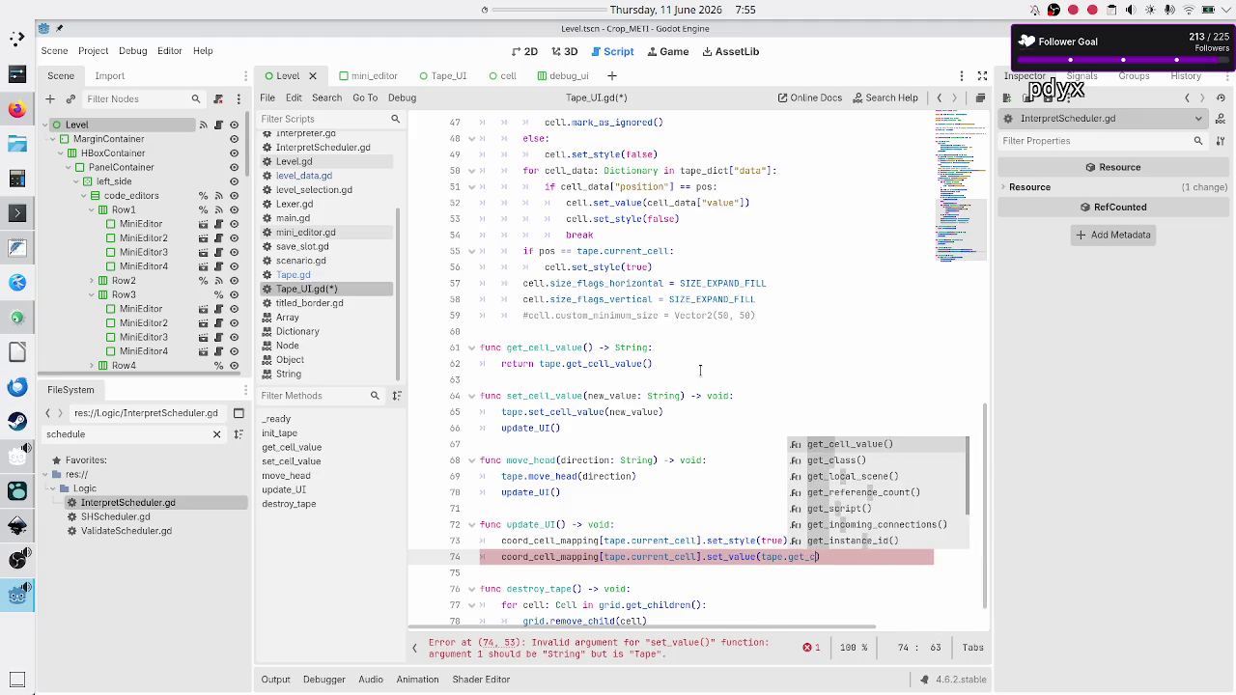
key("Return")
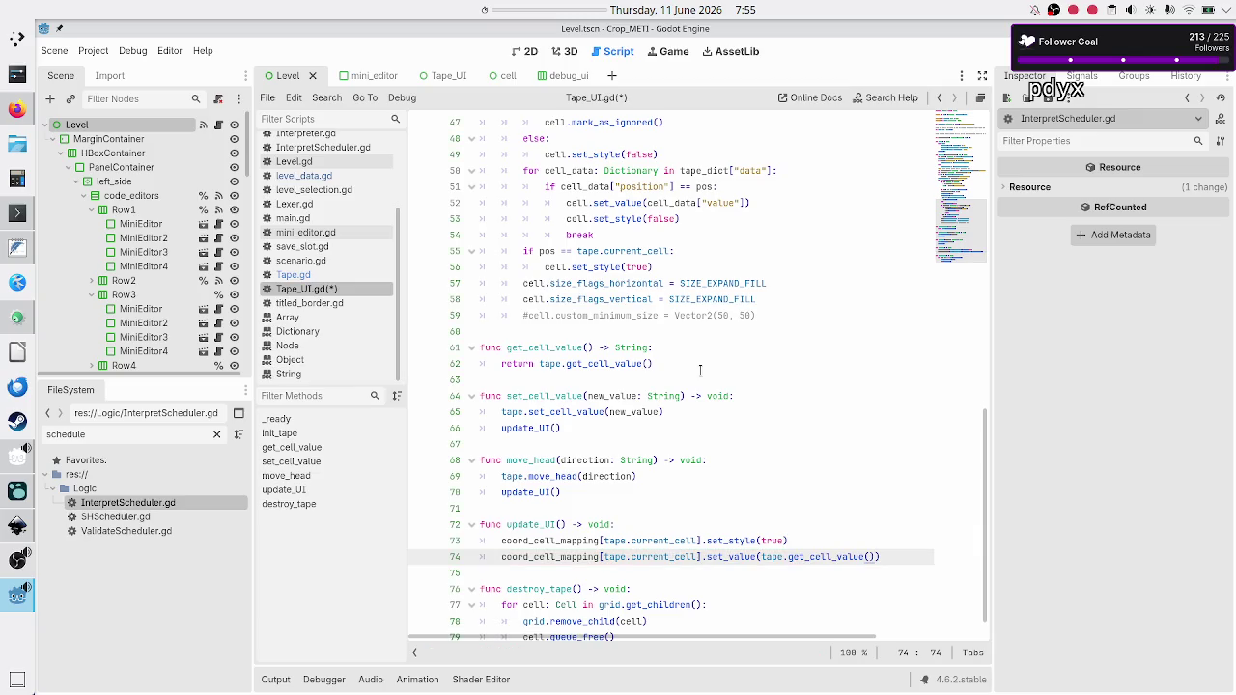
Check the coord_cell_mapping name on line 73 against its declaration on line 15.
key("Up")
key("Up")
key("Down")
key("Home")
key("shift+Right")
key("shift+Right")
key("shift+Right")
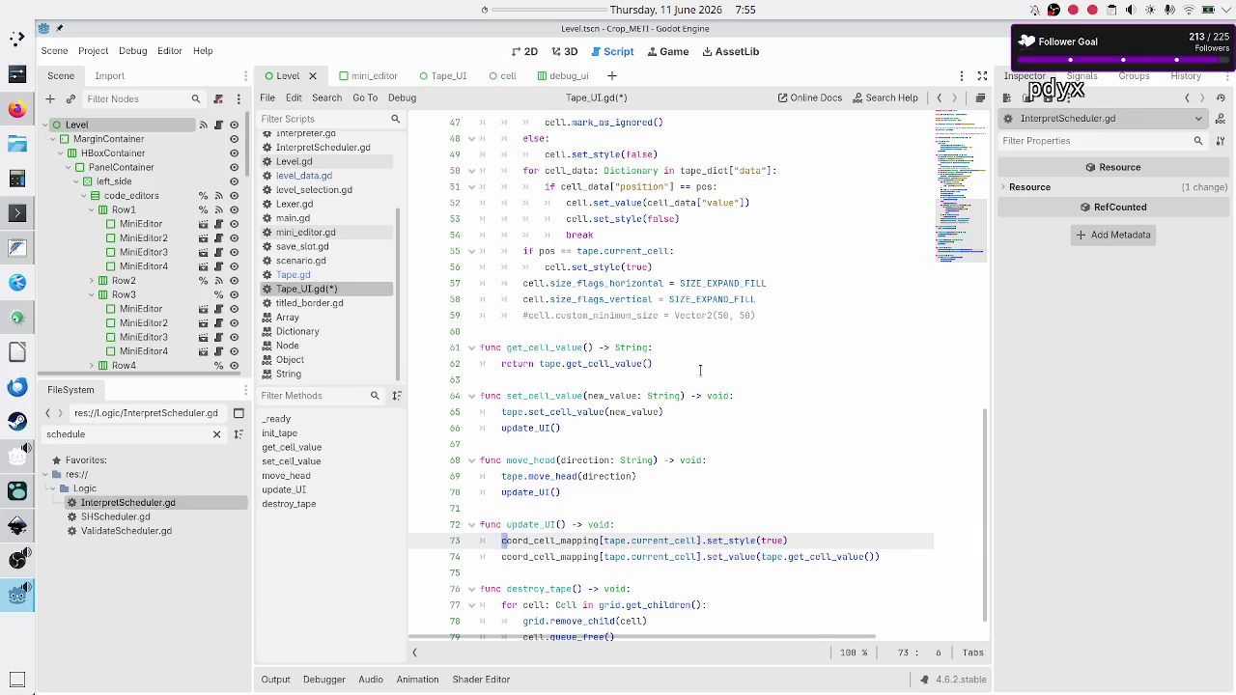
key("shift+Right")
key("shift+Right")
key("shift+Right")
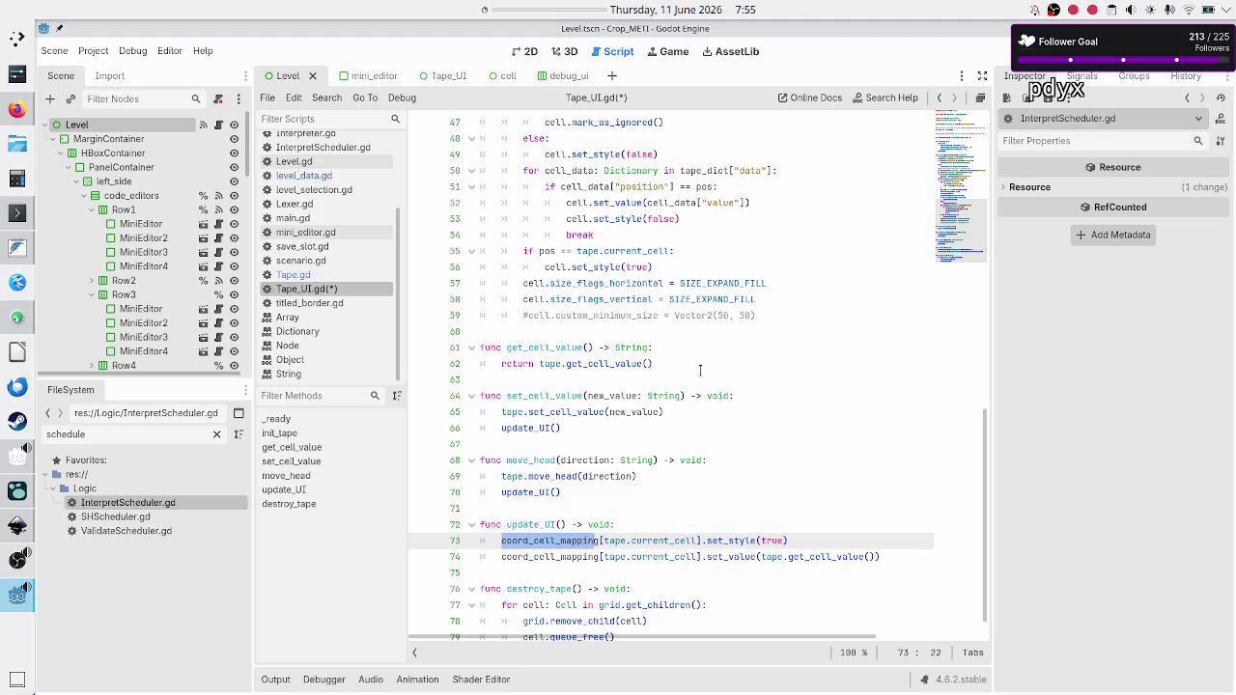
key("shift+Right")
scroll(726, 311, "up", 9)
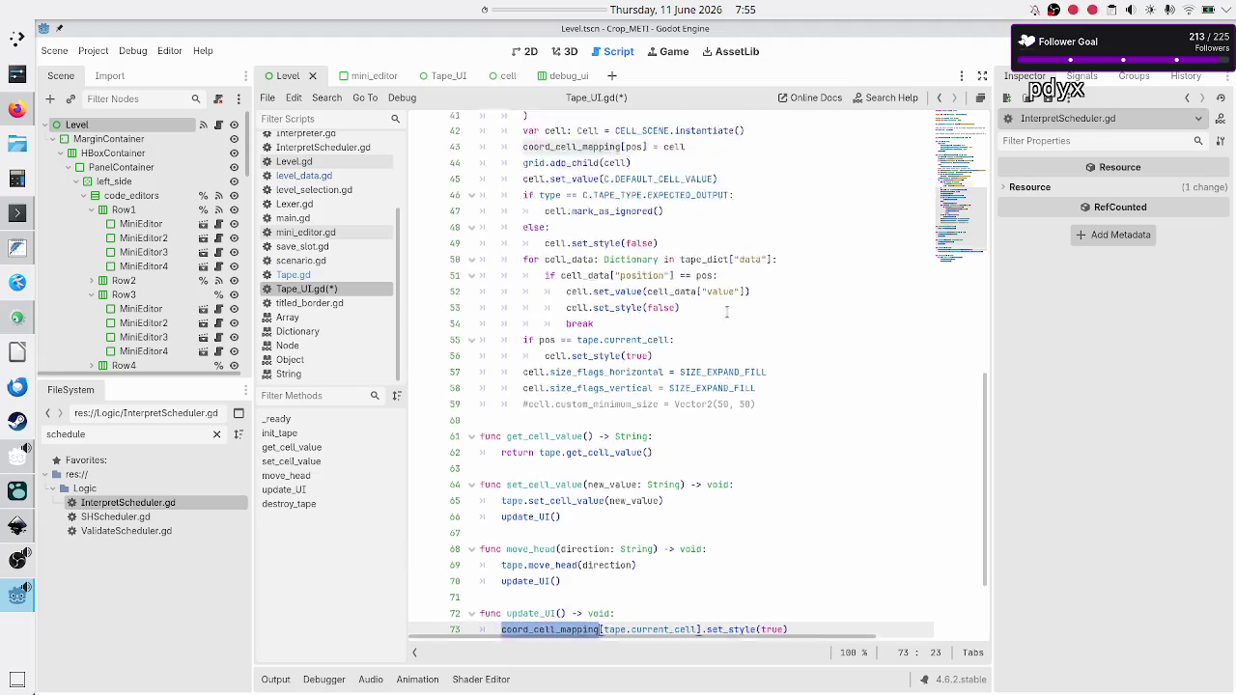
scroll(726, 311, "up", 6)
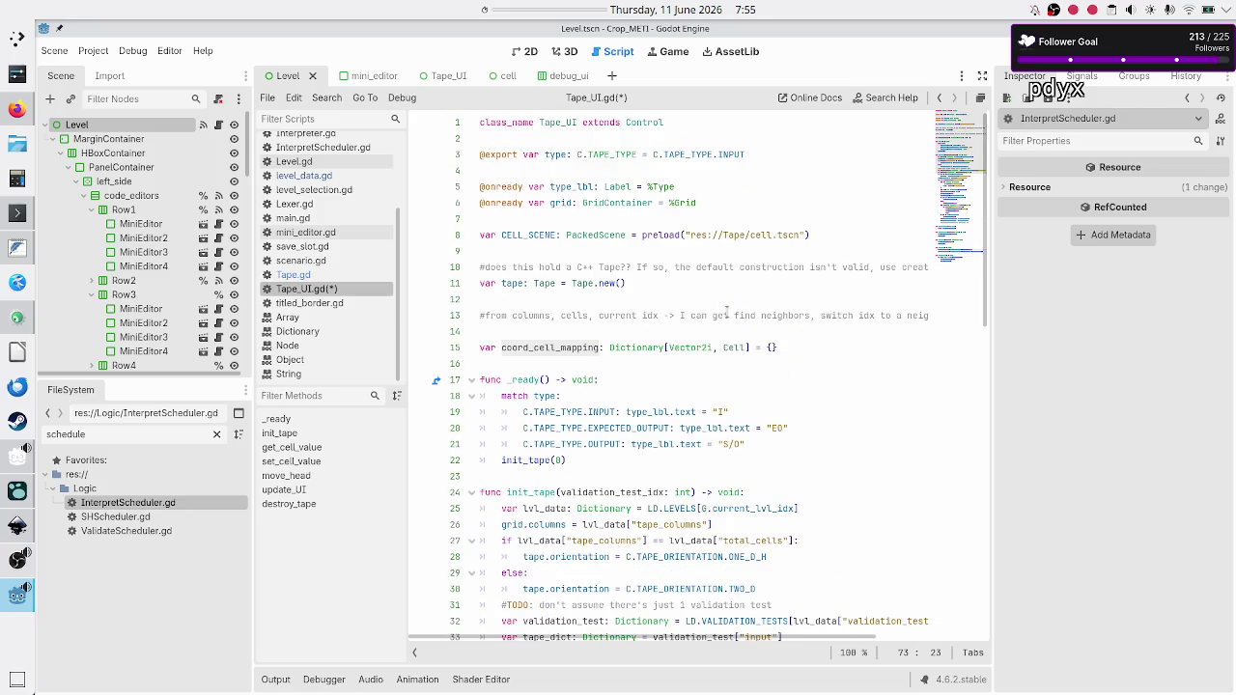
scroll(726, 311, "down", 1)
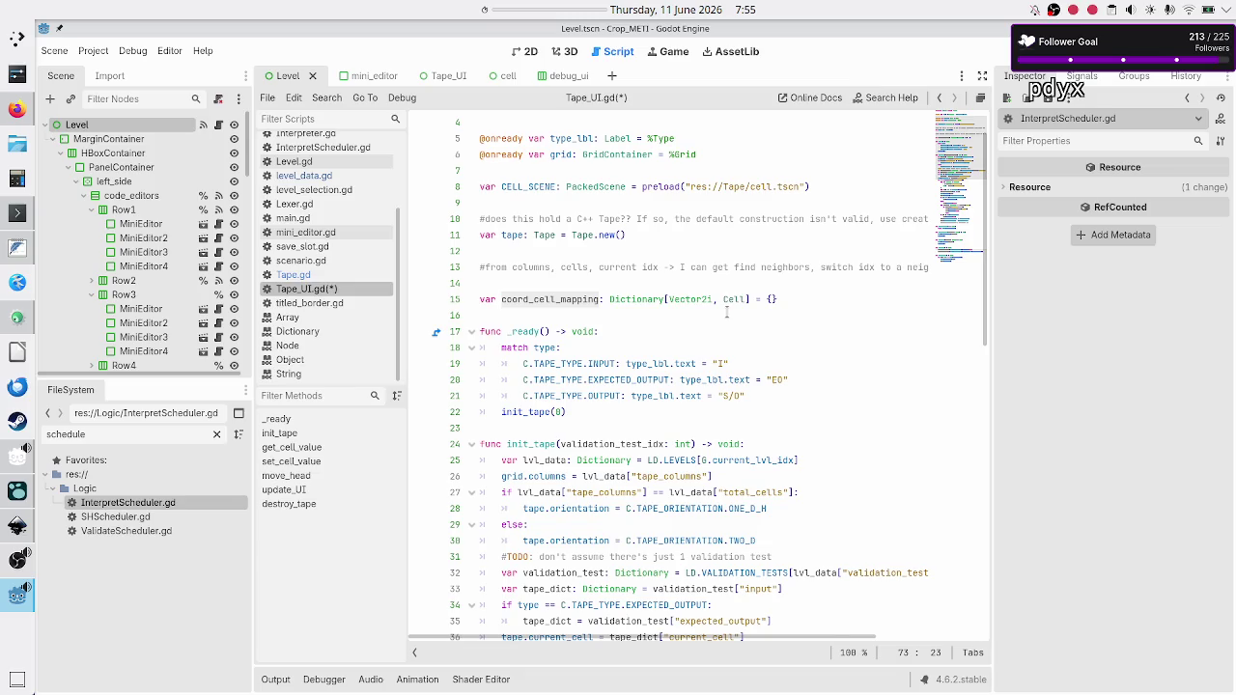
double_click(570, 300)
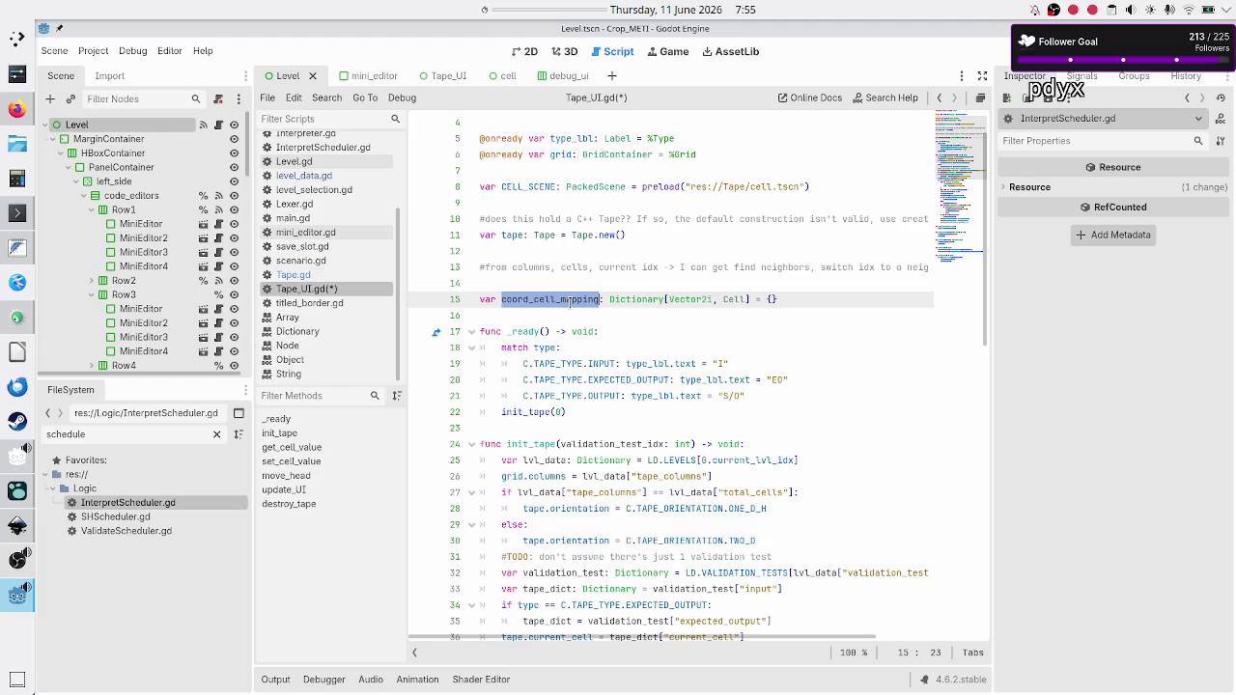
scroll(649, 357, "down", 15)
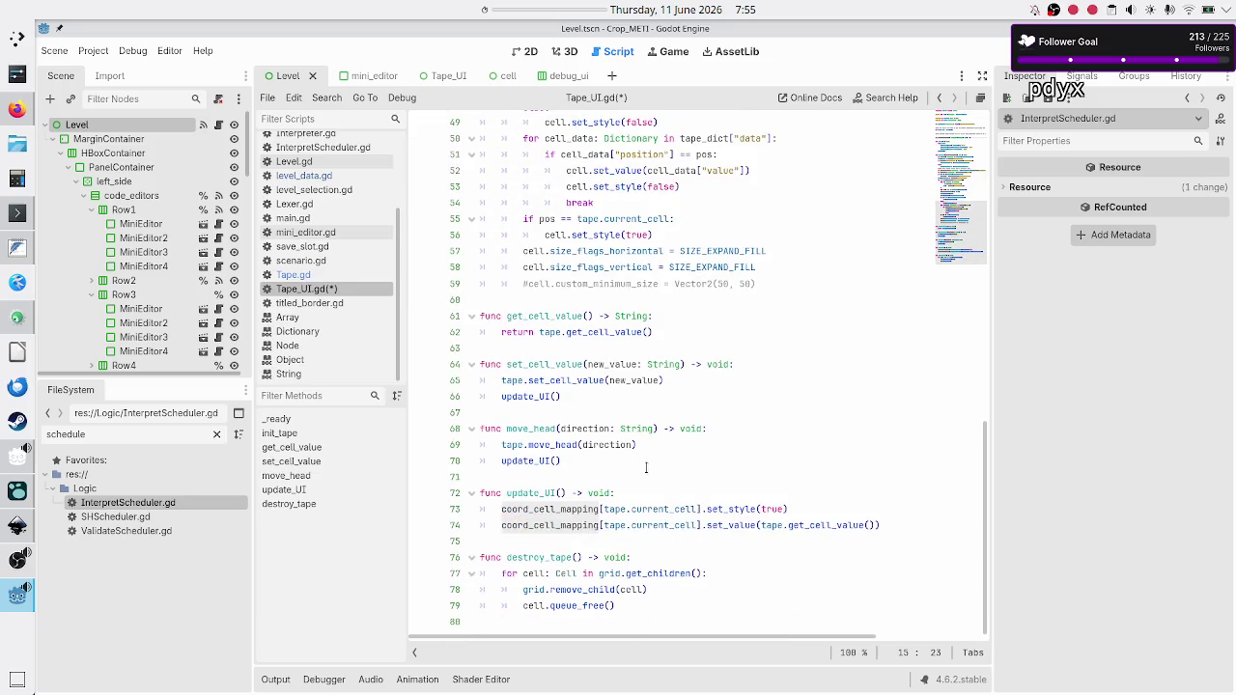
Review the two update_UI body lines and save Tape_UI.gd.
left_click(635, 494)
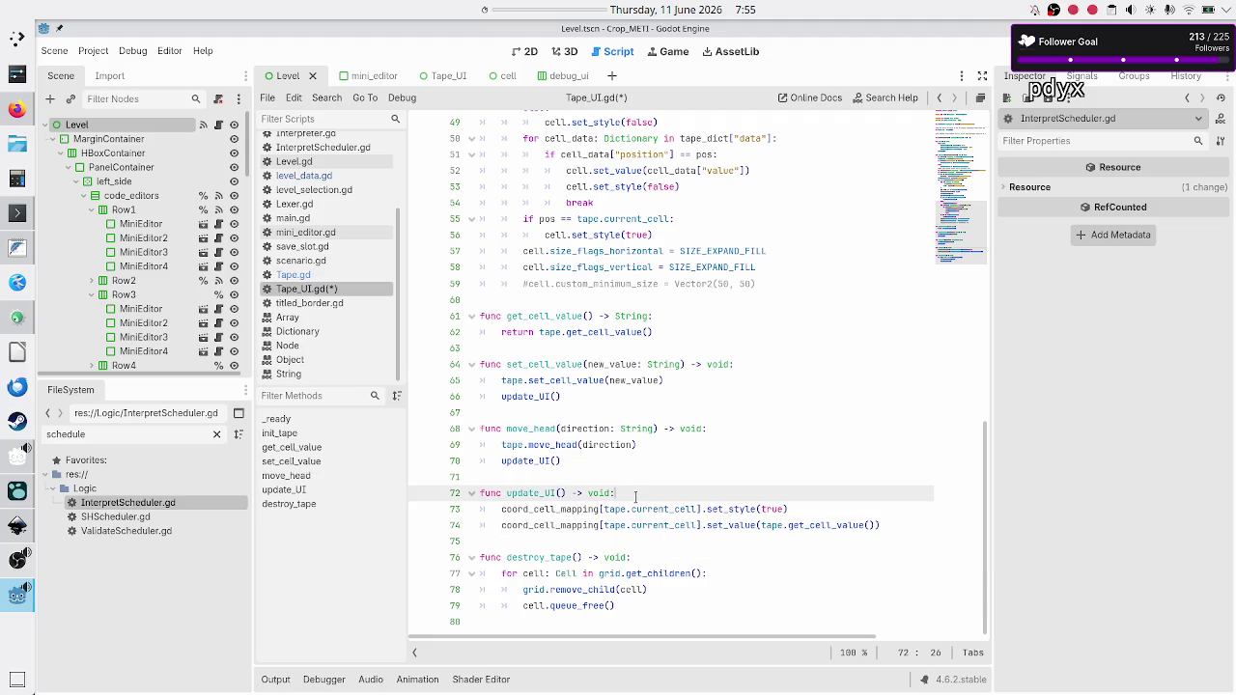
key("Right")
key("shift+Down")
key("shift+End")
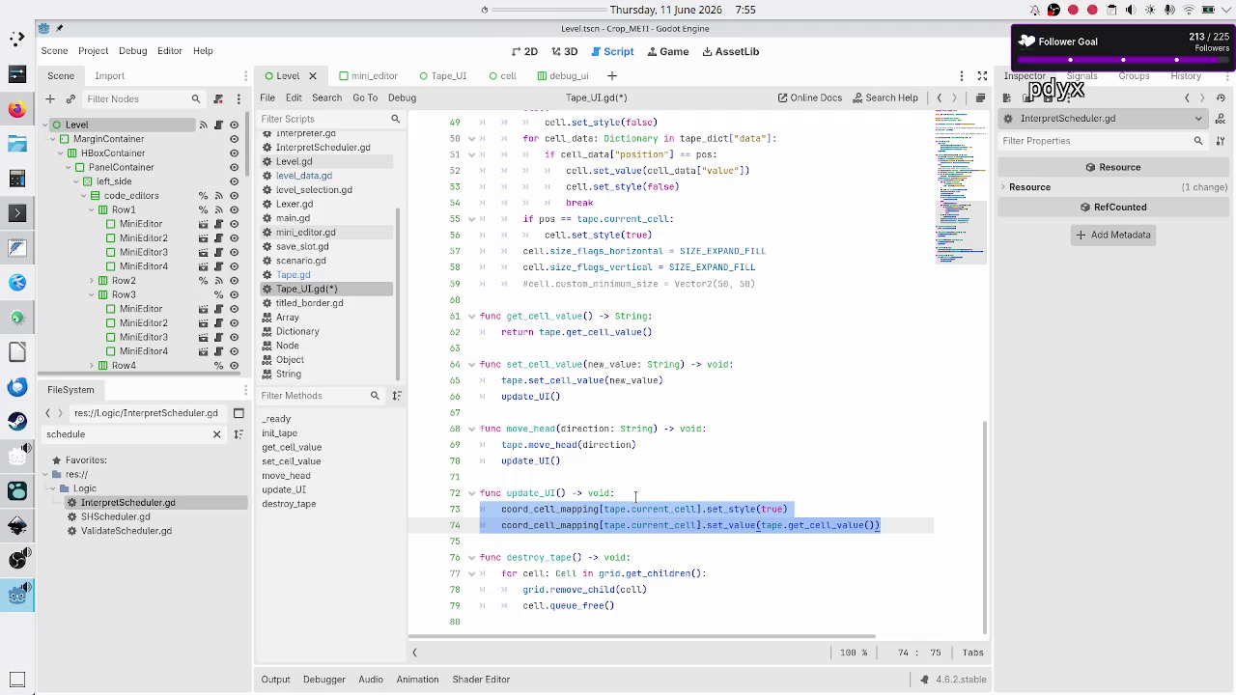
key("Down")
mouse_move(574, 388)
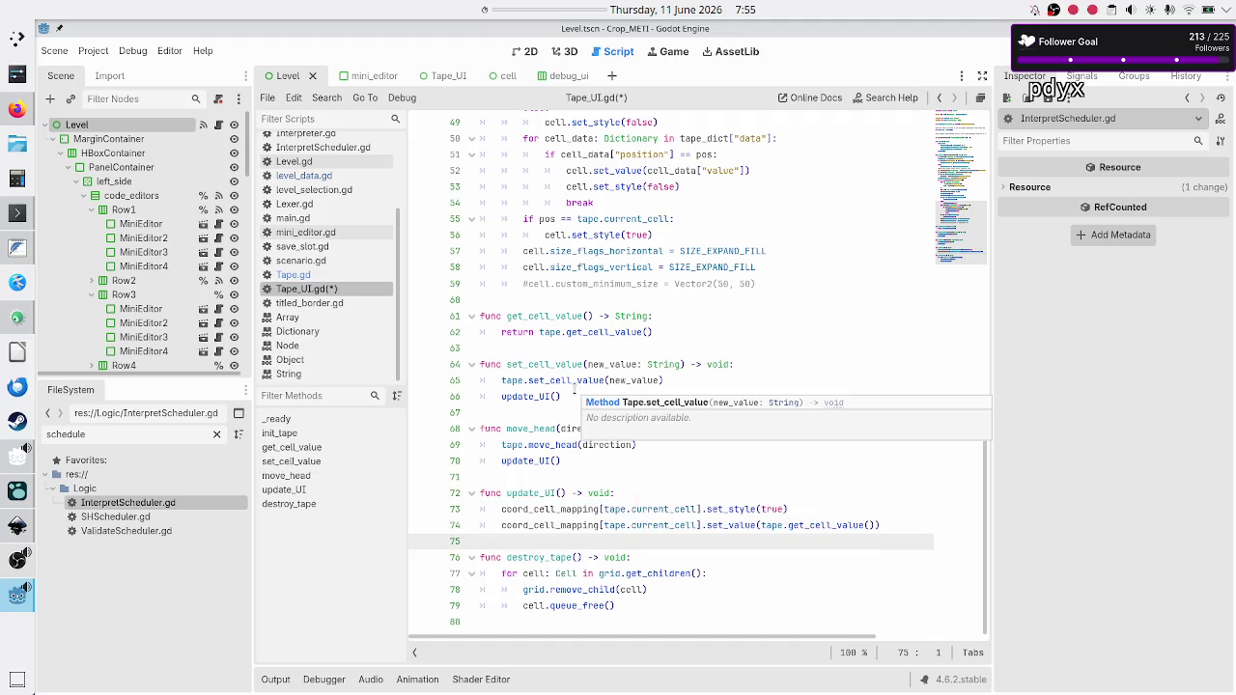
key("ctrl+s")
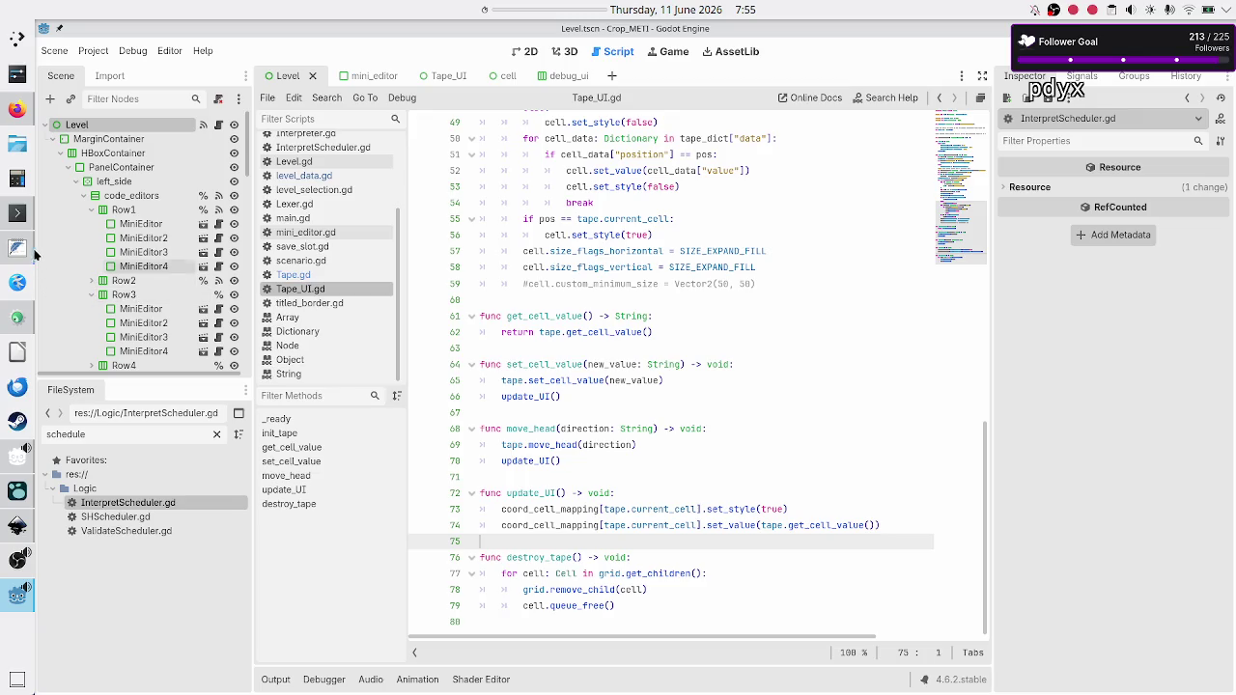
left_click(22, 253)
Delete the modify tape note, the tape data class and execution lines, and leftover blank lines.
left_click(247, 174)
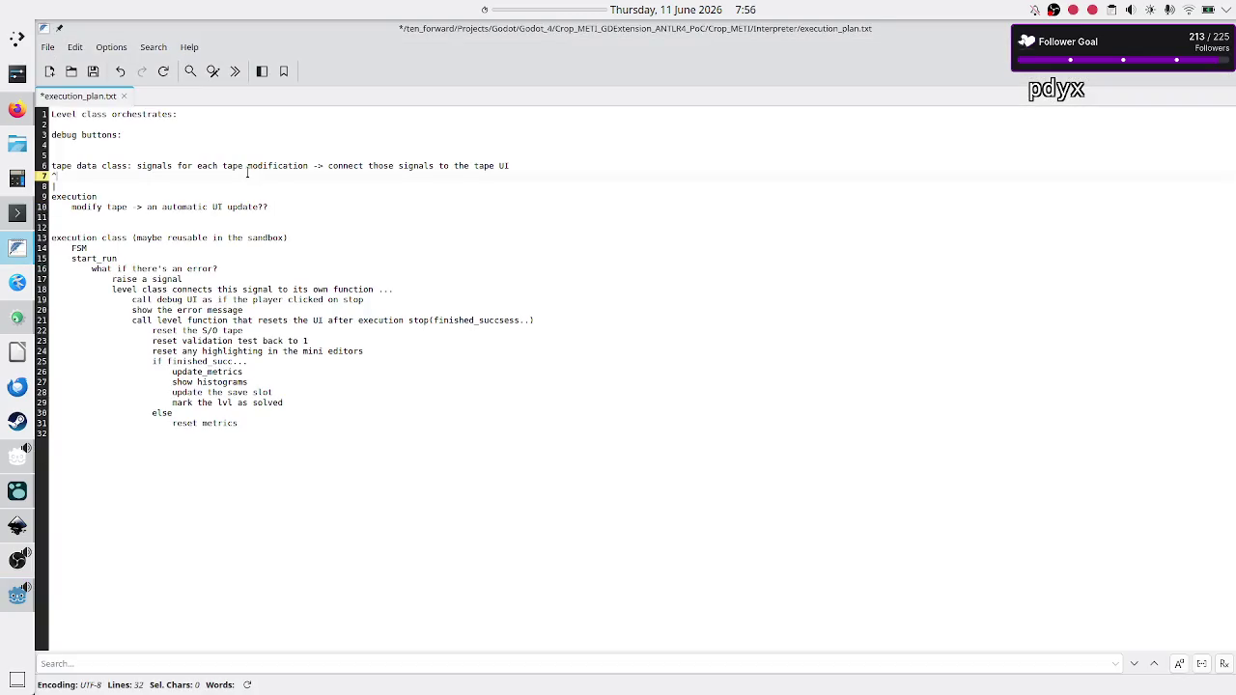
key("Down")
key("Down")
key("shift+End")
key("Down")
key("shift+End")
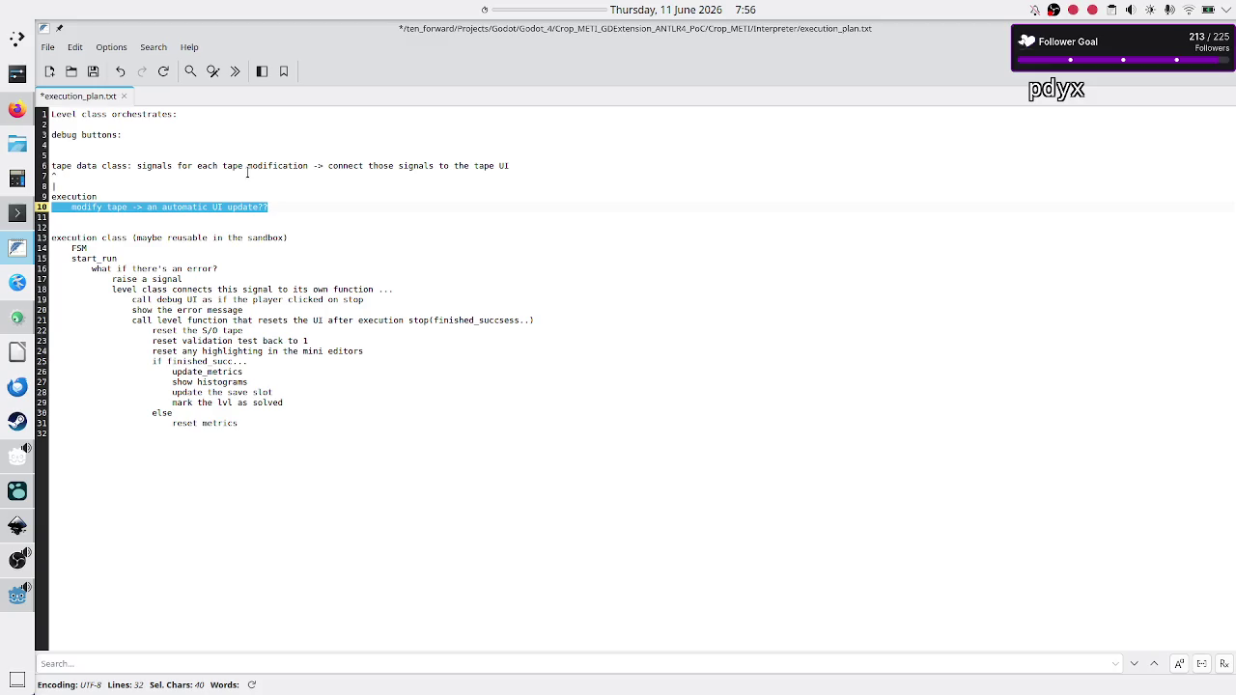
key("Delete")
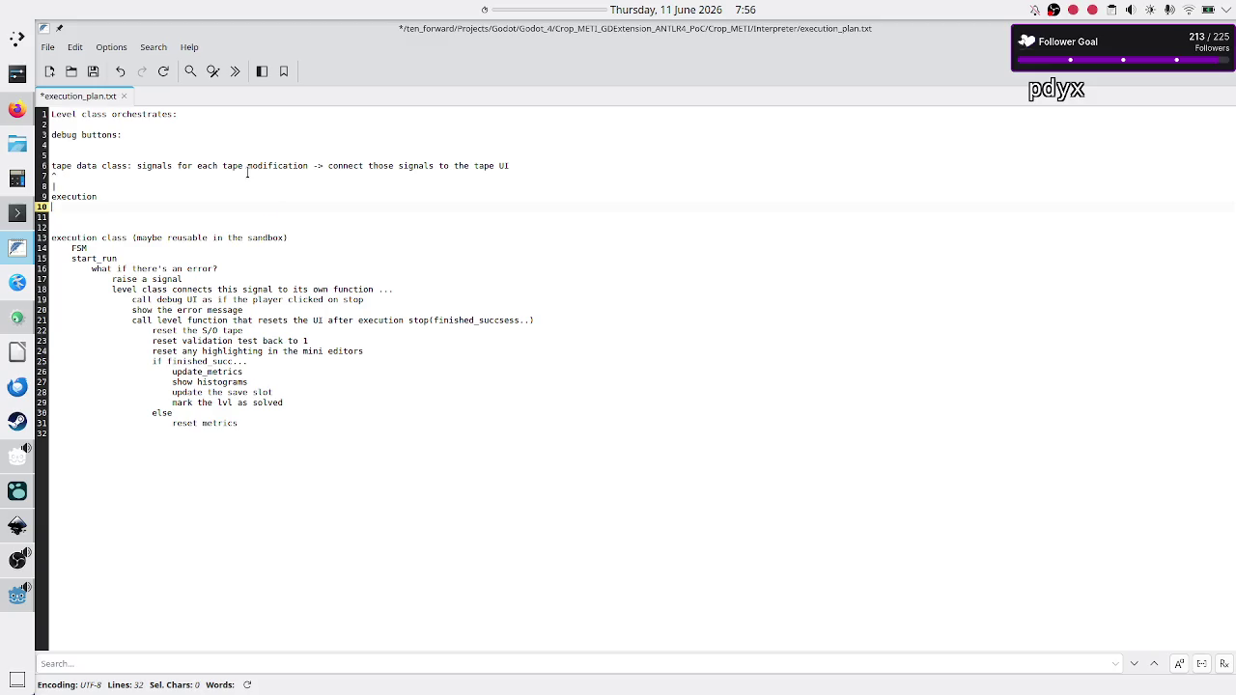
key("Up")
key("Up")
key("Up")
key("shift+End")
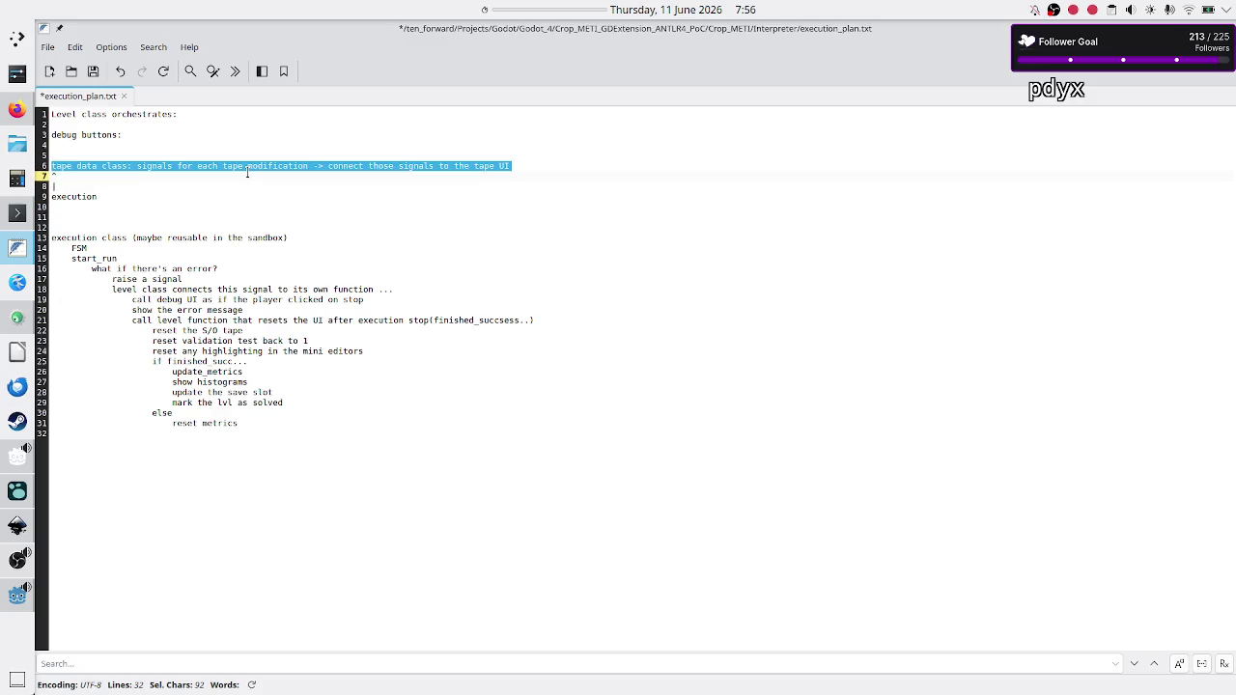
key("shift+Down")
key("shift+Down")
key("shift+Down")
key("Delete")
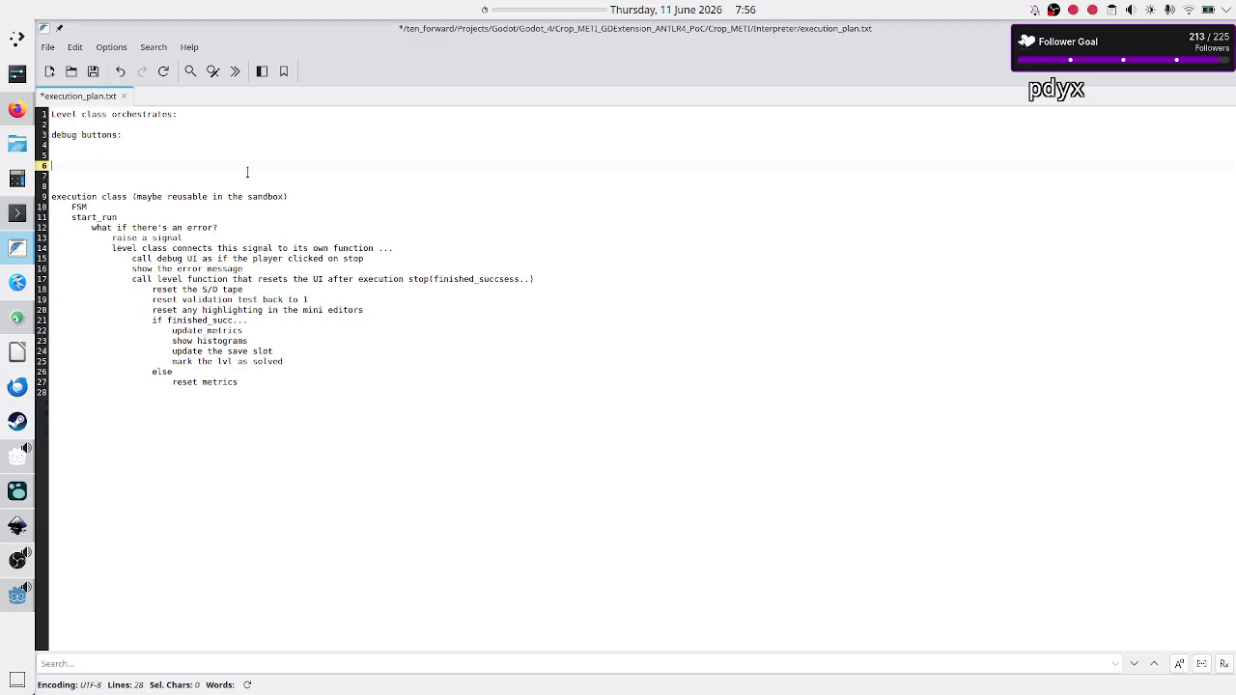
key("BackSpace")
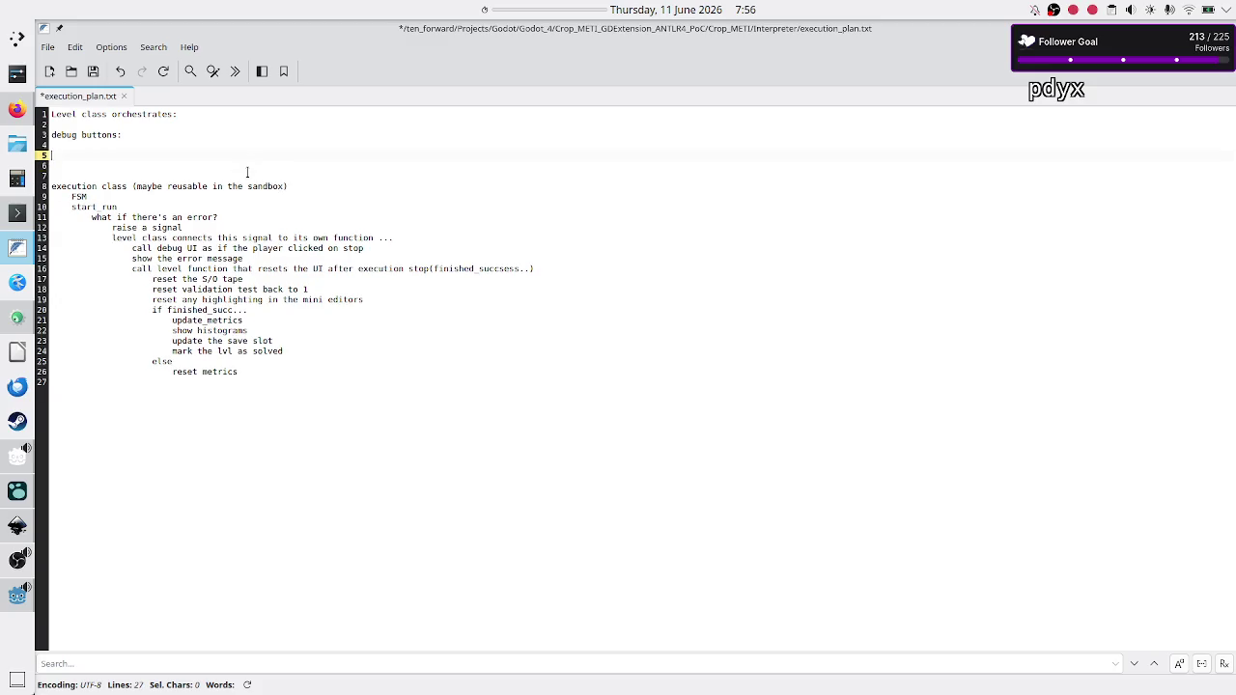
key("BackSpace")
key("BackSpace")
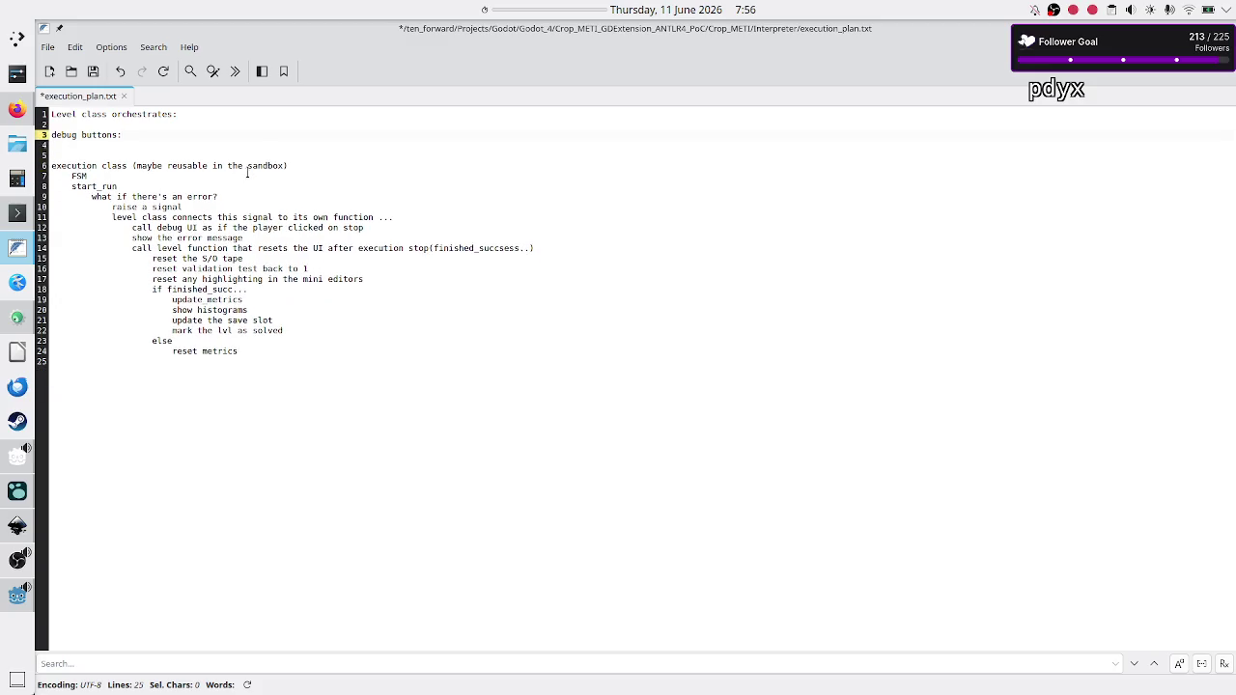
Delete the debug buttons note and save execution_plan.txt.
key("Down")
key("Up")
key("shift+Down")
key("shift+Down")
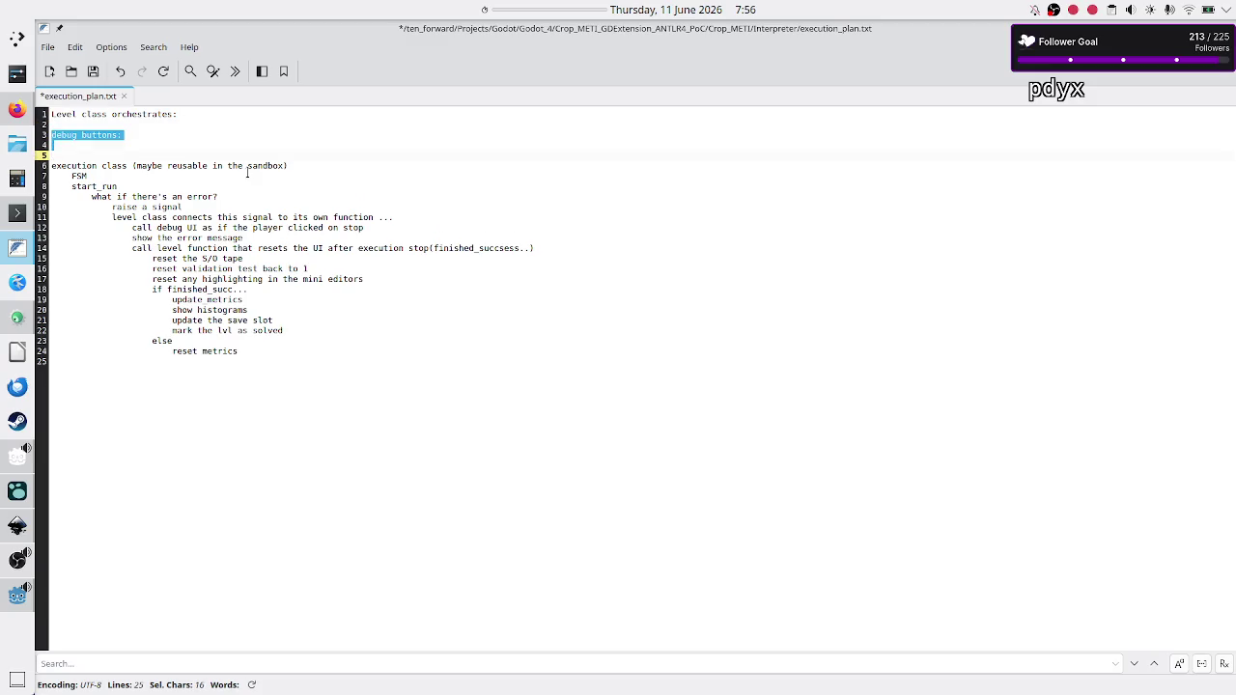
key("BackSpace")
key("BackSpace")
key("Down")
key("Down")
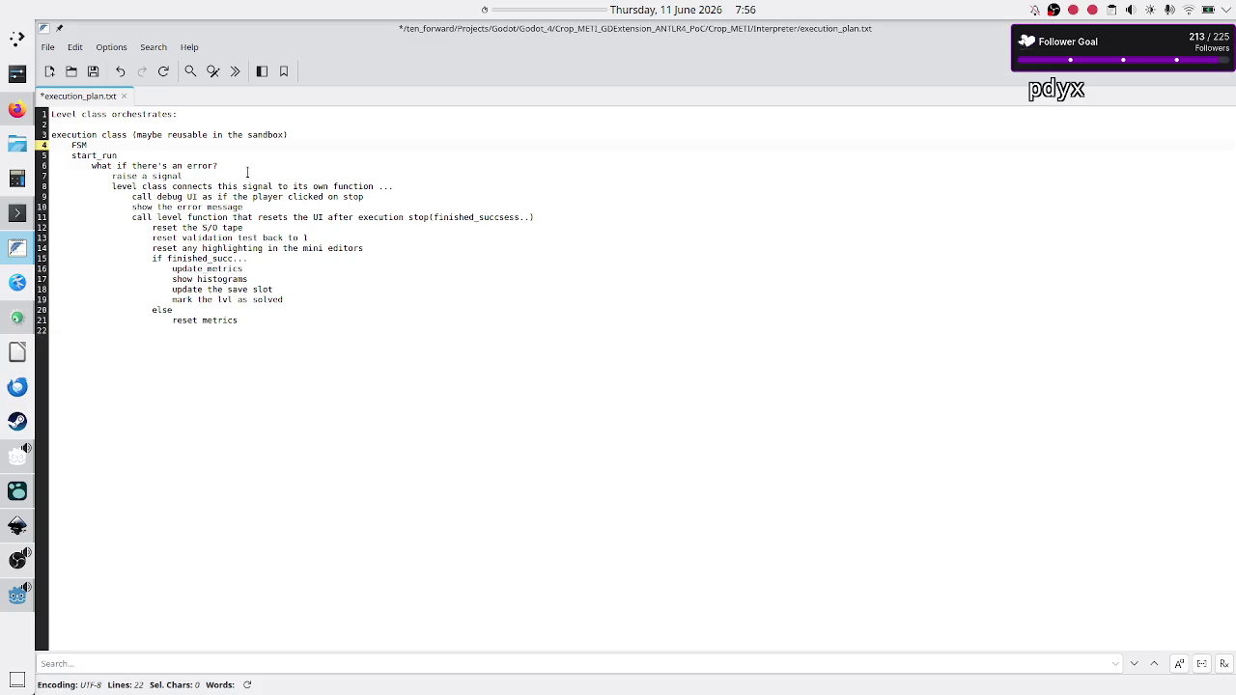
key("Down")
key("Down")
key("Down")
key("ctrl+s")
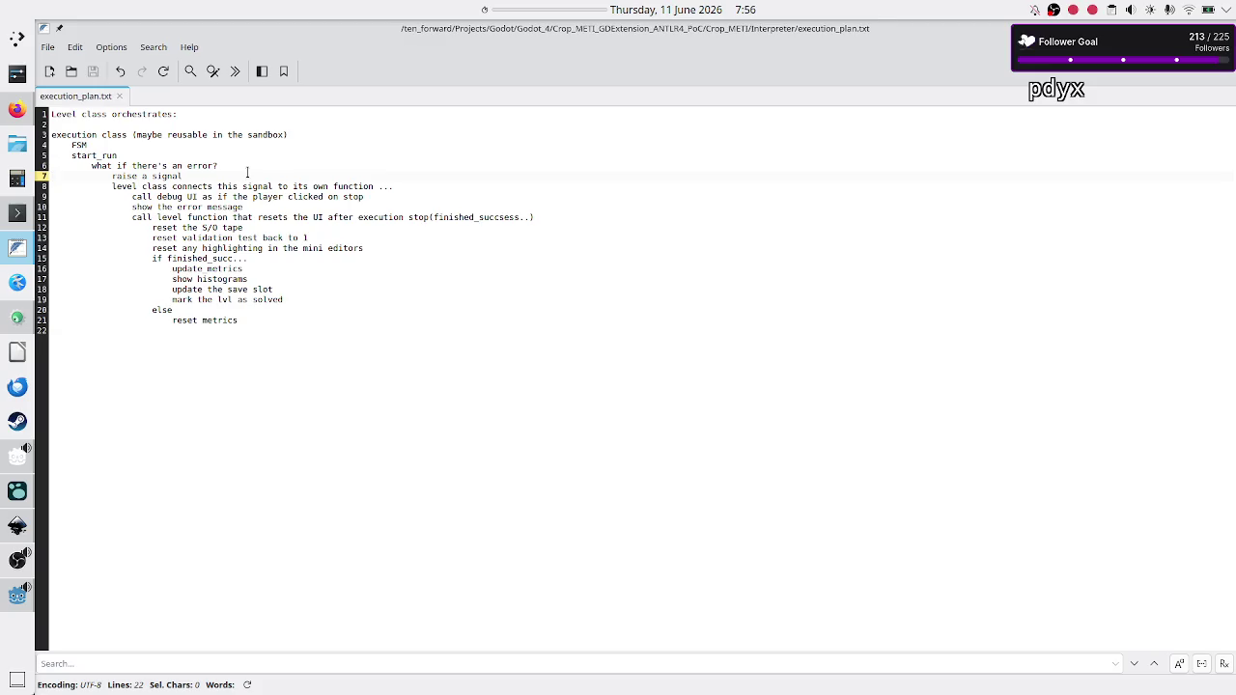
key("Down")
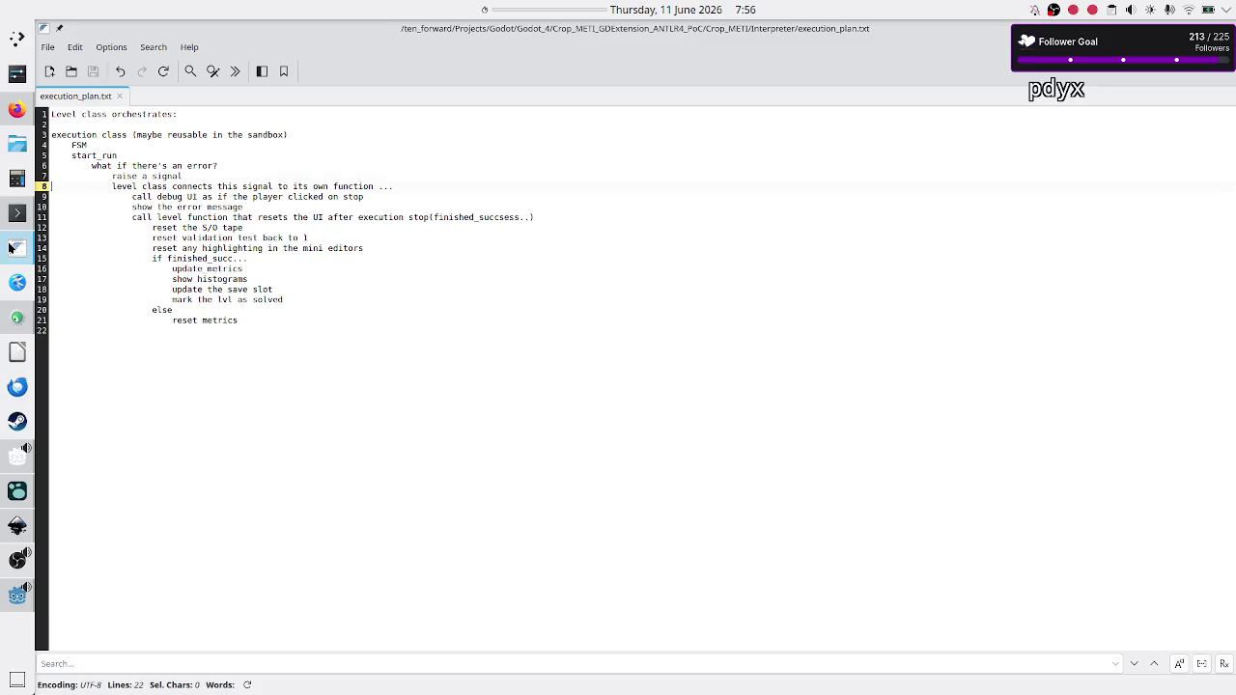
left_click(9, 603)
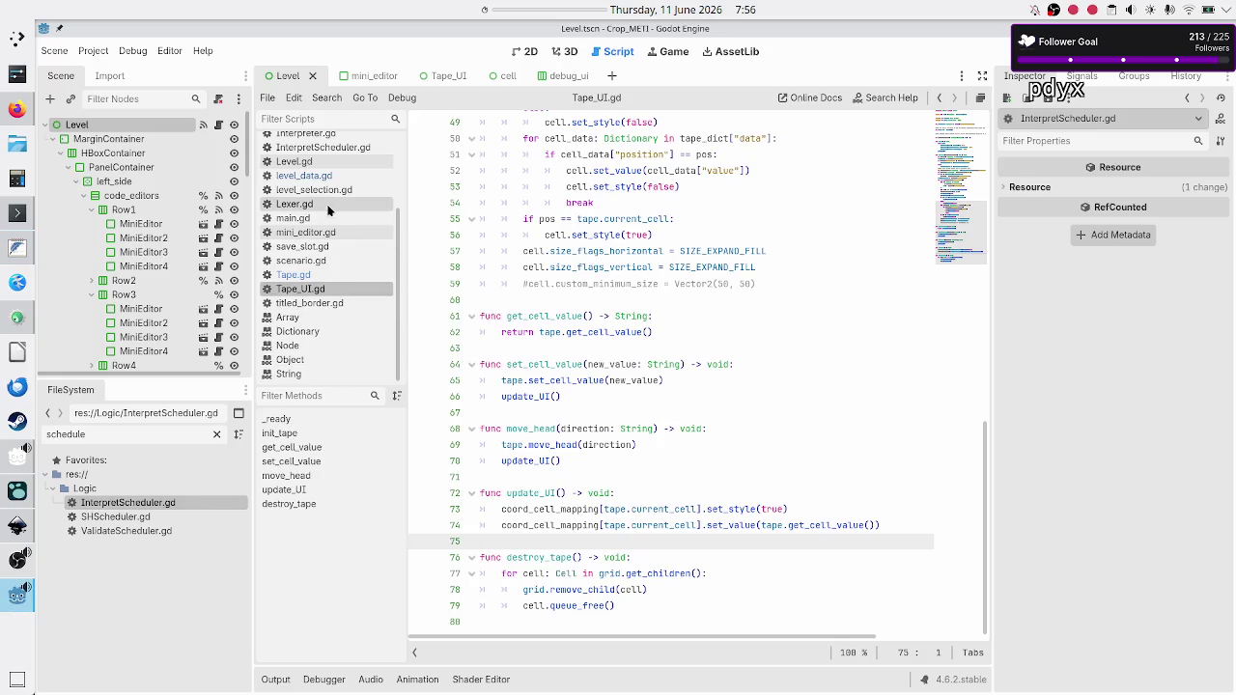
Filter the script list for 'exec' and open Execution.gd.
scroll(325, 209, "up", 3)
left_click(322, 118)
type("exec")
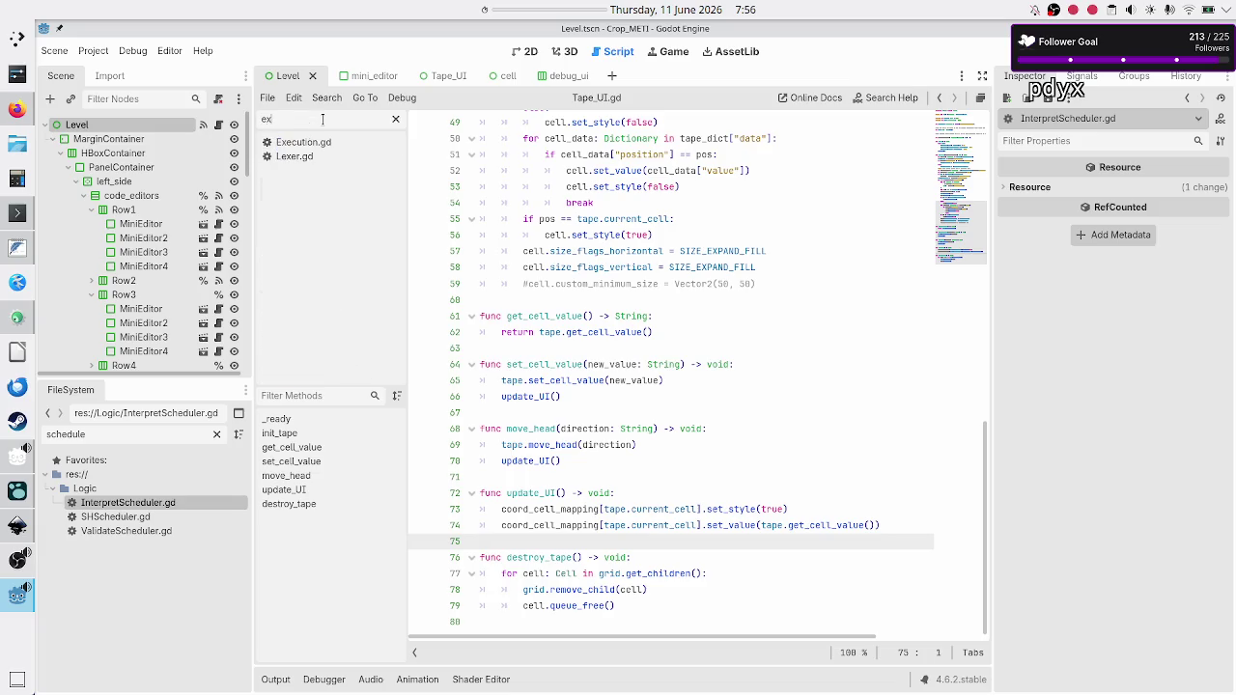
left_click(323, 145)
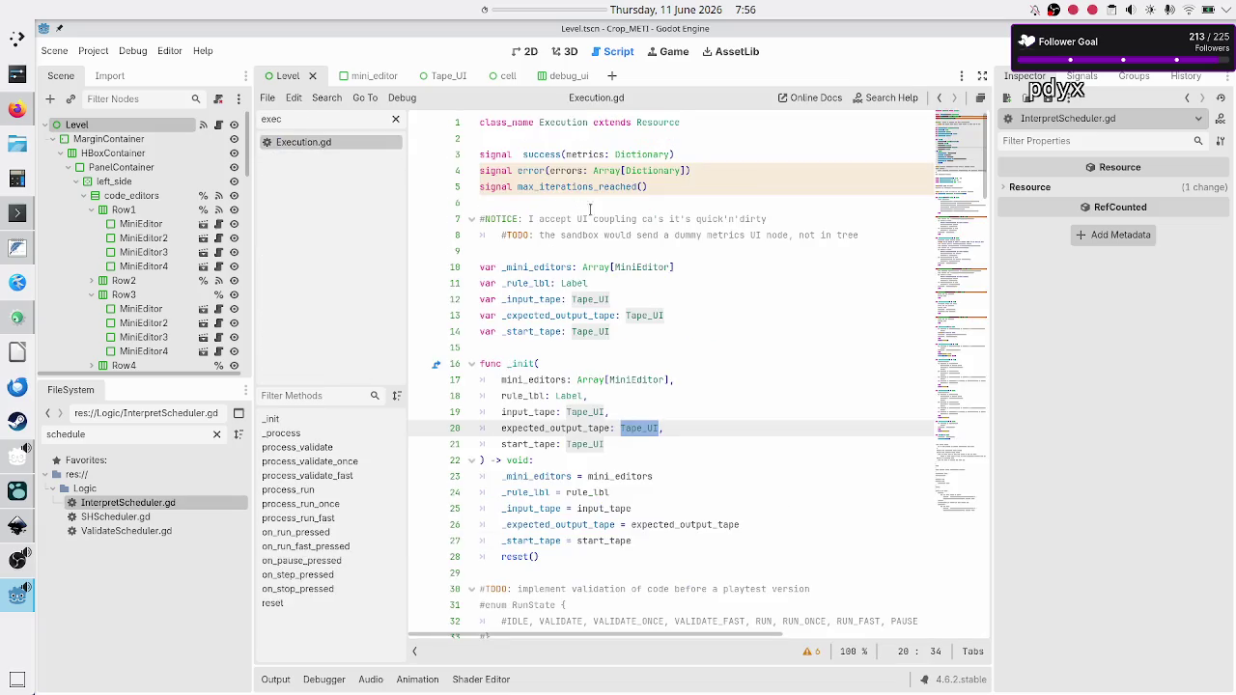
Filter for 'level', open Level.gd, and highlight the connect calls wiring the debug UI signals.
double_click(292, 118)
type("level")
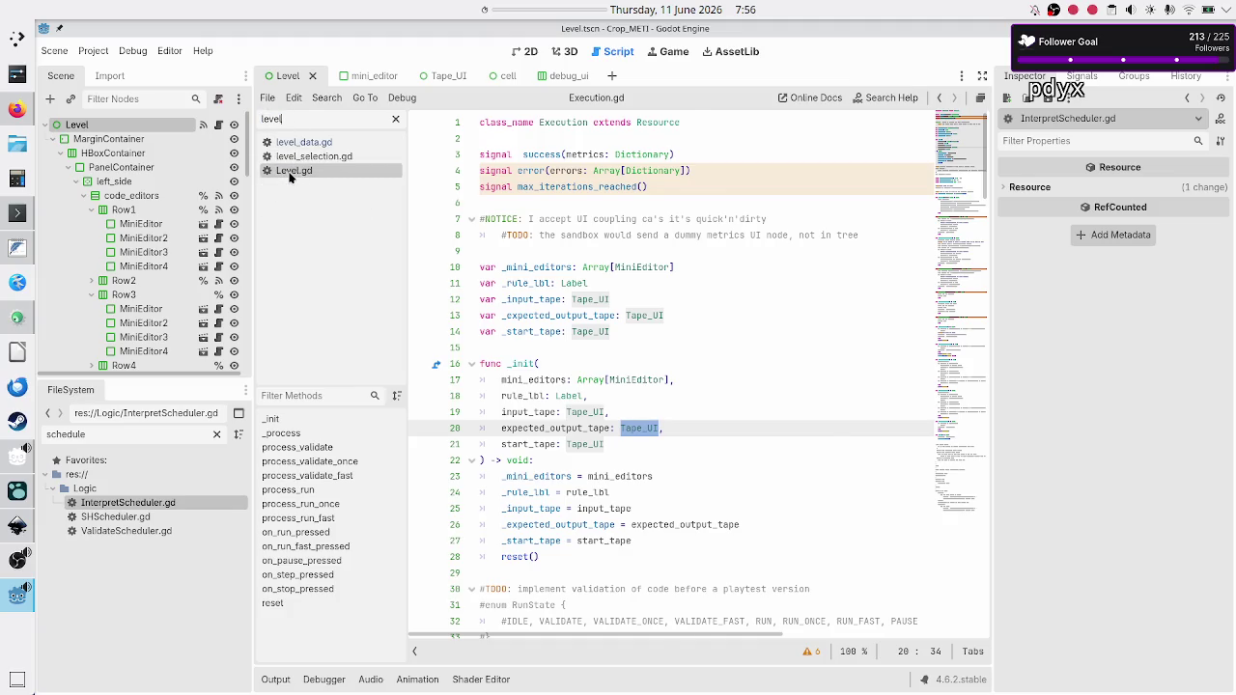
left_click(299, 171)
scroll(593, 326, "down", 5)
scroll(570, 334, "up", 2)
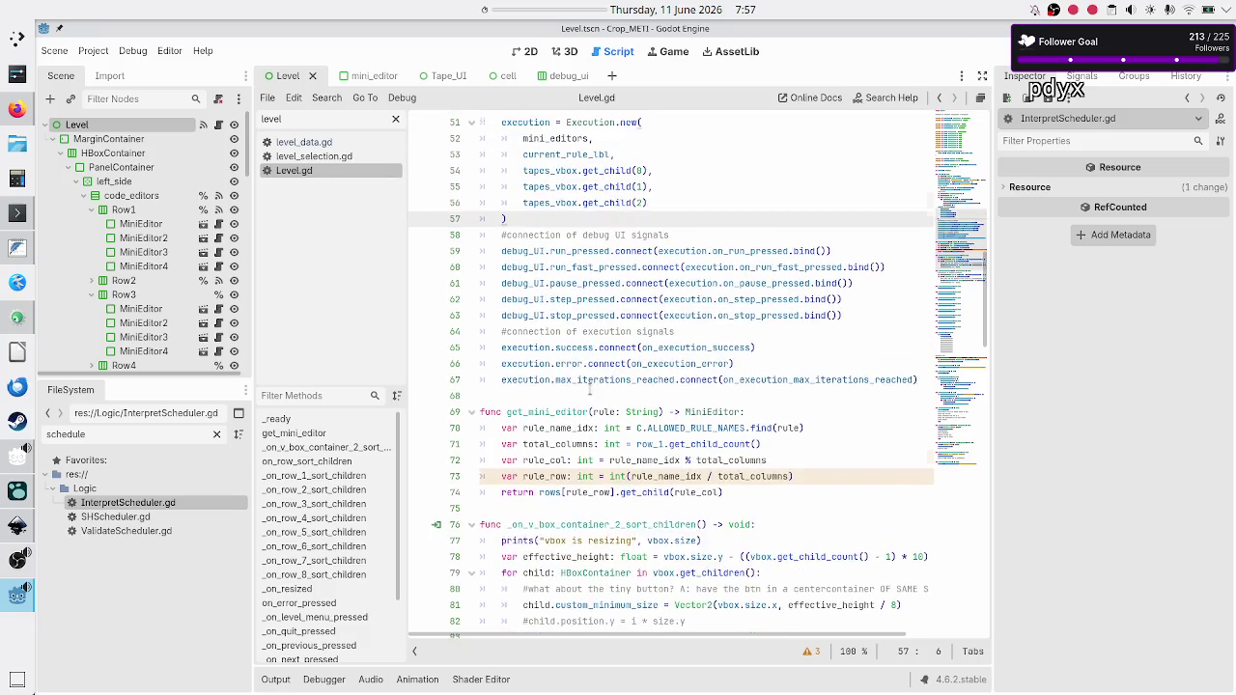
double_click(609, 348)
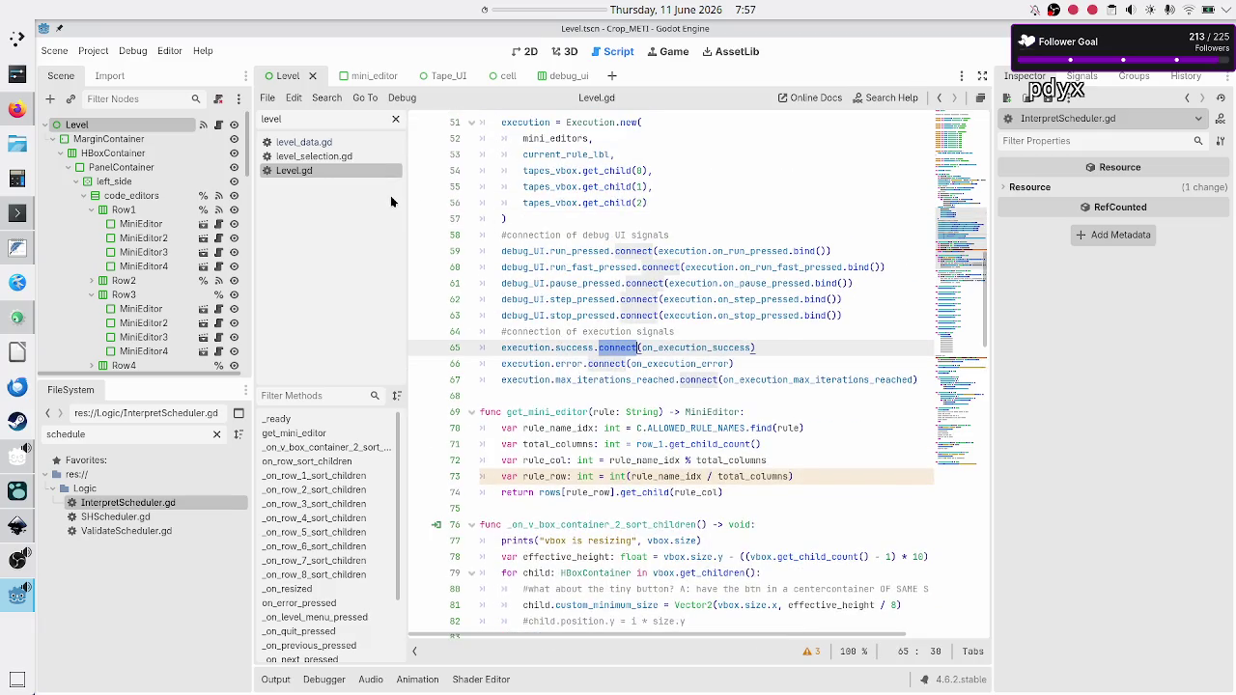
Clear the script filter, return to Execution.gd, then go to the end of the execution plan notes.
double_click(314, 118)
key("BackSpace")
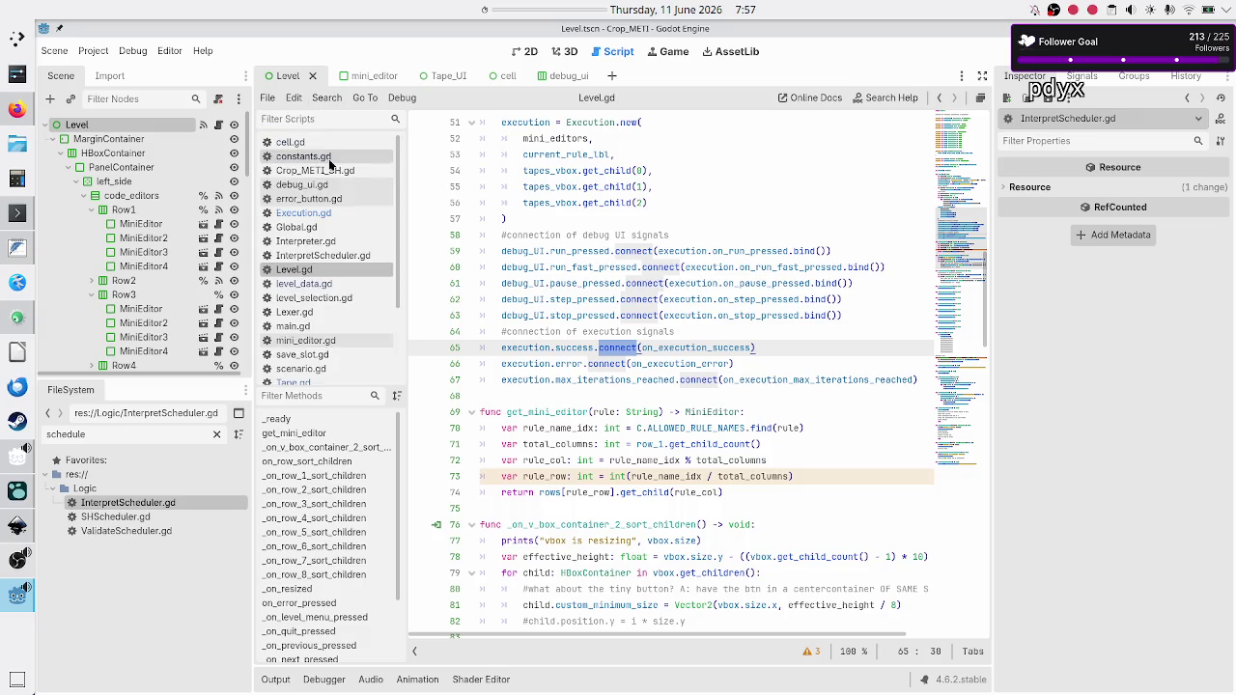
left_click(329, 214)
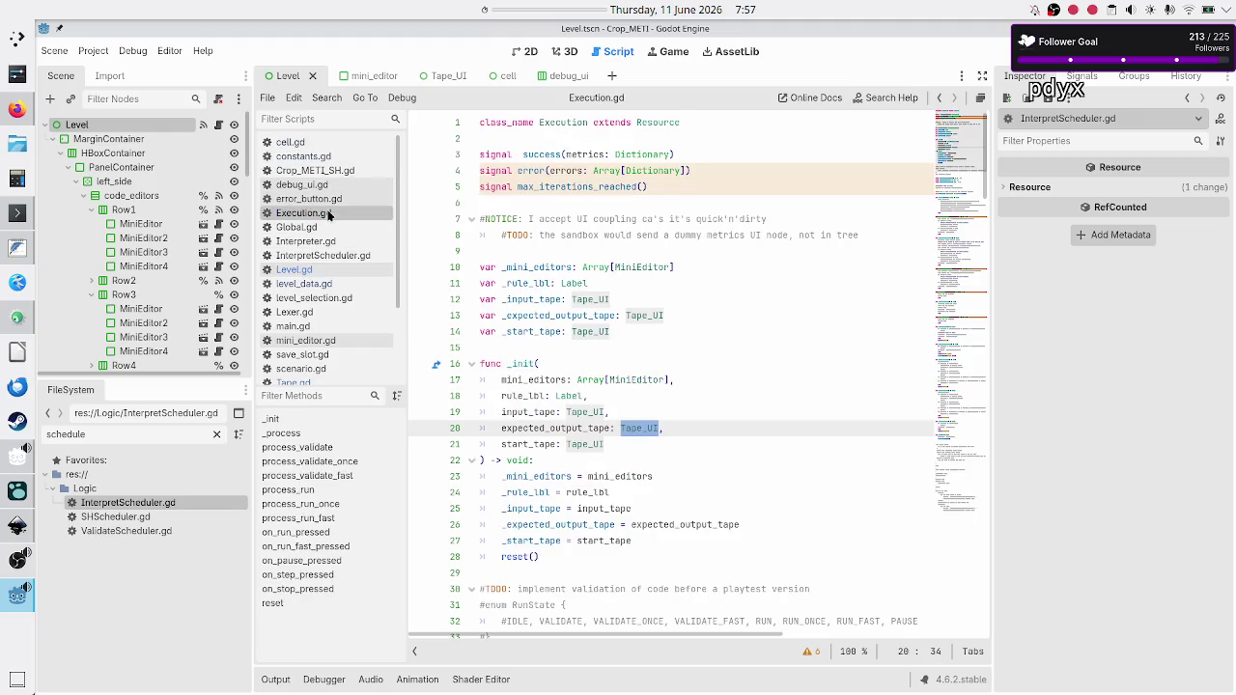
left_click(676, 301)
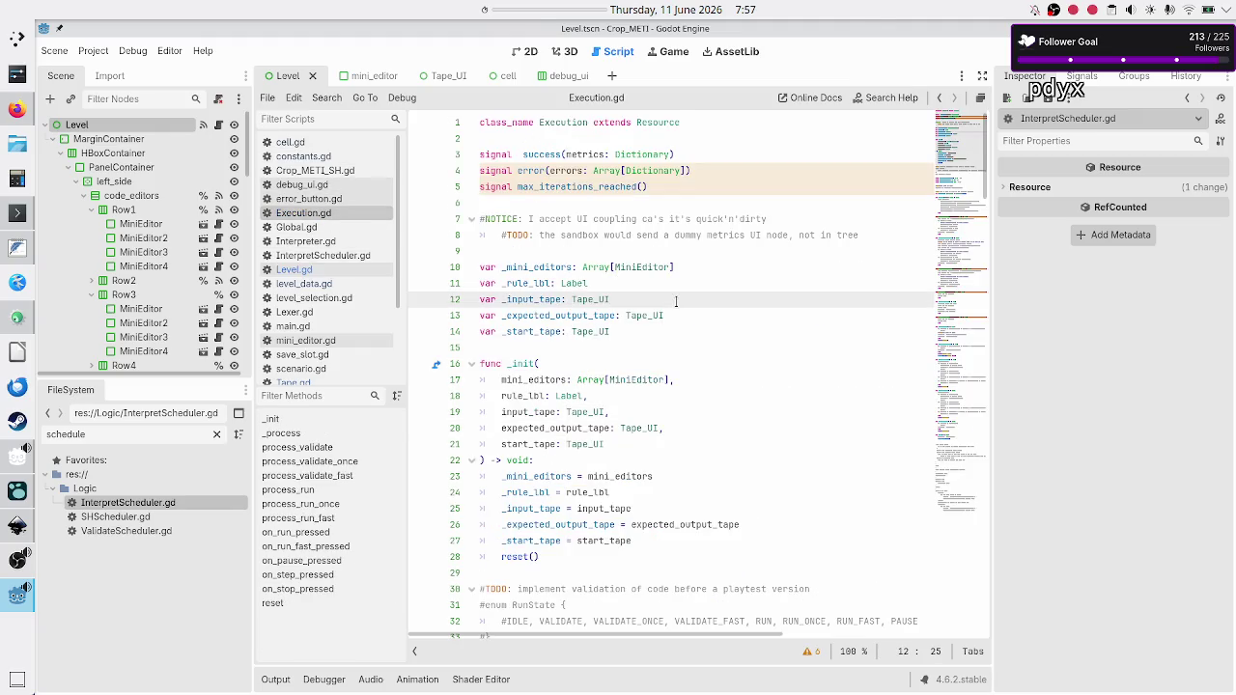
key("alt+Tab")
left_click(334, 364)
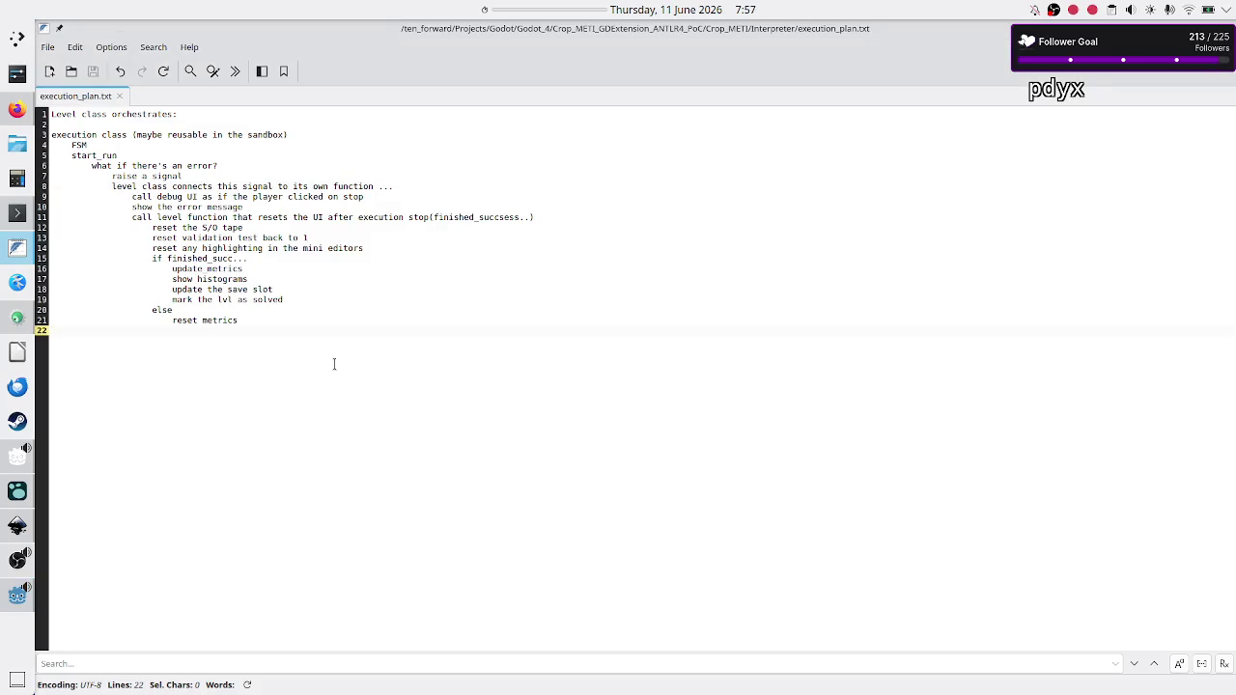
Append 'balancing execution load across multiple frames' with 'TODO!' beneath it and save execution_plan.txt.
key("Return")
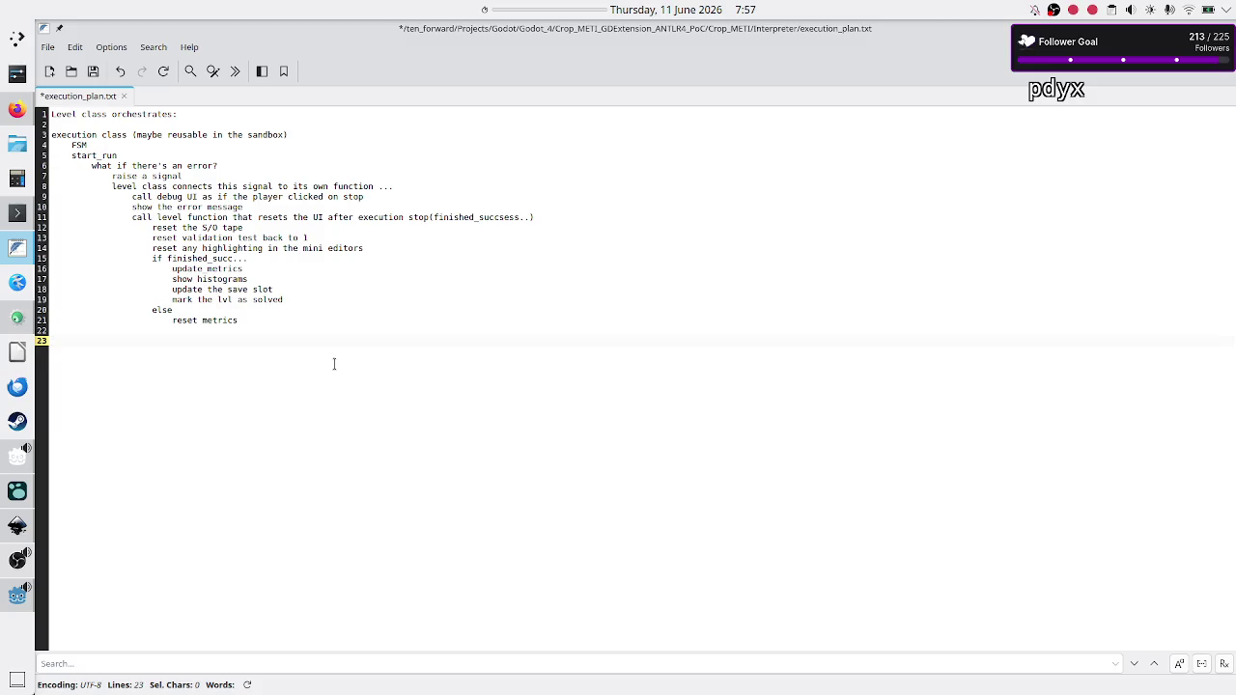
type("load ")
type("balanci")
type("ng")
key("BackSpace")
key("BackSpace")
key("BackSpace")
type("alancing ")
type("executio")
type("n load ")
type("across multi")
type("ple frame")
key("Home")
key("Return")
key("Return")
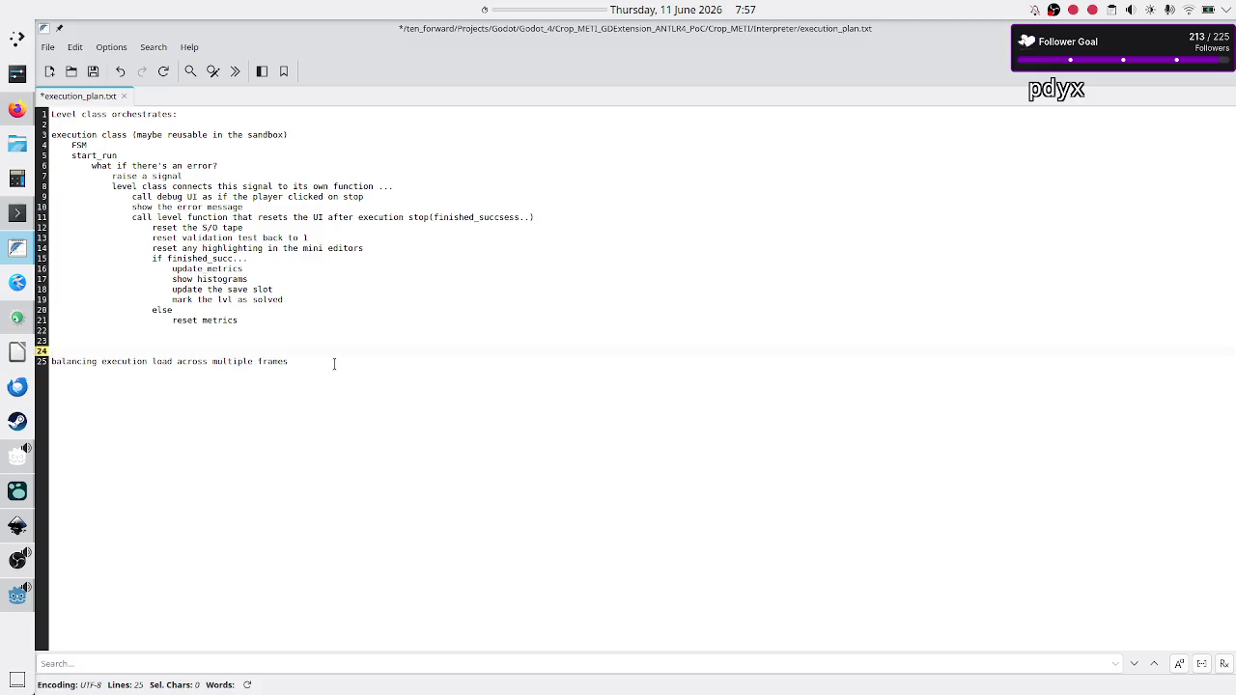
key("Return")
type("TODO")
type("!")
key("Return")
key("ctrl+s")
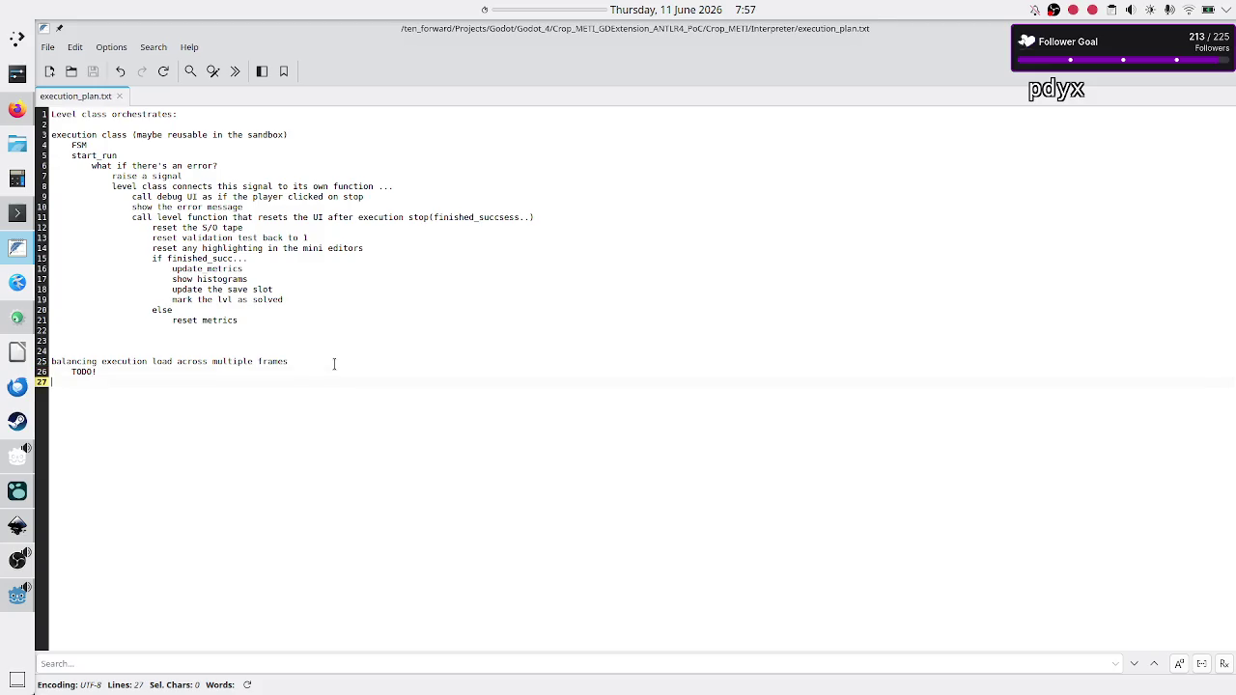
key("alt+Tab")
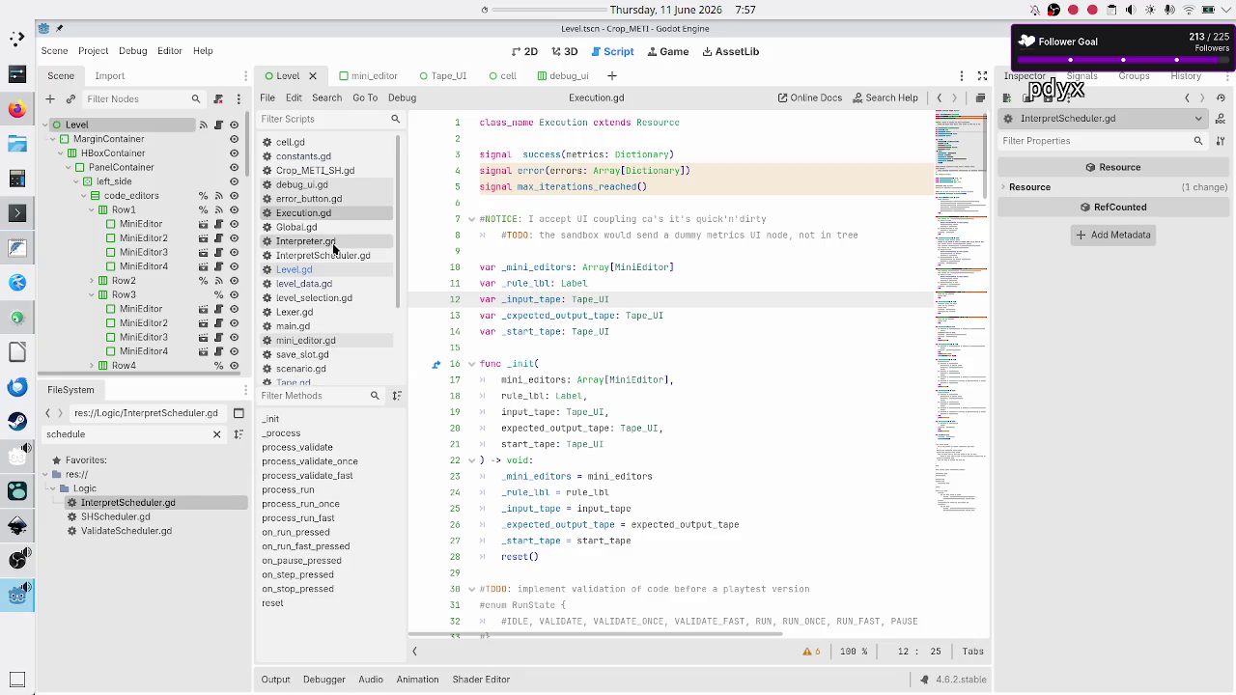
left_click(327, 256)
Change class_name In to ExecutionLoadBalancer, then enter 'load balancer' as a Firefox search.
left_click(600, 157)
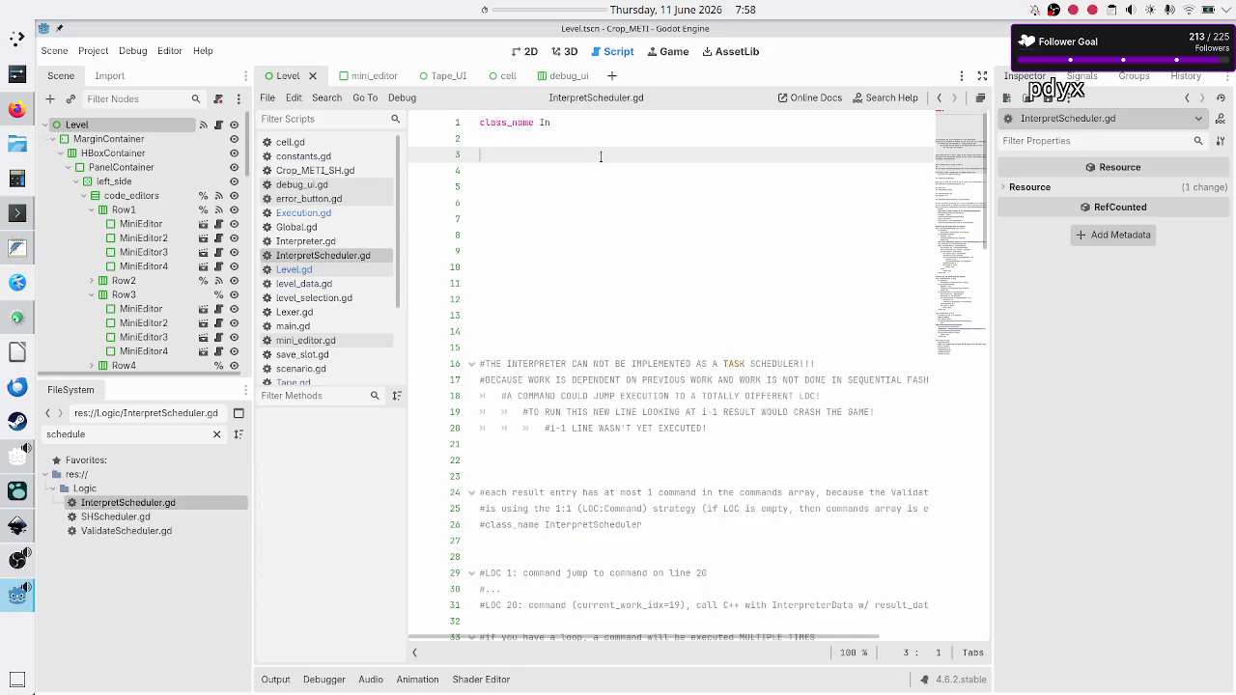
key("Up")
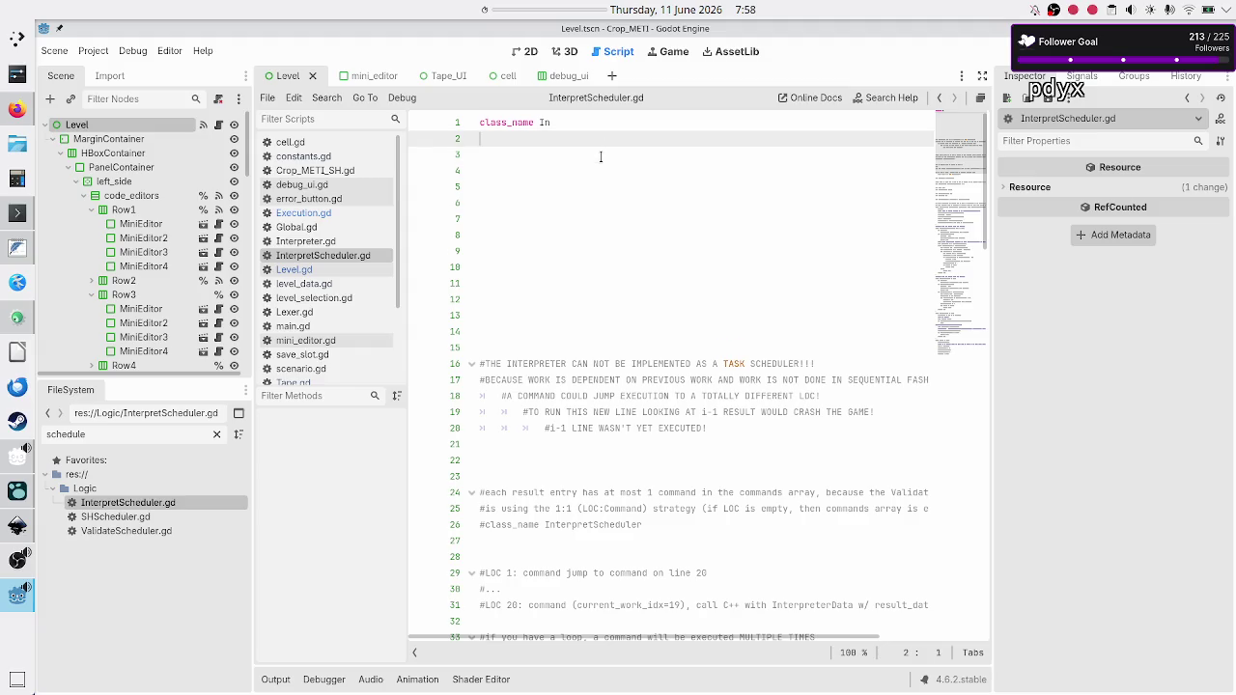
key("Left")
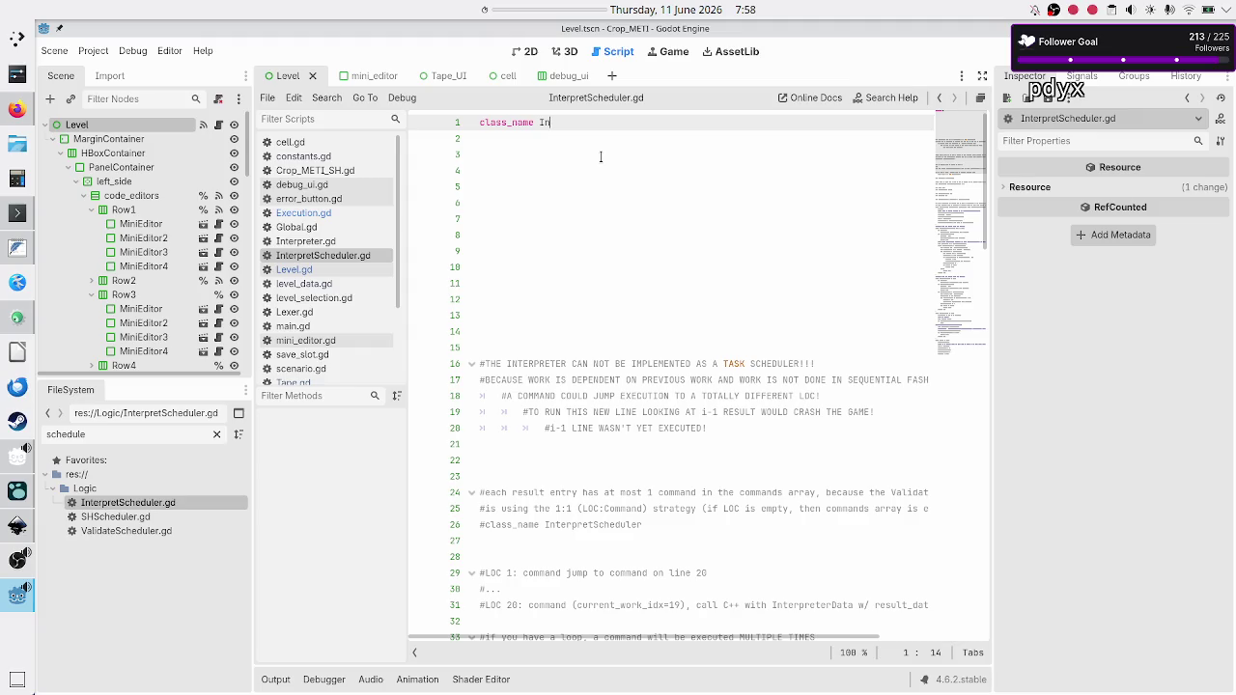
key("BackSpace")
key("BackSpace")
type("Execution")
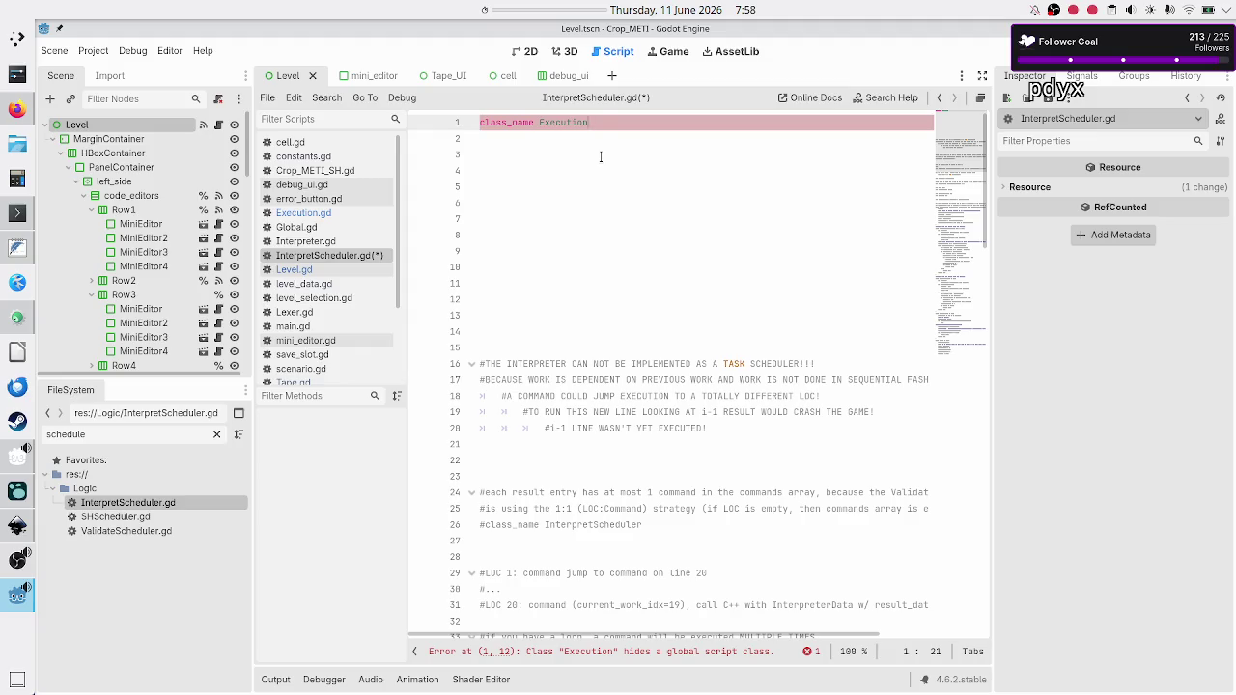
type("Lo")
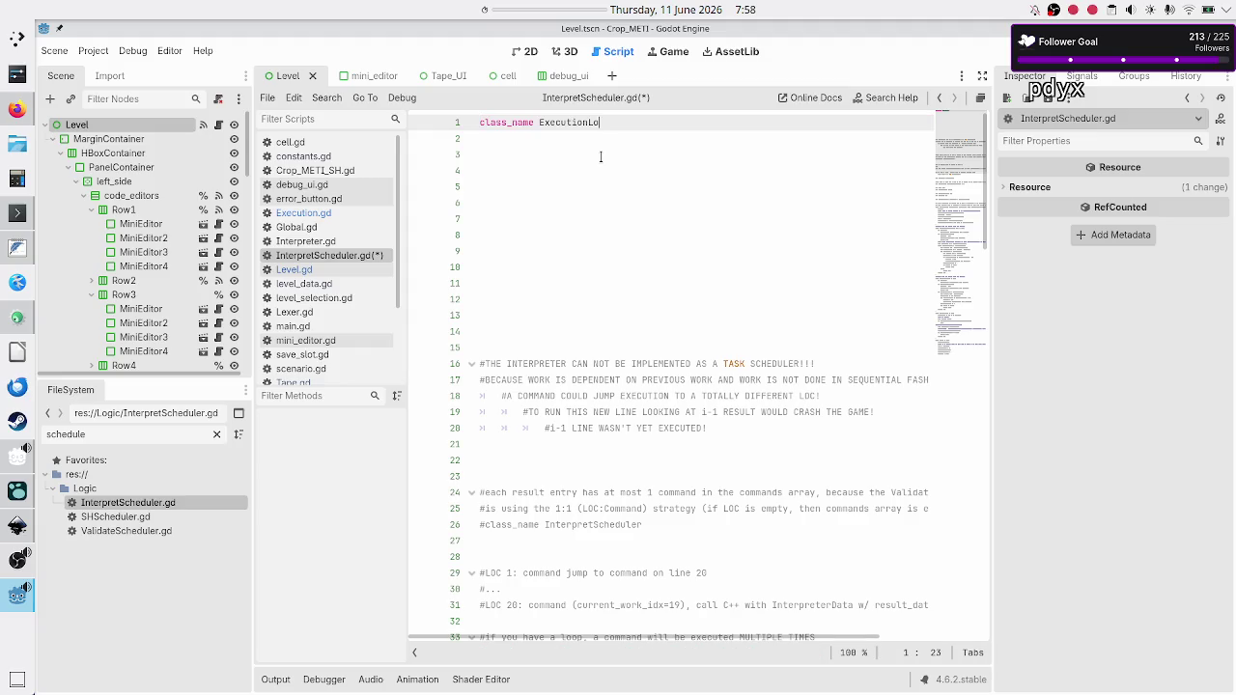
type("adBalancer")
key("alt+Tab")
type("load bala")
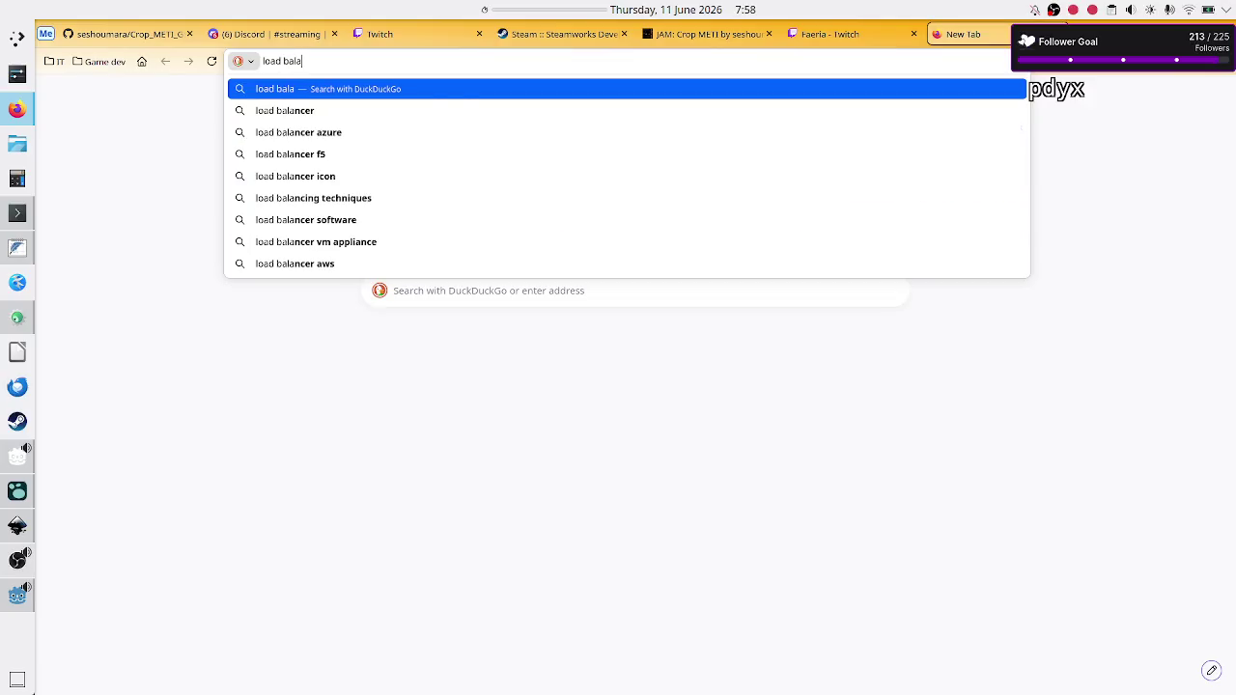
type("ncer")
Search DuckDuckGo for 'load balancer' and highlight the phrase about traffic across multiple servers.
key("Return")
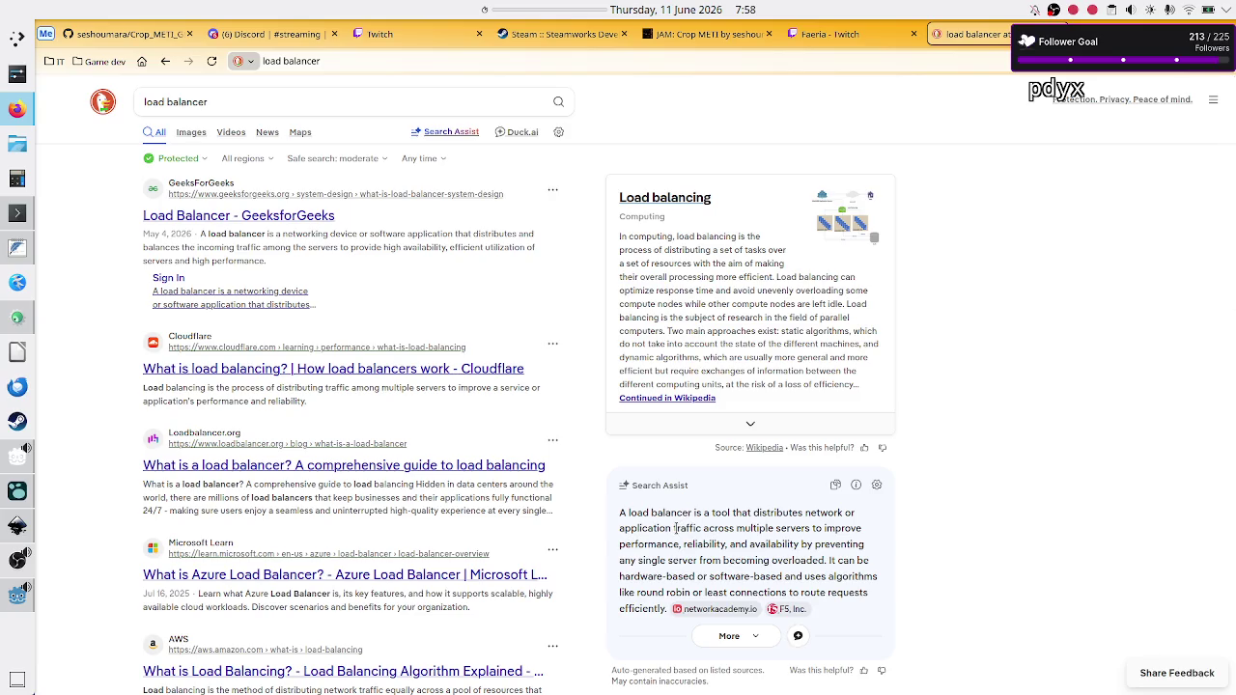
left_click_drag(675, 529, 809, 529)
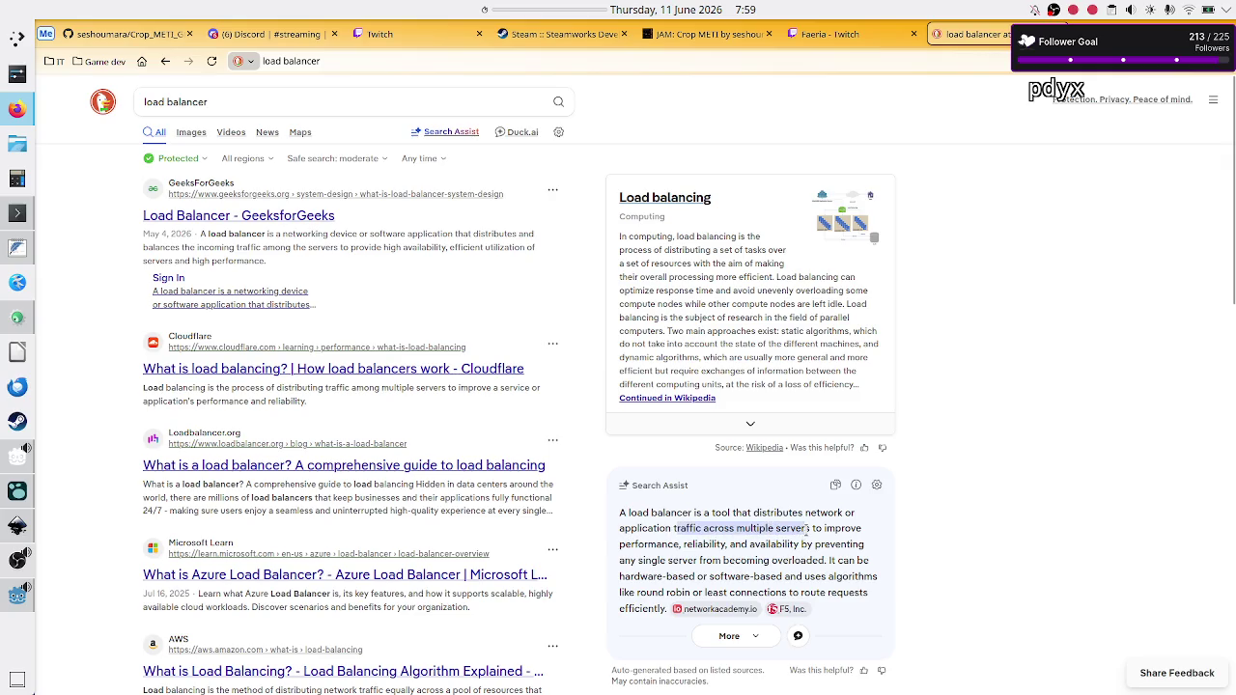
left_click(769, 526)
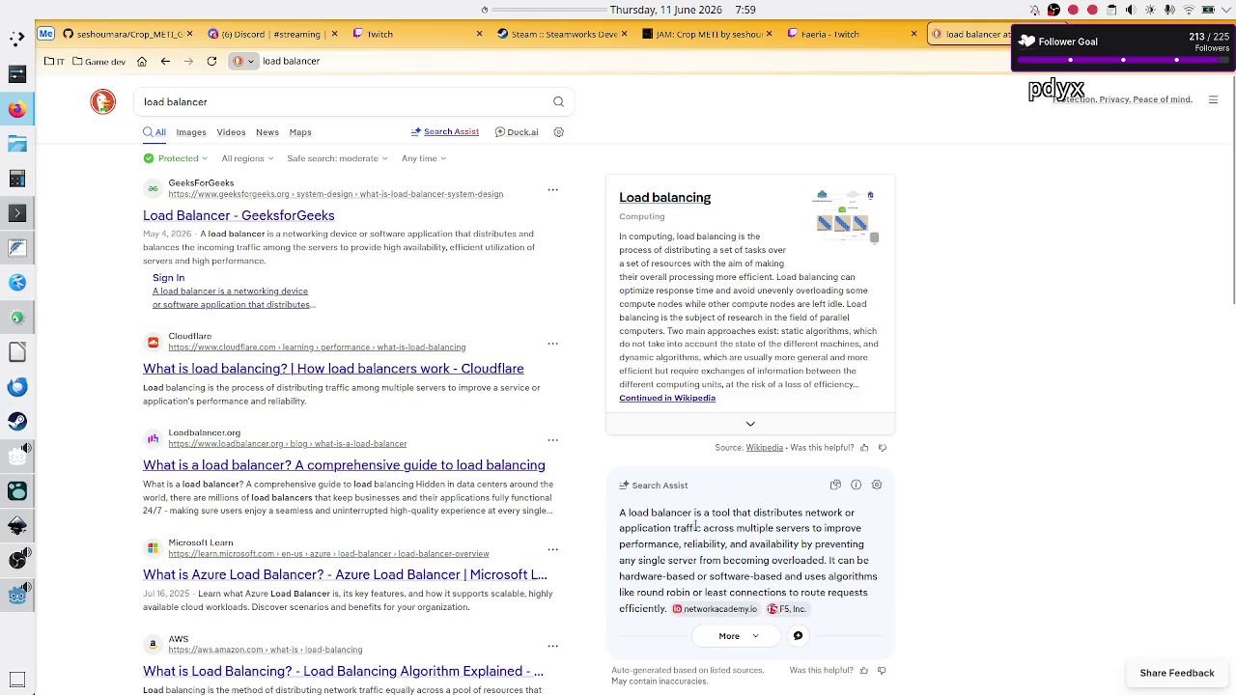
left_click_drag(696, 526, 807, 527)
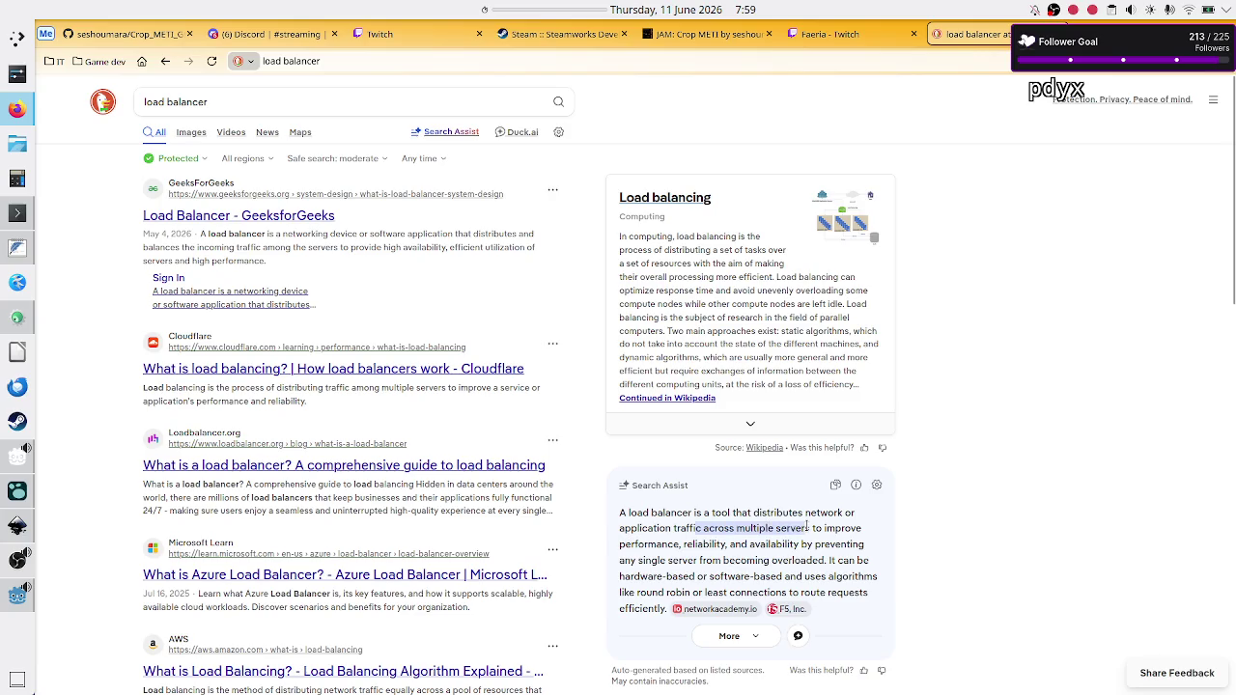
left_click(742, 543)
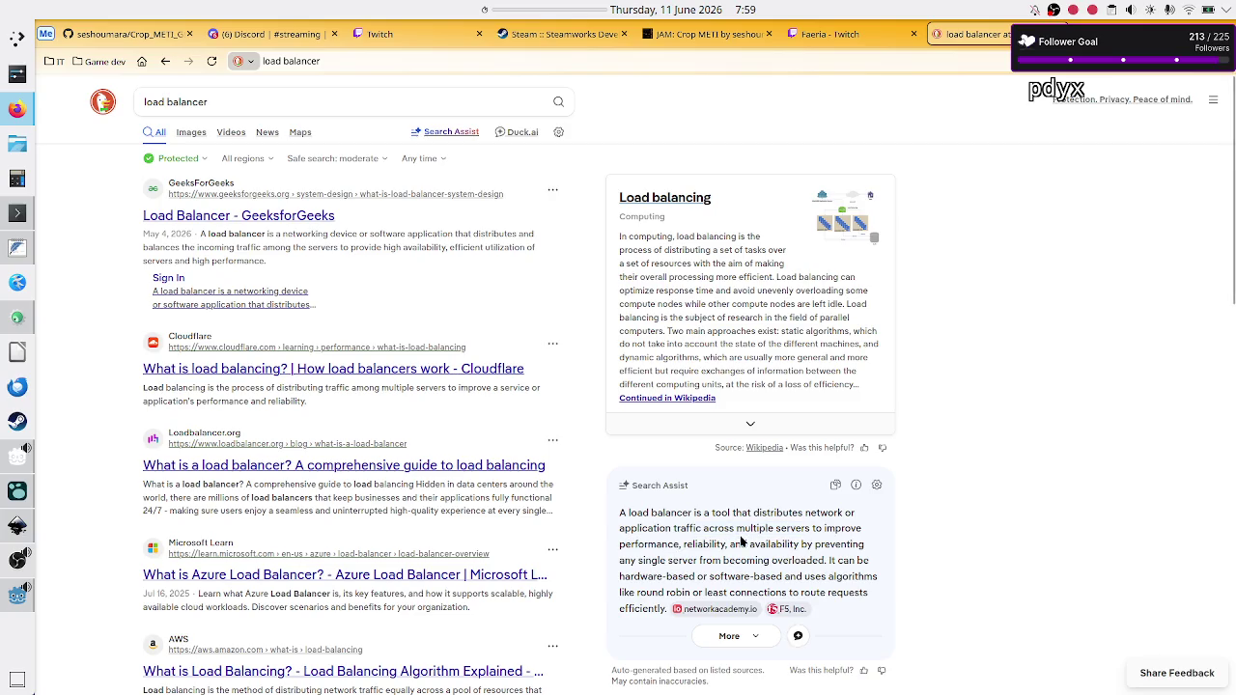
key("alt+Tab")
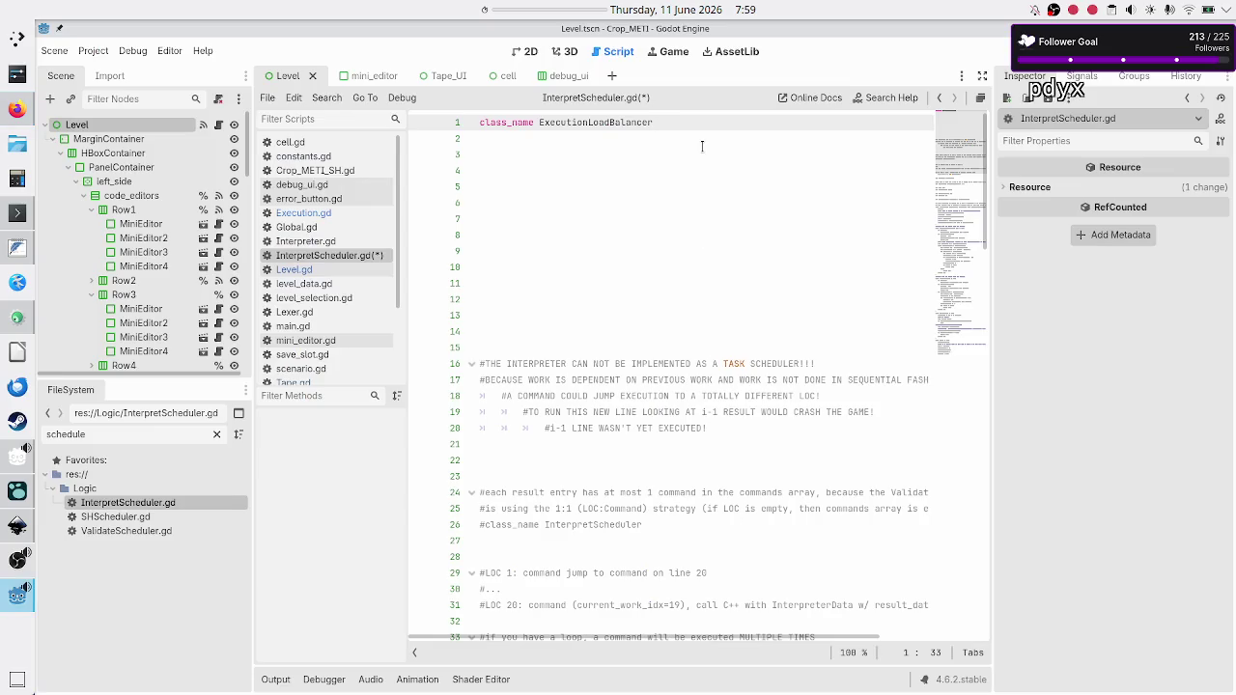
Insert '#distributing execution load across multiple frames, so the UI won't freeze' above class_name and save.
key("Home")
key("Return")
key("Up")
type("#")
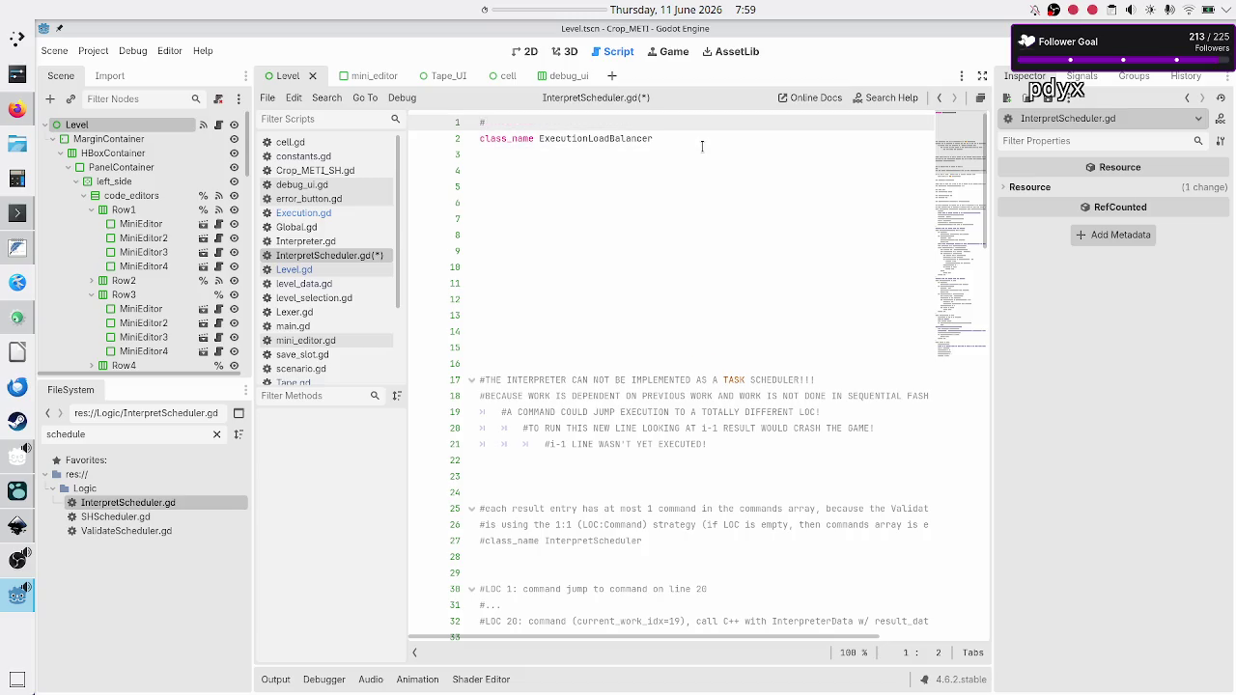
type("distributi")
type("ng execution ")
type("load across m")
type("ult")
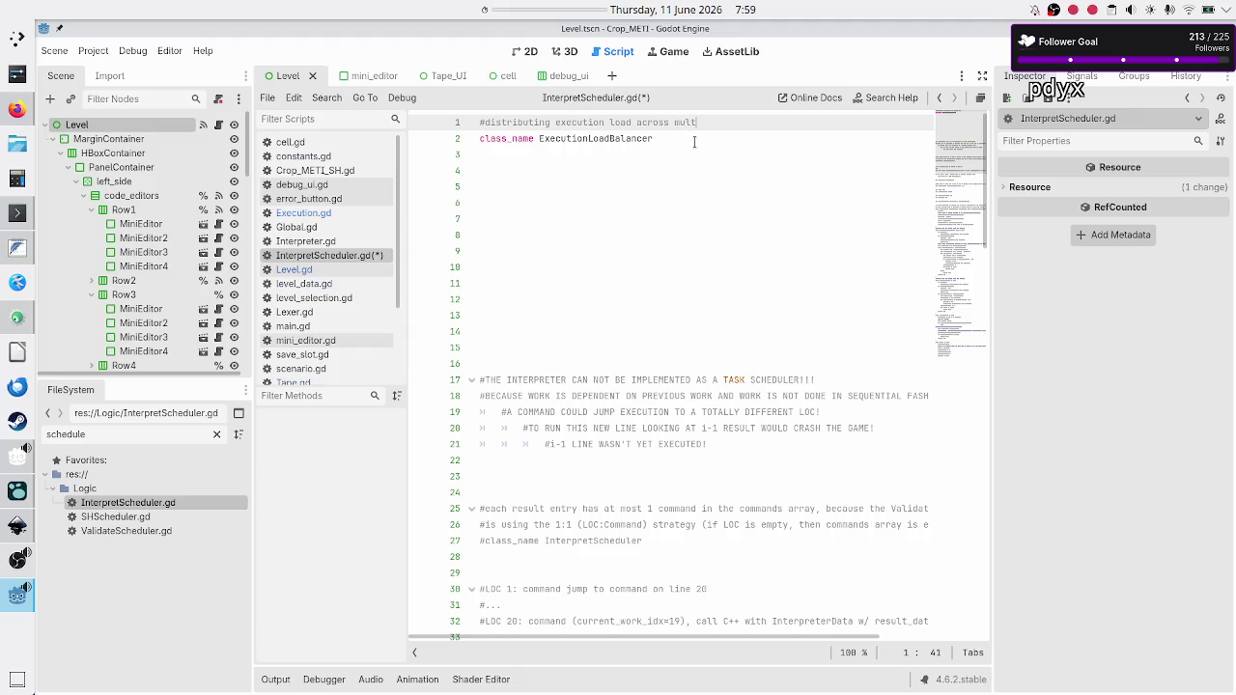
type("iple frames, so the")
type(" UI ")
type("won't free")
type("ze")
key("Down")
key("Down")
key("Down")
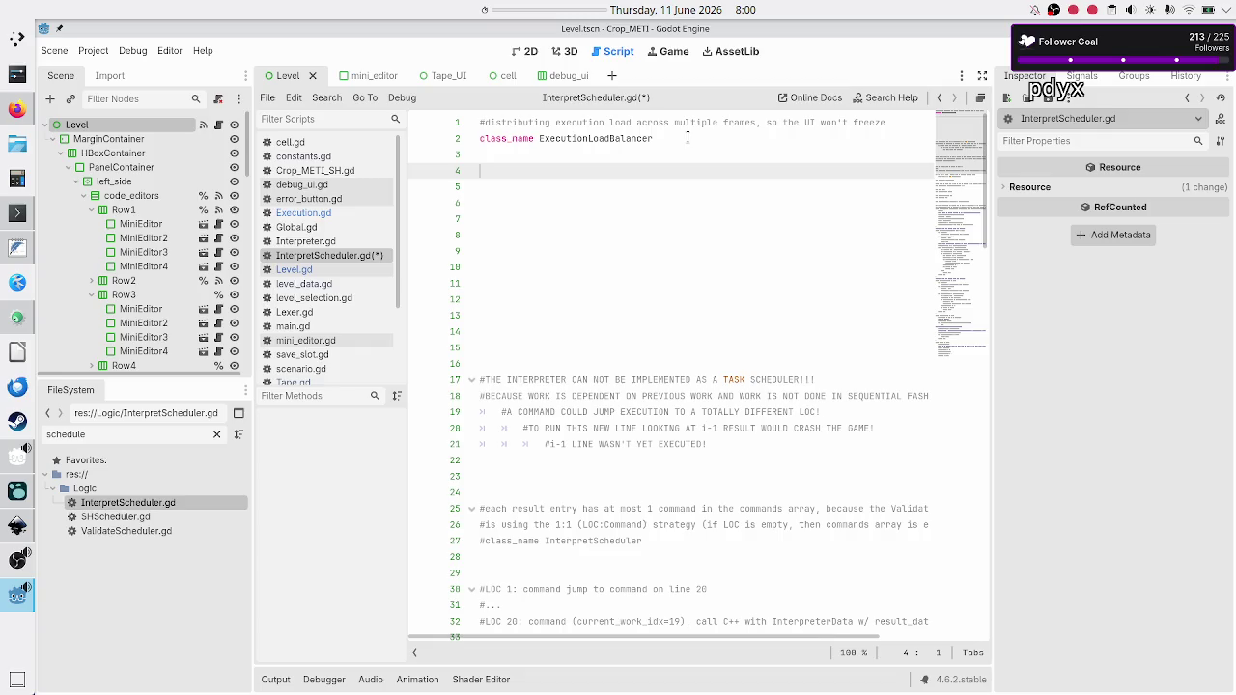
key("ctrl+s")
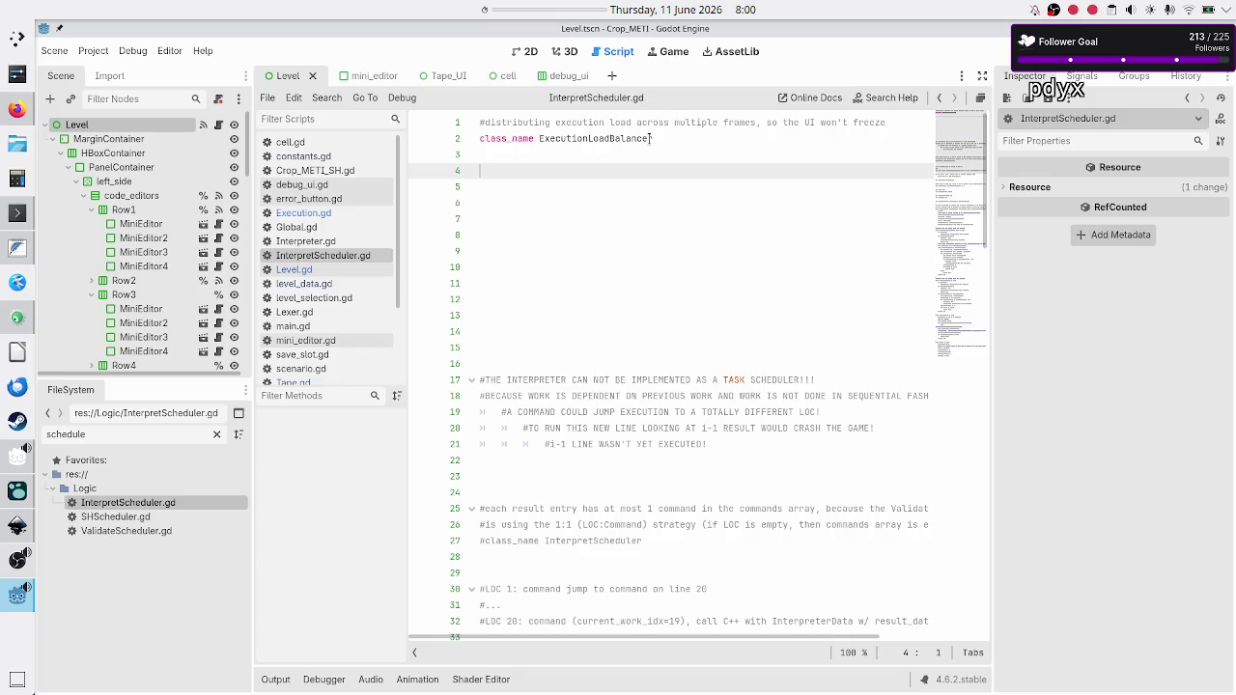
Glance at Execution.gd, recheck line 2 of InterpretScheduler.gd, then reopen Execution.gd.
left_click(316, 217)
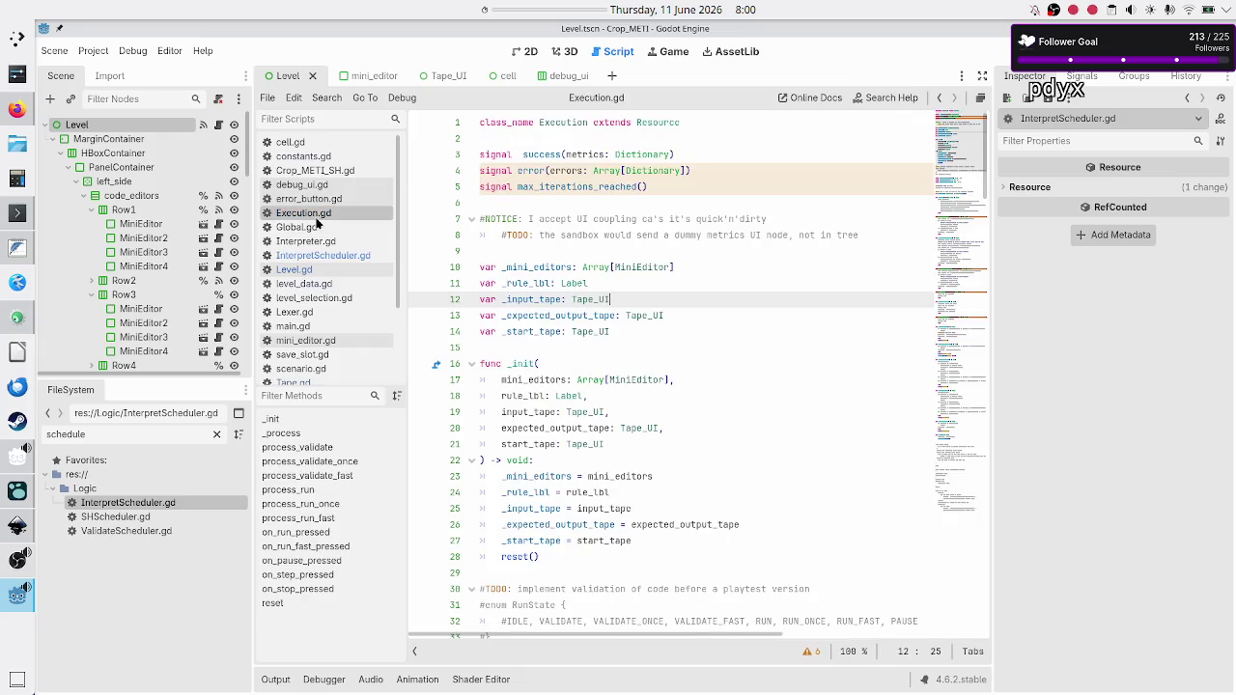
left_click(343, 257)
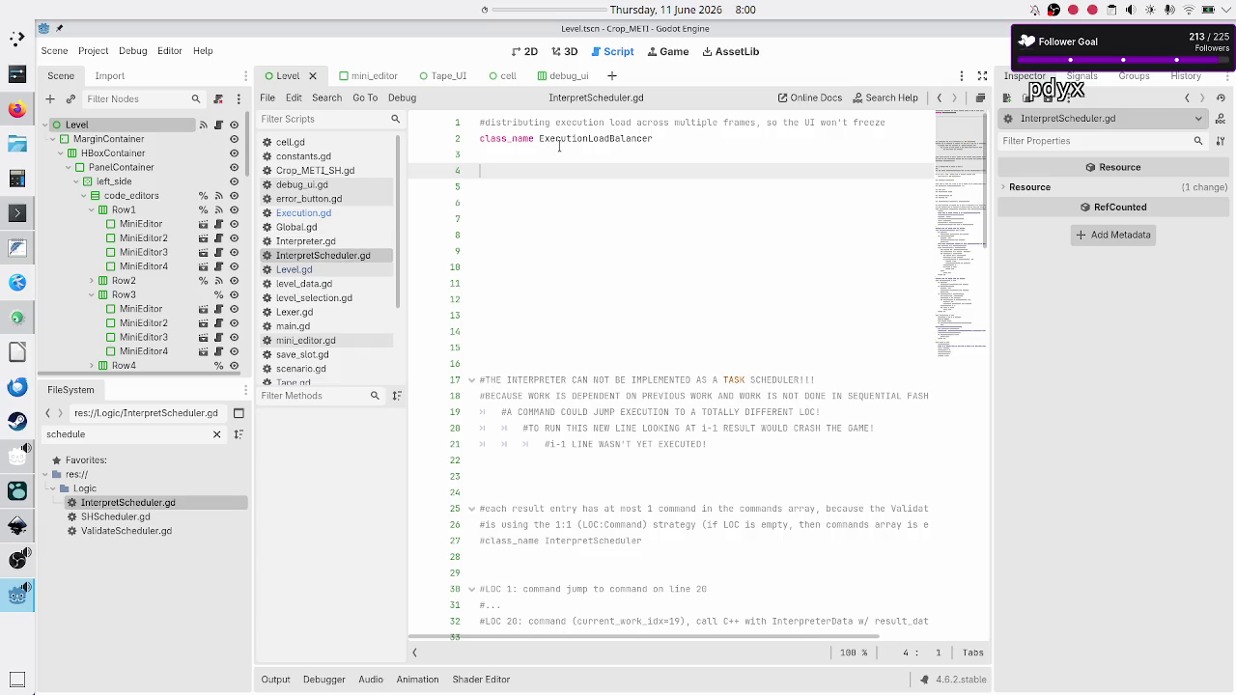
left_click(693, 140)
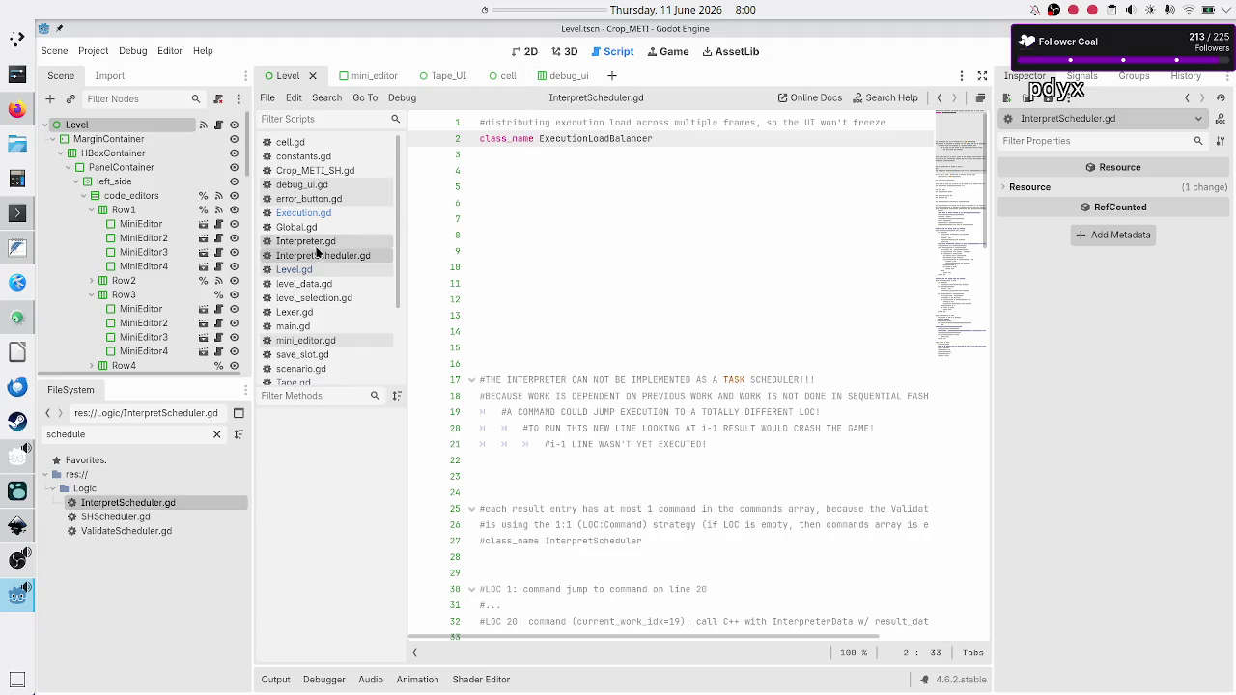
left_click(311, 214)
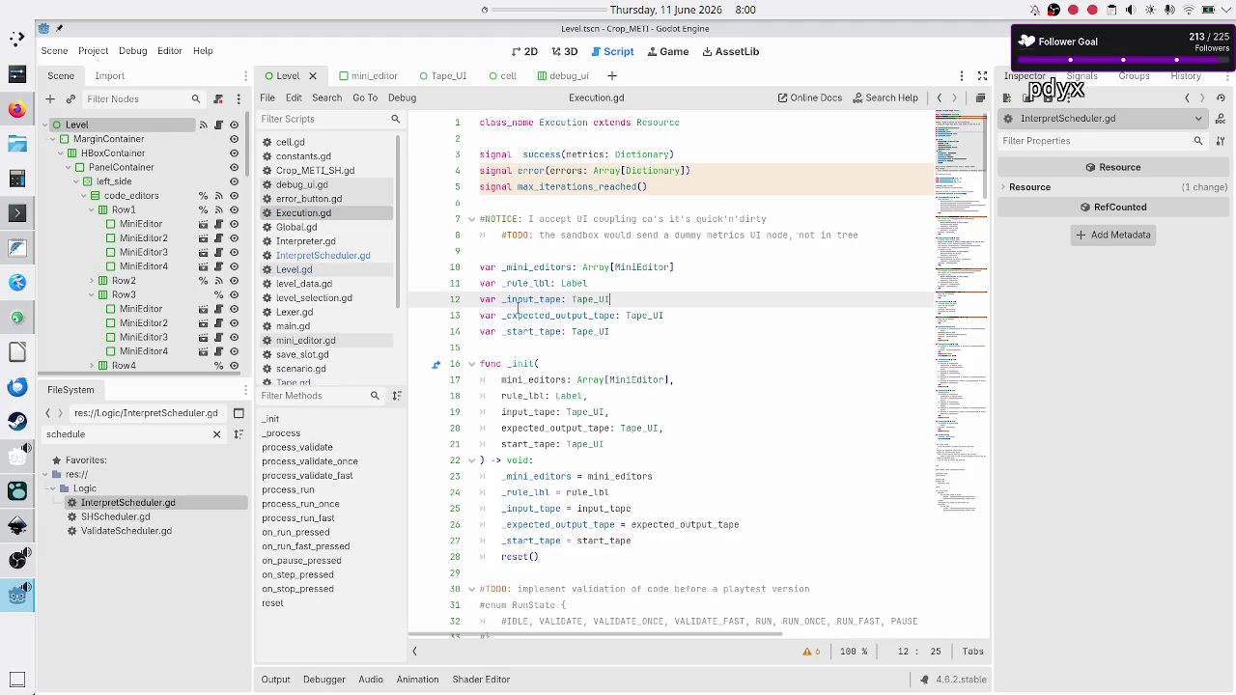
Remove the leading # from the enum RunState line, its values and its closing brace in Execution.gd.
scroll(583, 354, "down", 10)
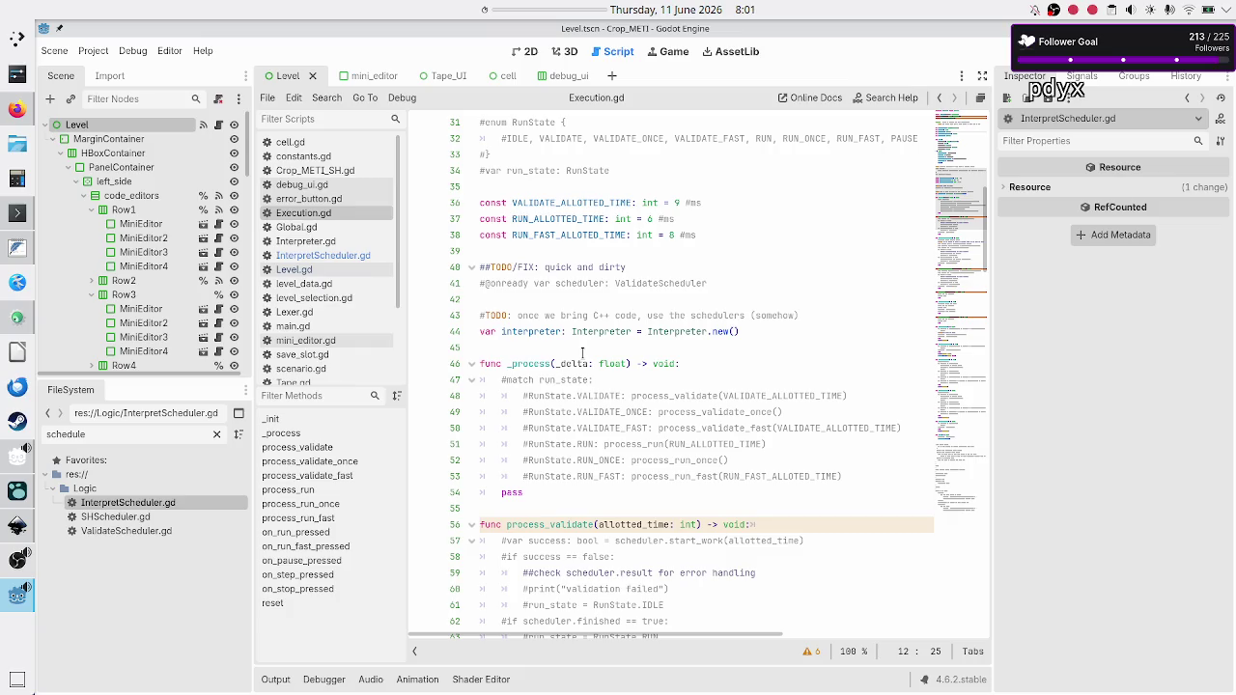
scroll(582, 354, "down", 1)
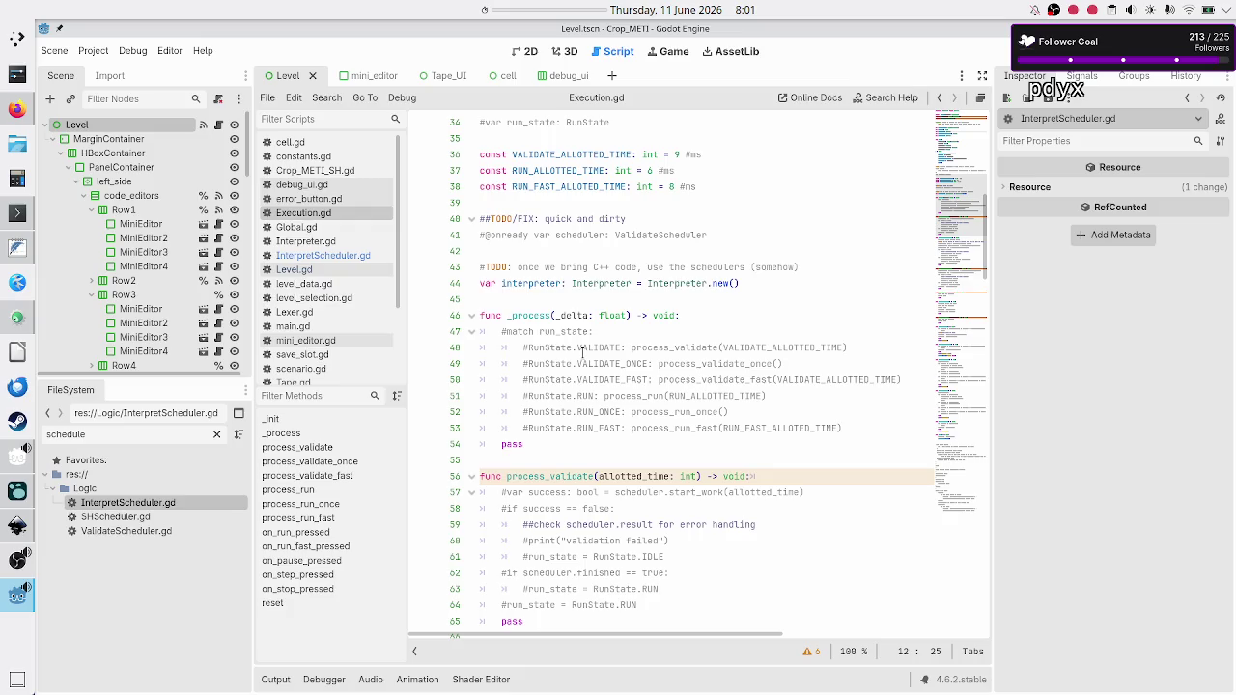
scroll(582, 353, "up", 10)
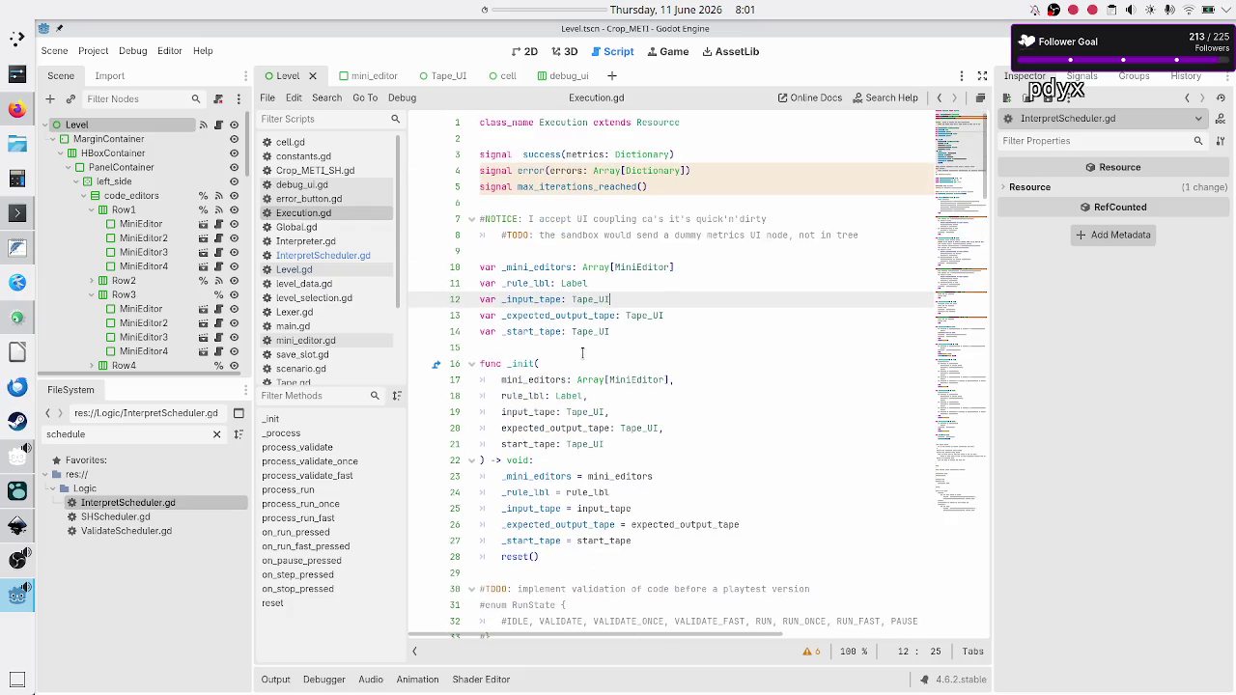
left_click(634, 220)
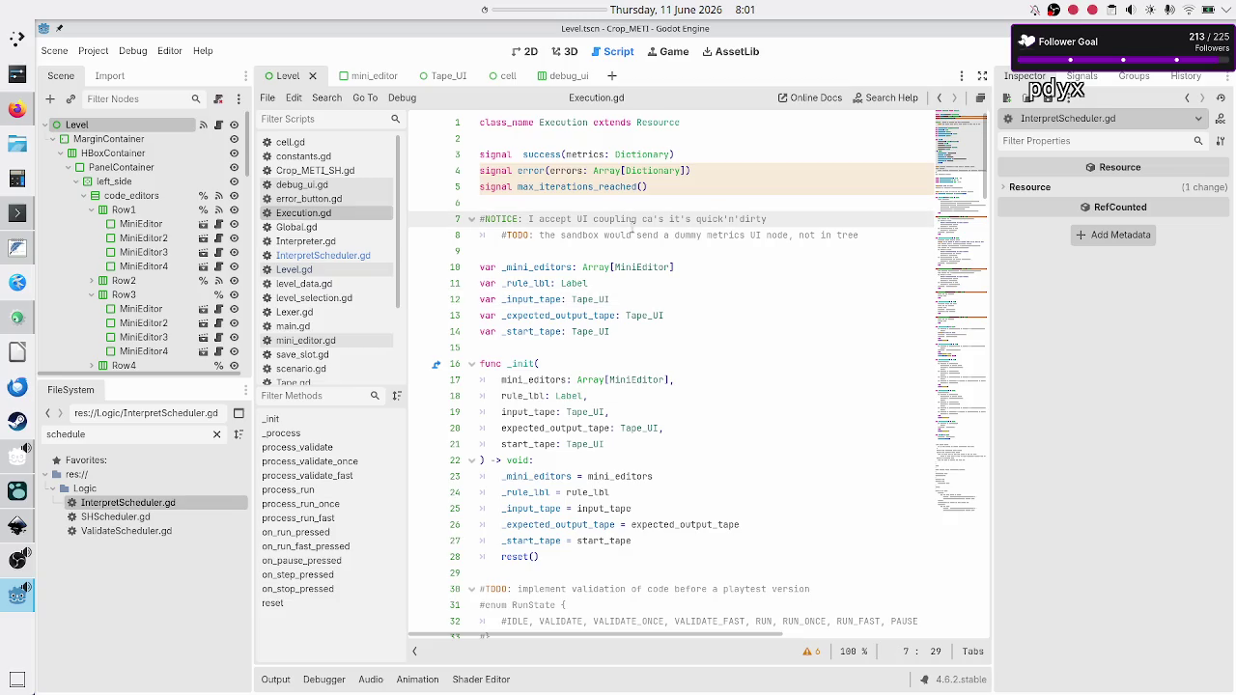
key("Down")
key("Down")
key("Down")
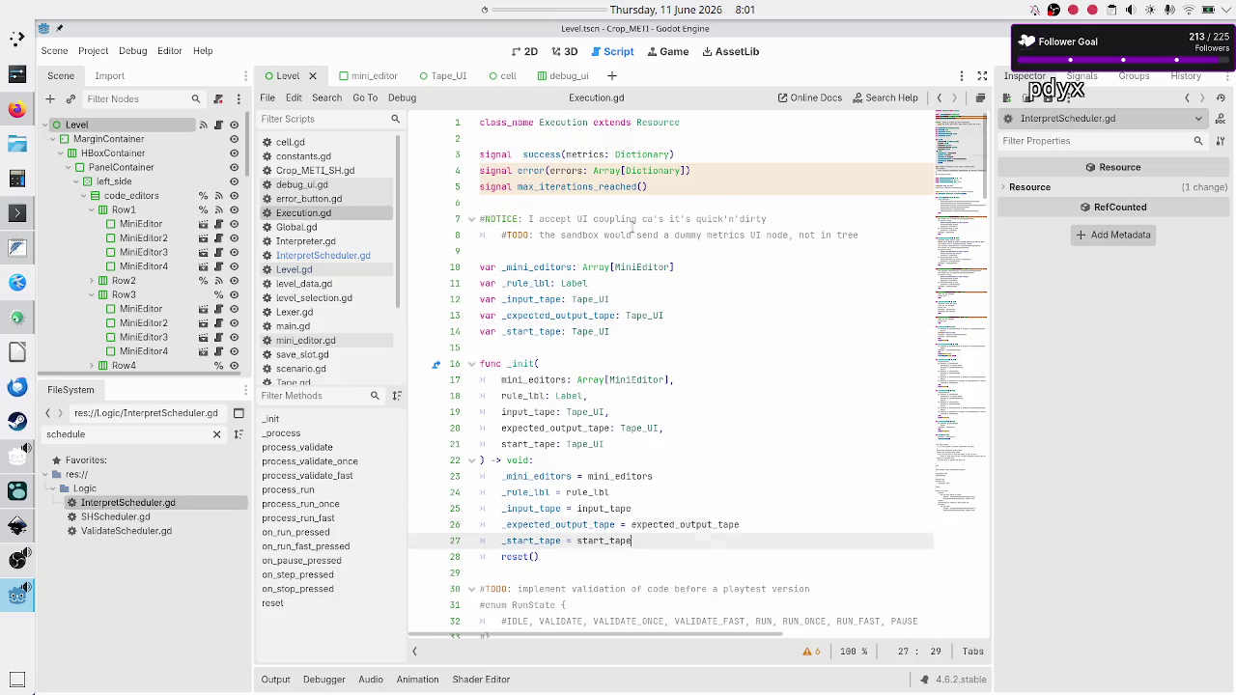
key("Up")
key("Up")
key("Up")
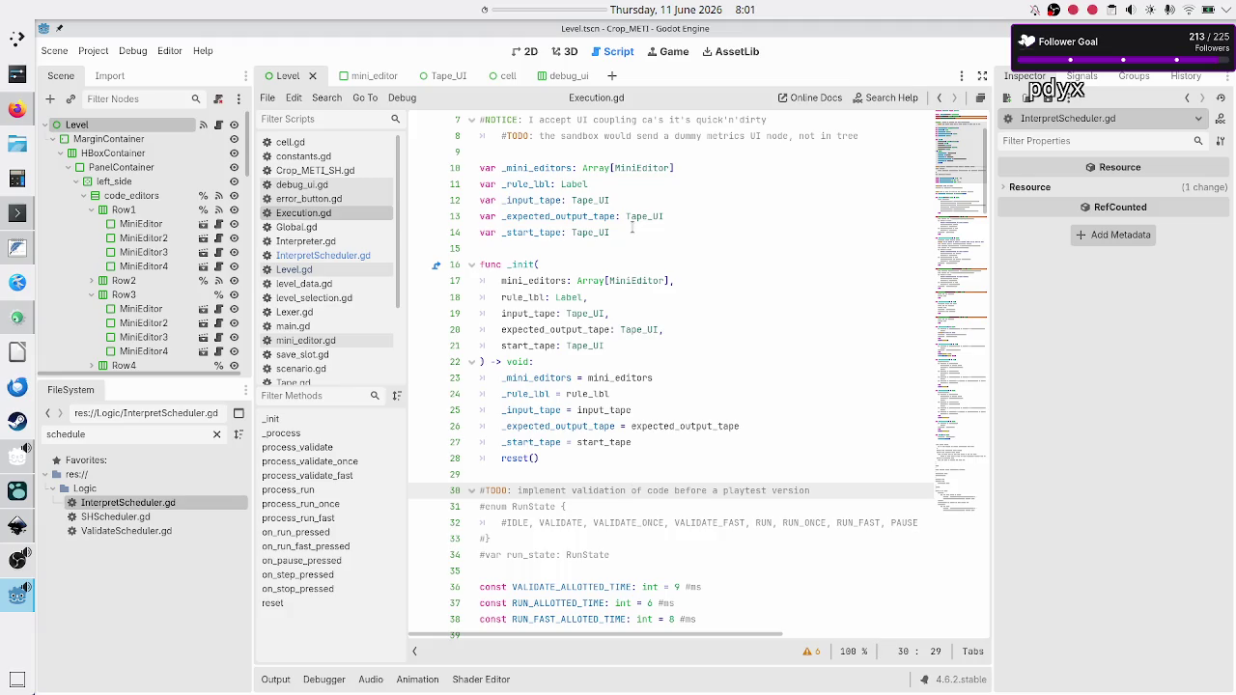
key("Home")
key("Down")
key("Right")
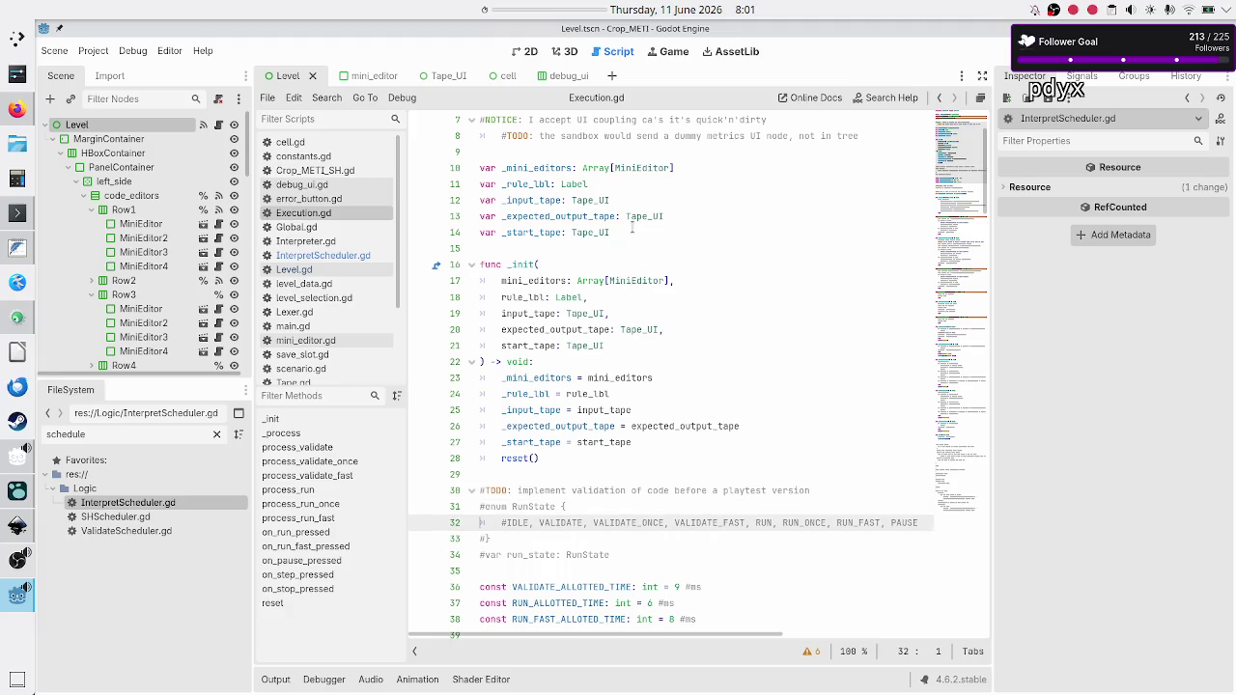
key("BackSpace")
key("Down")
key("Right")
key("Right")
key("BackSpace")
key("Down")
key("BackSpace")
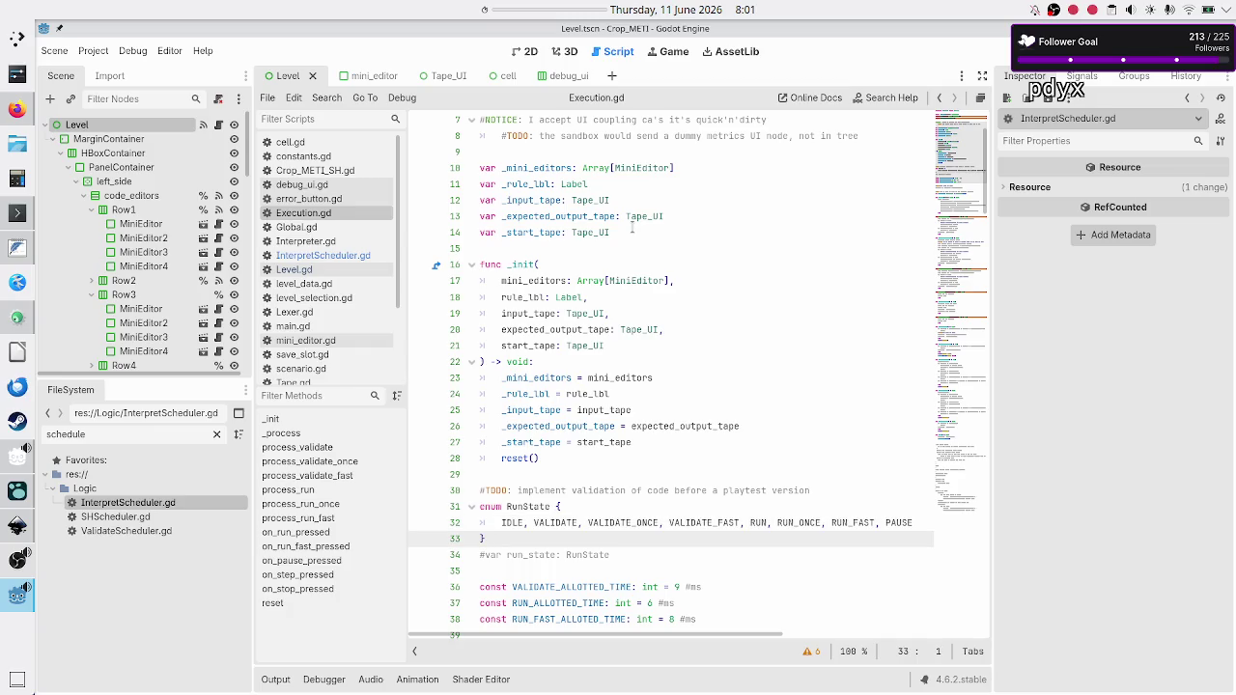
Check the uncommented RunState values on line 32, then switch to the debug_ui scene.
key("Up")
key("Up")
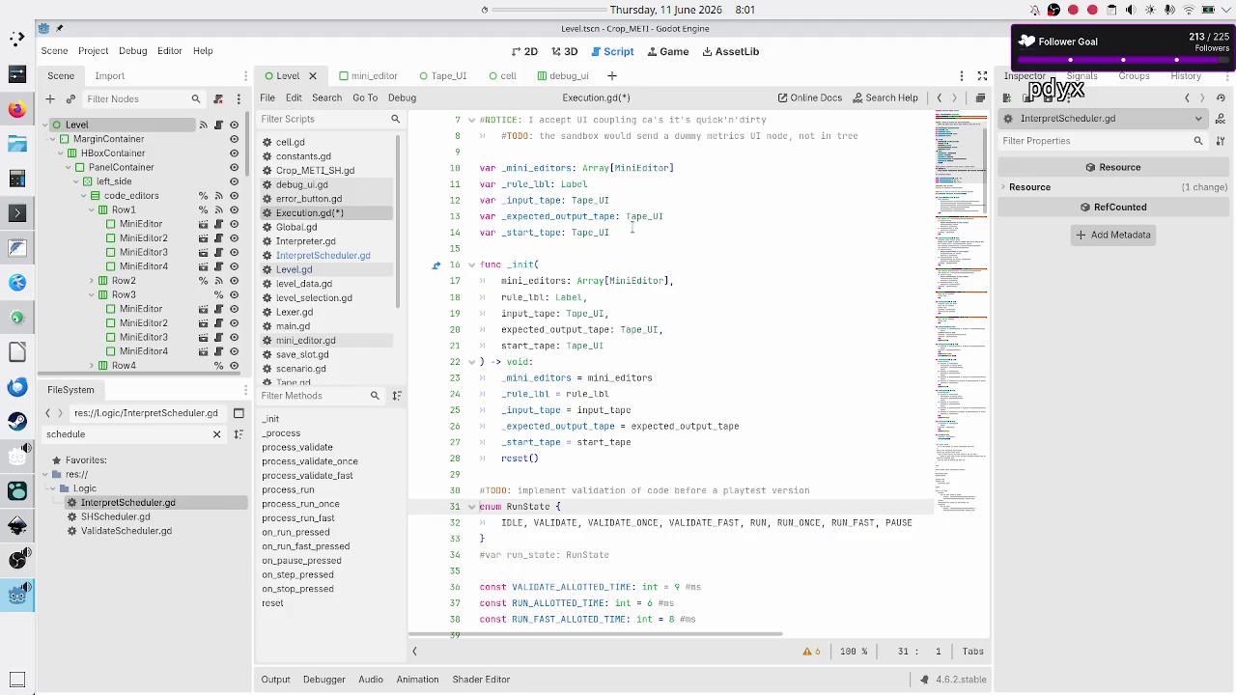
key("Down")
key("Right")
key("shift+Right")
key("shift+Right")
key("shift+Right")
key("Right")
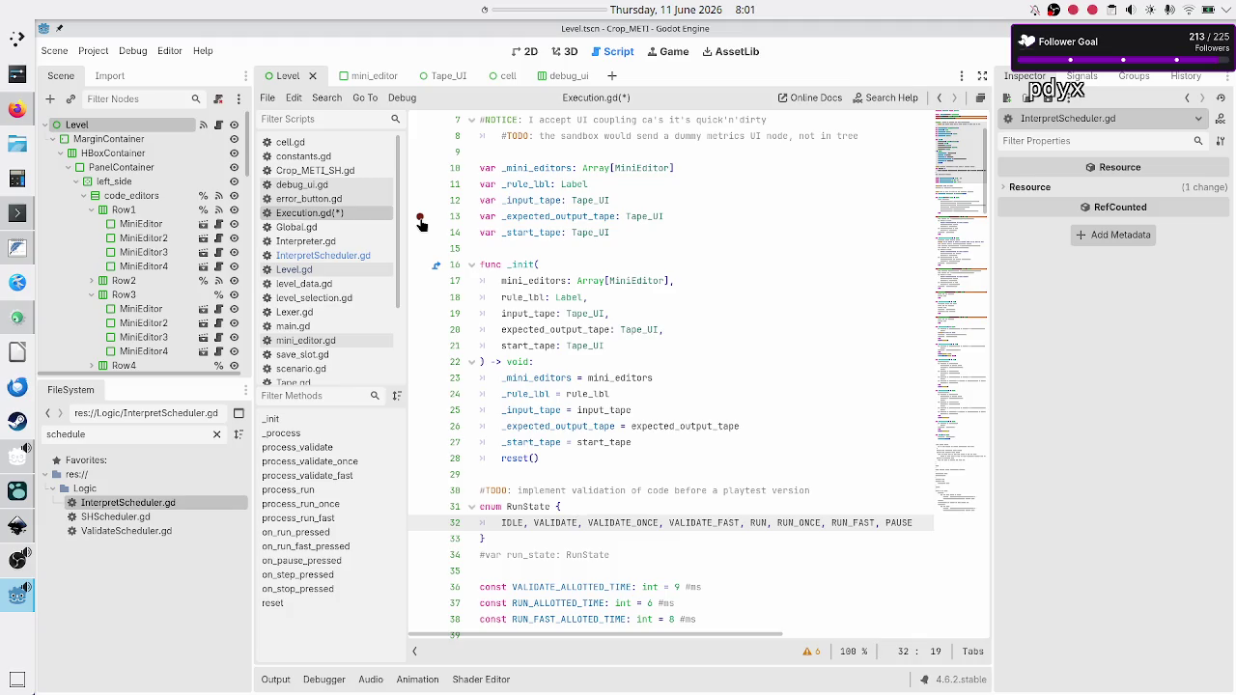
left_click(564, 77)
Open the Debug_UI script and highlight every use of RUN_FAST and pause_pressed.
left_click(224, 124)
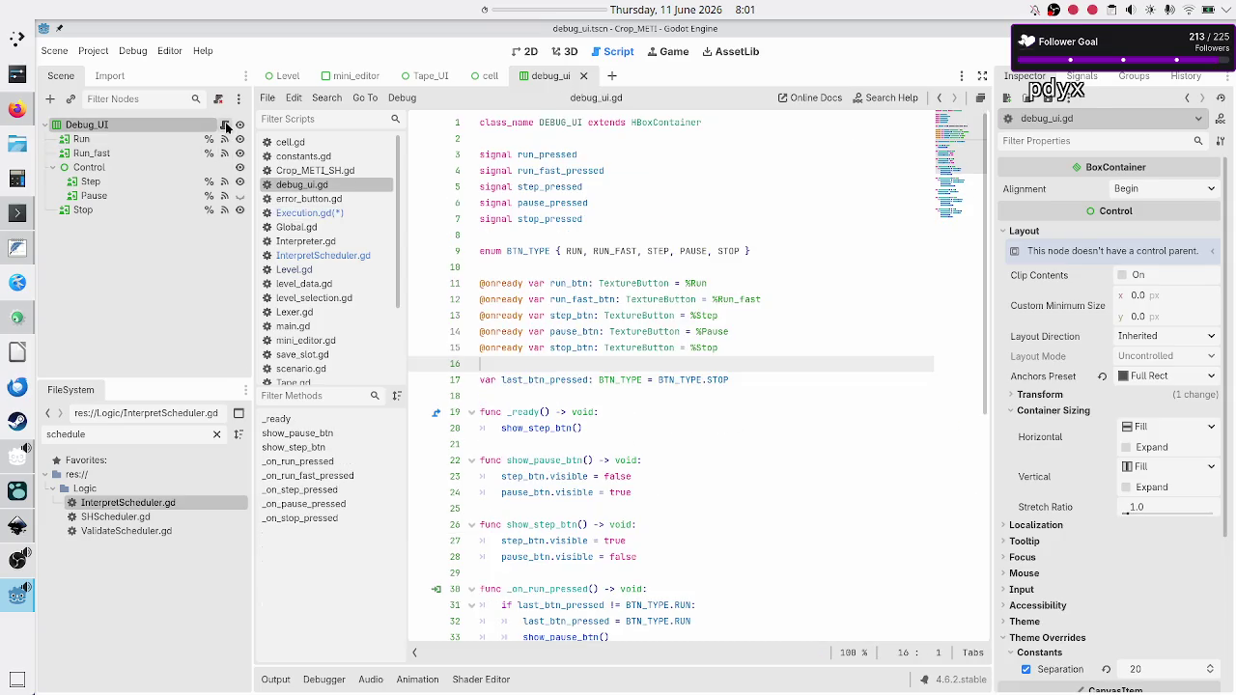
double_click(621, 253)
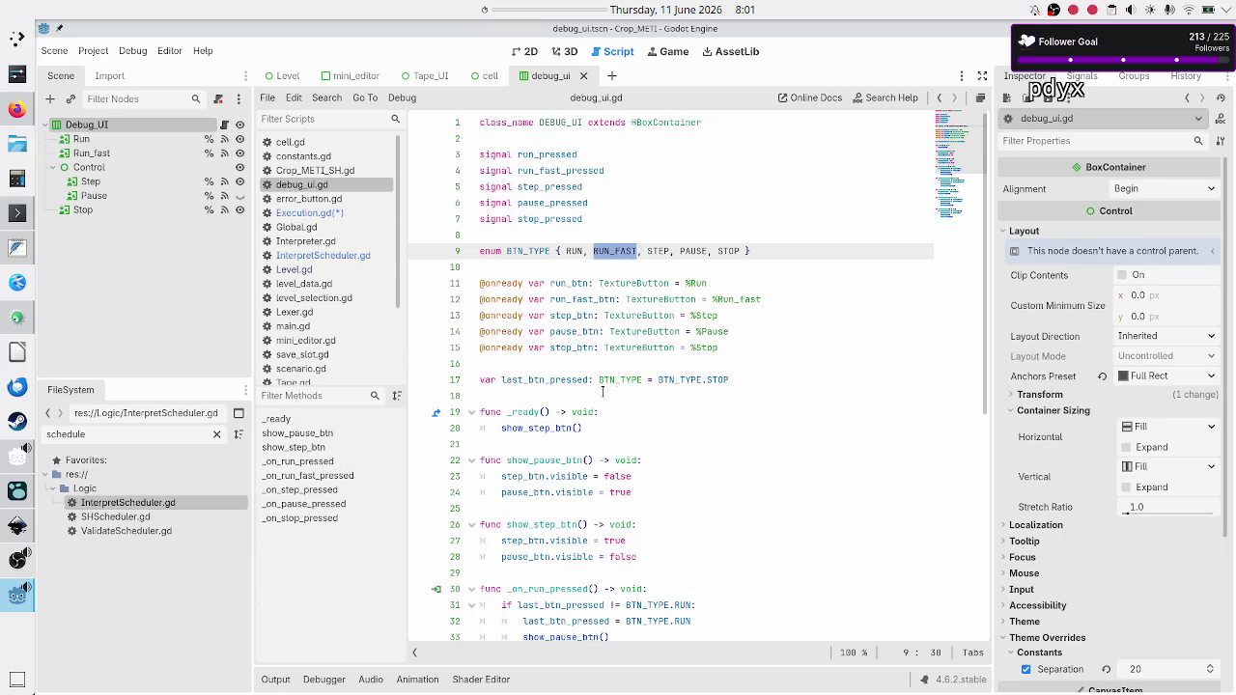
scroll(609, 396, "down", 7)
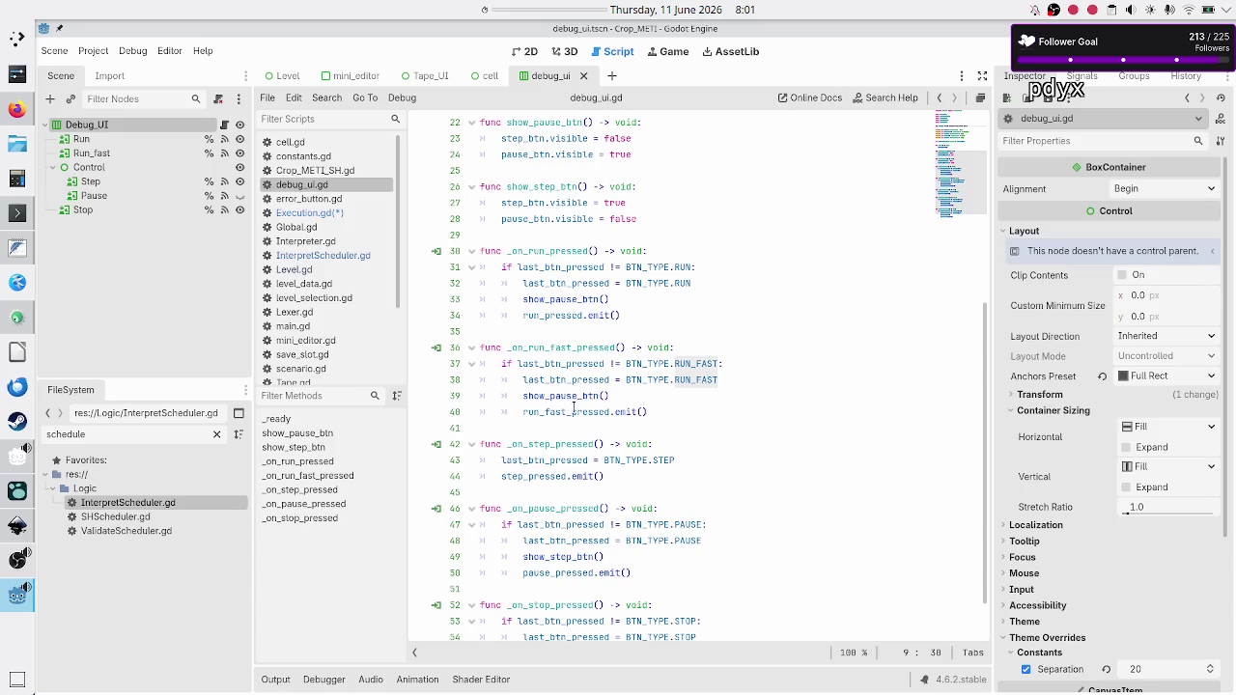
mouse_move(574, 411)
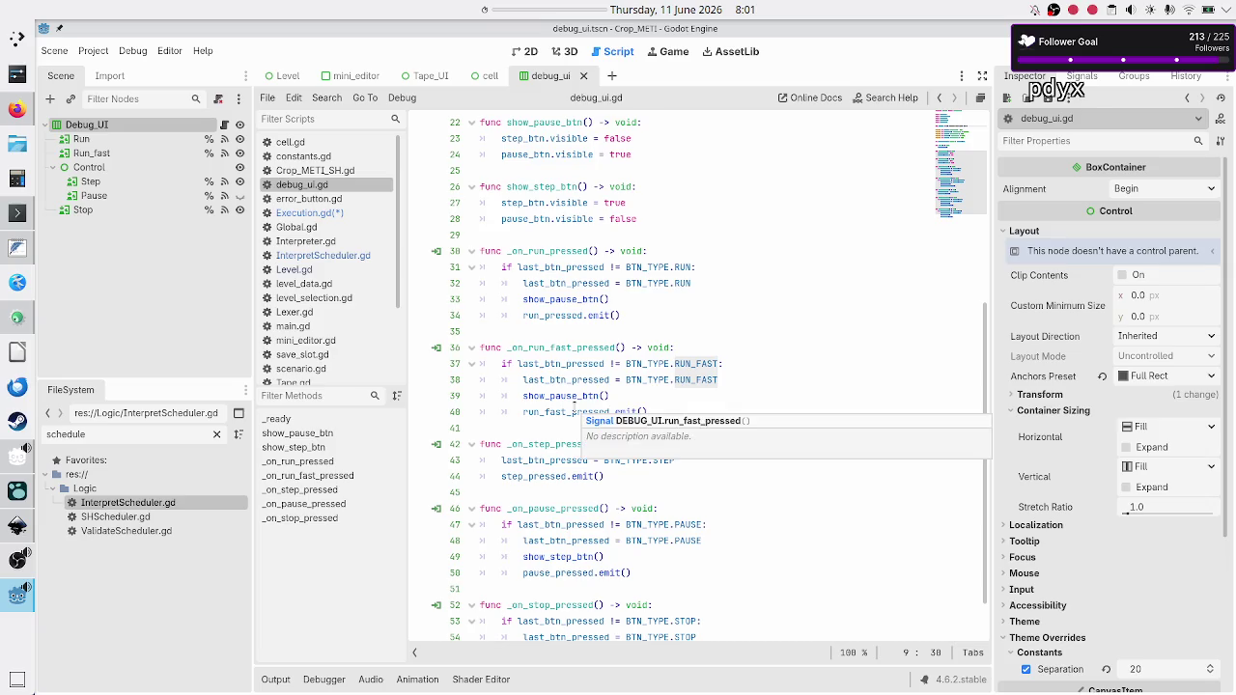
scroll(567, 460, "down", 1)
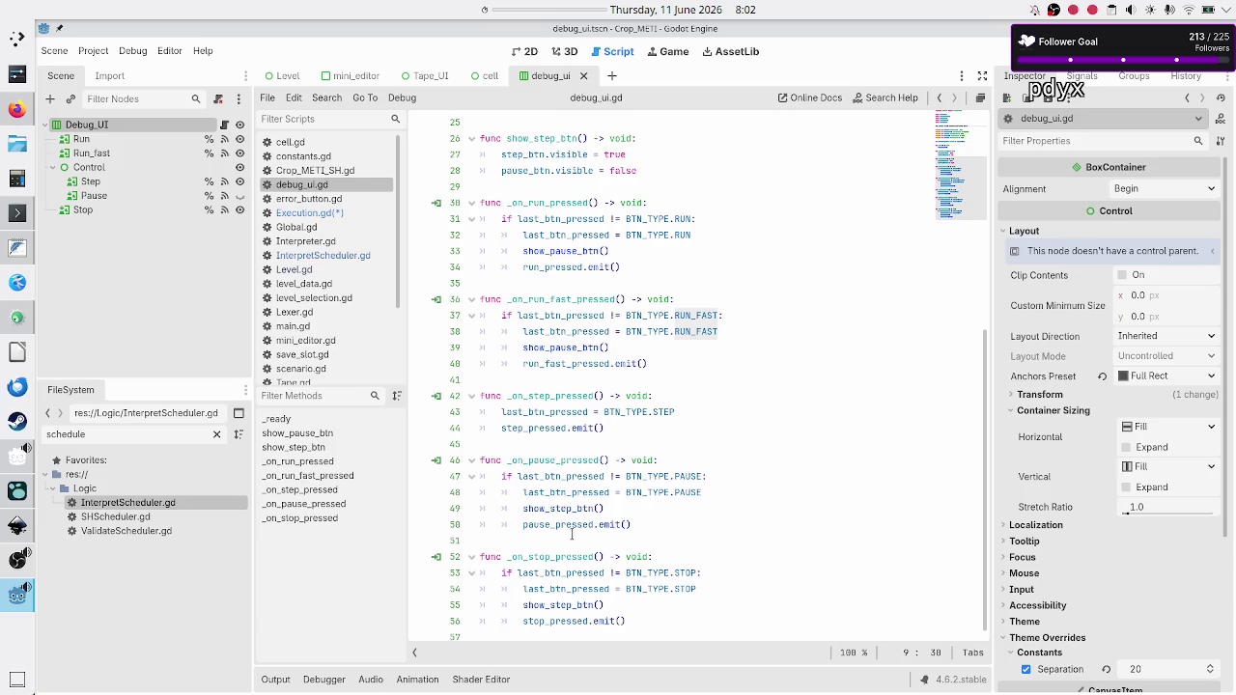
double_click(584, 523)
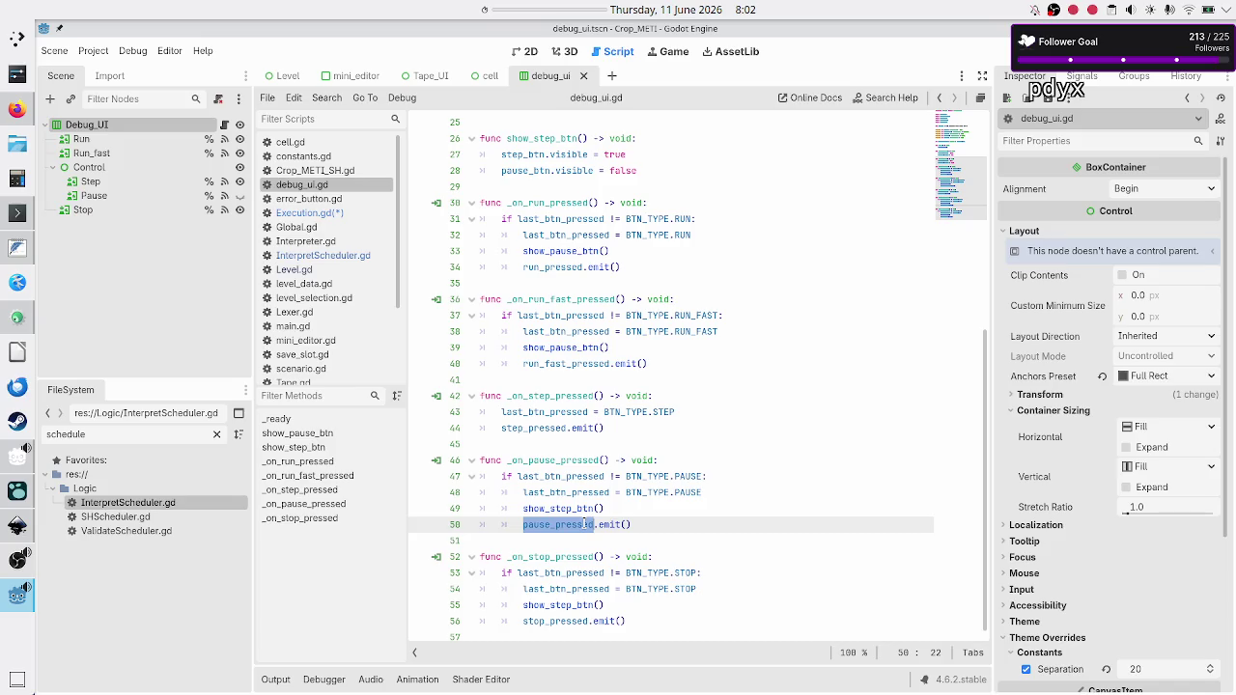
Inspect the run-fast handler on line 36 and the step_pressed emit on line 44, then open Level.gd.
left_click(552, 309)
left_click(570, 295)
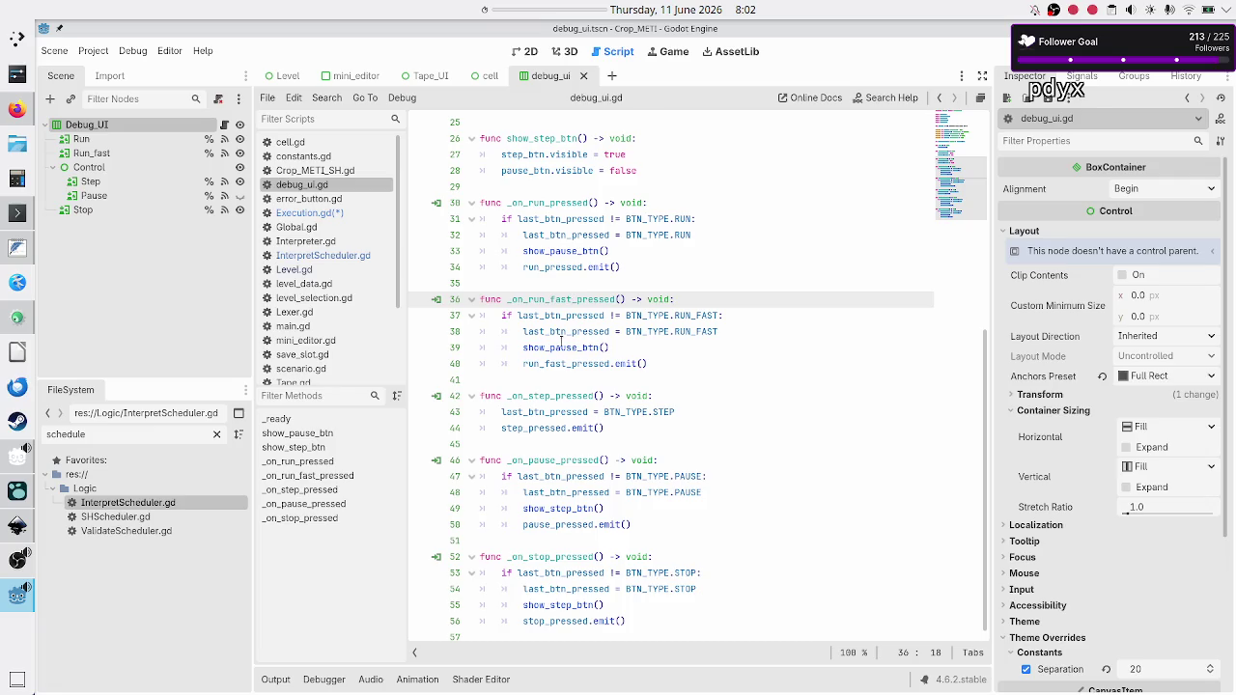
left_click(544, 427)
double_click(544, 428)
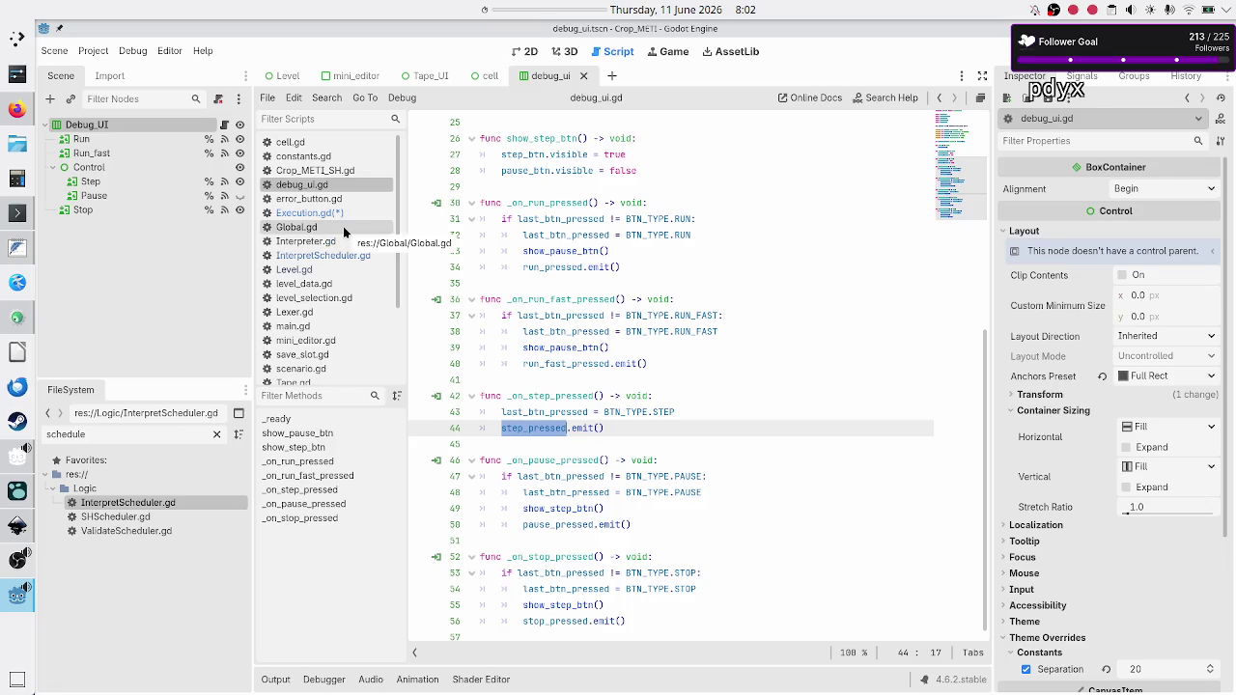
left_click(329, 270)
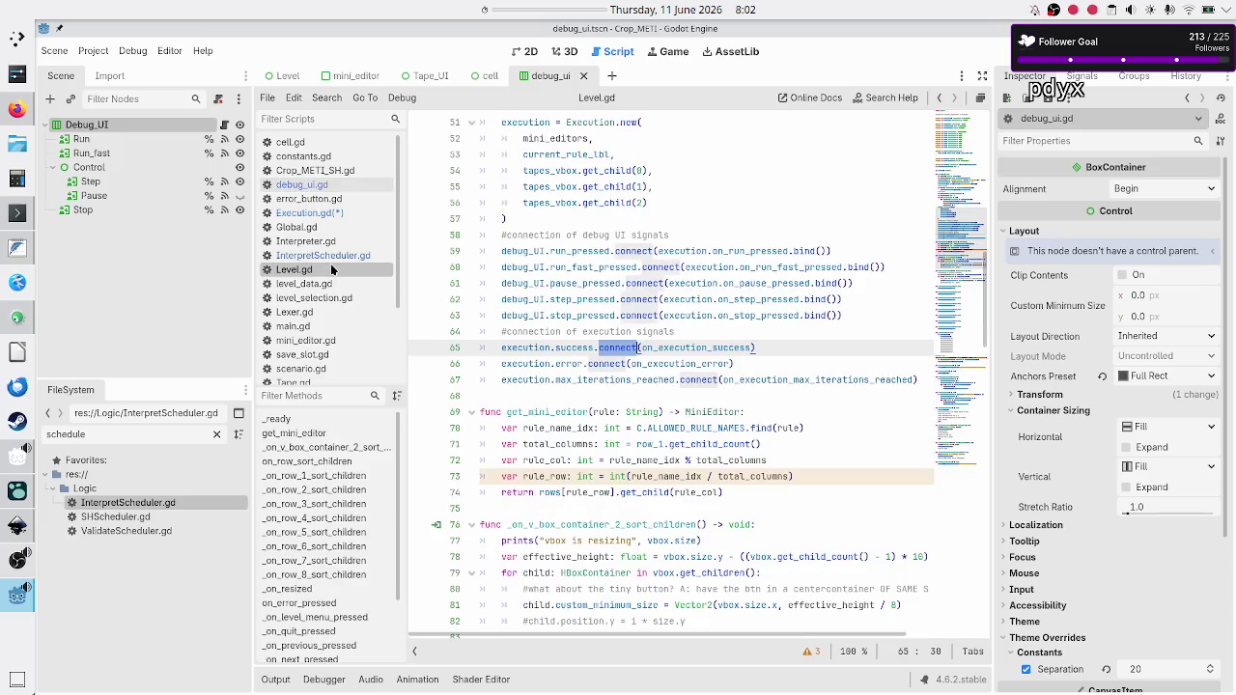
Highlight the run_pressed, run_fast_pressed, pause_pressed and step_pressed connections and the execution uses in Level.gd, then go back to Execution.gd.
double_click(585, 252)
left_click(567, 267)
double_click(568, 268)
double_click(569, 283)
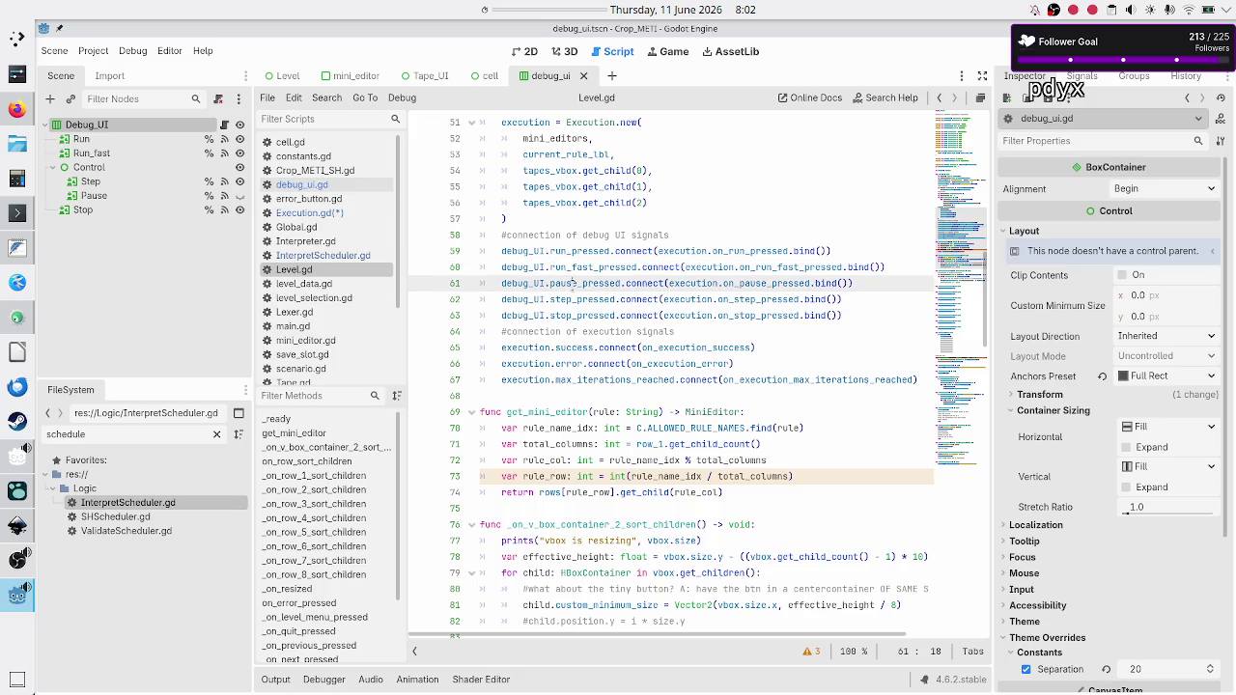
double_click(568, 299)
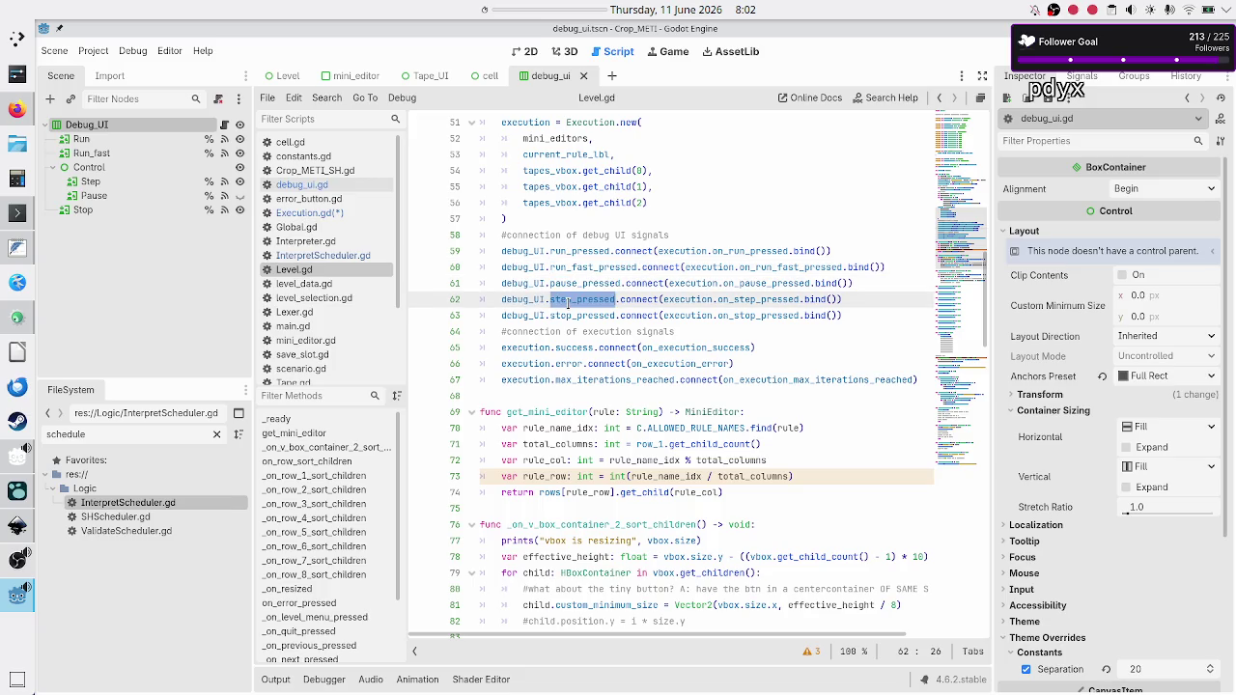
double_click(689, 301)
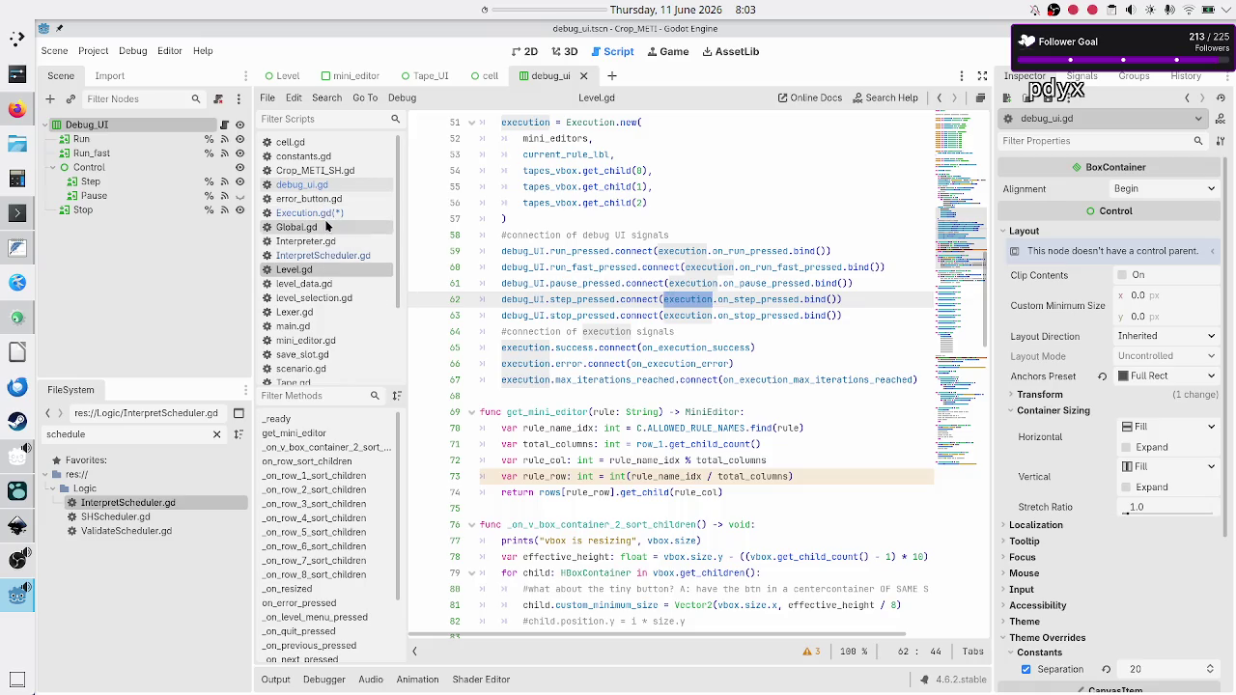
left_click(309, 212)
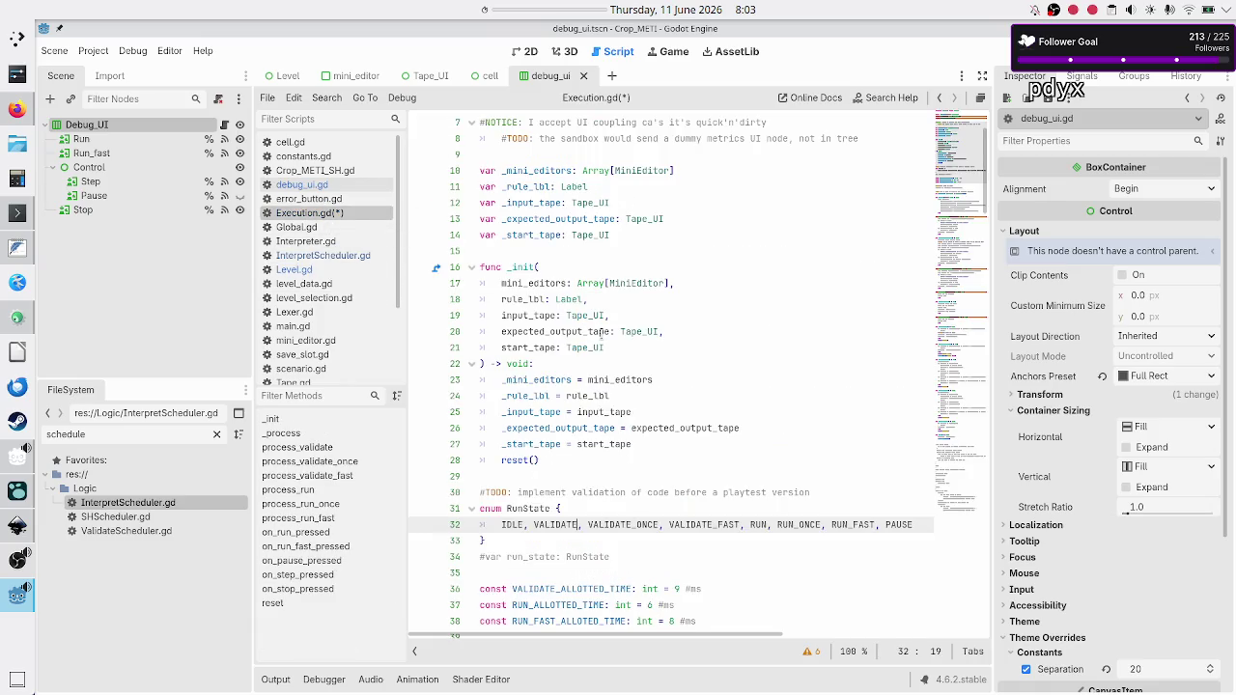
Bring up the level_UI_concepts.svg mockup in Inkscape.
left_click(685, 249)
scroll(667, 308, "down", 2)
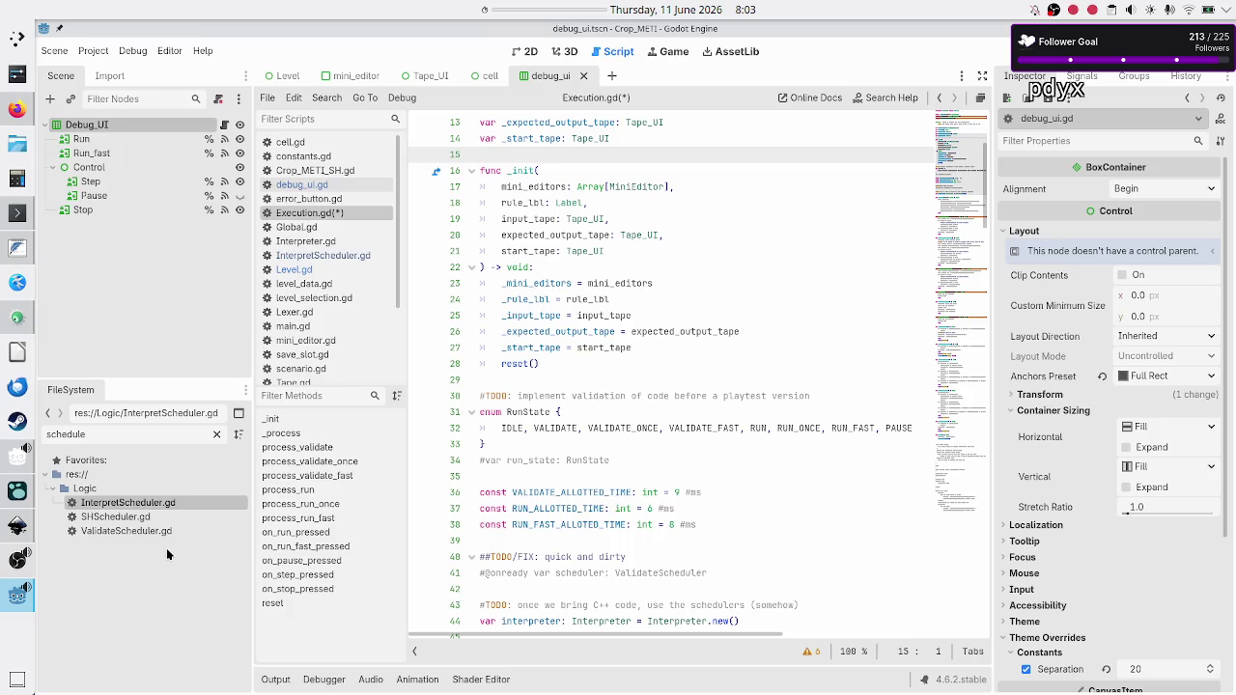
left_click(17, 526)
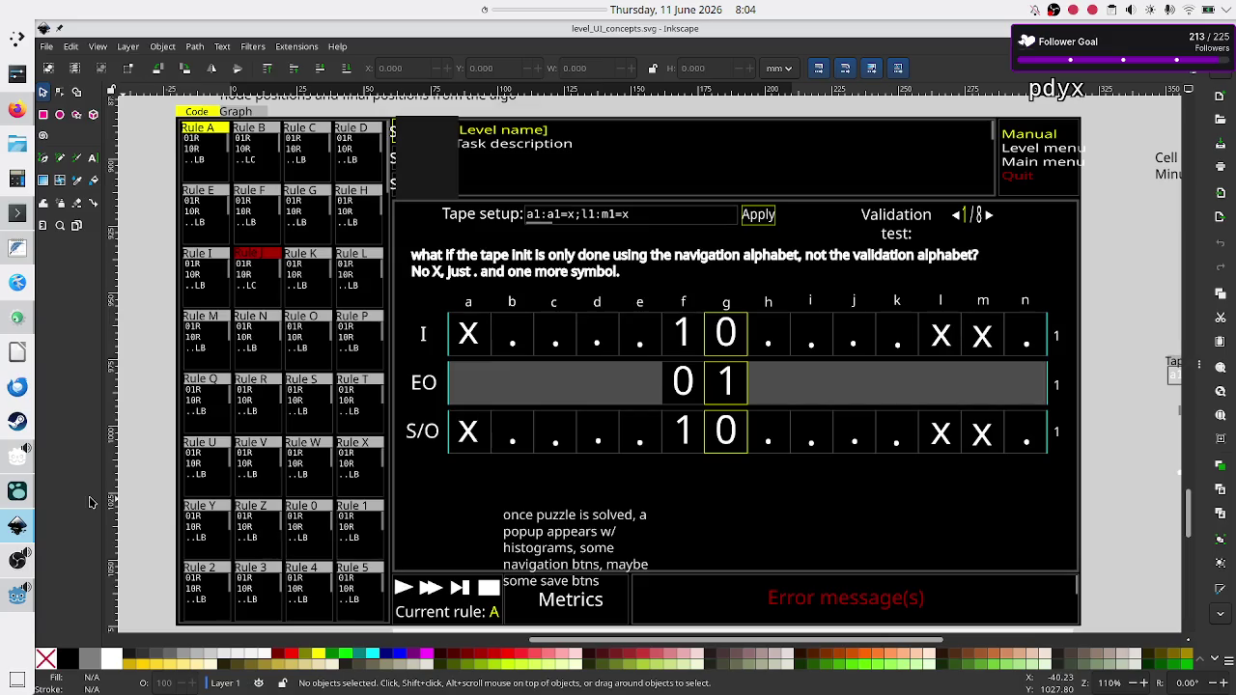
Leave Inkscape for the Godot editor, via Godot Manager, with Execution.gd open.
left_click(20, 464)
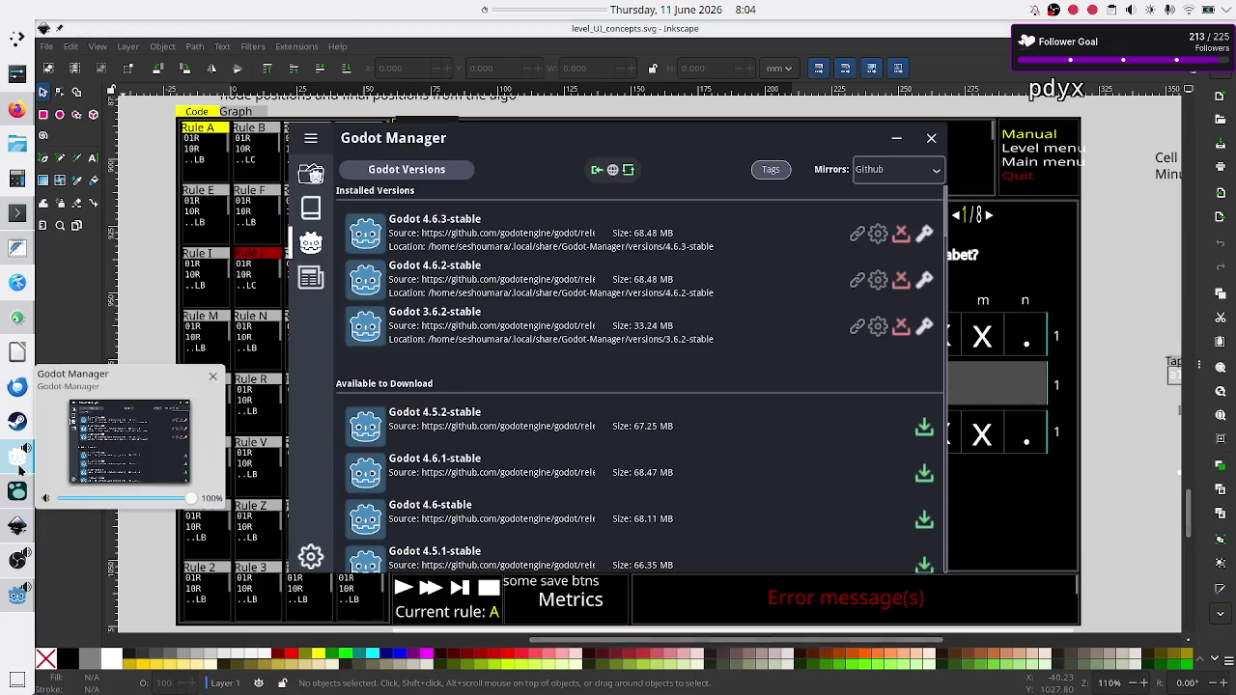
left_click(17, 595)
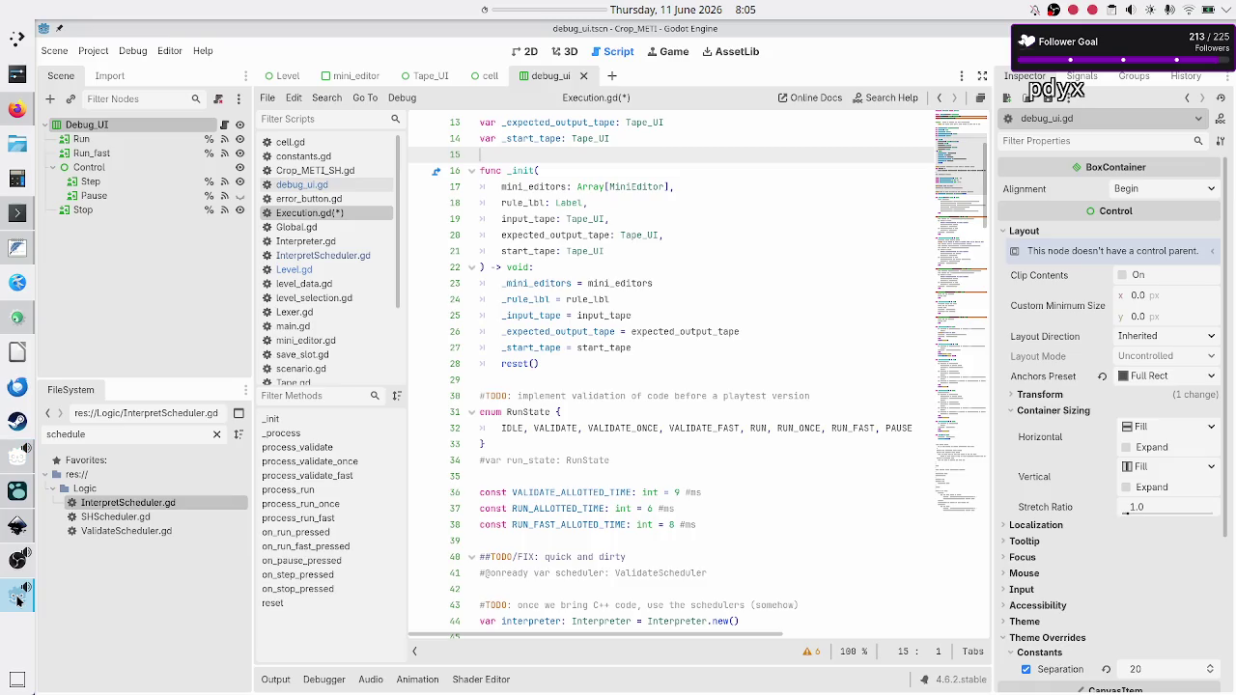
left_click(667, 143)
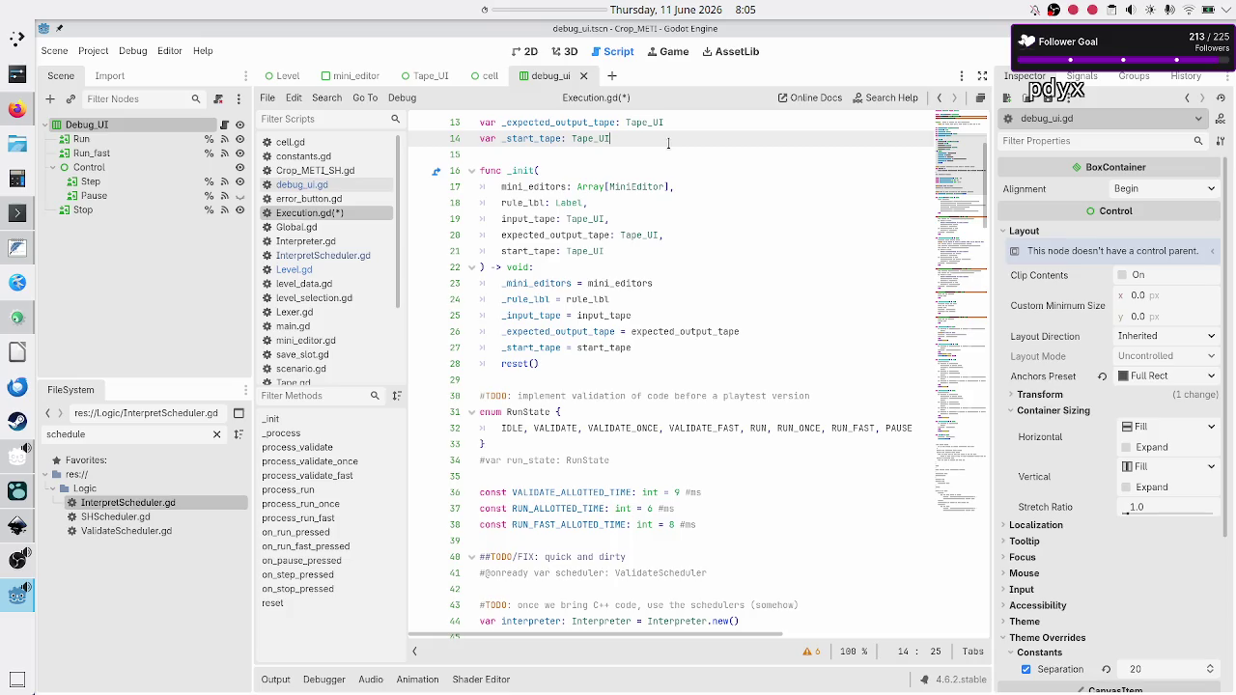
scroll(699, 282, "down", 3)
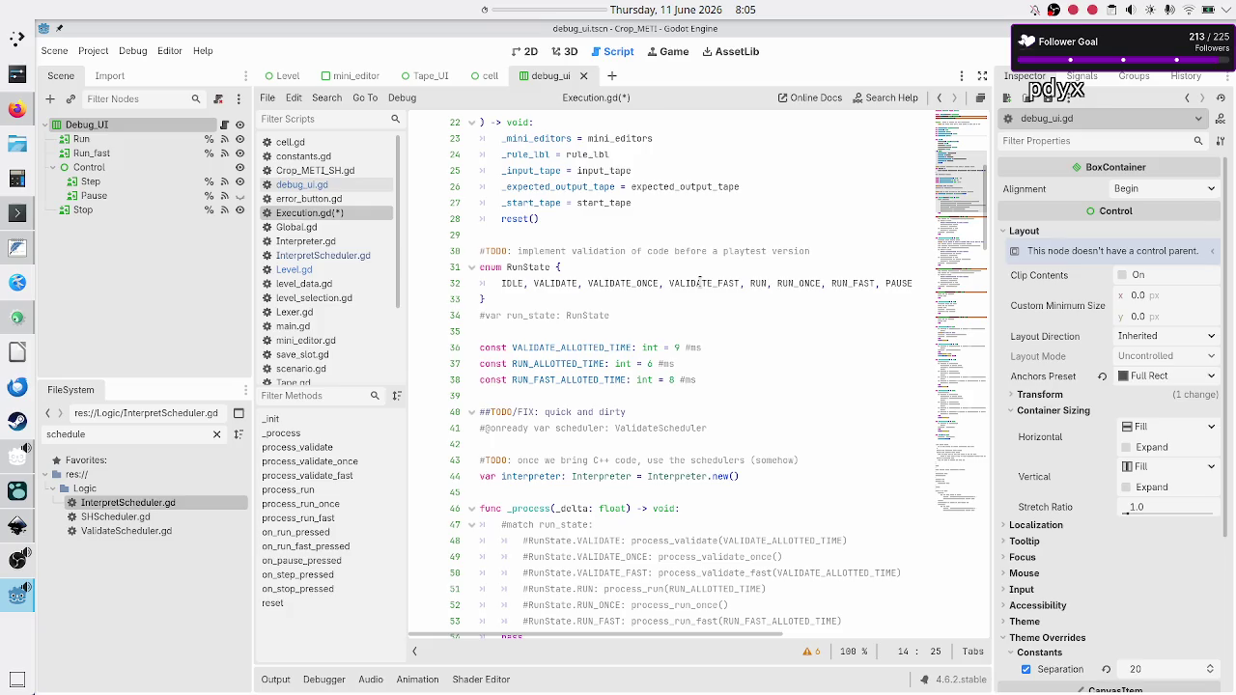
scroll(699, 281, "down", 4)
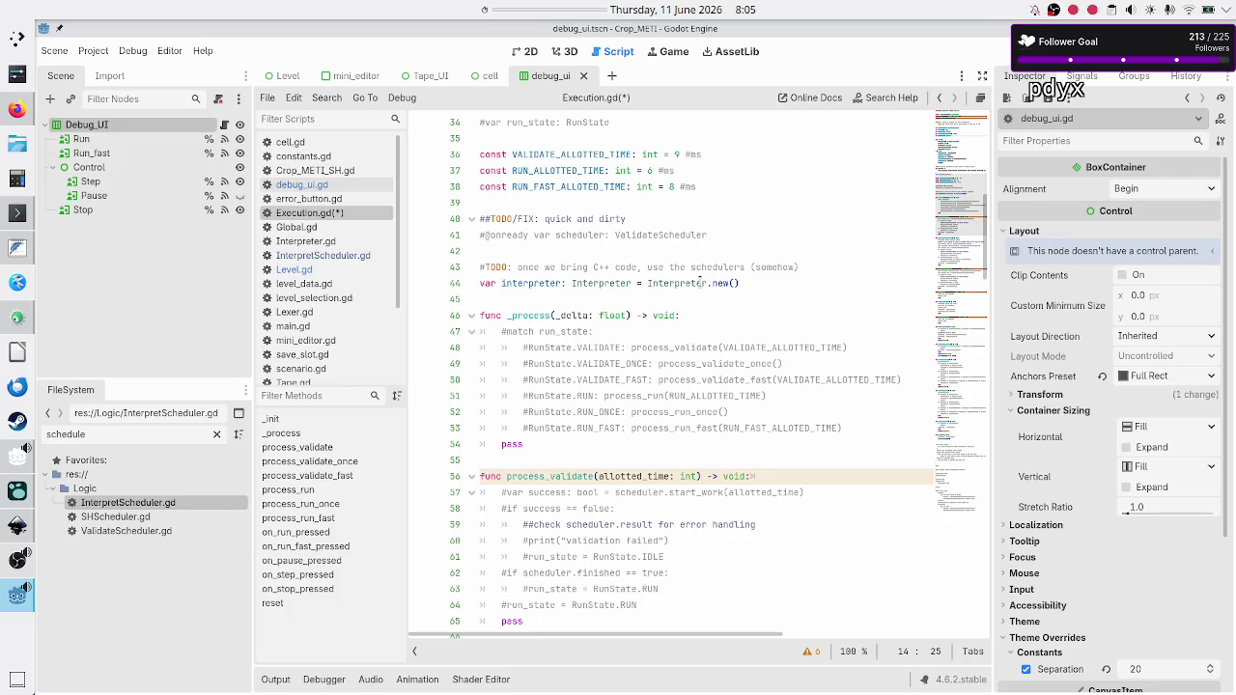
left_click(326, 187)
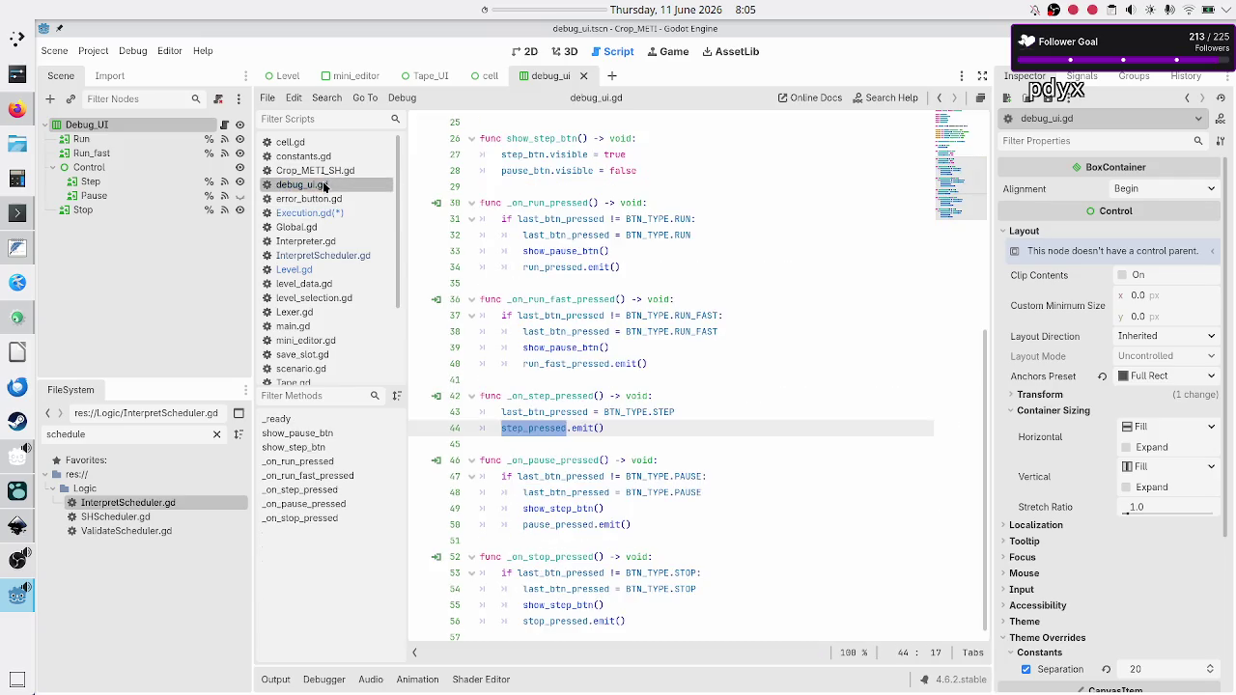
left_click(311, 213)
scroll(529, 480, "down", 1)
scroll(530, 479, "down", 14)
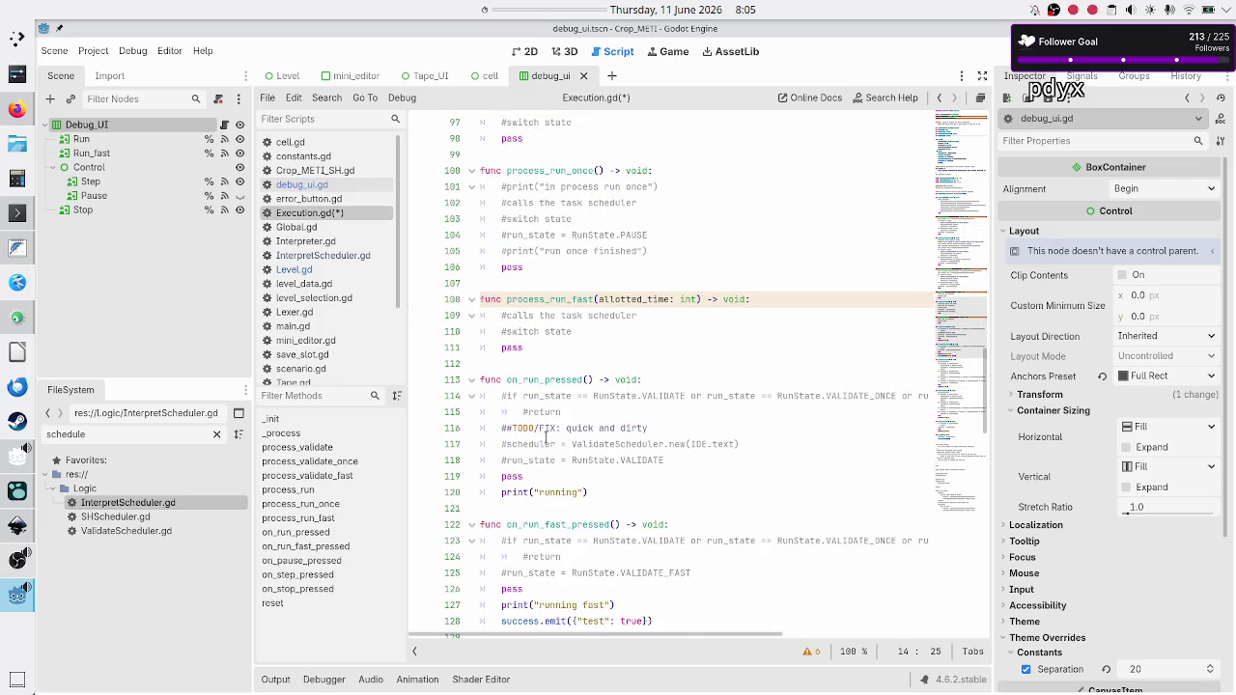
scroll(546, 436, "down", 3)
double_click(553, 234)
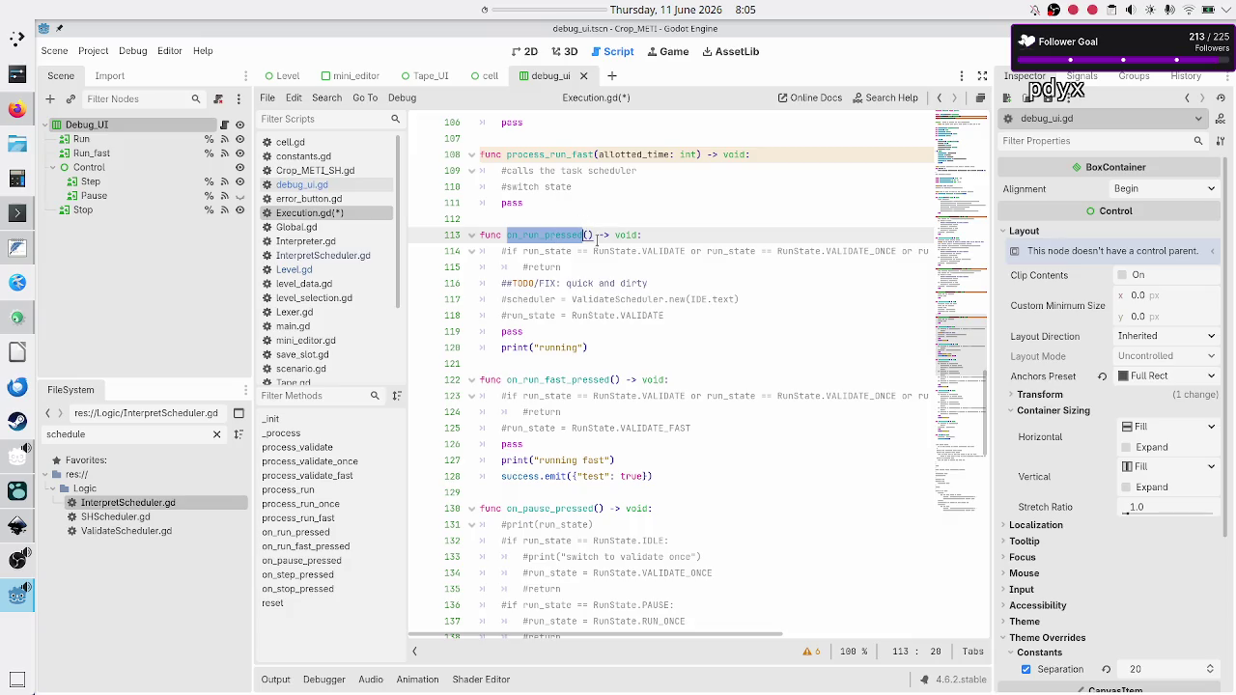
double_click(654, 249)
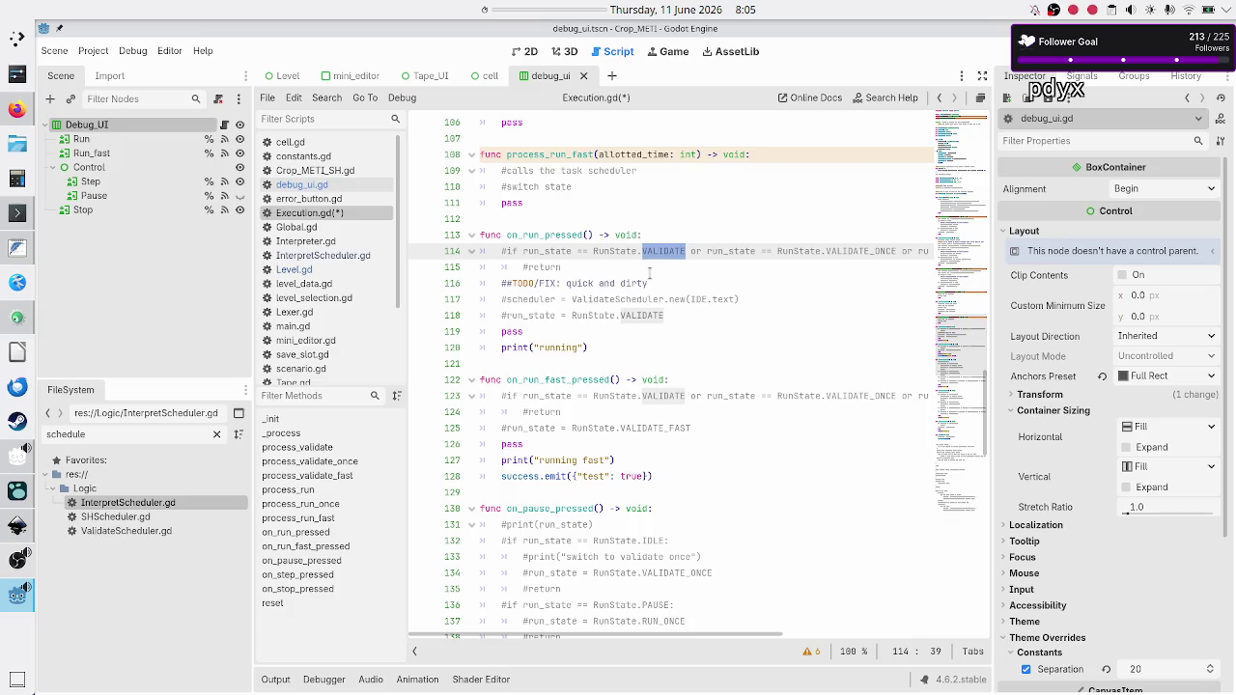
double_click(604, 301)
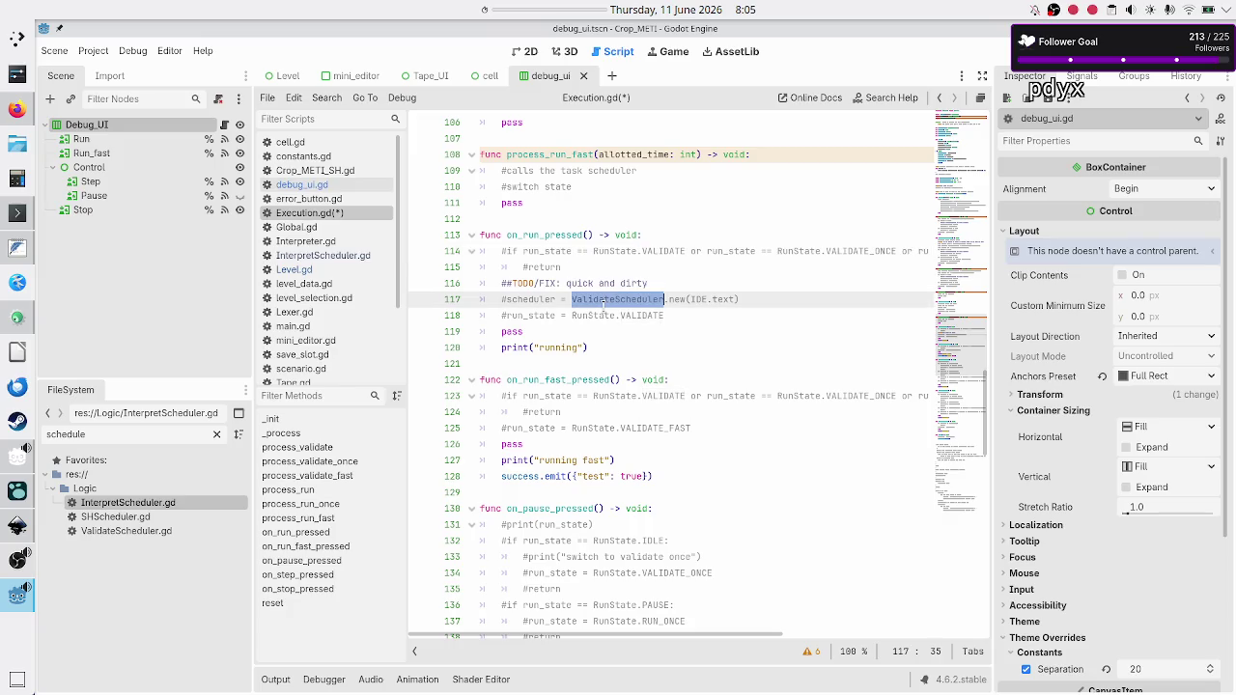
left_click(604, 302)
scroll(603, 304, "up", 15)
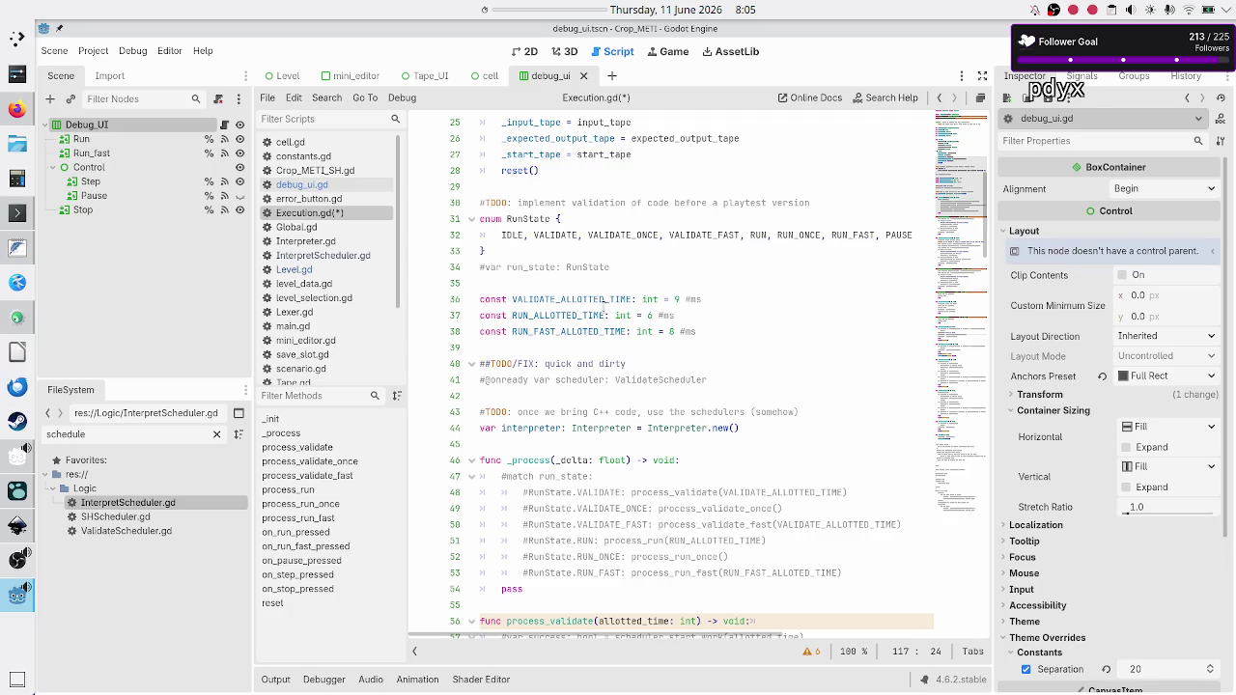
scroll(604, 307, "down", 4)
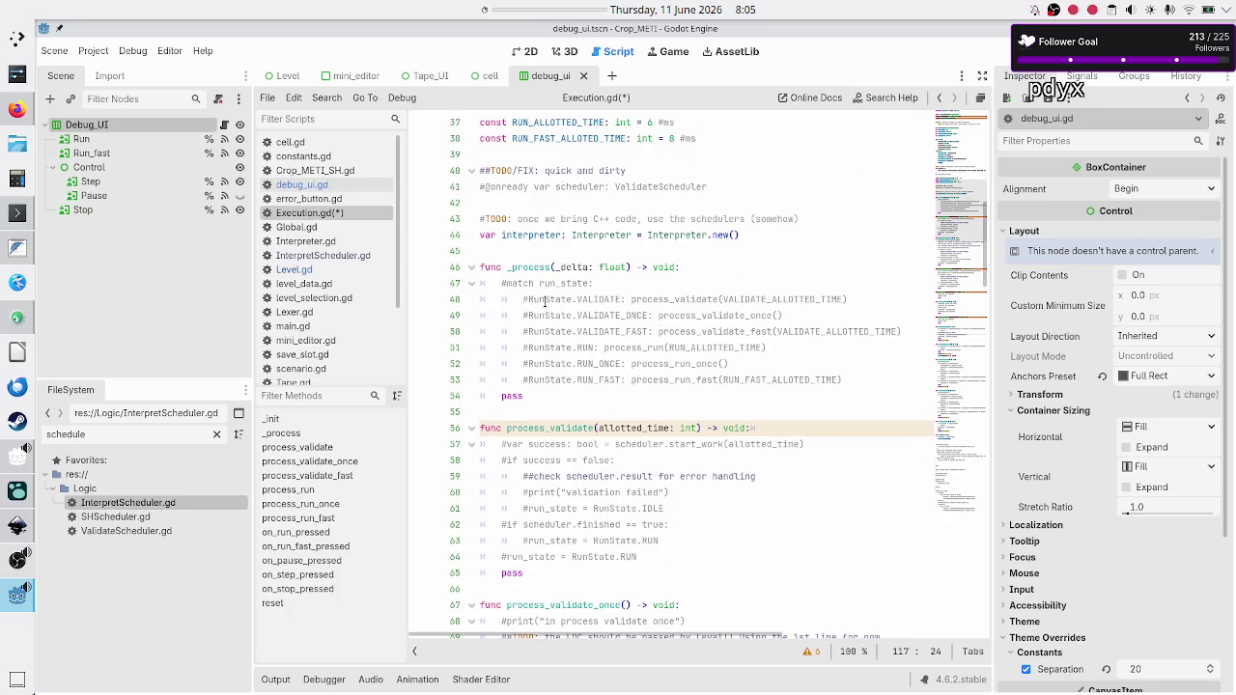
double_click(522, 283)
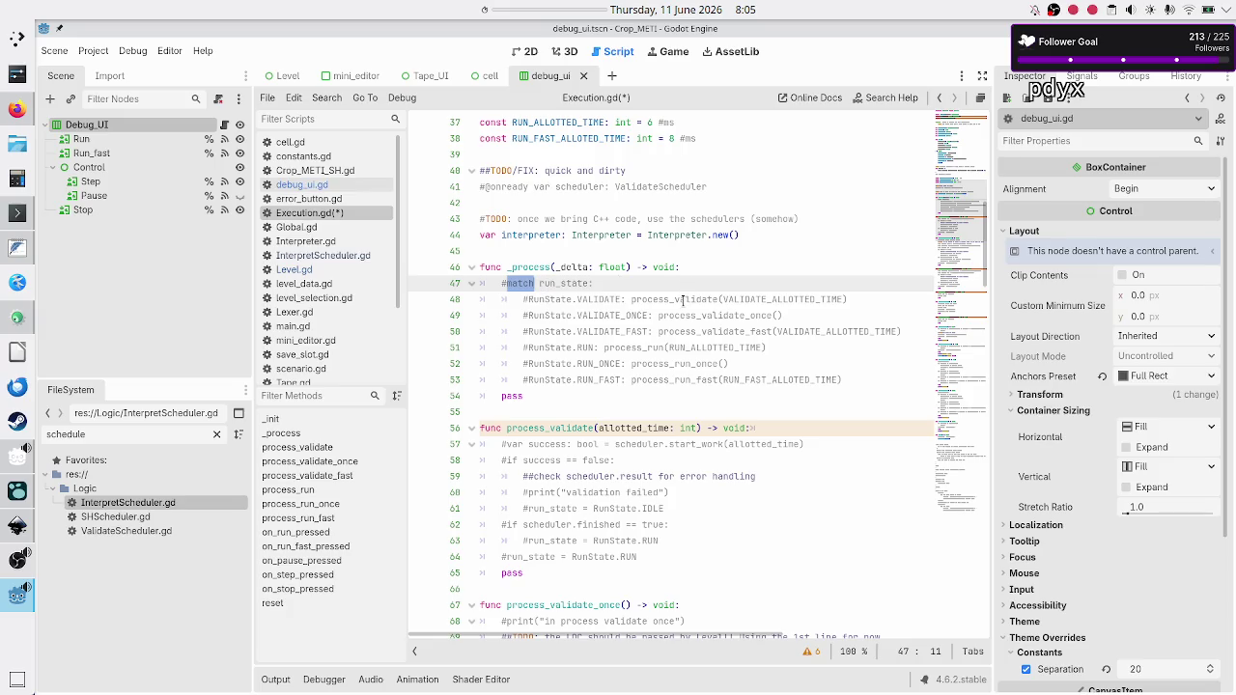
left_click_drag(685, 299, 710, 379)
left_click(709, 380)
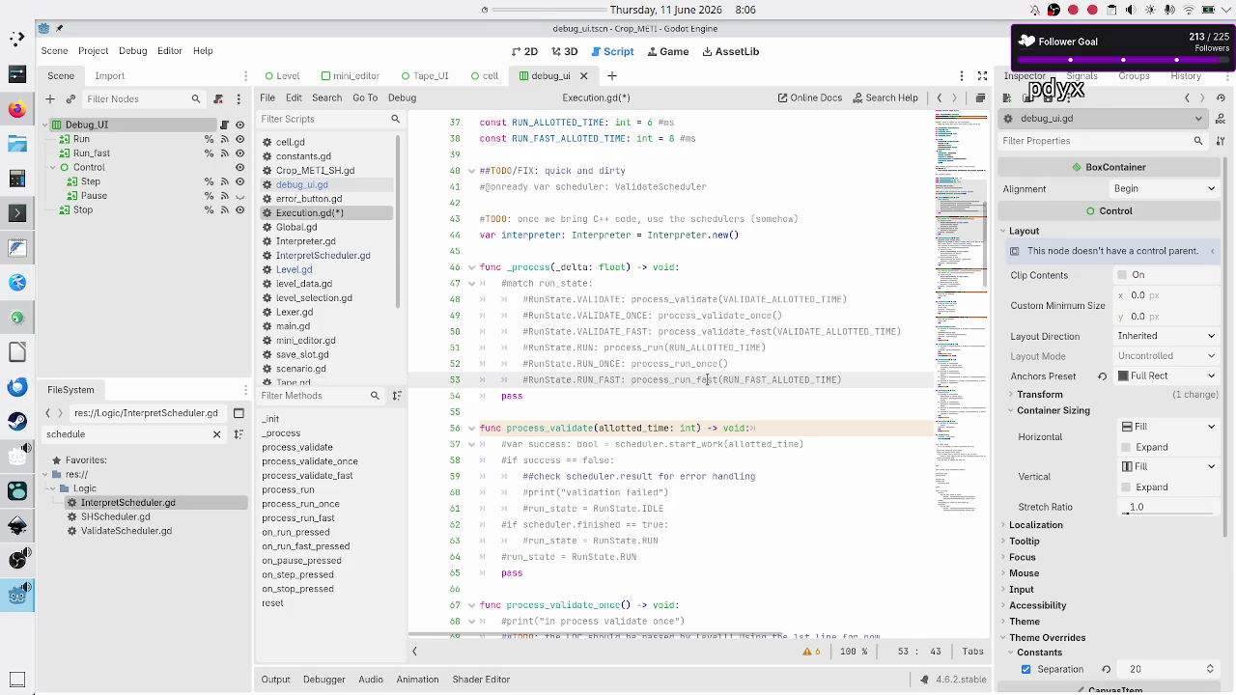
scroll(648, 402, "down", 3)
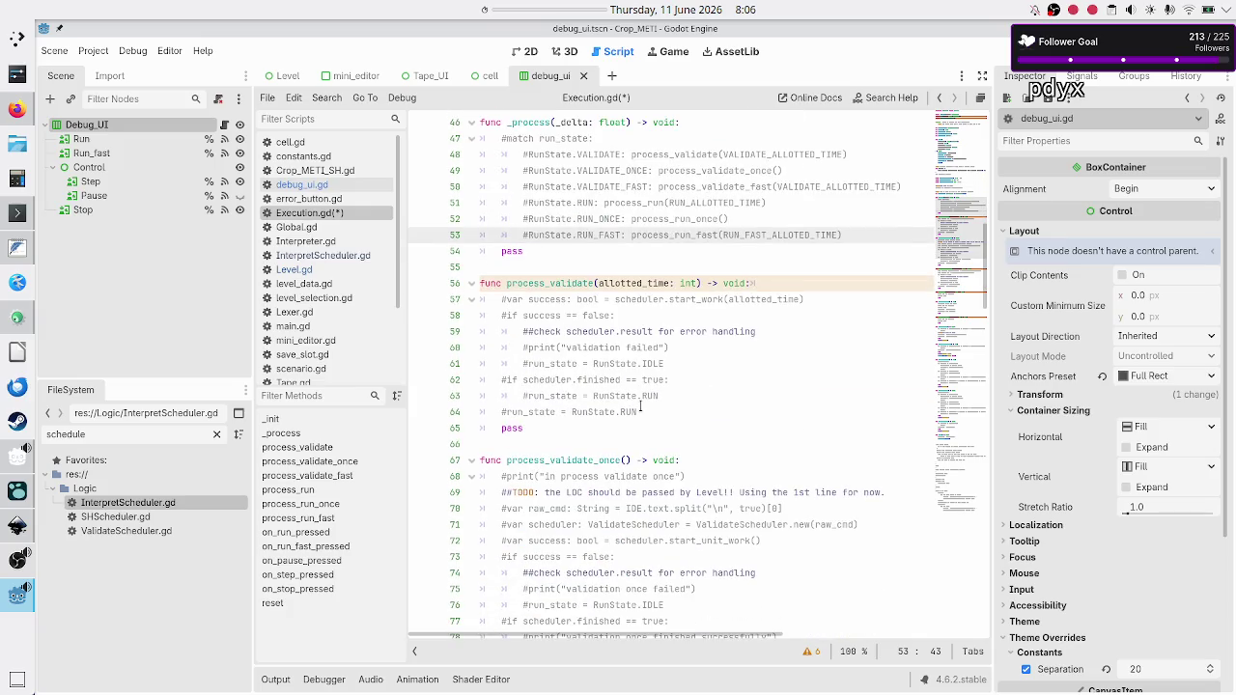
scroll(641, 406, "up", 1)
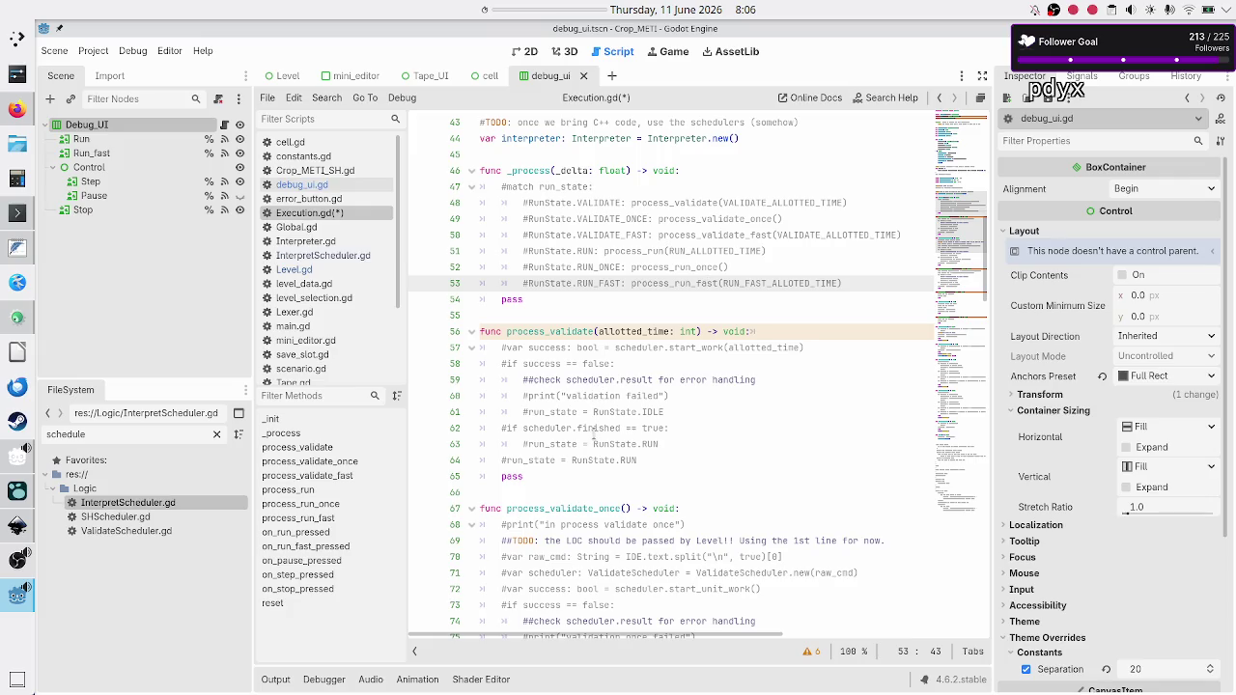
scroll(594, 428, "up", 14)
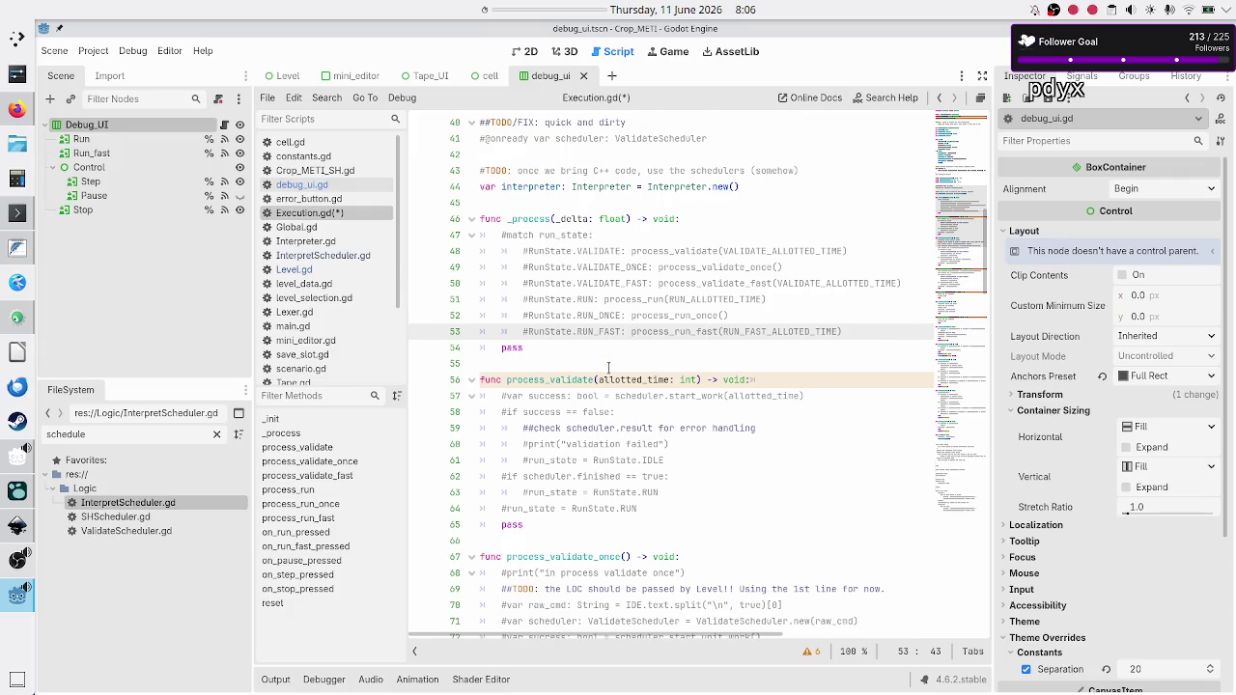
scroll(608, 380, "down", 5)
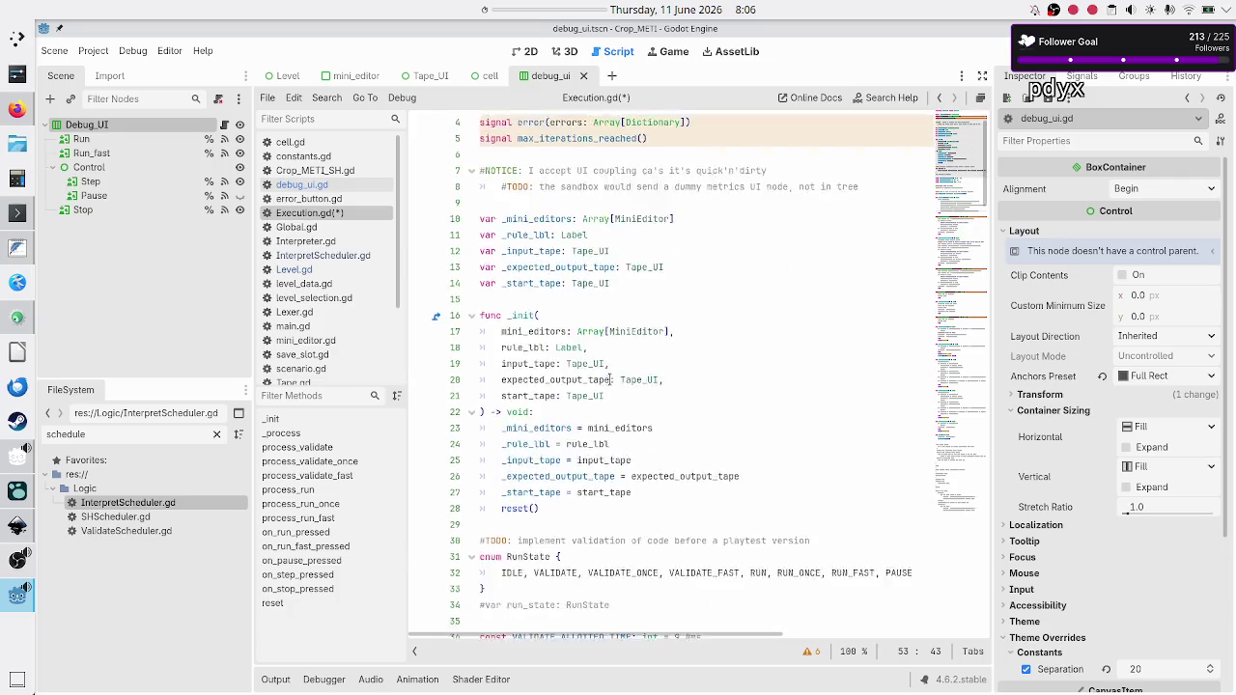
left_click(644, 361)
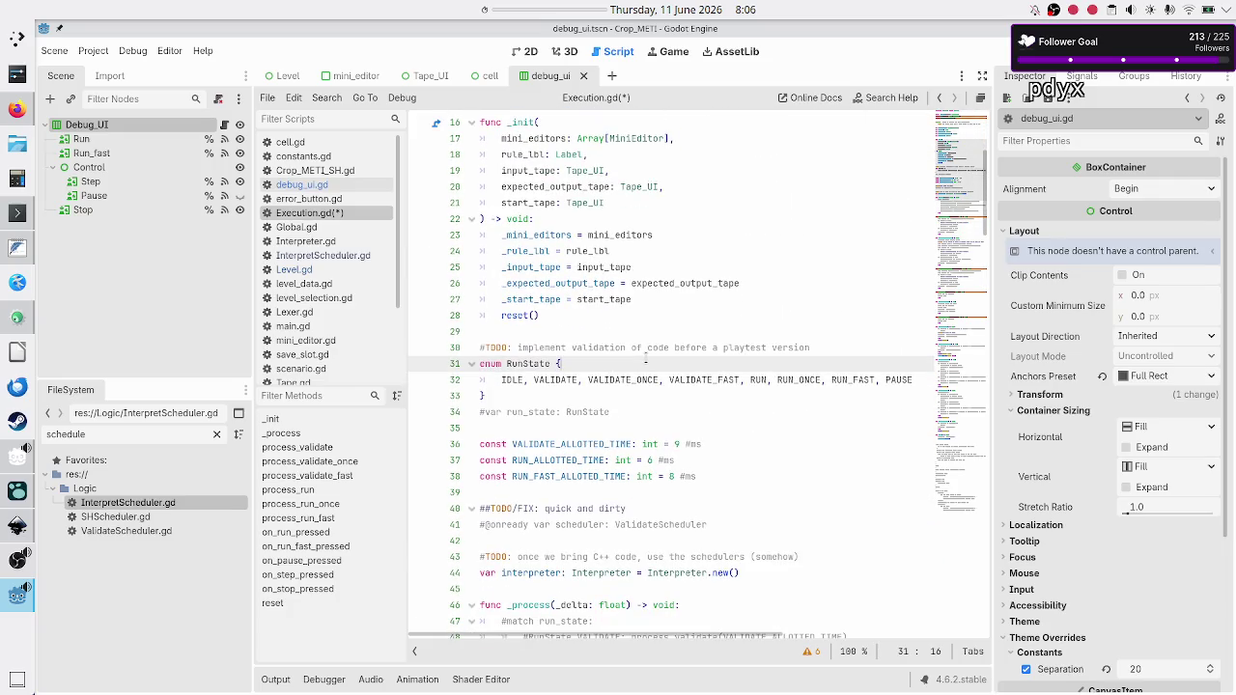
Look over the run-state enum values VALIDATE_ONCE, VALIDATE_FAST, RUN_ONCE and RUN_FAST.
key("Right")
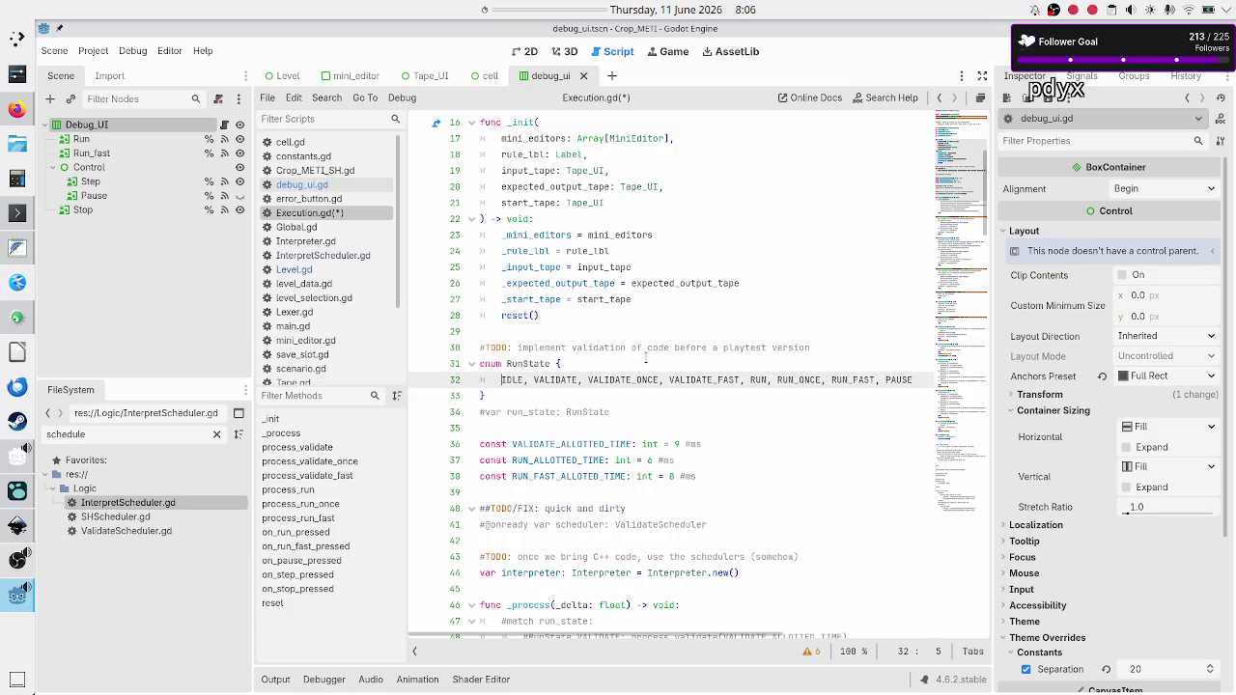
key("ctrl+Right")
key("ctrl+Right")
key("ctrl+Right")
key("Right")
key("Right")
key("ctrl+Left")
key("Right")
key("Right")
key("Right")
key("Right")
key("Right")
key("shift+Left")
key("shift+Left")
key("shift+Left")
key("Right")
key("shift+Right")
key("shift+Right")
key("shift+Right")
key("Right")
key("shift+Right")
key("shift+Right")
key("shift+Right")
key("Right")
key("Right")
key("Down")
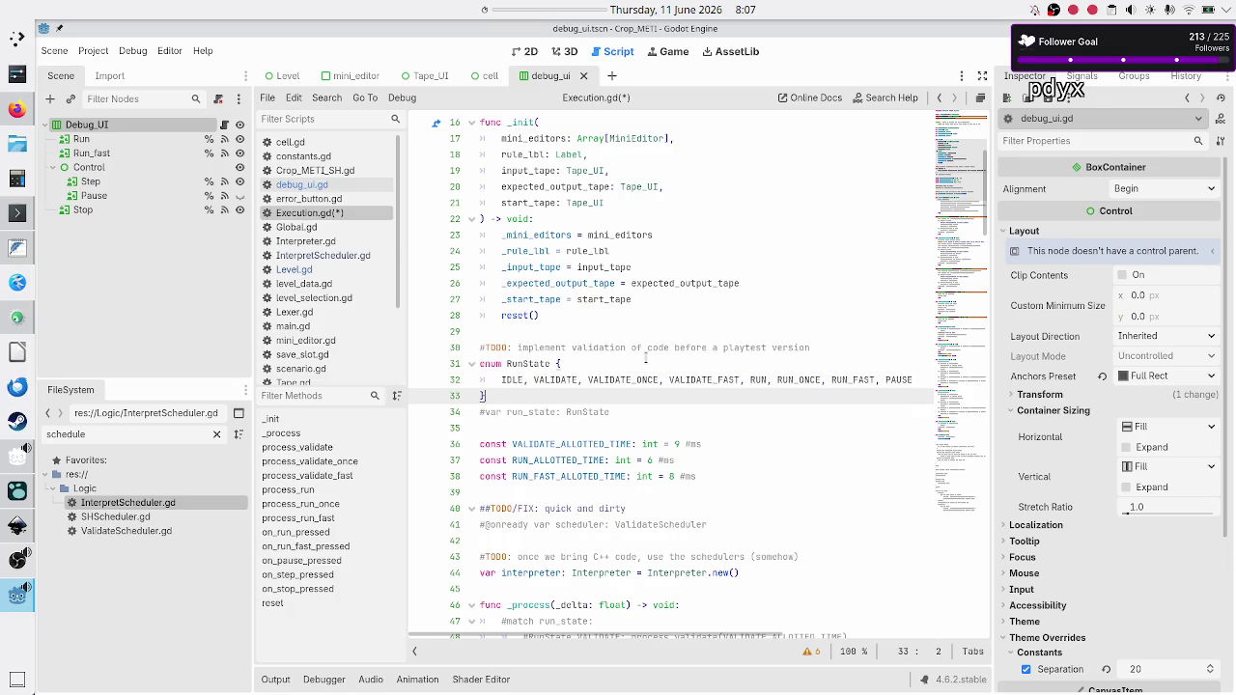
key("Left")
key("Home")
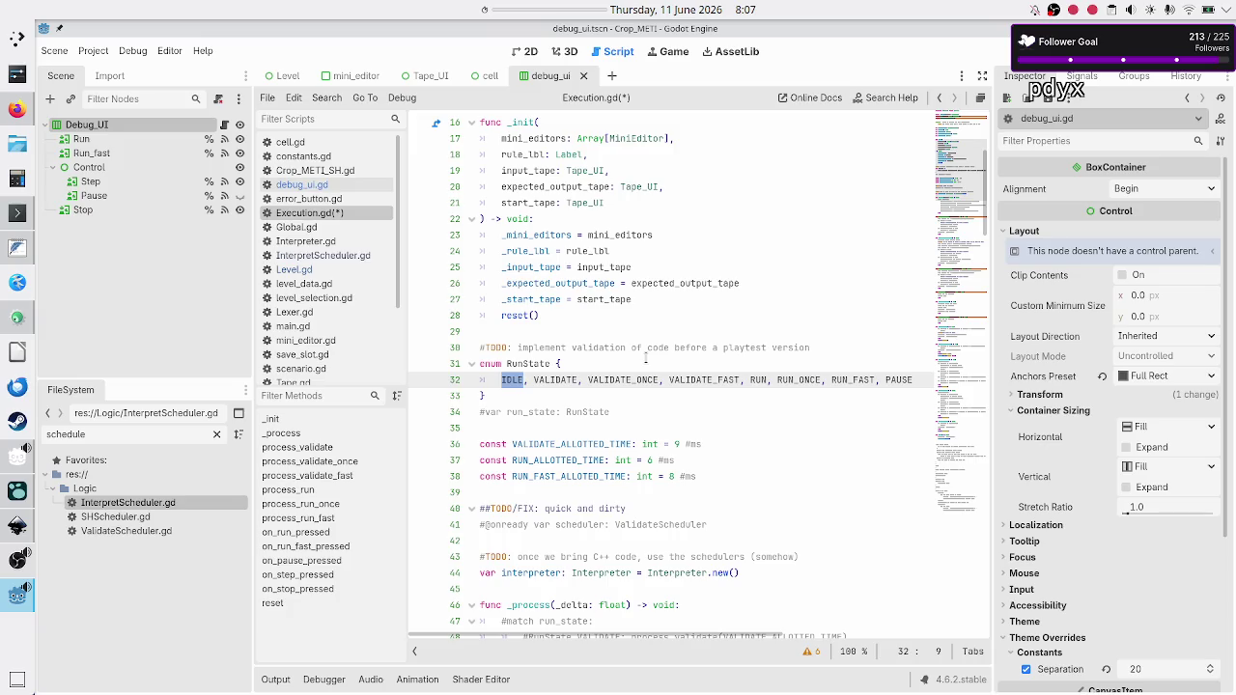
Uncomment 'var run_state: RunState' on line 34 with Ctrl+K.
key("Down")
key("Down")
key("Home")
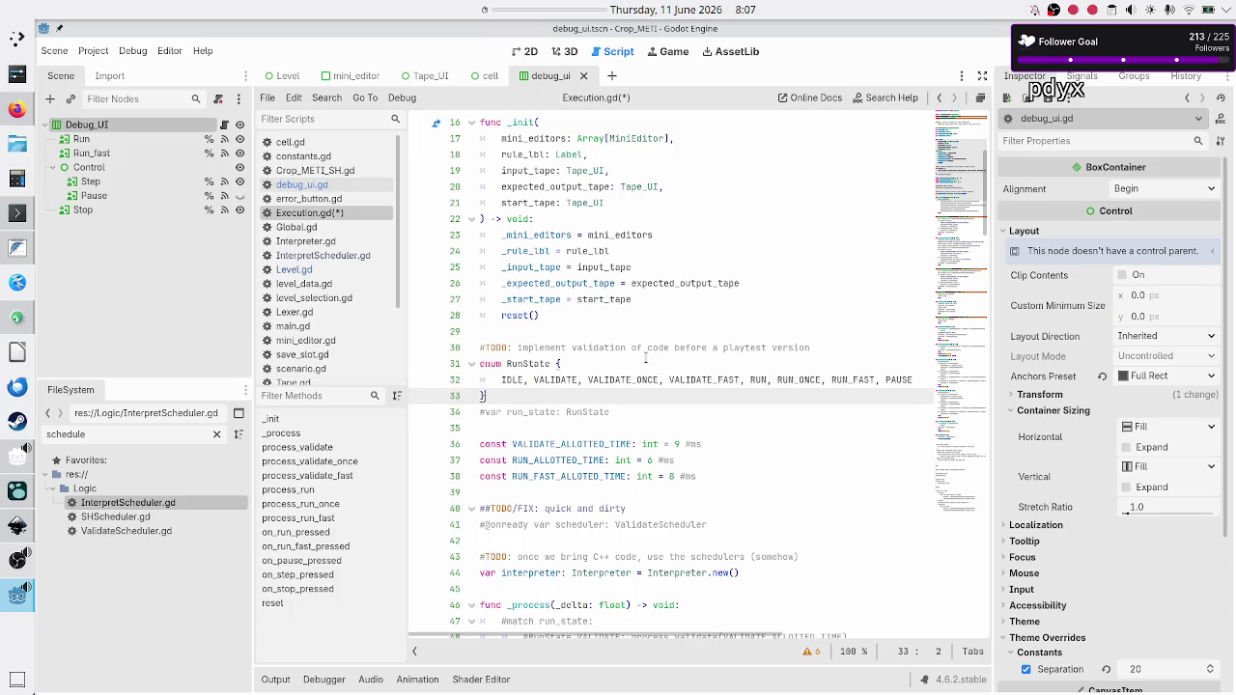
key("ctrl+k")
key("Down")
key("Down")
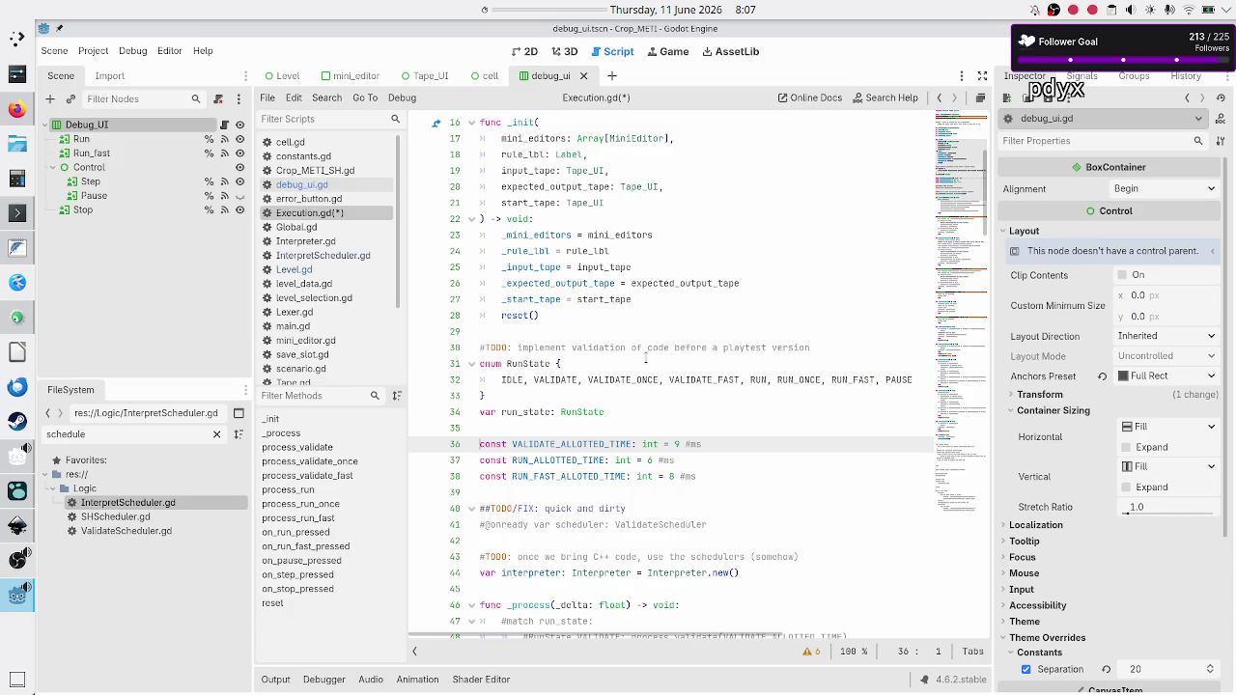
key("Down")
key("Down")
key("Down")
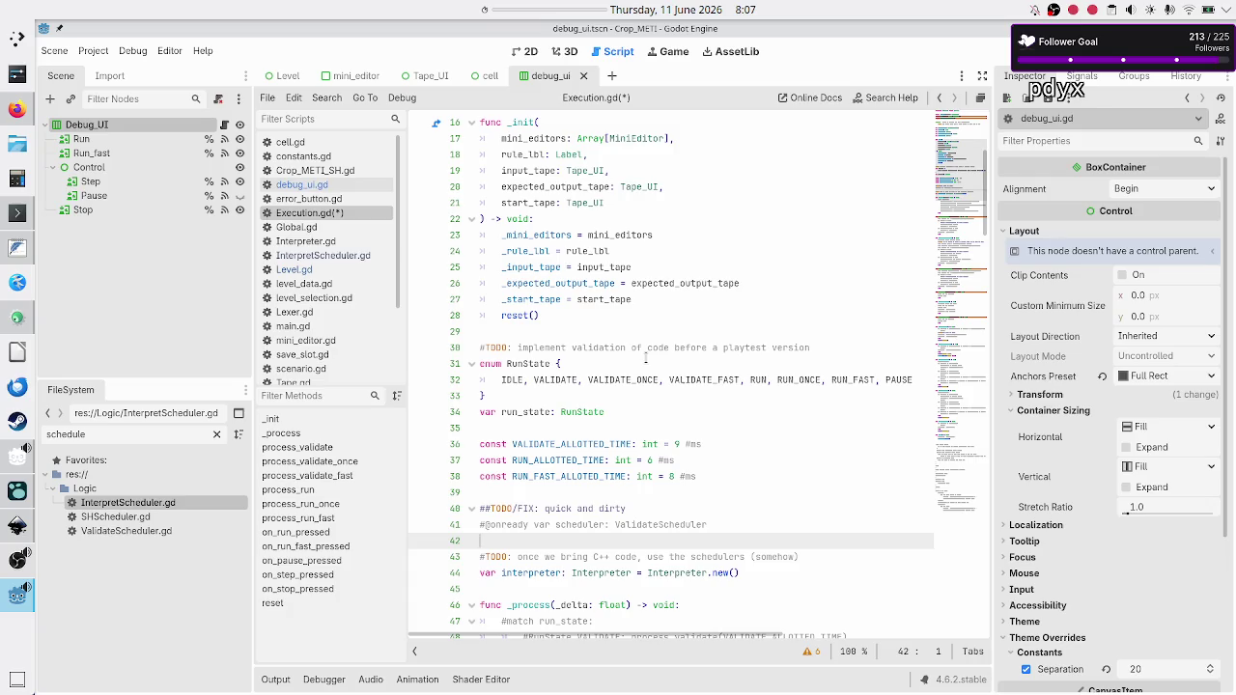
key("Up")
key("Up")
key("Down")
key("Right")
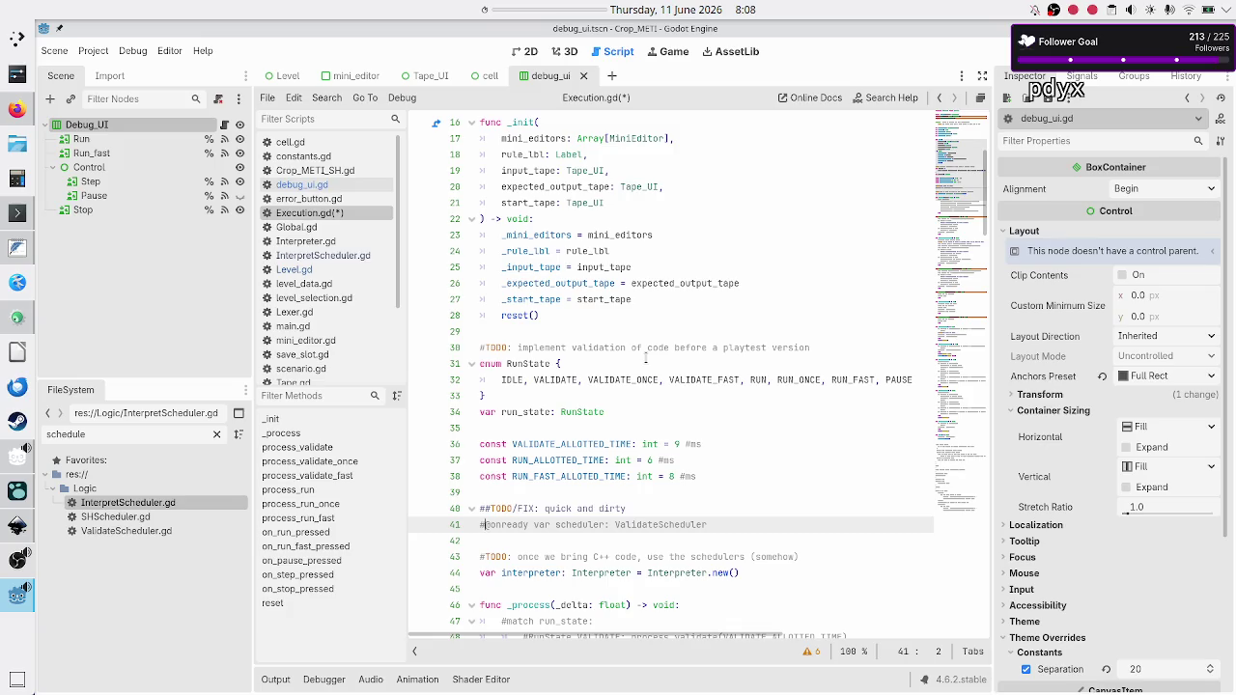
key("shift+Down")
key("shift+Left")
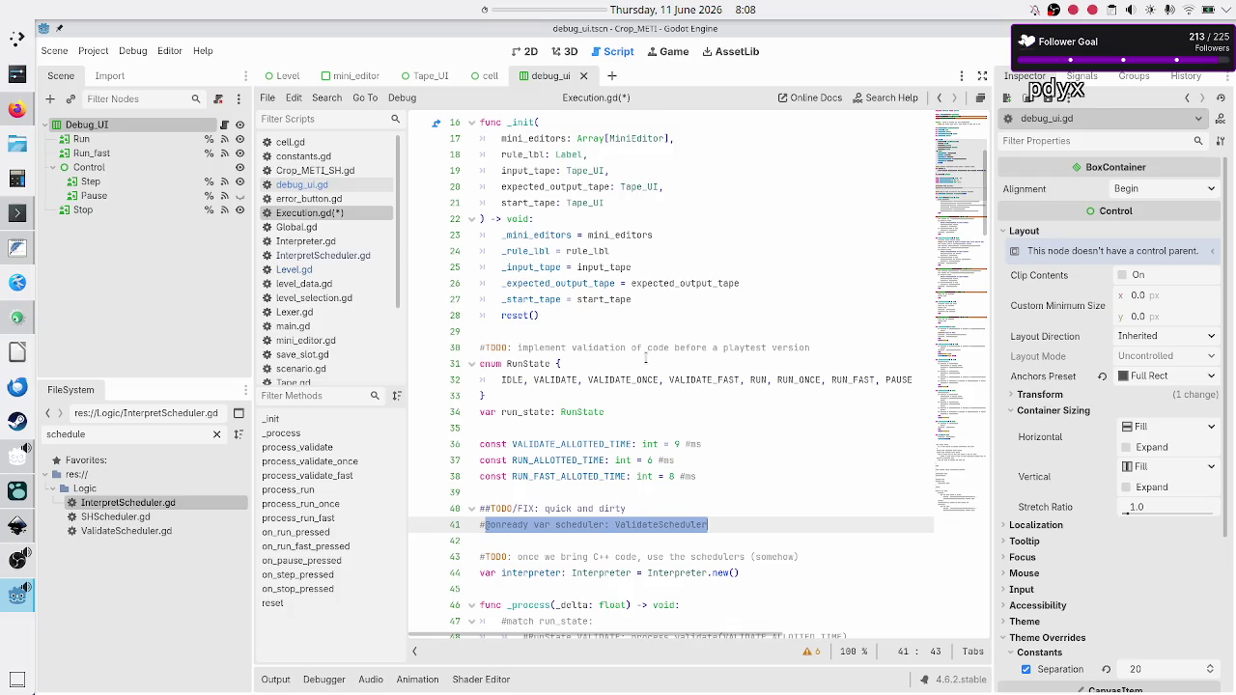
scroll(603, 486, "down", 2)
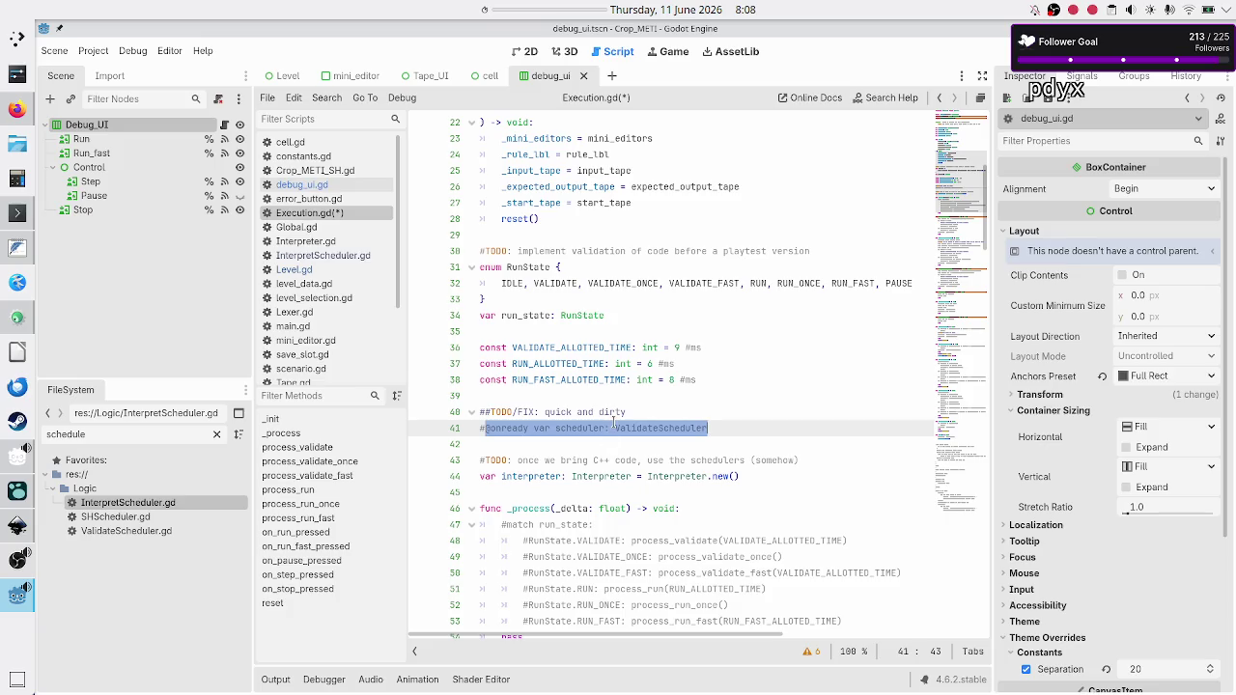
left_click_drag(501, 412, 537, 411)
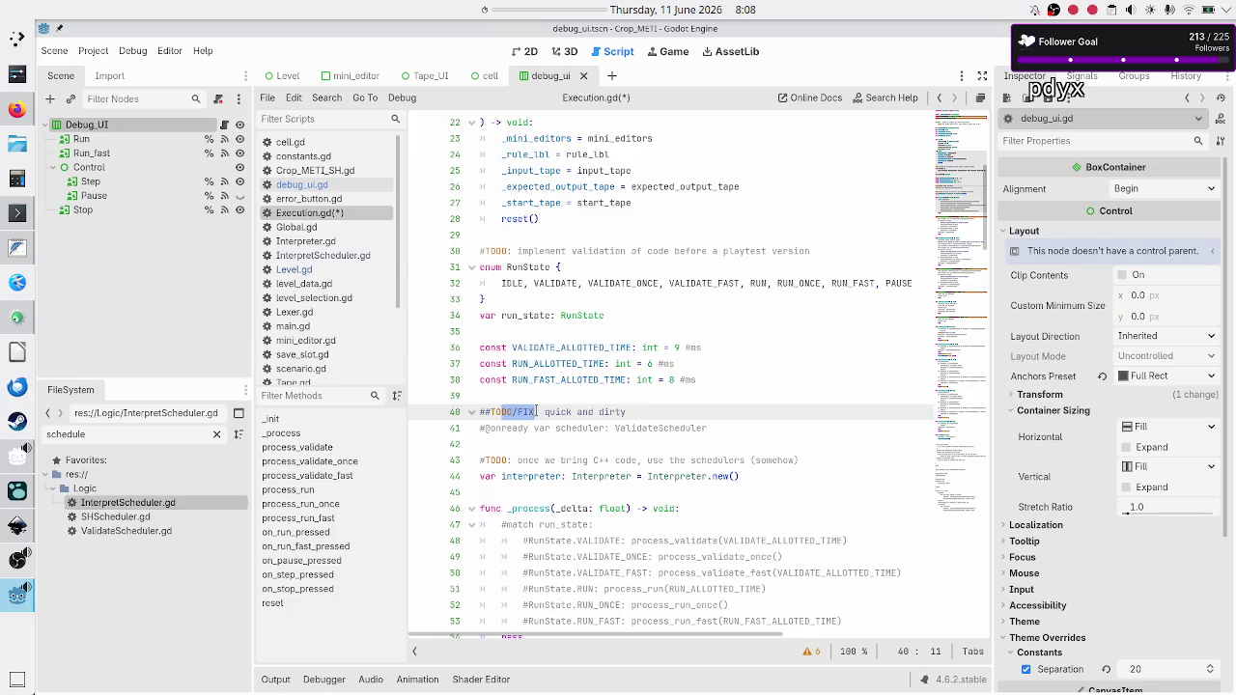
key("Left")
key("shift+Right")
key("shift+Right")
key("shift+Right")
key("Down")
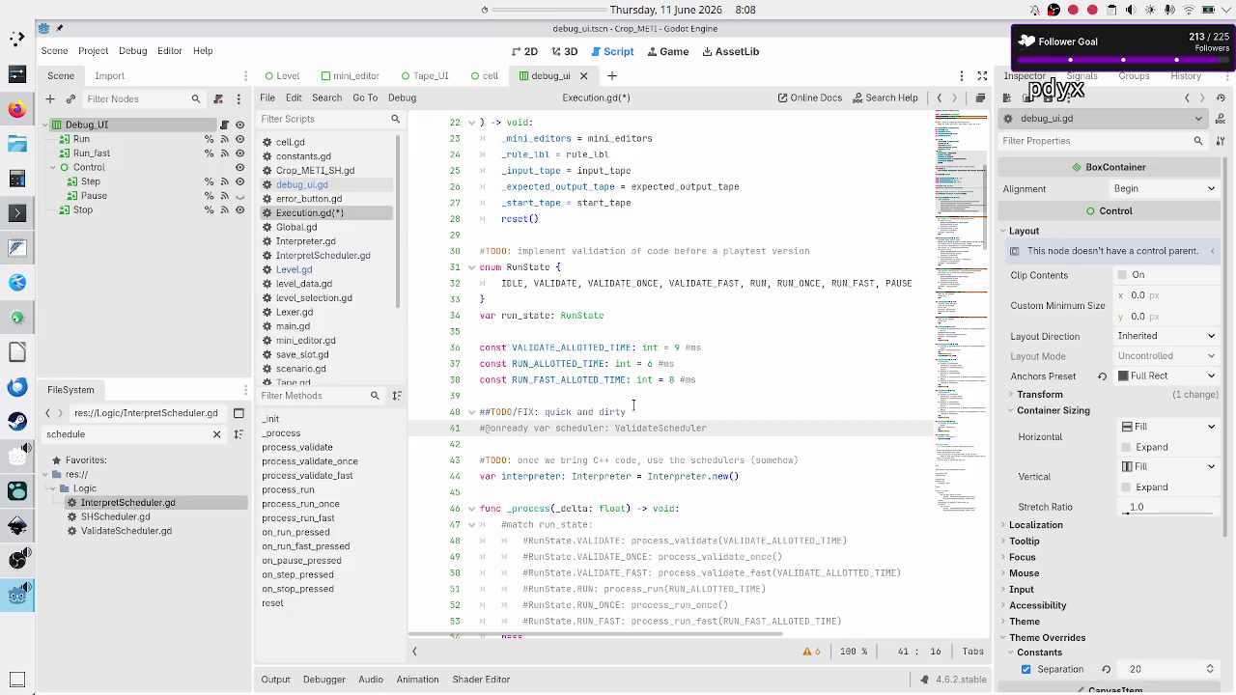
key("shift+Right")
key("shift+Right")
key("shift+Right")
key("Right")
scroll(647, 303, "up", 5)
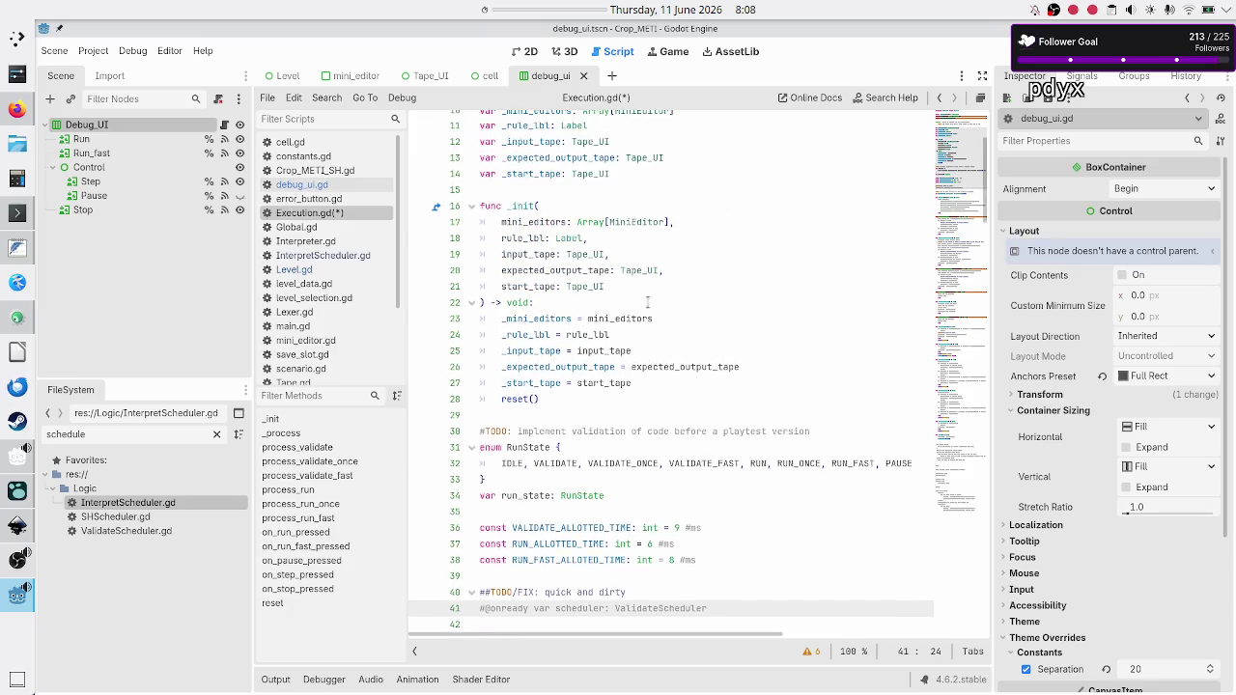
scroll(647, 302, "up", 2)
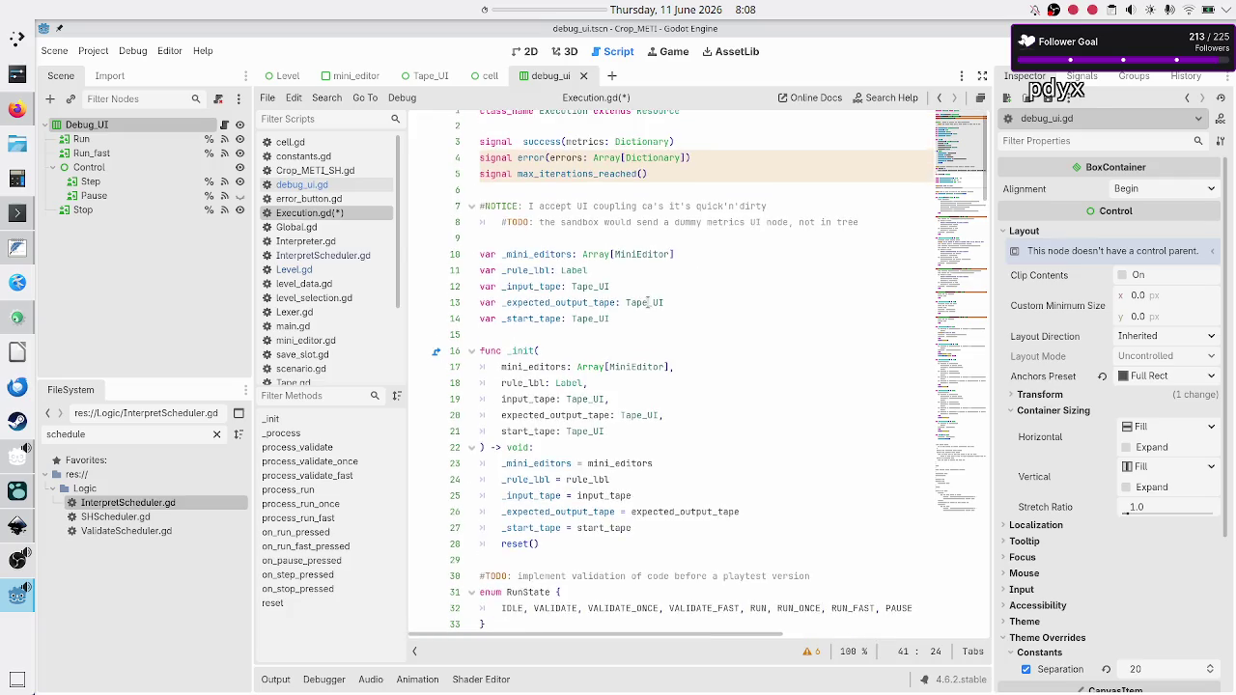
left_click(616, 200)
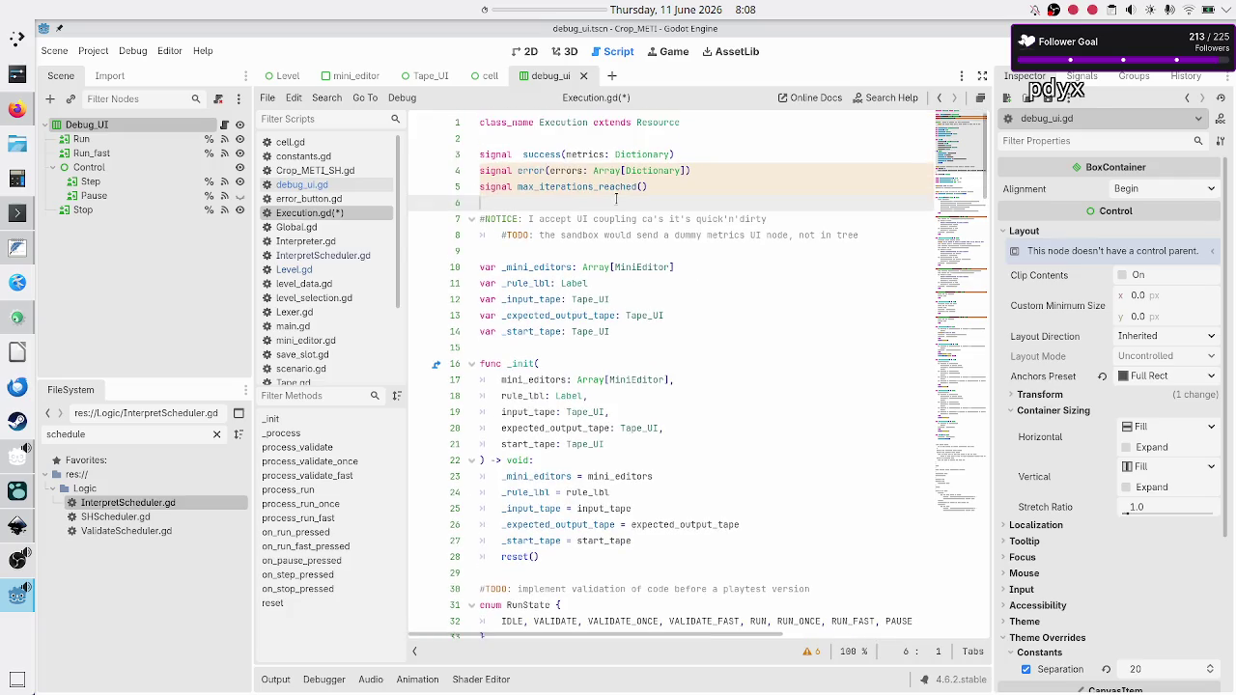
key("Down")
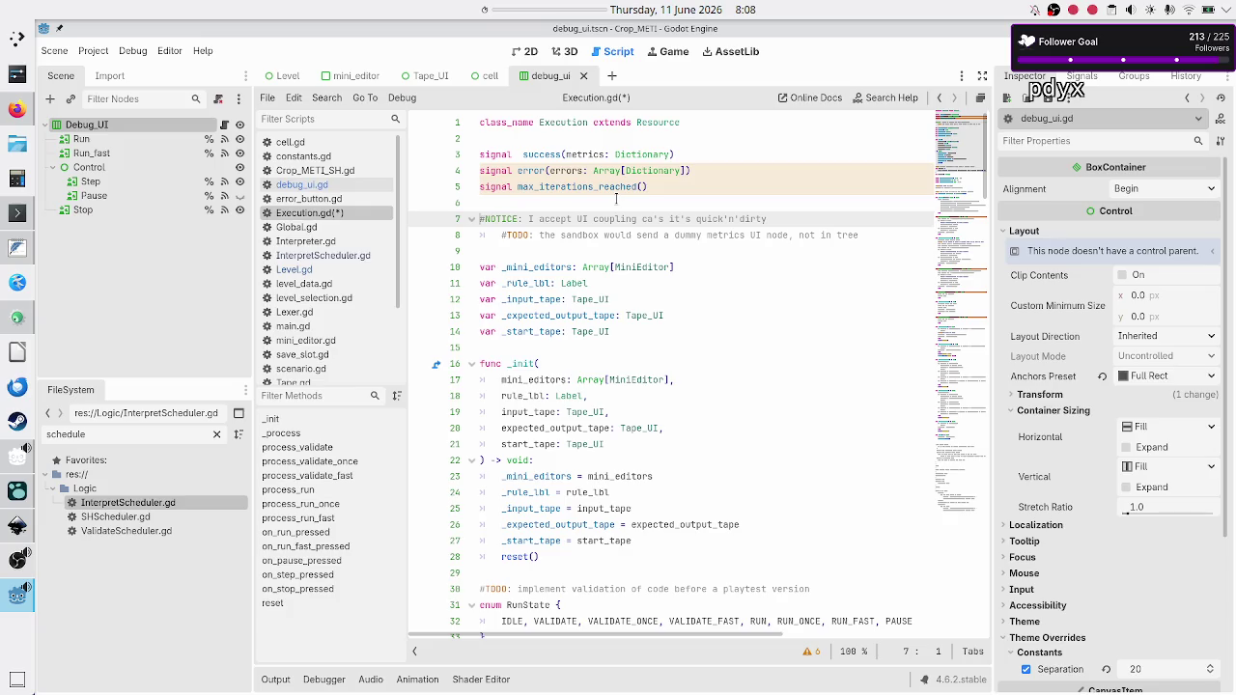
key("Down")
key("Down")
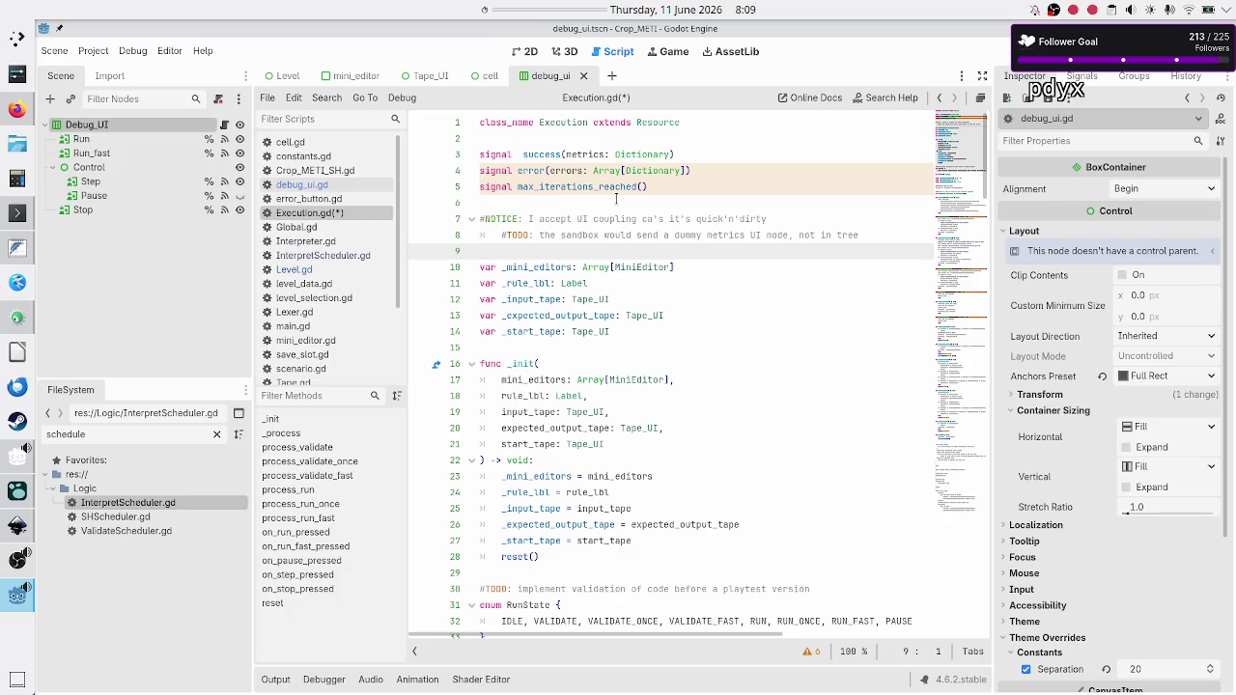
key("Up")
key("Up")
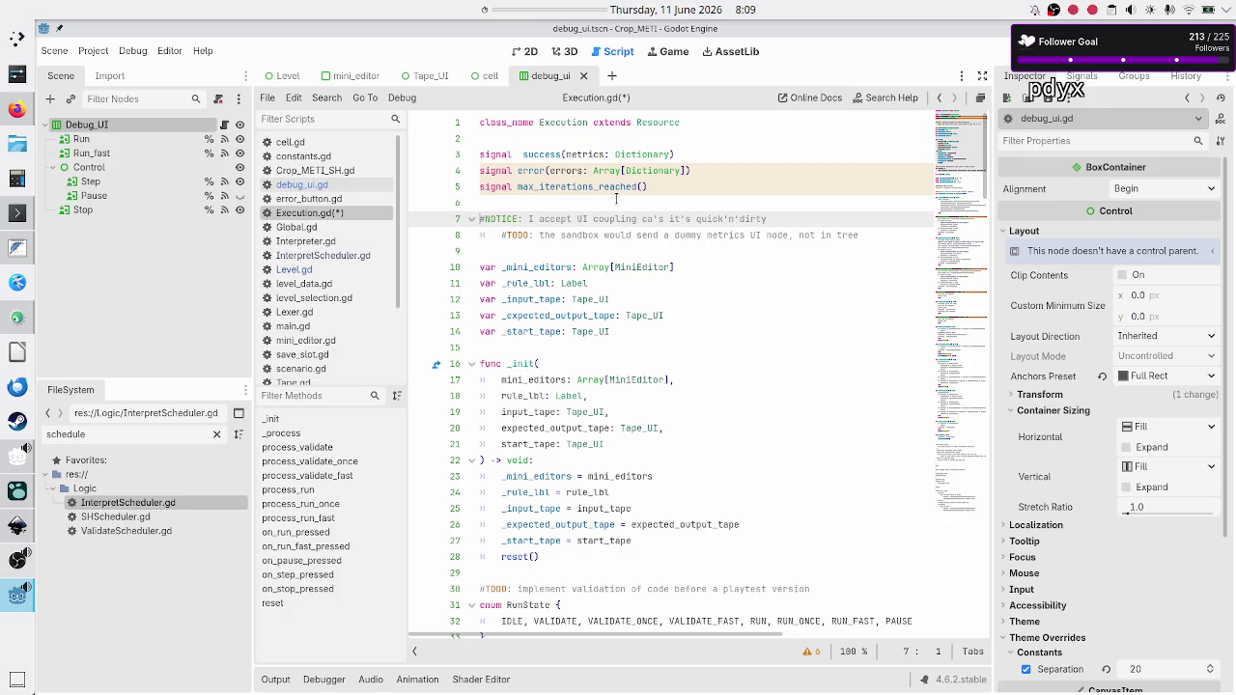
key("Down")
key("Down")
key("Down")
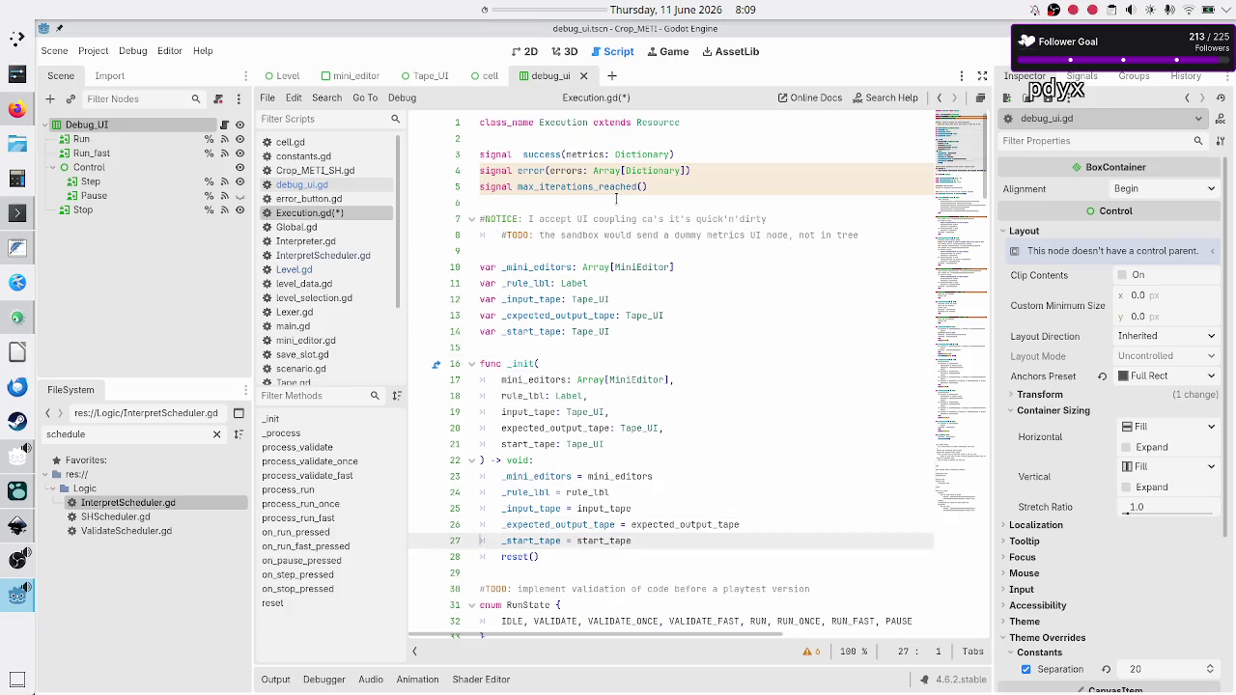
key("Down")
key("Down")
key("Down")
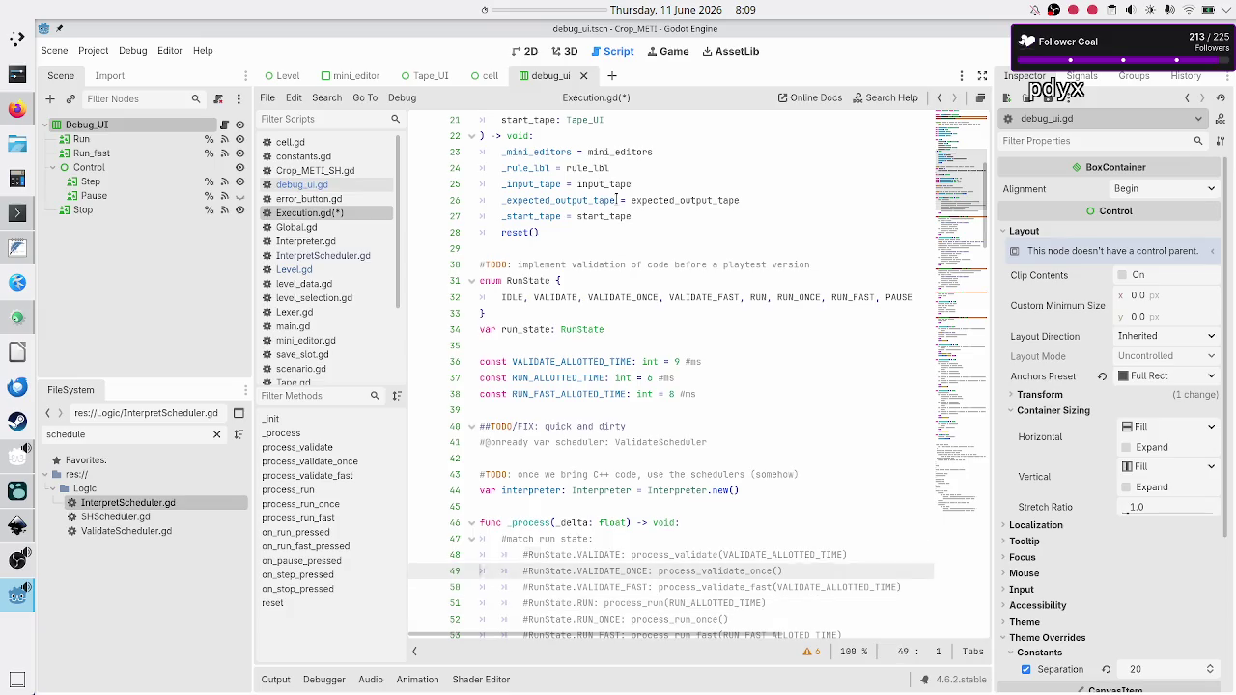
Review lines 39–42 around the TODO/FIX comment and commented scheduler declaration.
key("Up")
key("Up")
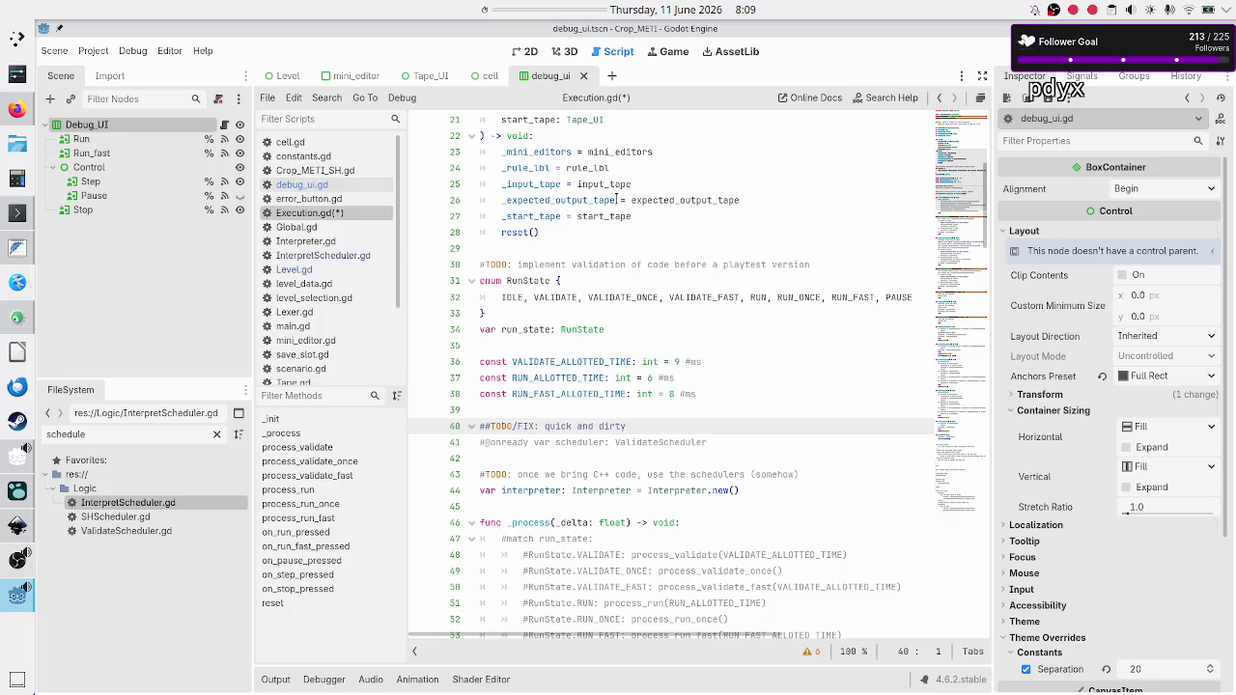
key("shift+Down")
key("shift+End")
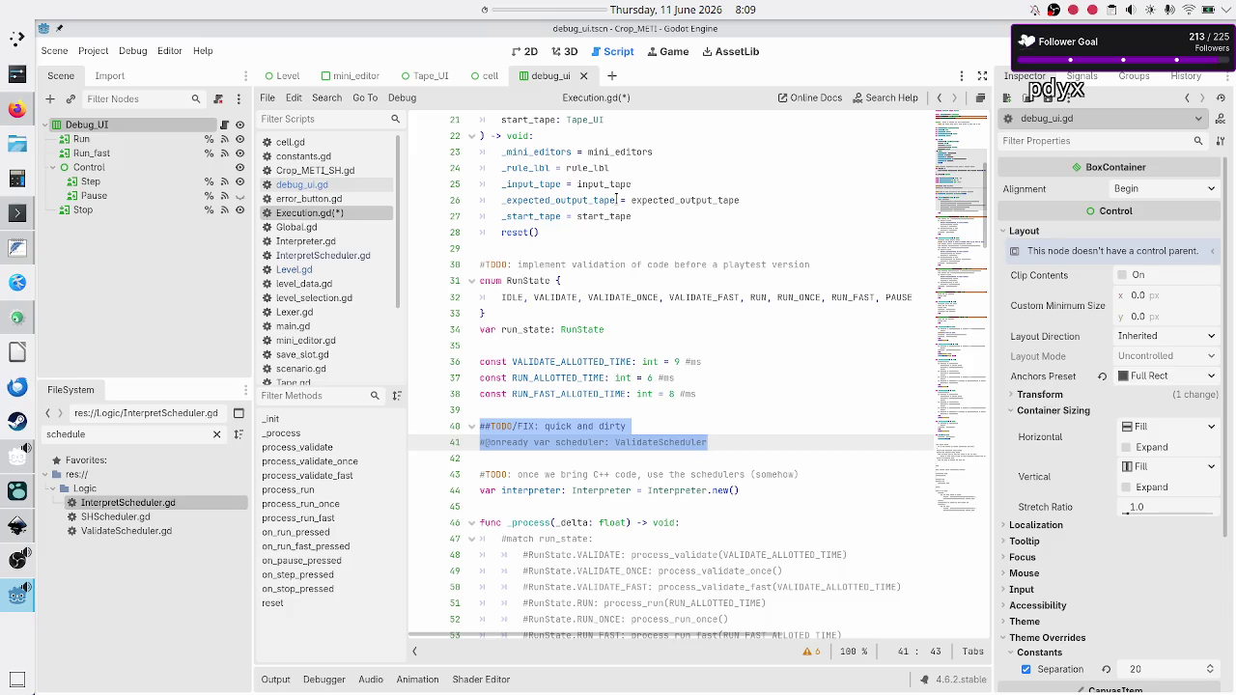
key("Up")
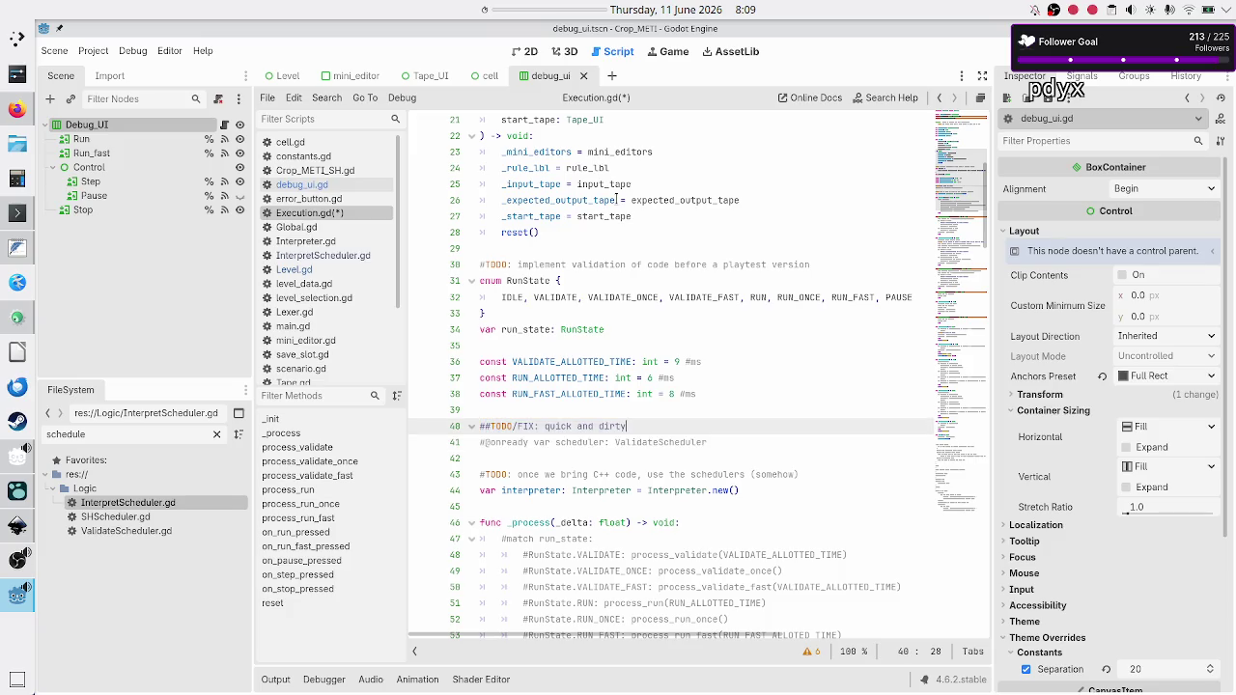
key("Home")
key("Down")
key("Down")
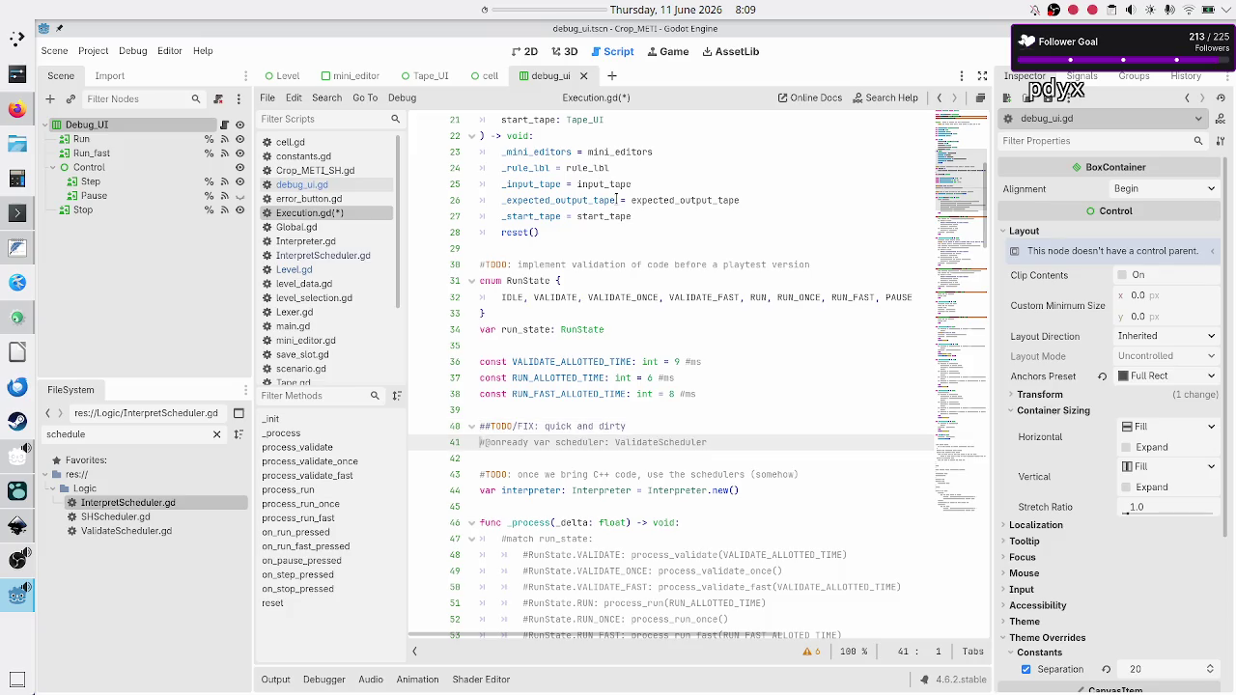
key("Up")
key("Up")
key("Up")
key("Down")
key("Down")
key("Up")
key("Up")
key("Up")
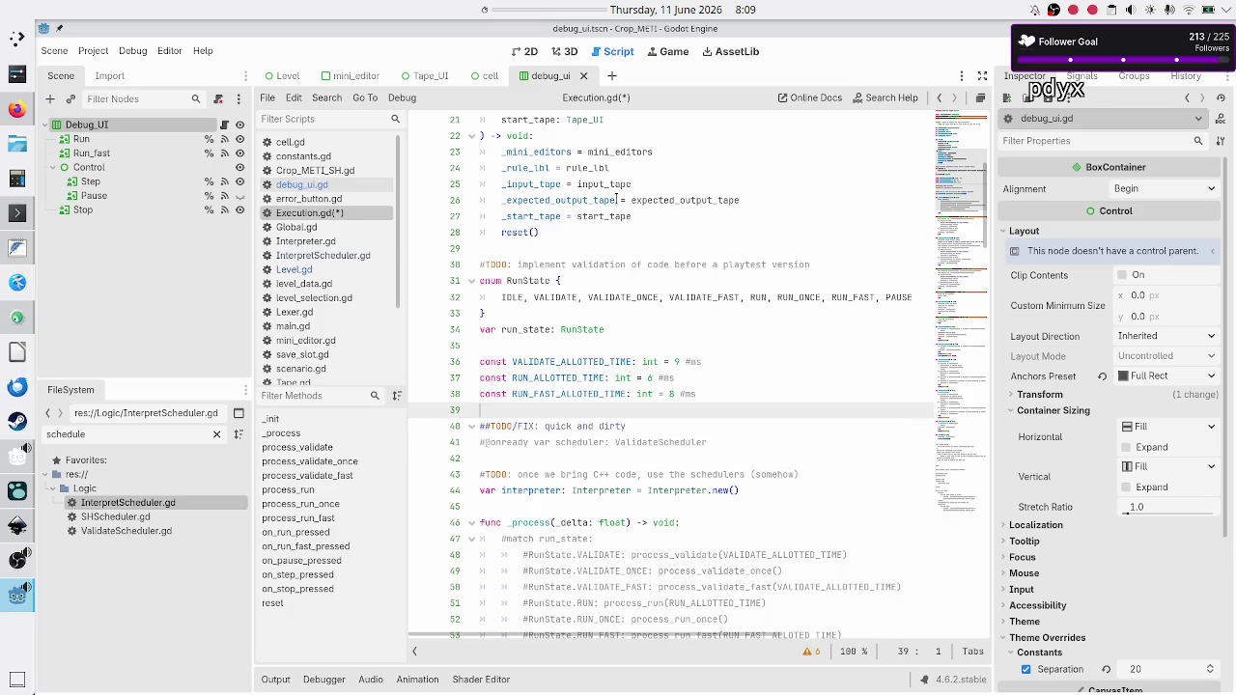
key("Down")
key("Down")
key("Down")
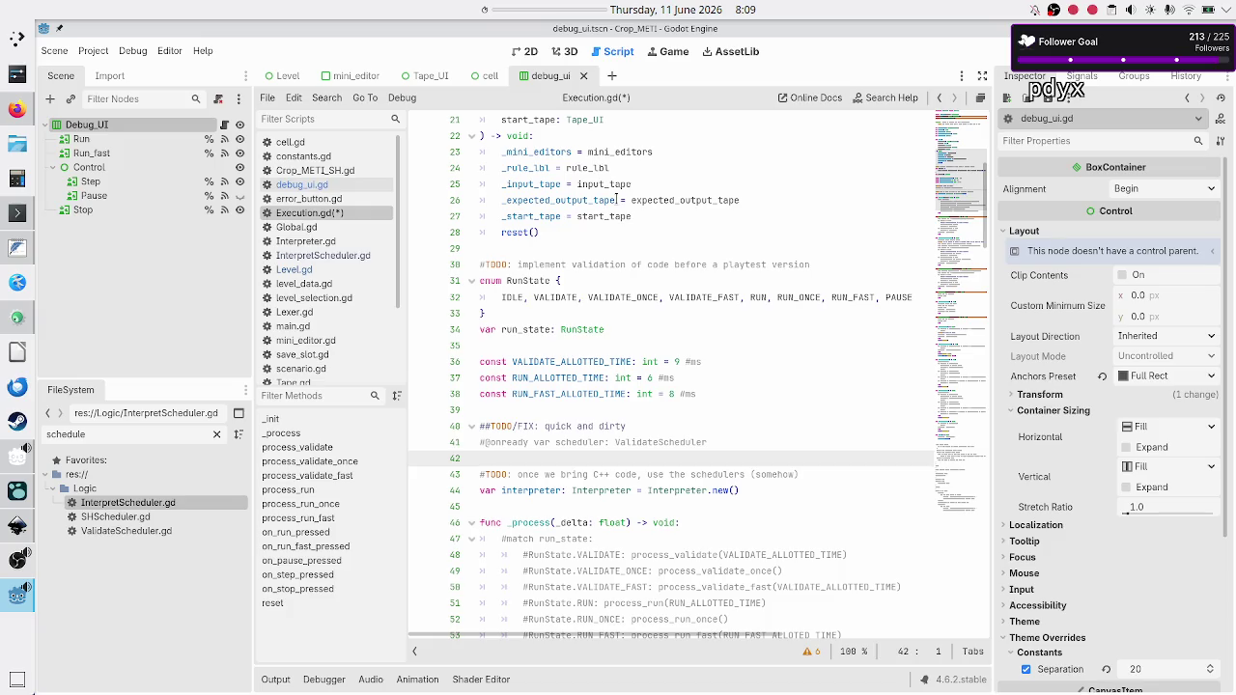
key("Up")
key("Up")
key("Up")
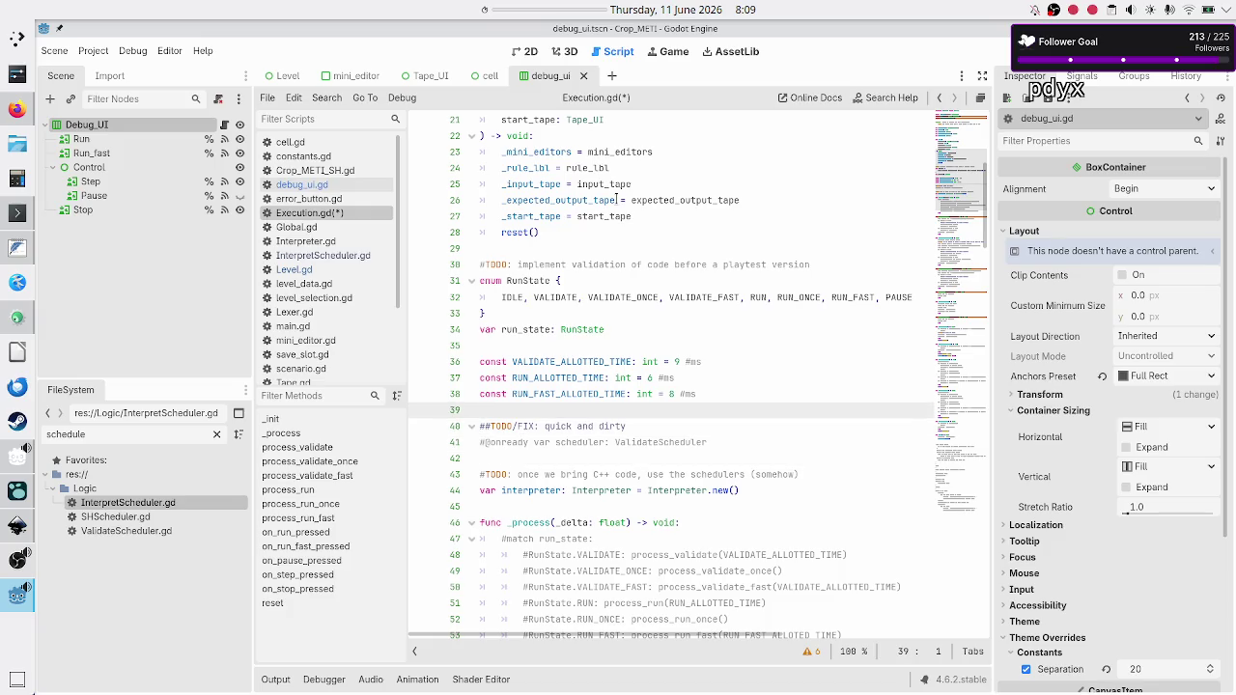
key("Down")
key("Down")
key("Up")
key("Up")
Delete the TODO/FIX comment and the commented-out onready scheduler line.
key("Down")
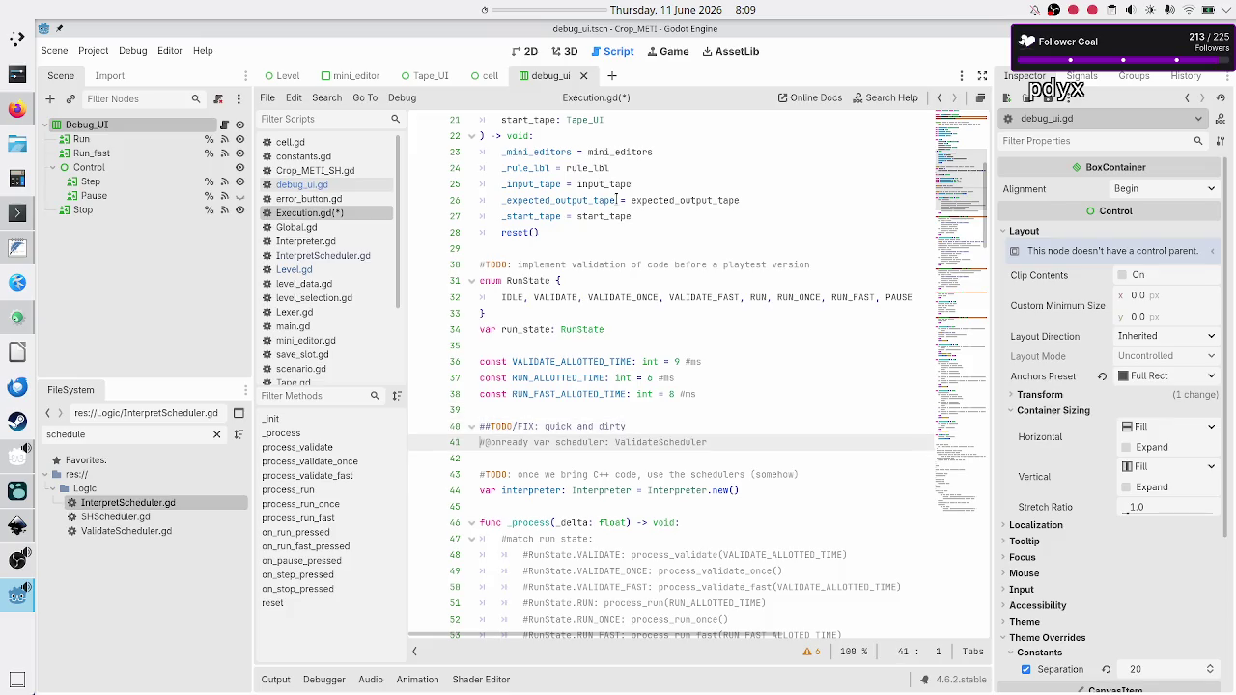
key("Down")
key("Up")
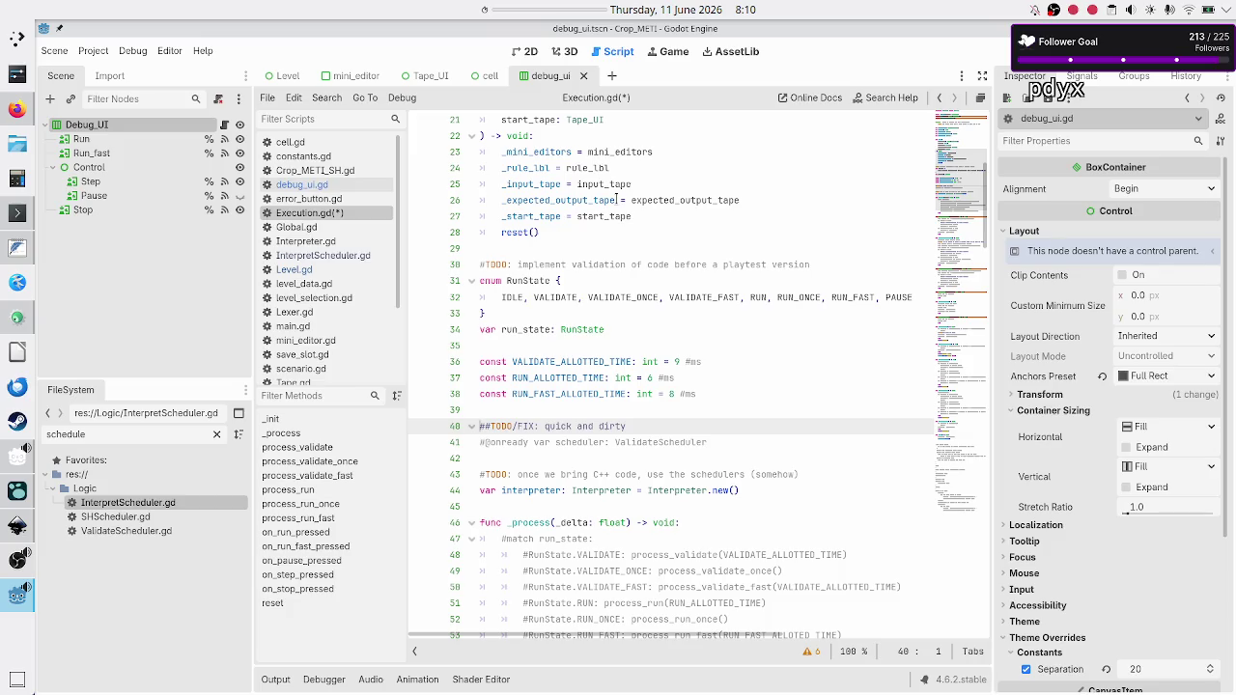
key("shift+Down")
key("shift+End")
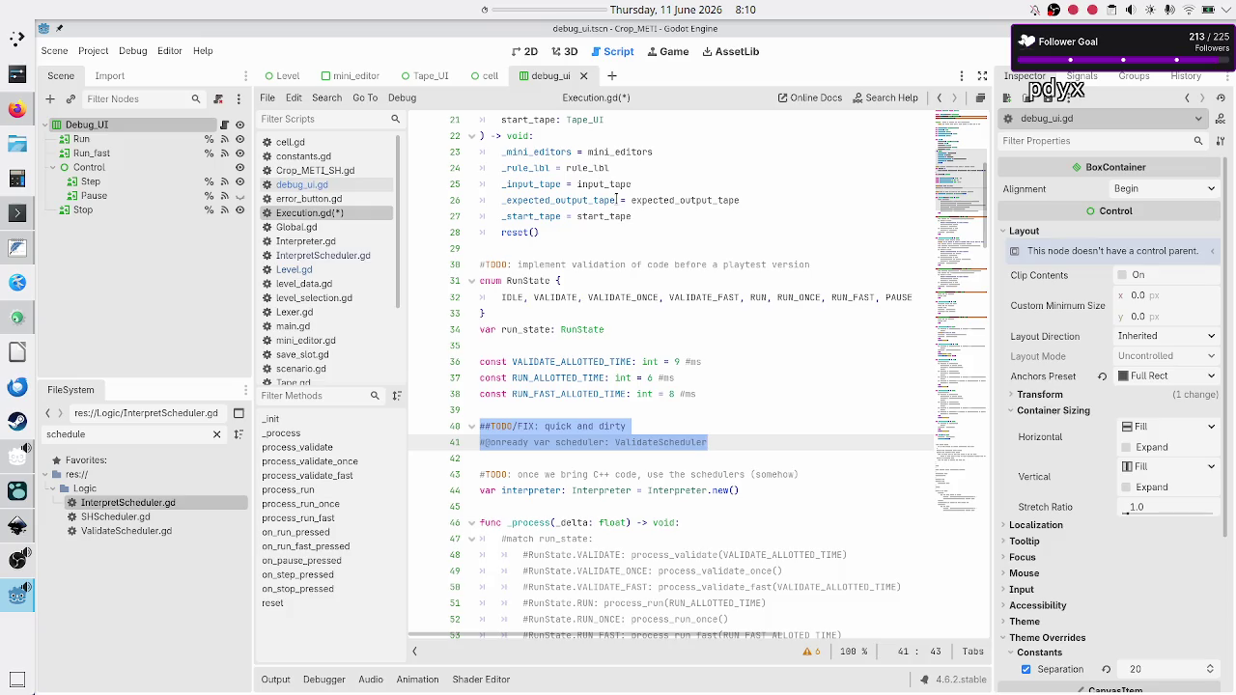
key("Delete")
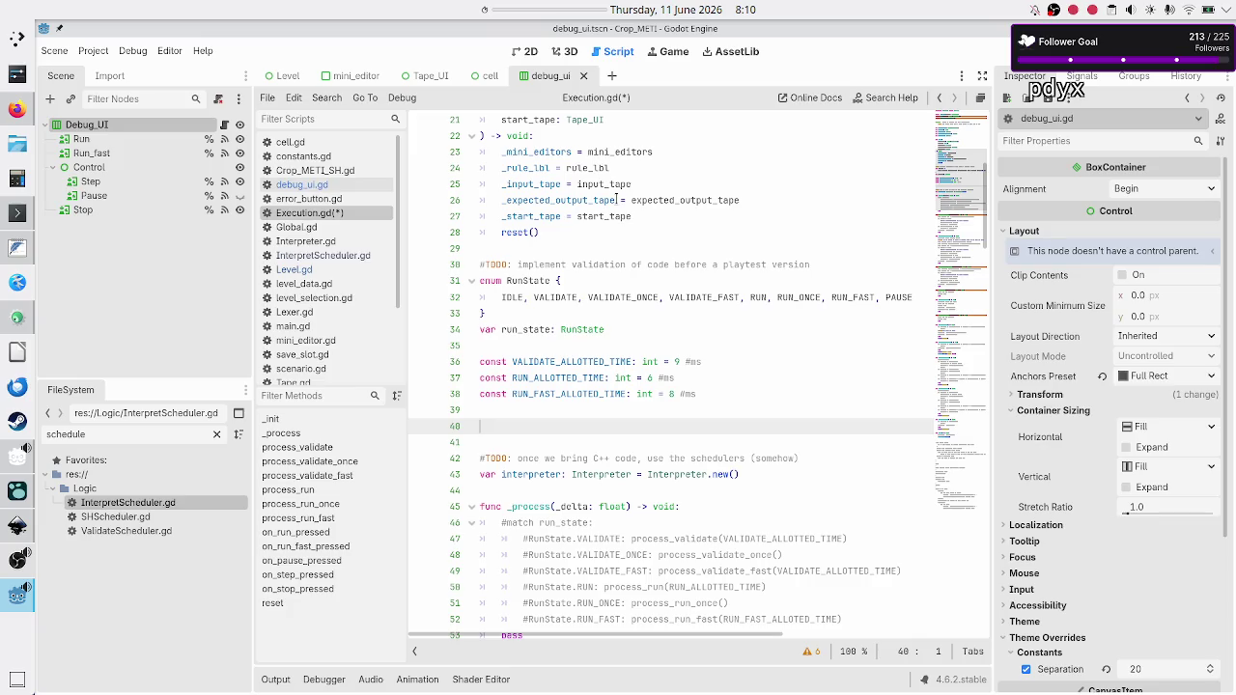
Delete the C++ TODO and var interpreter lines, start a 'va' line, then open InterpretScheduler.gd.
key("Down")
key("Down")
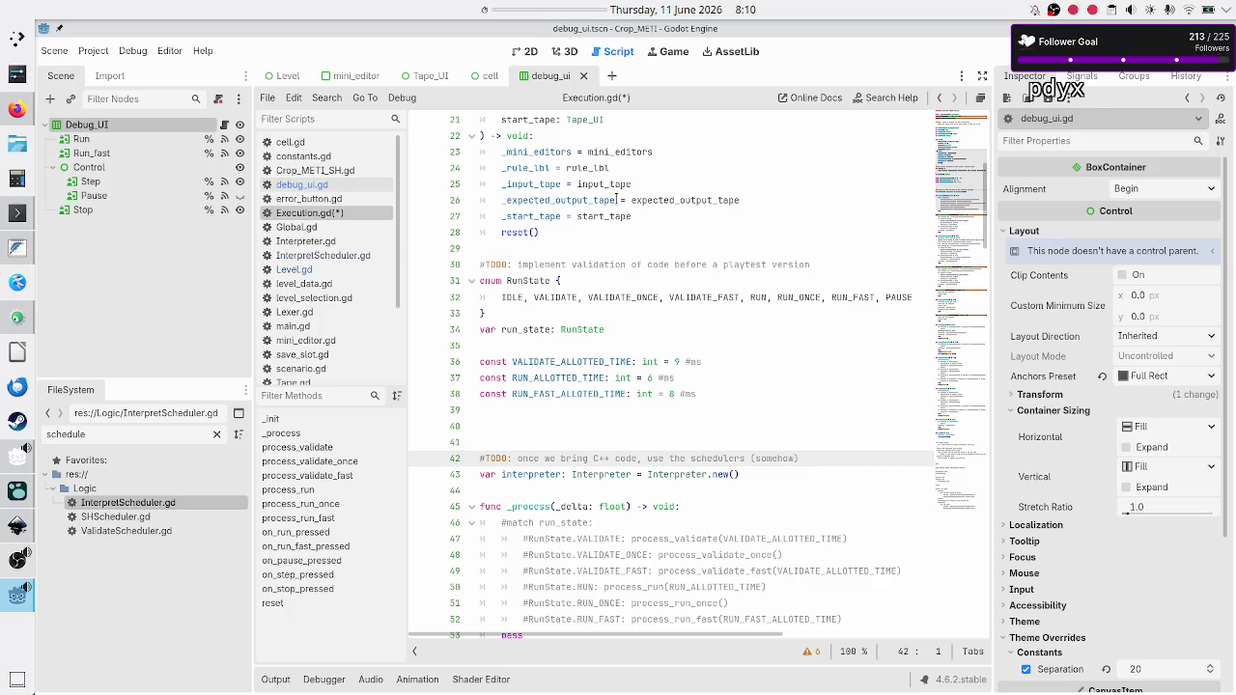
key("shift+End")
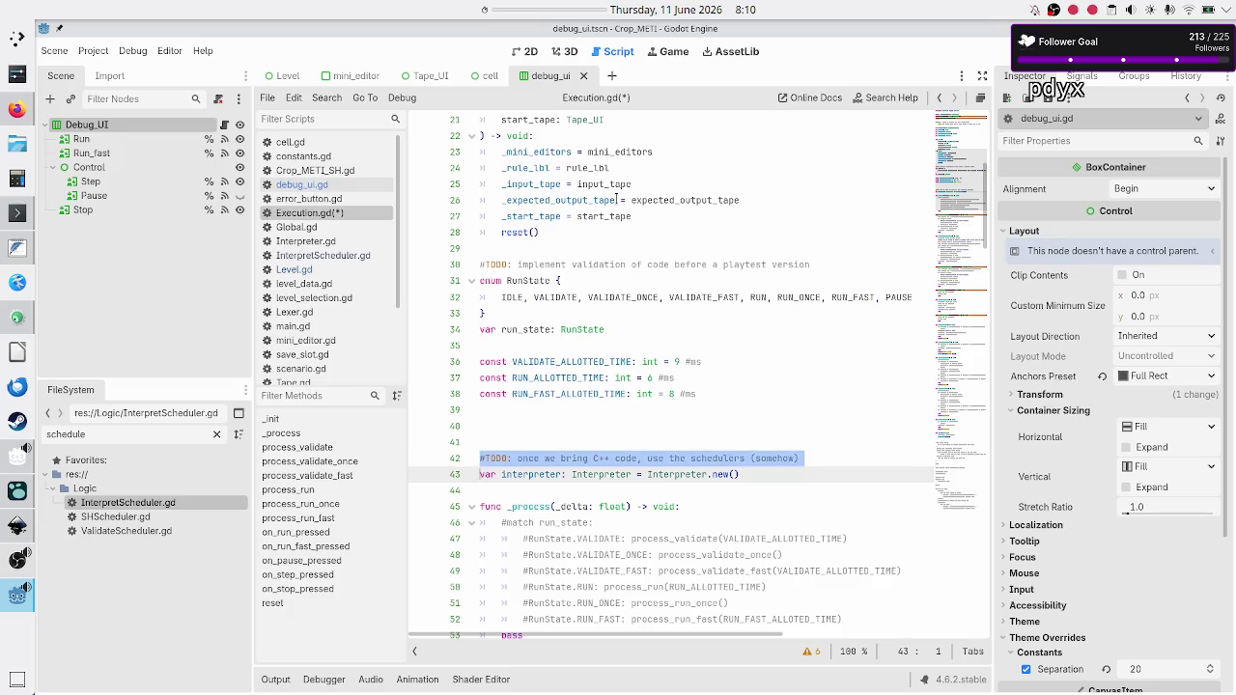
key("BackSpace")
key("BackSpace")
key("shift+Down")
key("shift+End")
key("BackSpace")
key("BackSpace")
key("BackSpace")
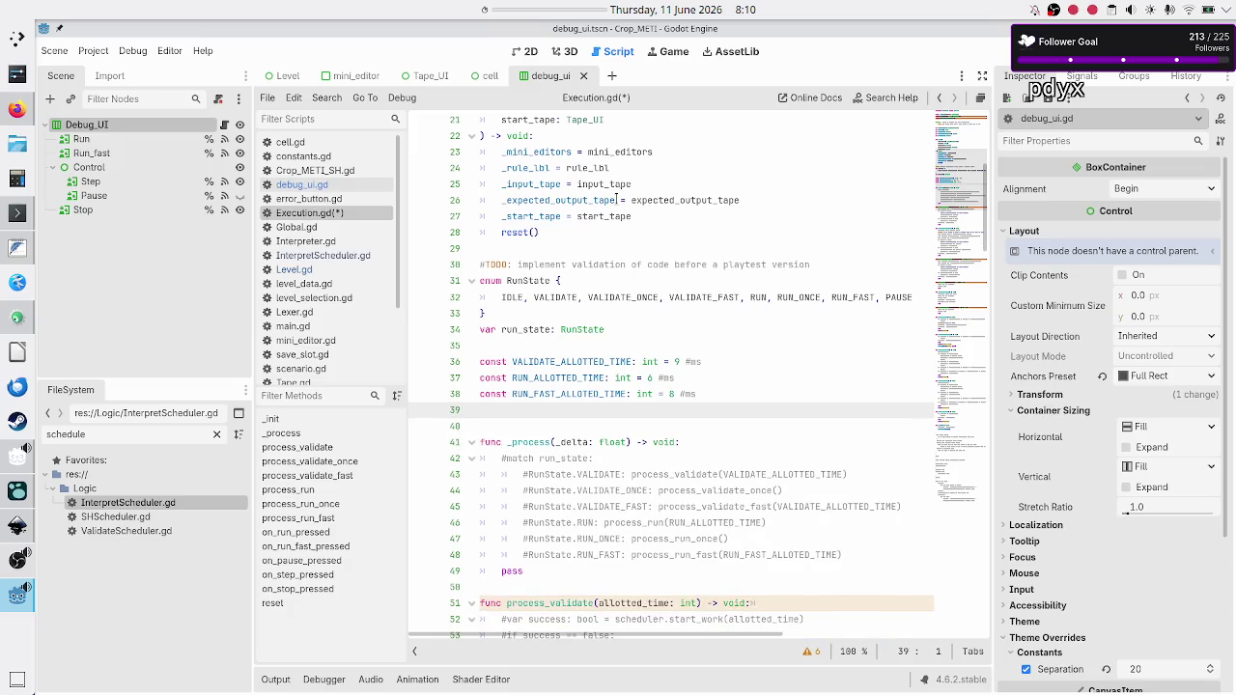
key("Return")
type("var")
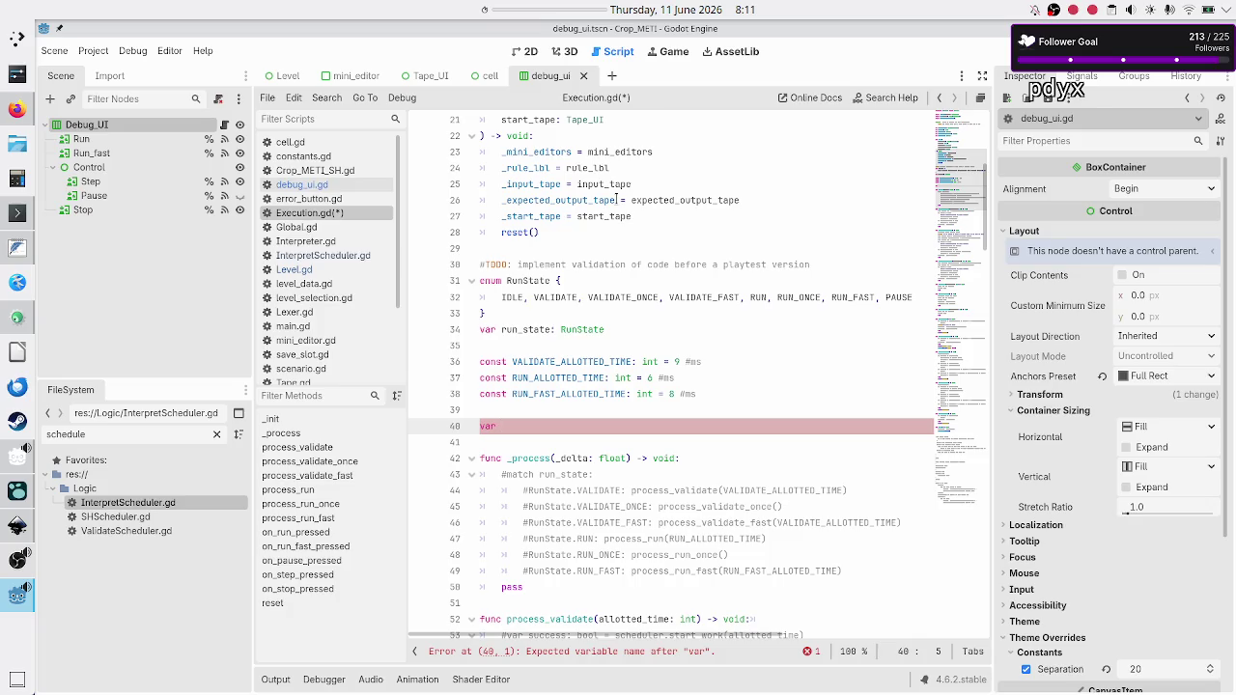
left_click(326, 257)
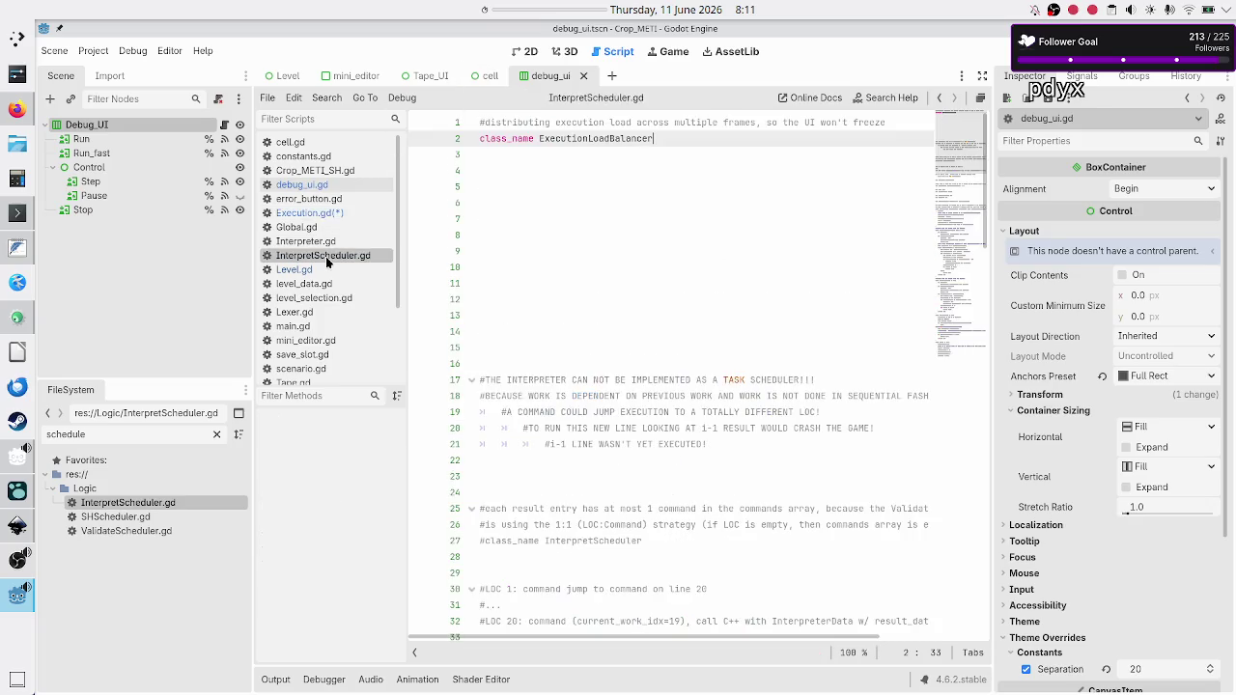
Rename the class_name from ExecutionLoadBalancer to InterpreterLoadBalancer.
double_click(585, 136)
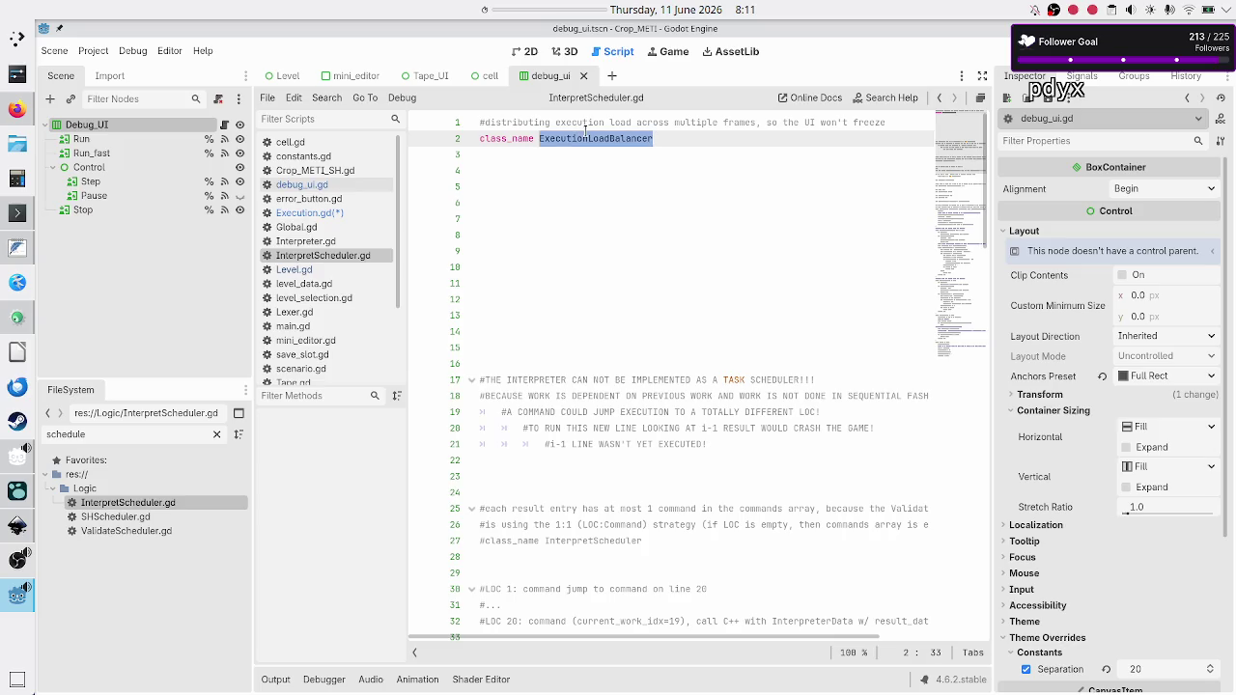
key("End")
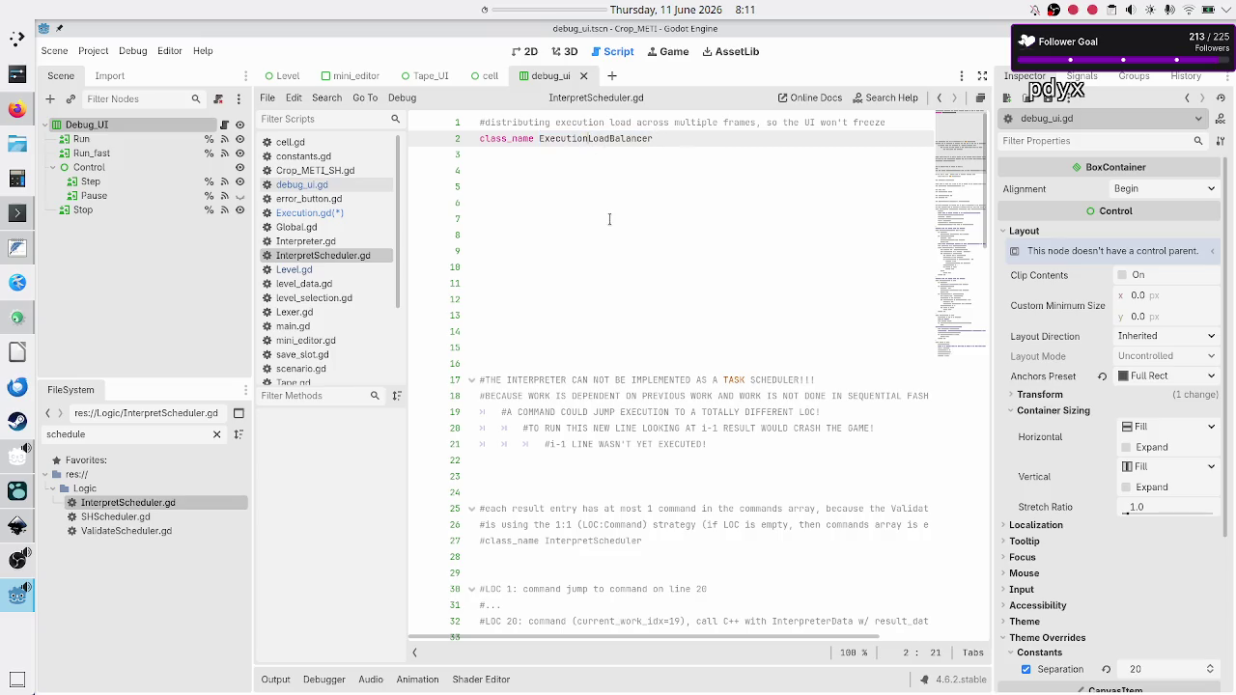
key("BackSpace")
key("BackSpace")
key("BackSpace")
type("Interpreter")
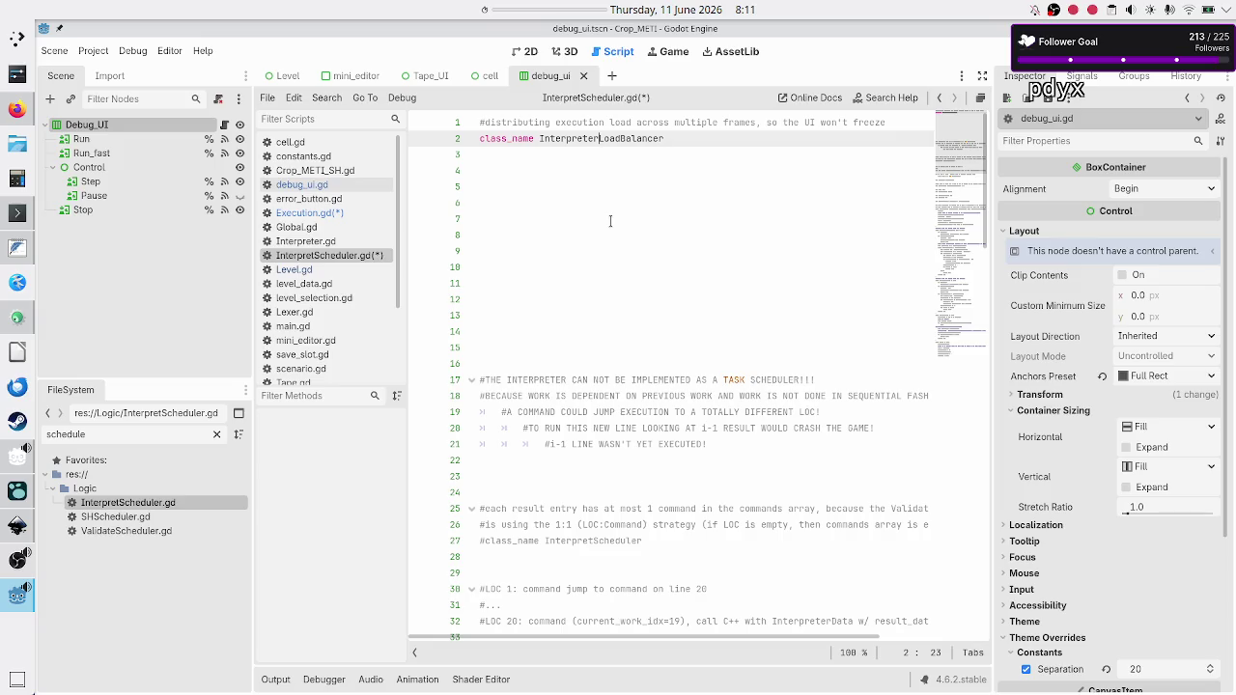
key("Down")
key("Down")
key("Down")
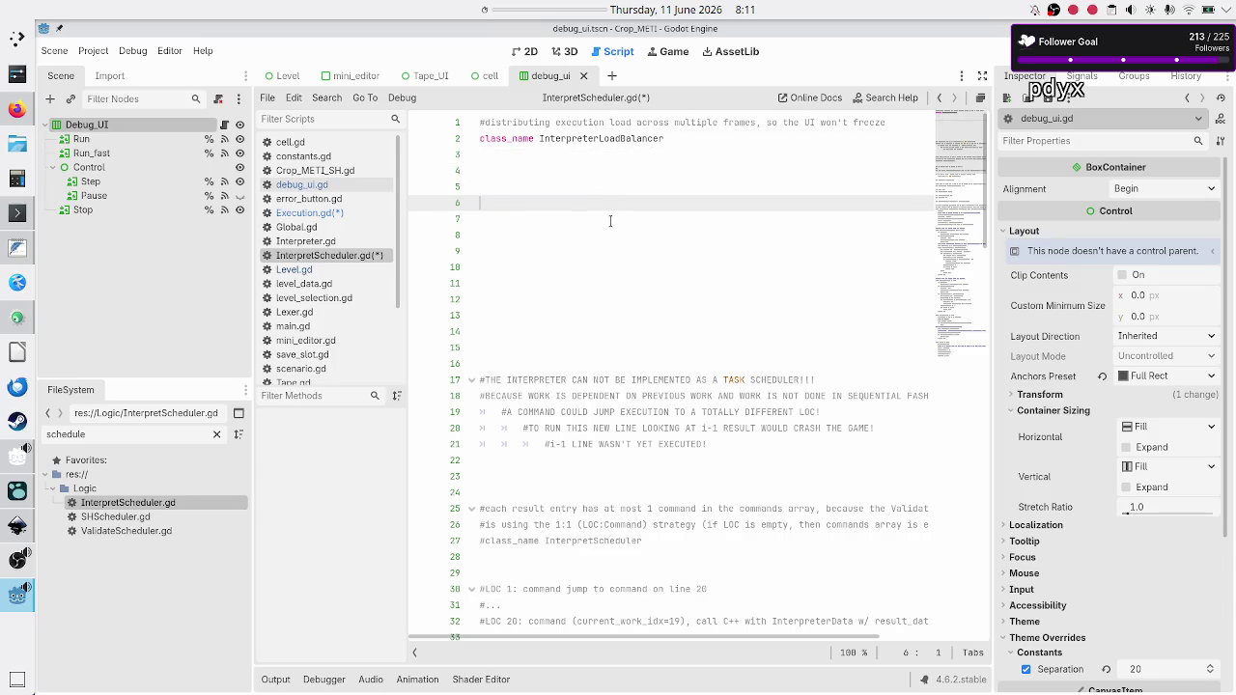
key("Up")
key("Up")
key("Up")
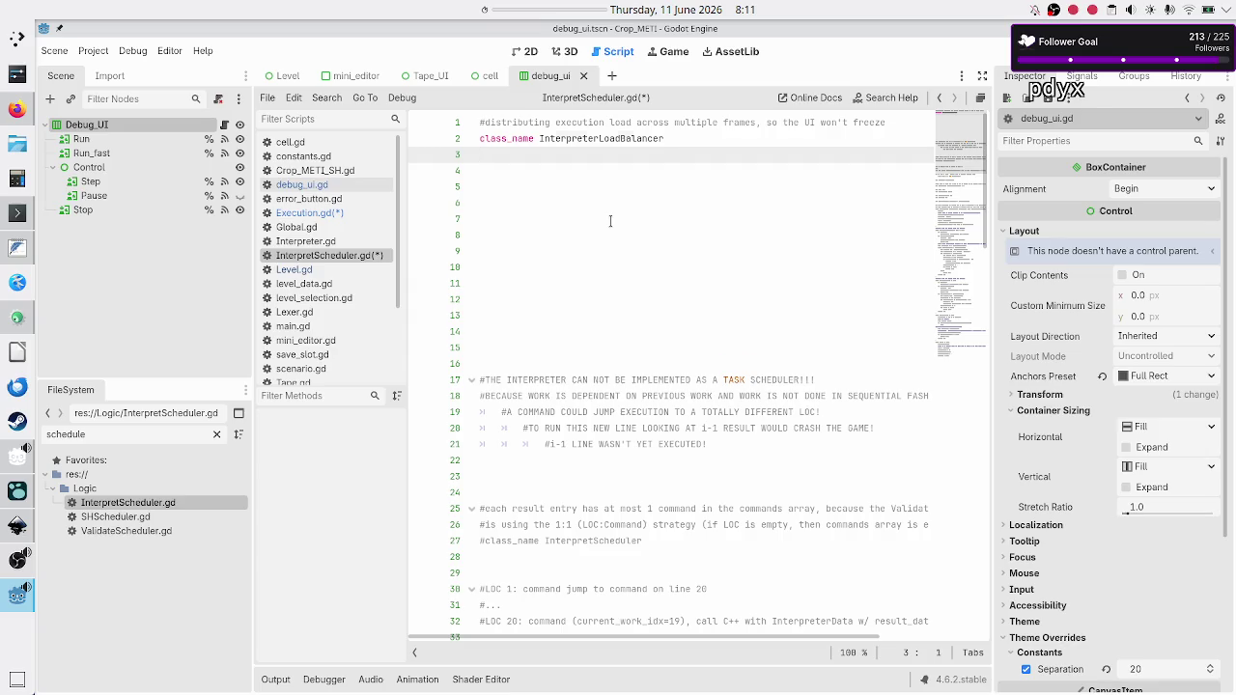
Save the modified scripts and bring up the InterpretScheduler.gd context menu.
key("Left")
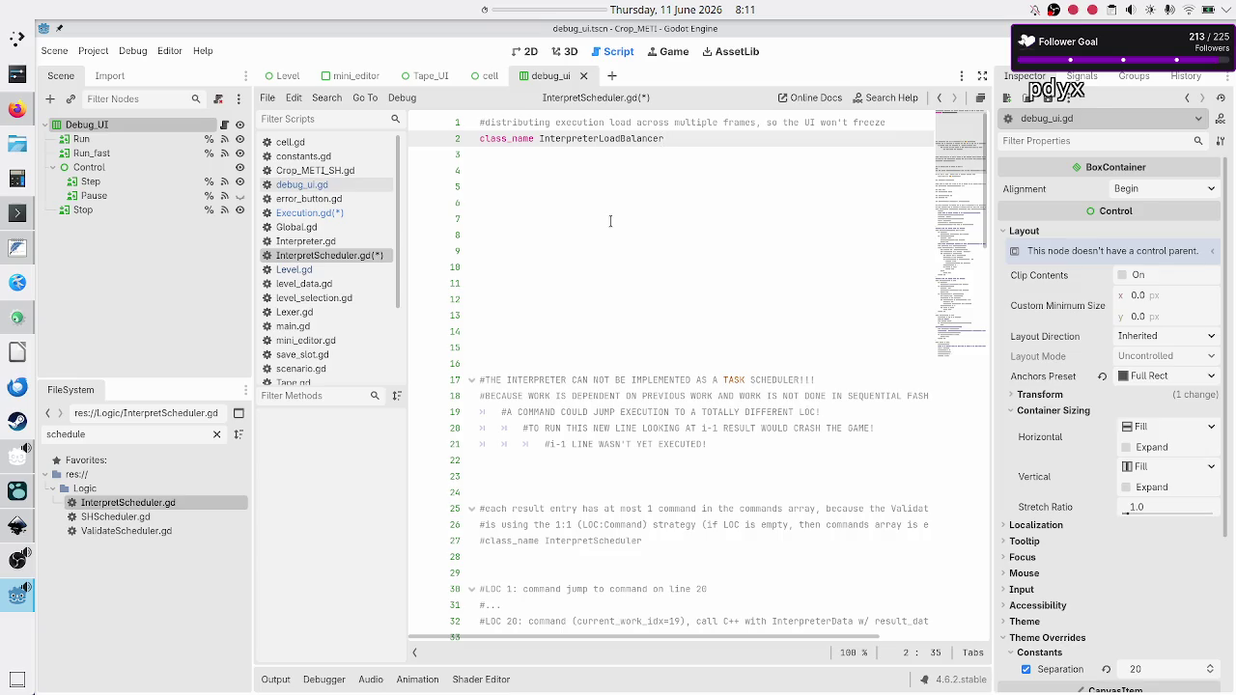
key("Down")
key("Down")
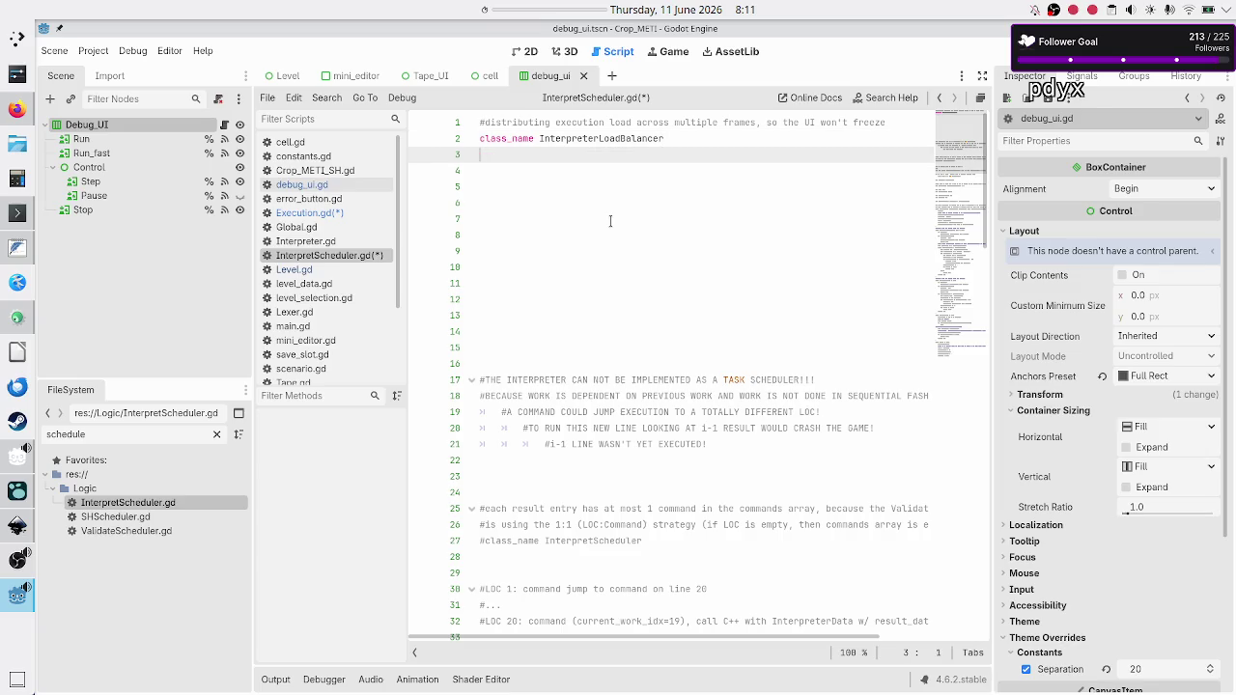
key("ctrl+s")
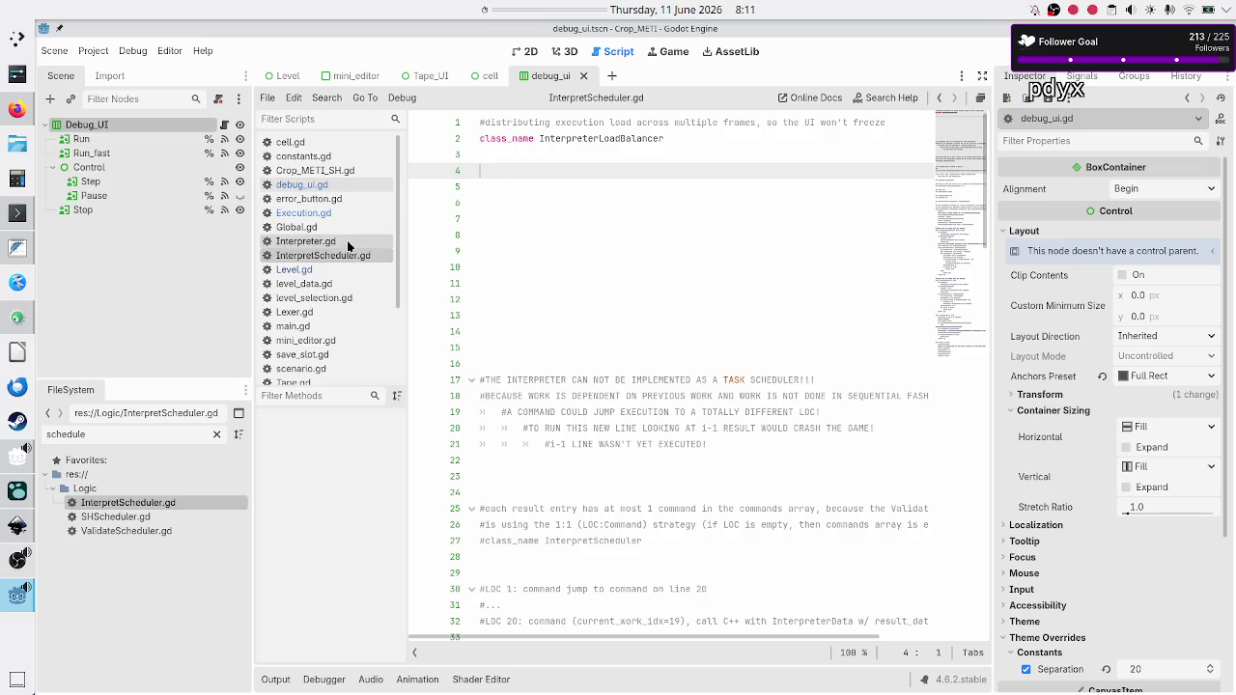
right_click(321, 257)
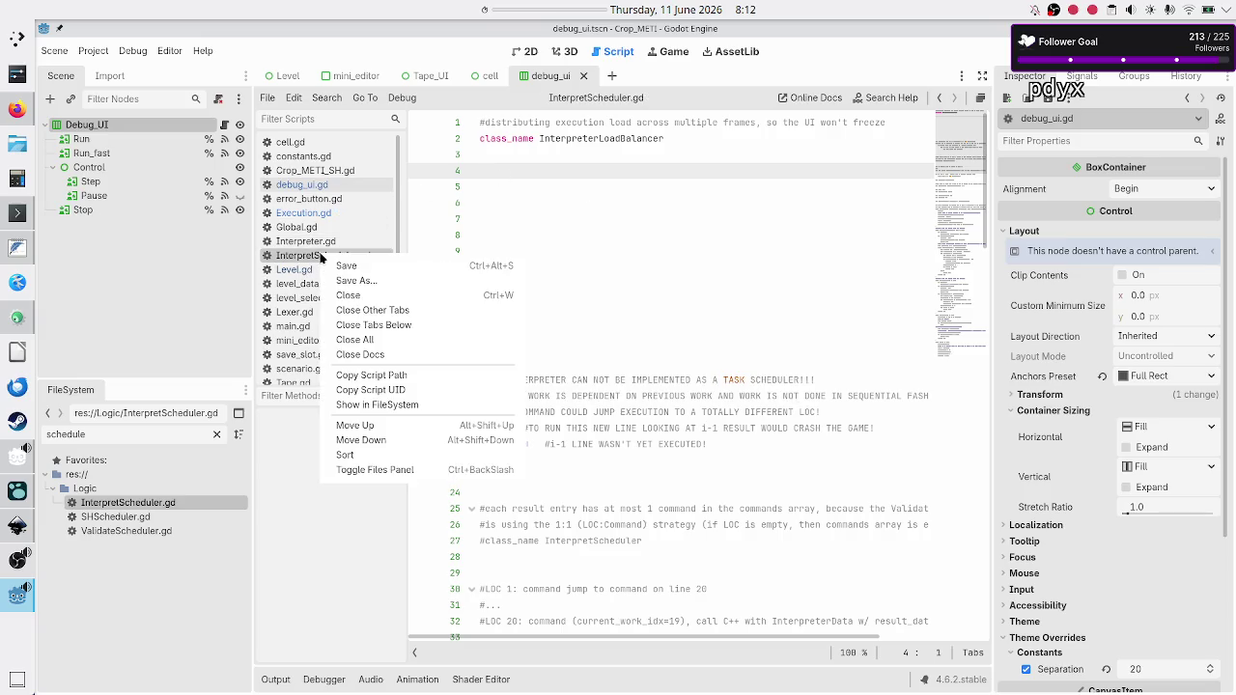
Show InterpretScheduler.gd in FileSystem and rename it to InterpretLoadBalancer.gd.
left_click(400, 405)
scroll(115, 553, "down", 5)
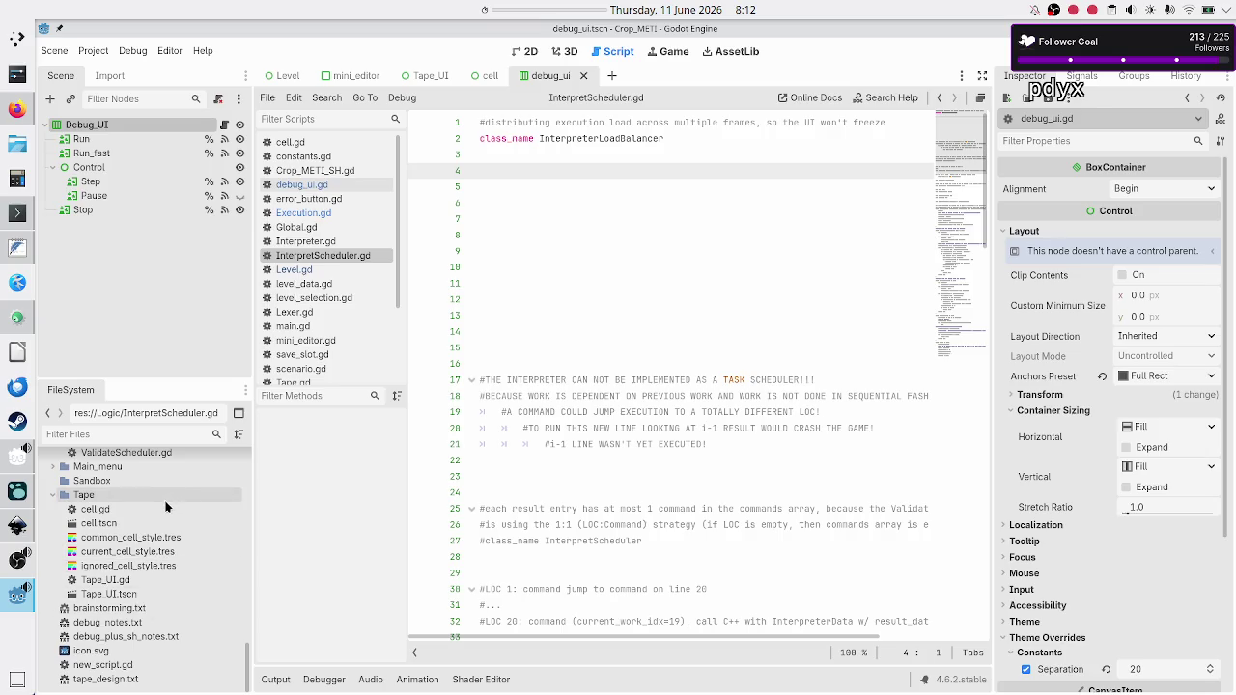
scroll(165, 503, "up", 3)
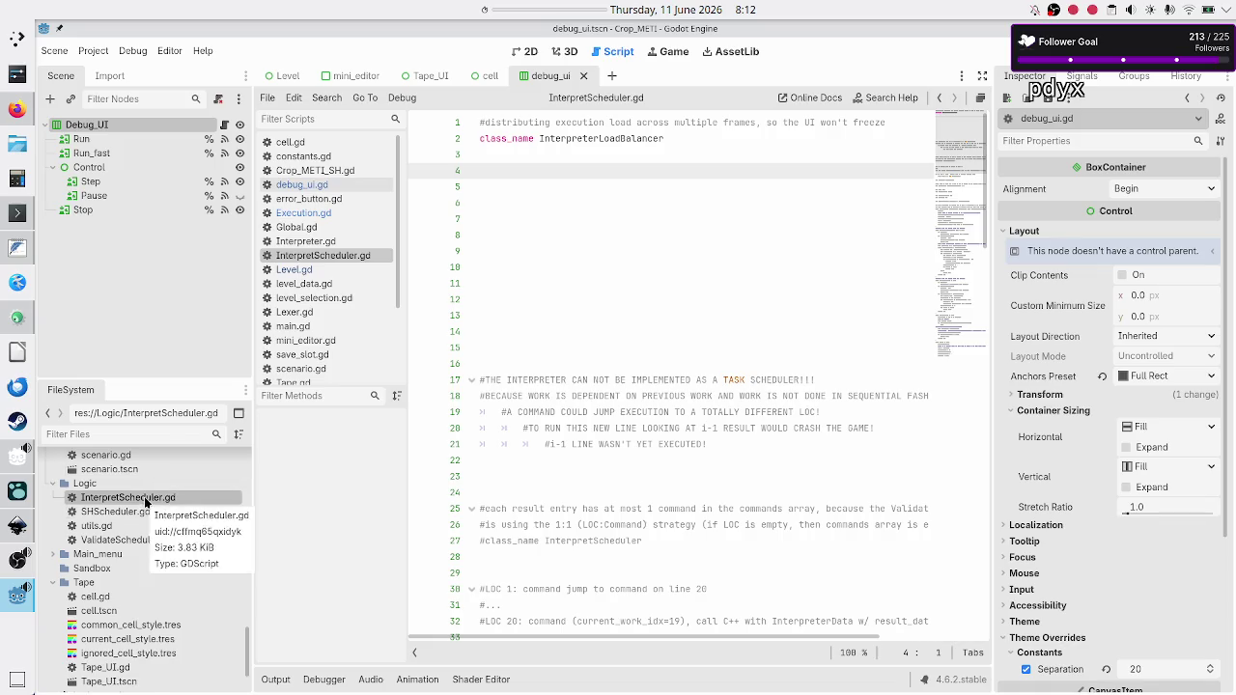
right_click(146, 501)
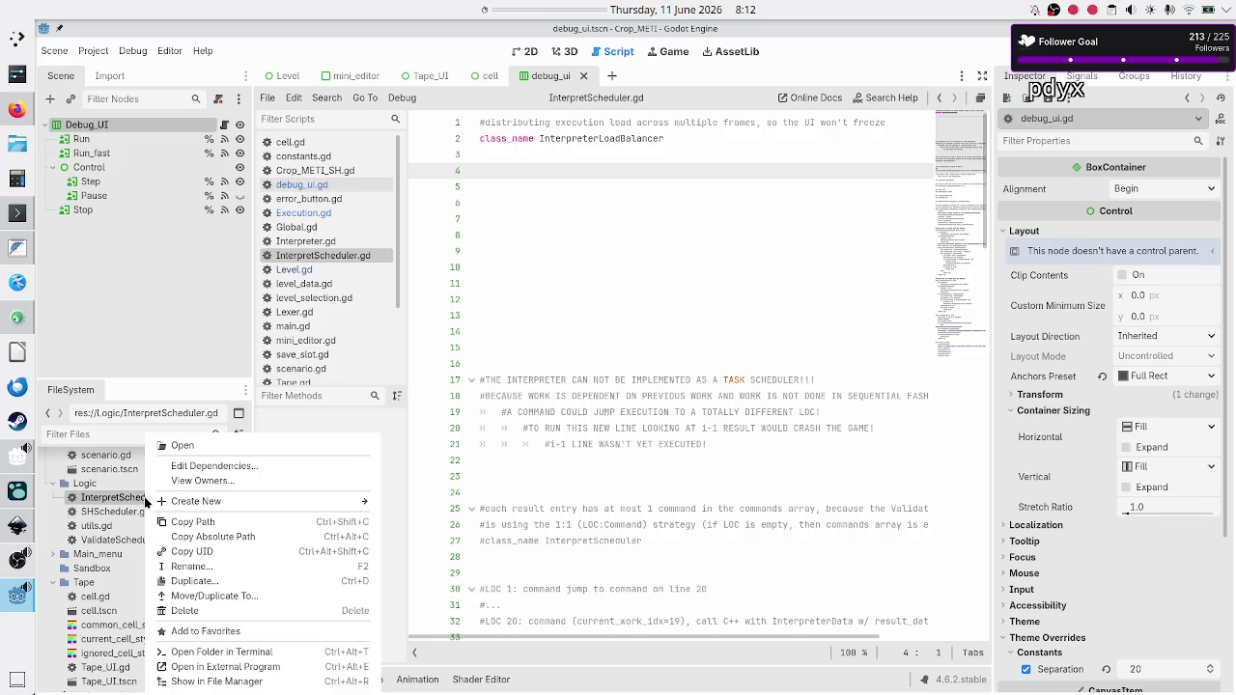
left_click(221, 566)
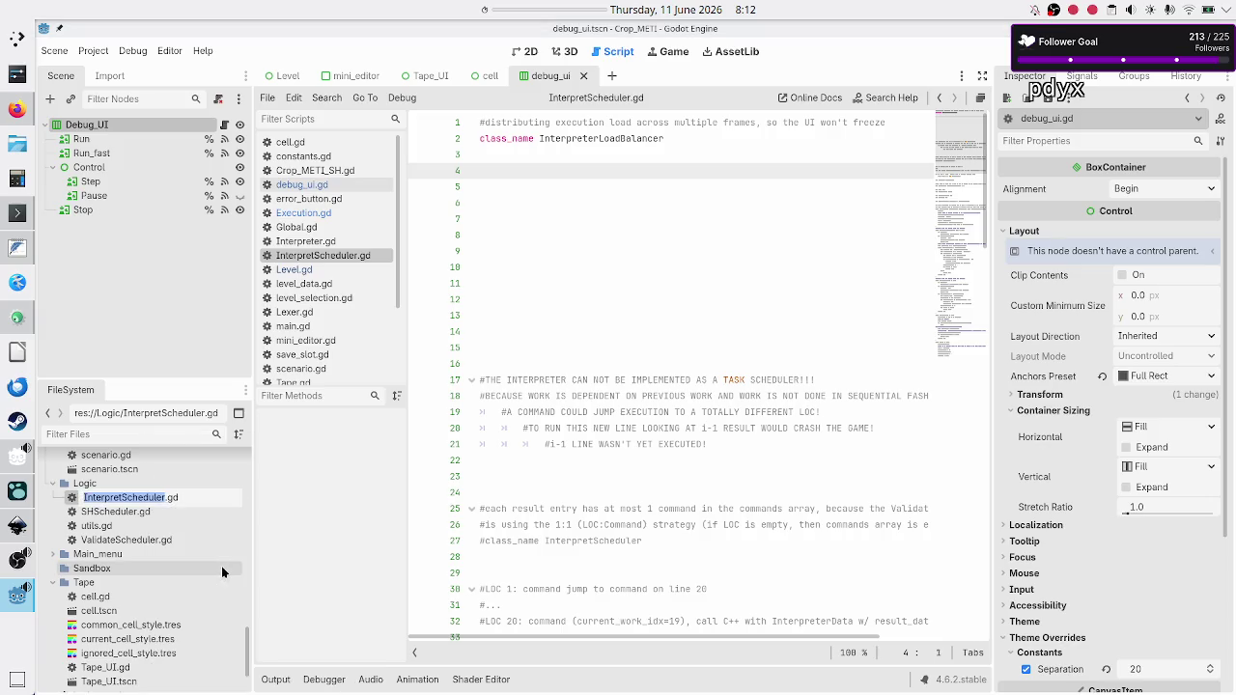
key("BackSpace")
key("BackSpace")
key("BackSpace")
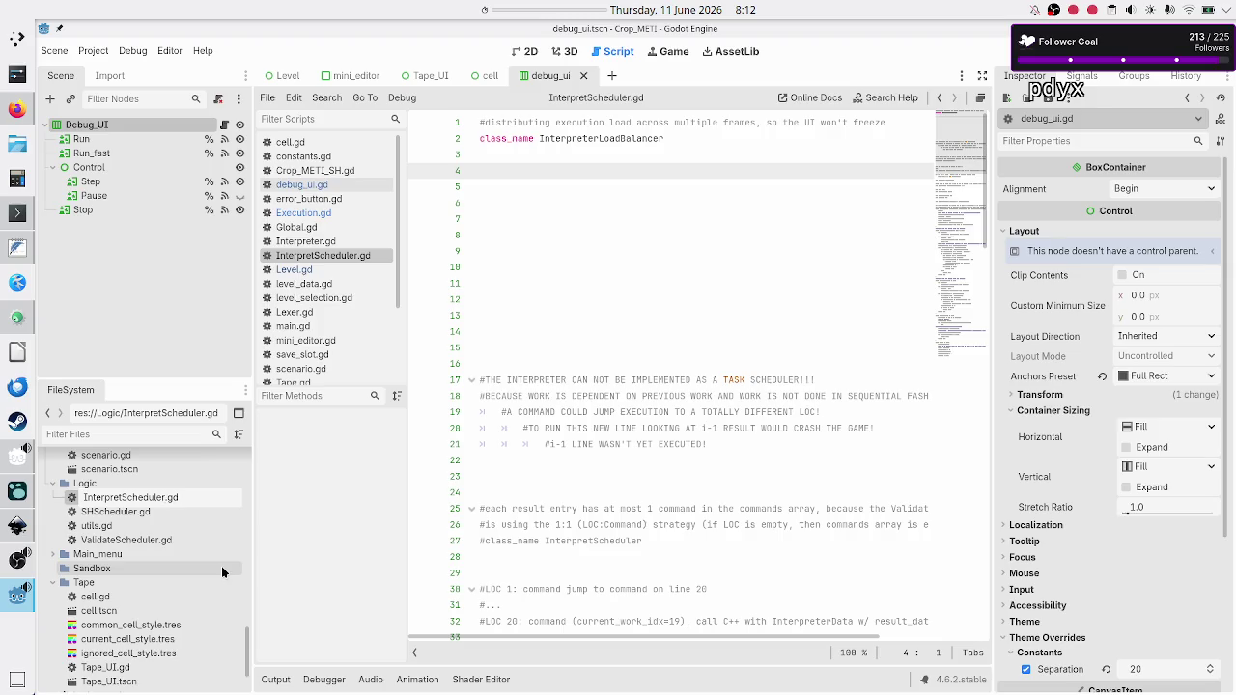
key("BackSpace")
key("BackSpace")
type("L")
key("BackSpace")
type("Load")
type("Balan")
type("cer")
key("Return")
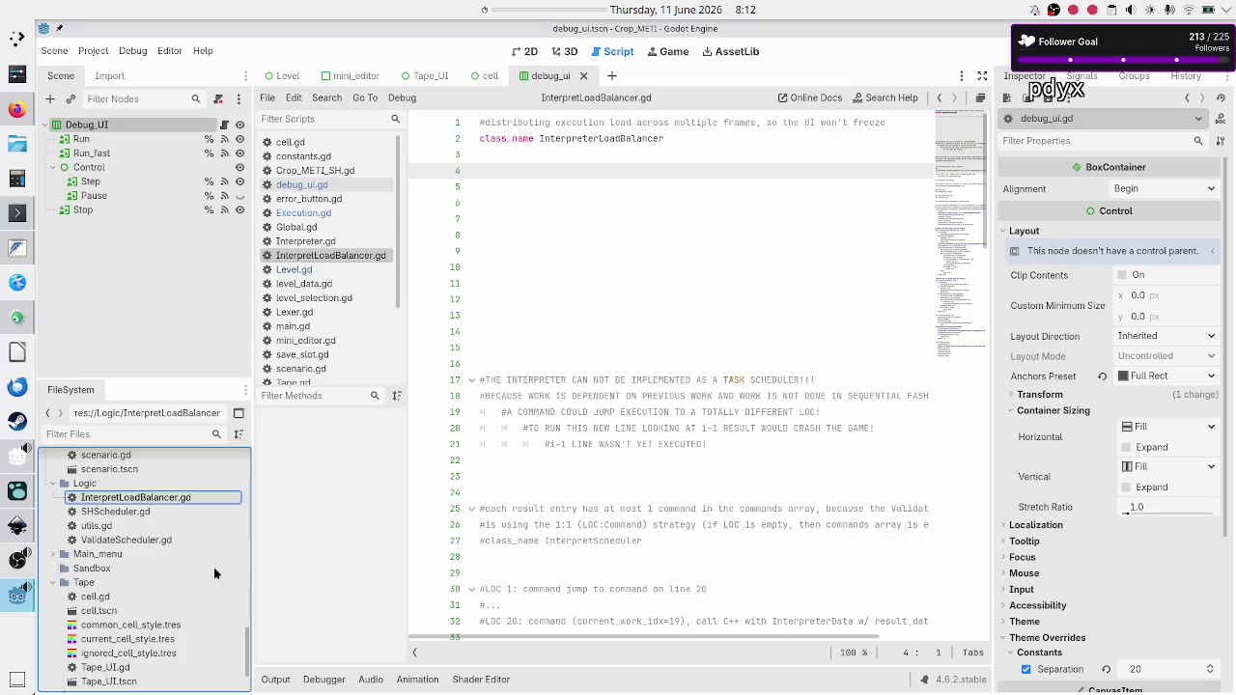
left_click(598, 138)
Change the class_name to InterpretLoadBalancer by deleting the extra 'er'.
key("BackSpace")
key("BackSpace")
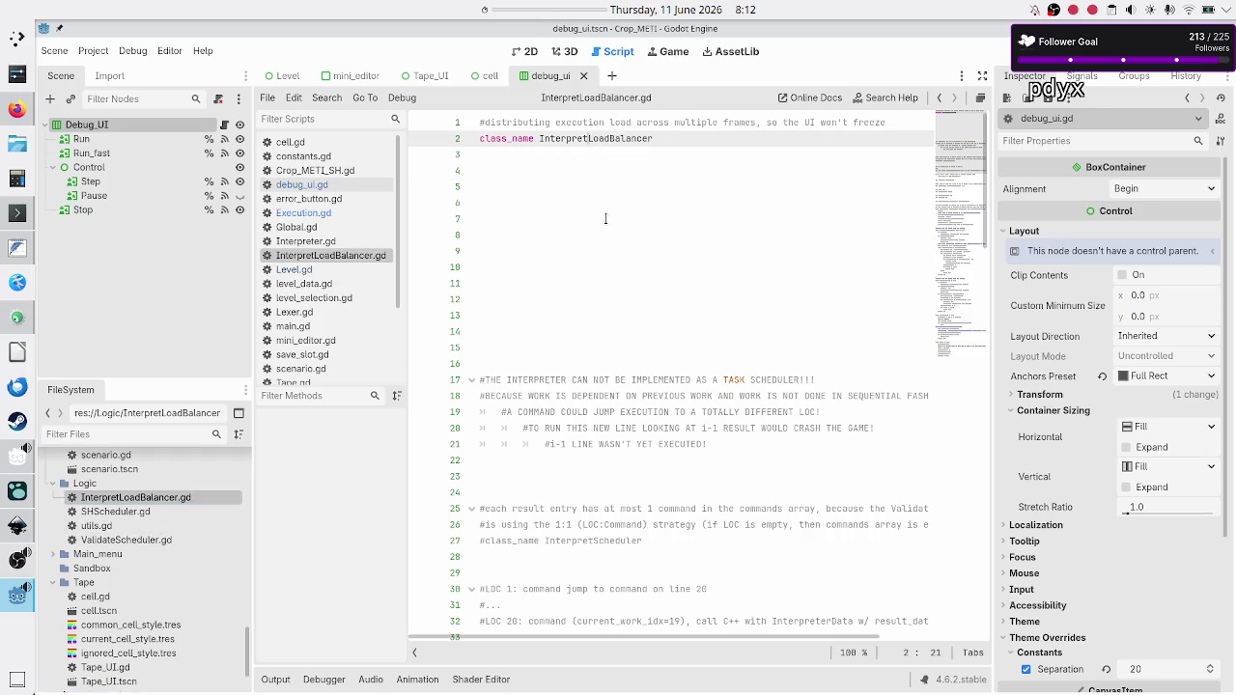
key("Down")
key("Down")
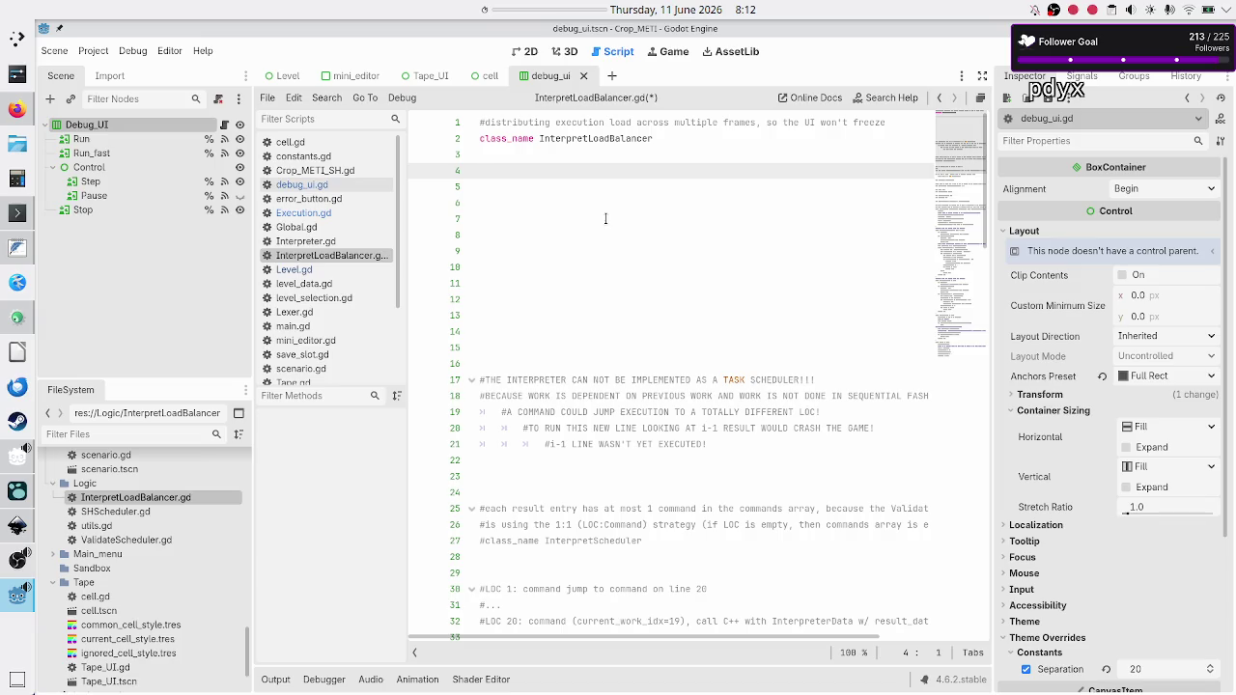
scroll(606, 219, "down", 6)
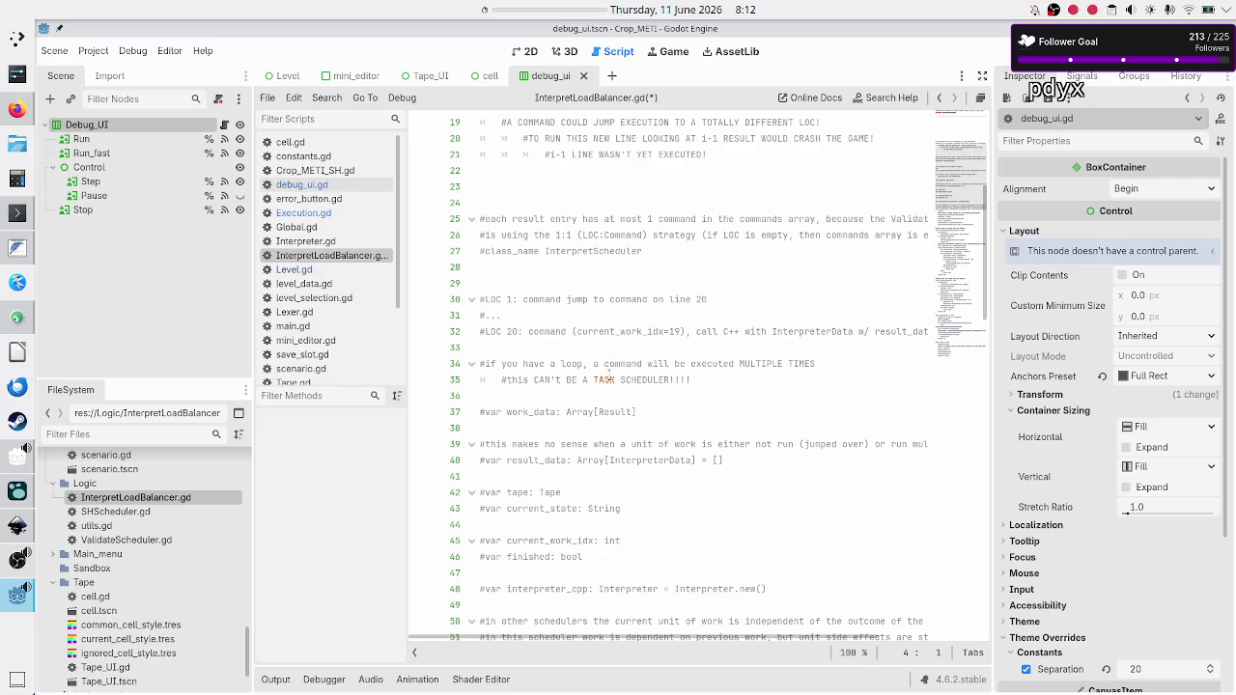
scroll(594, 472, "down", 2)
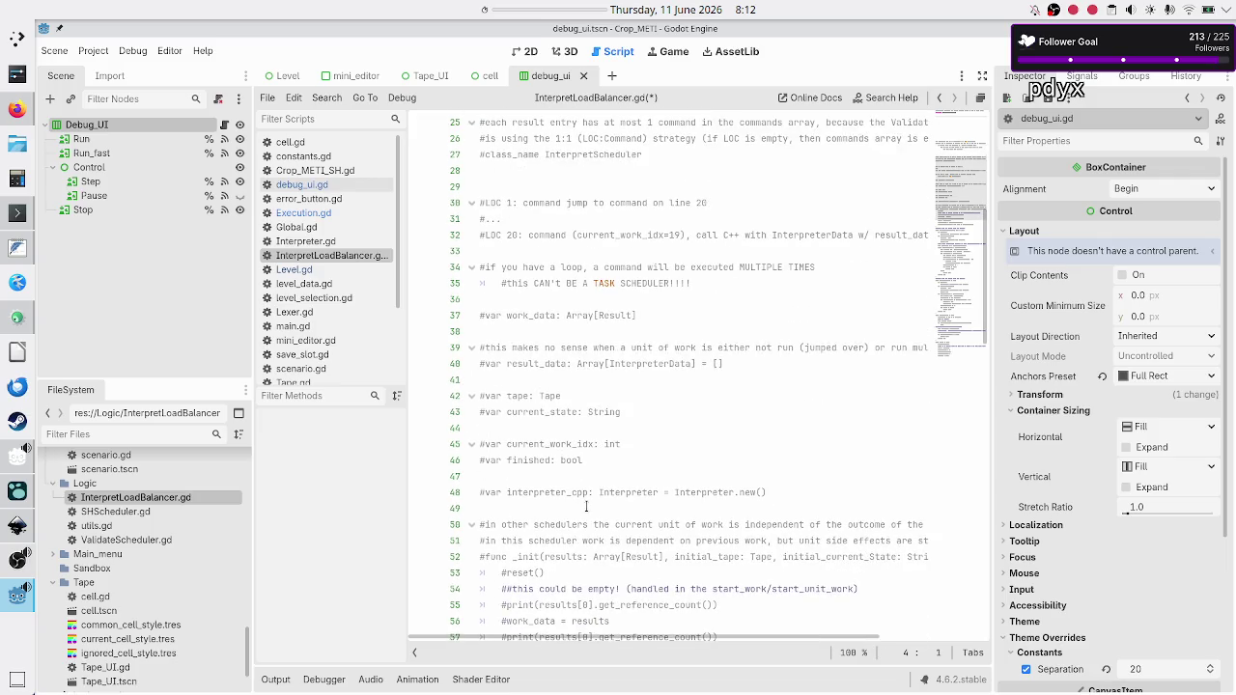
scroll(604, 471, "up", 7)
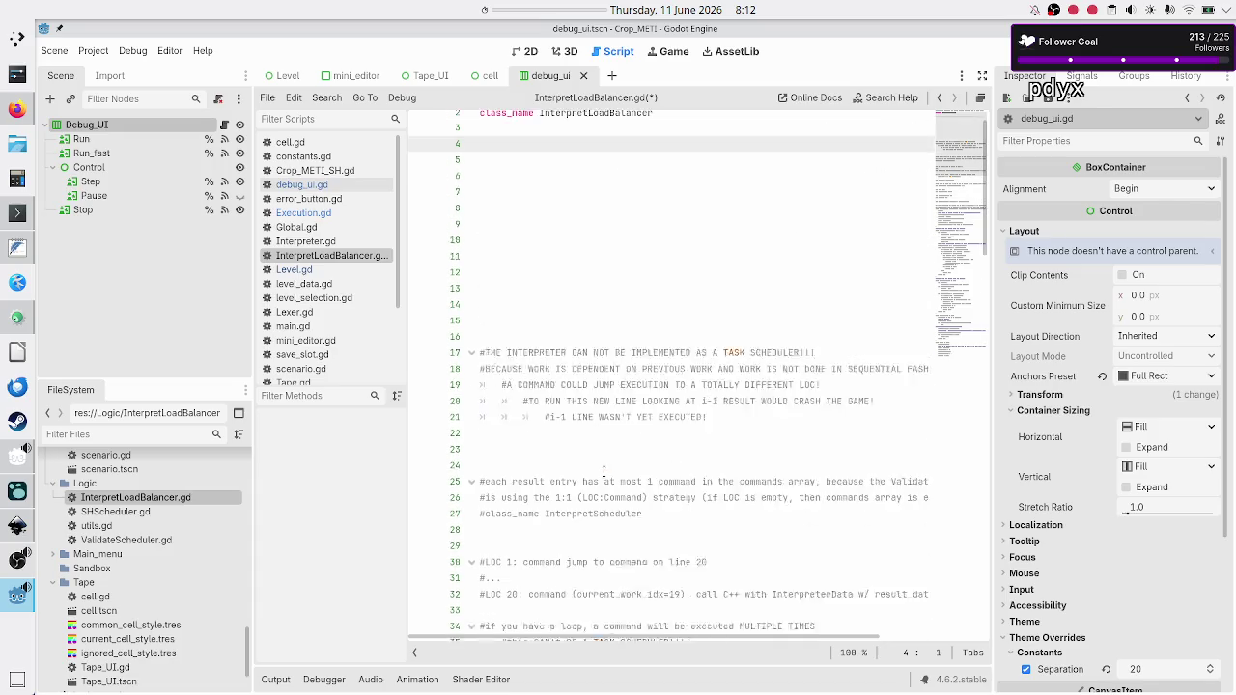
scroll(603, 471, "up", 1)
Declare 'var interpreter: Interpreter = Interpreter.new()' on line 4 using autocomplete.
type("var interpreter: Inter")
key("Return")
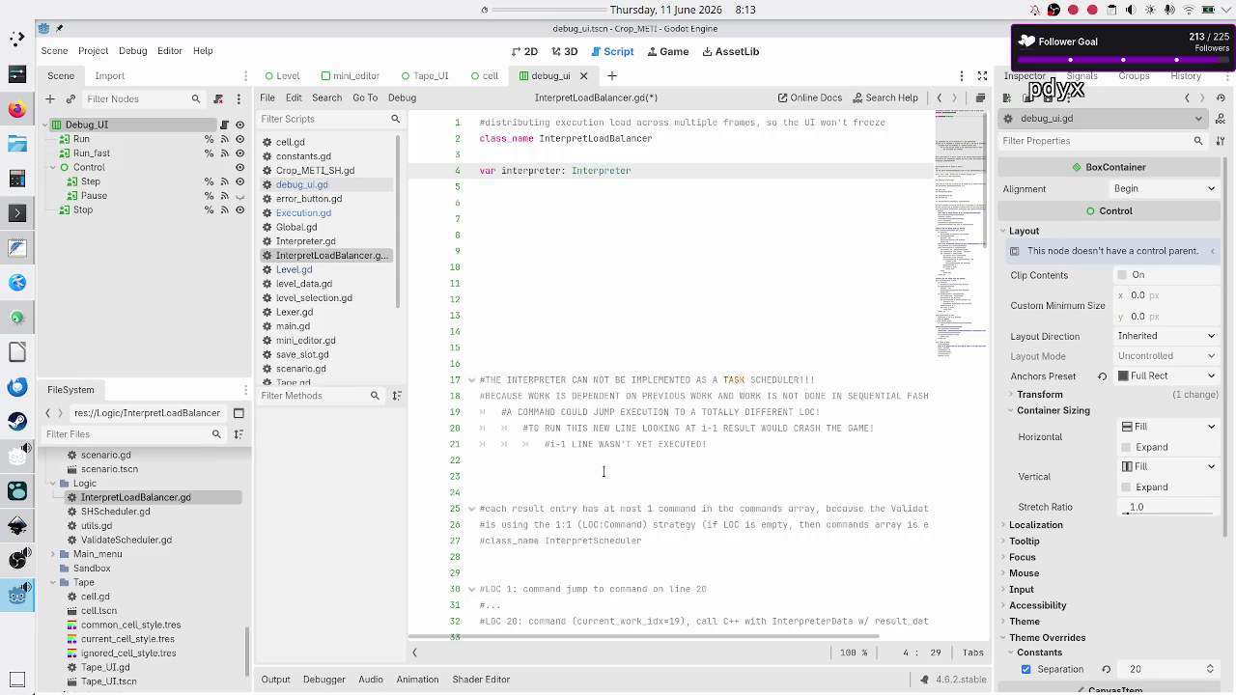
type(" =")
type(" Inter")
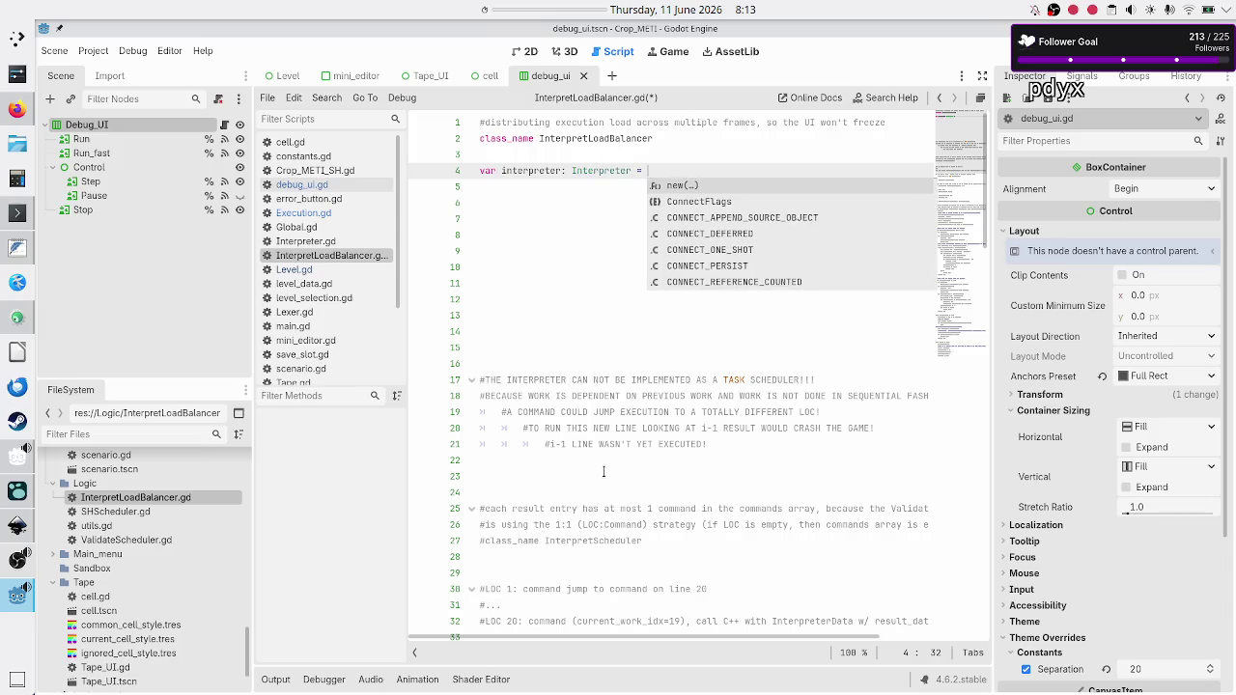
key("Return")
type(".n")
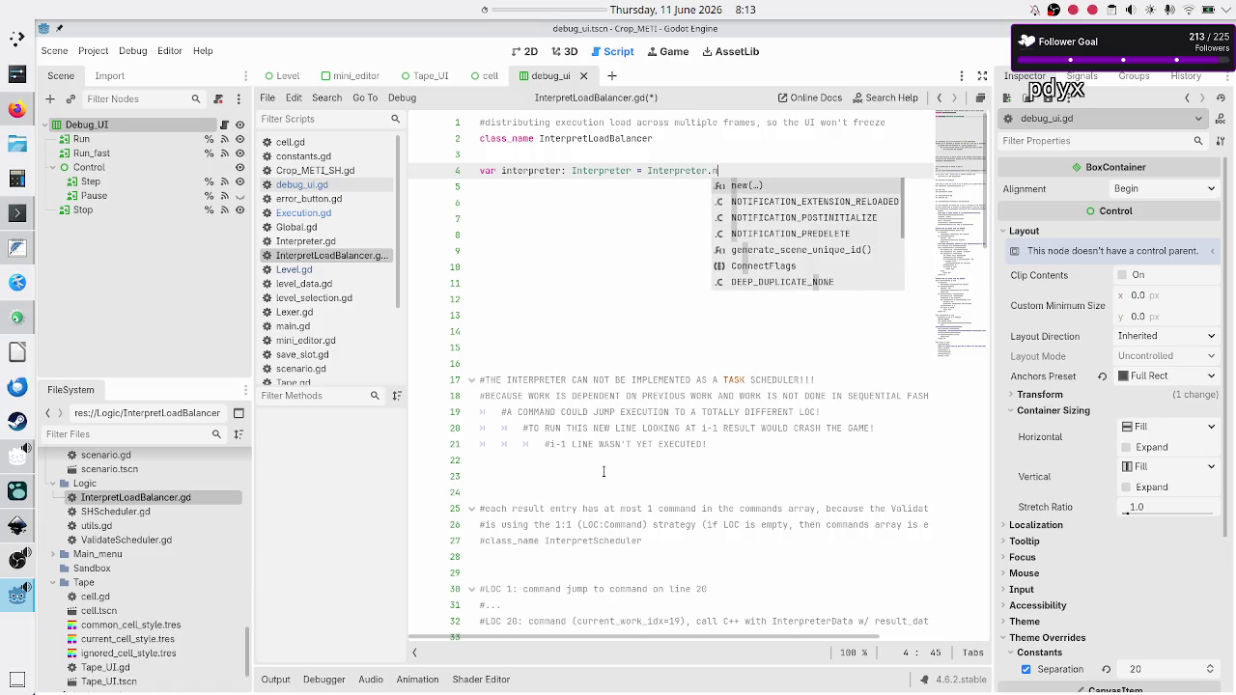
key("Return")
key("Return")
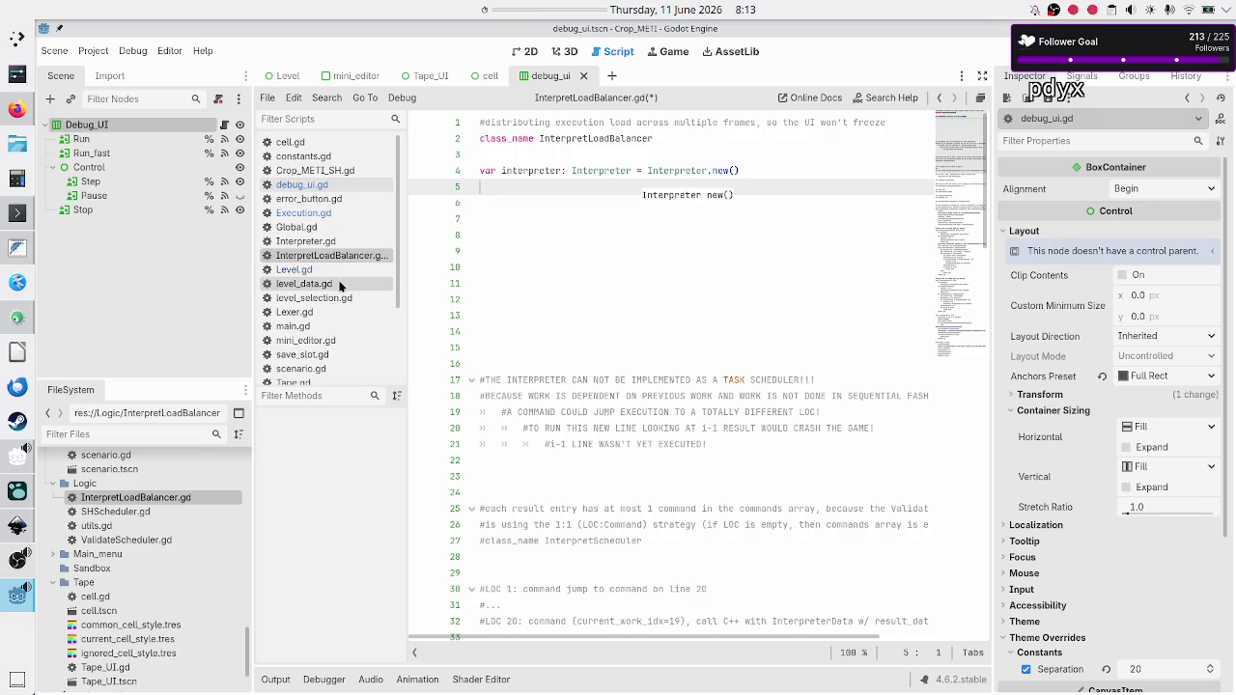
scroll(342, 279, "down", 3)
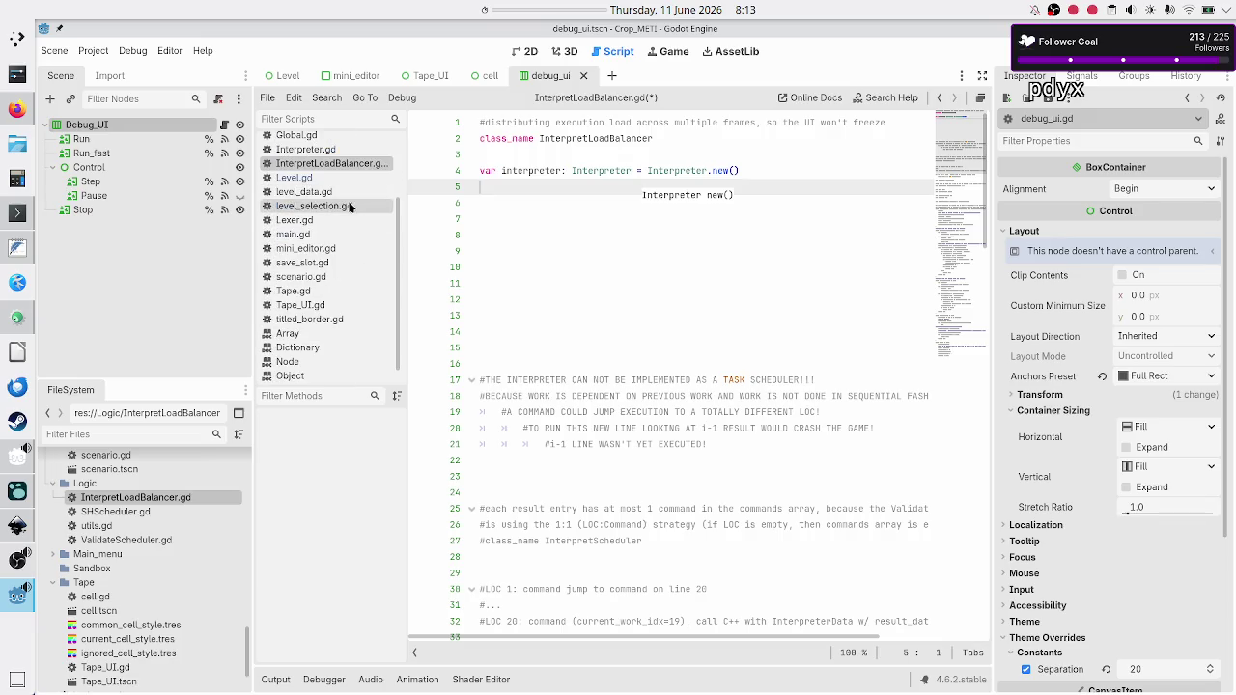
left_click(328, 119)
Check Interpreter.gd's member declarations, then save InterpretLoadBalancer.gd with Ctrl+S.
type("inter")
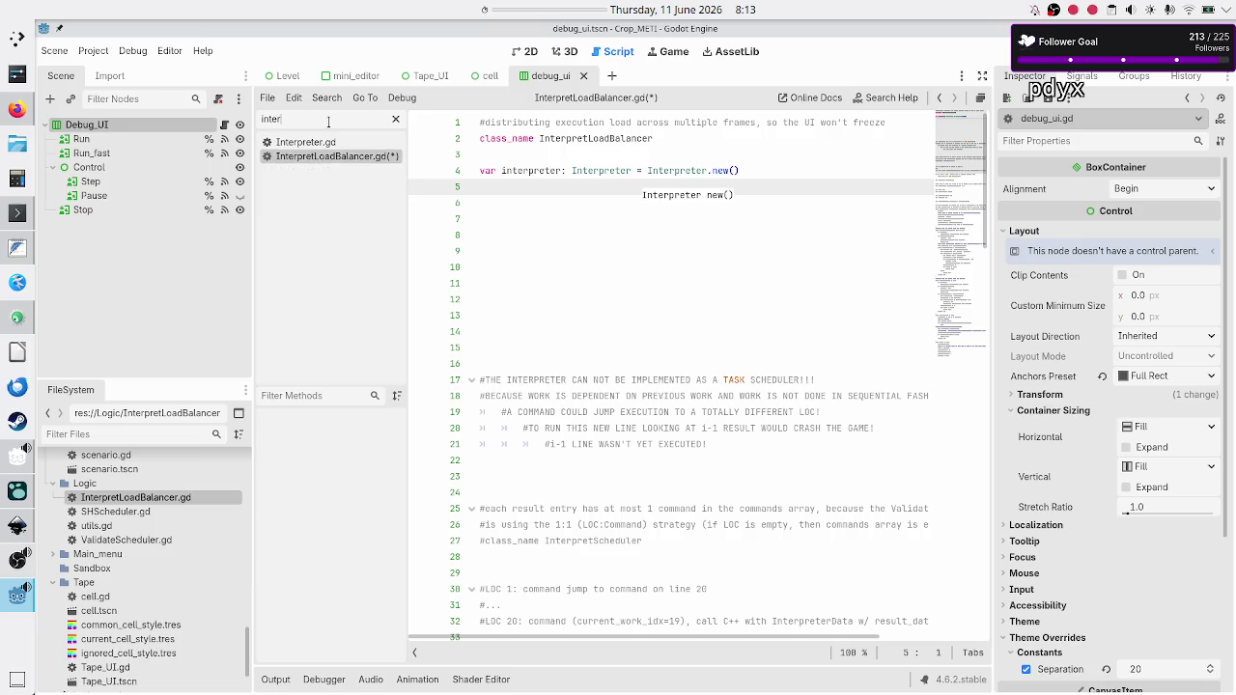
left_click(319, 142)
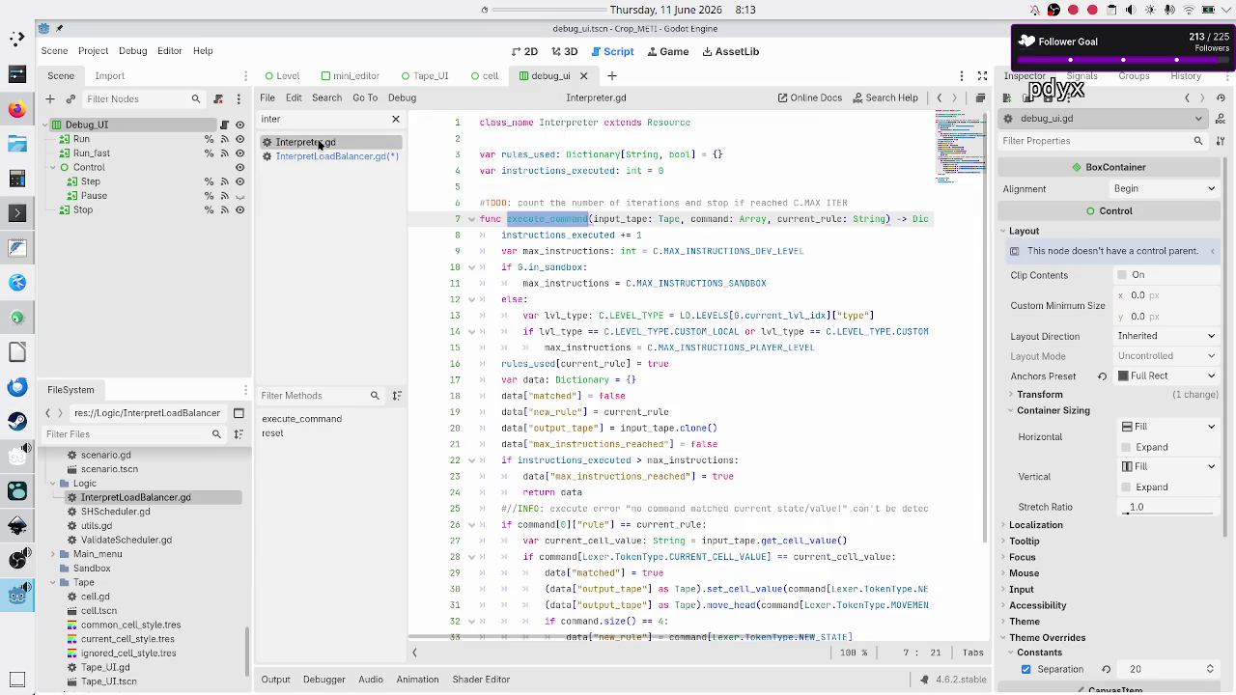
left_click(520, 154)
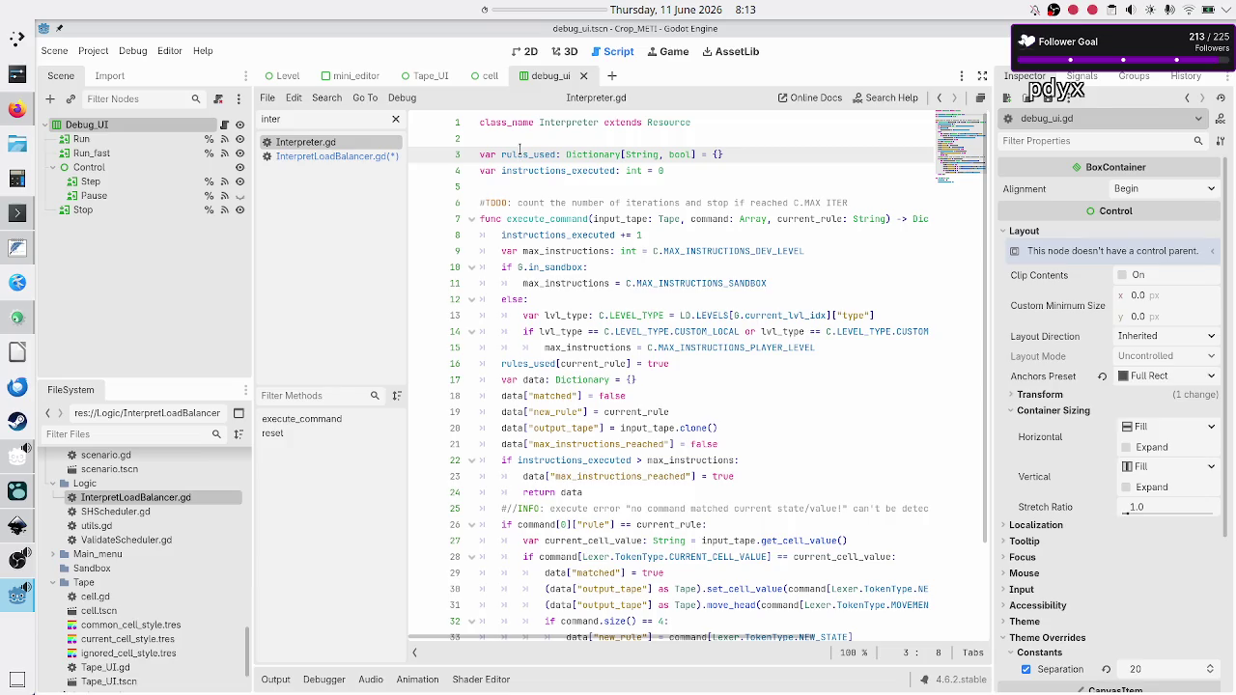
scroll(557, 363, "down", 3)
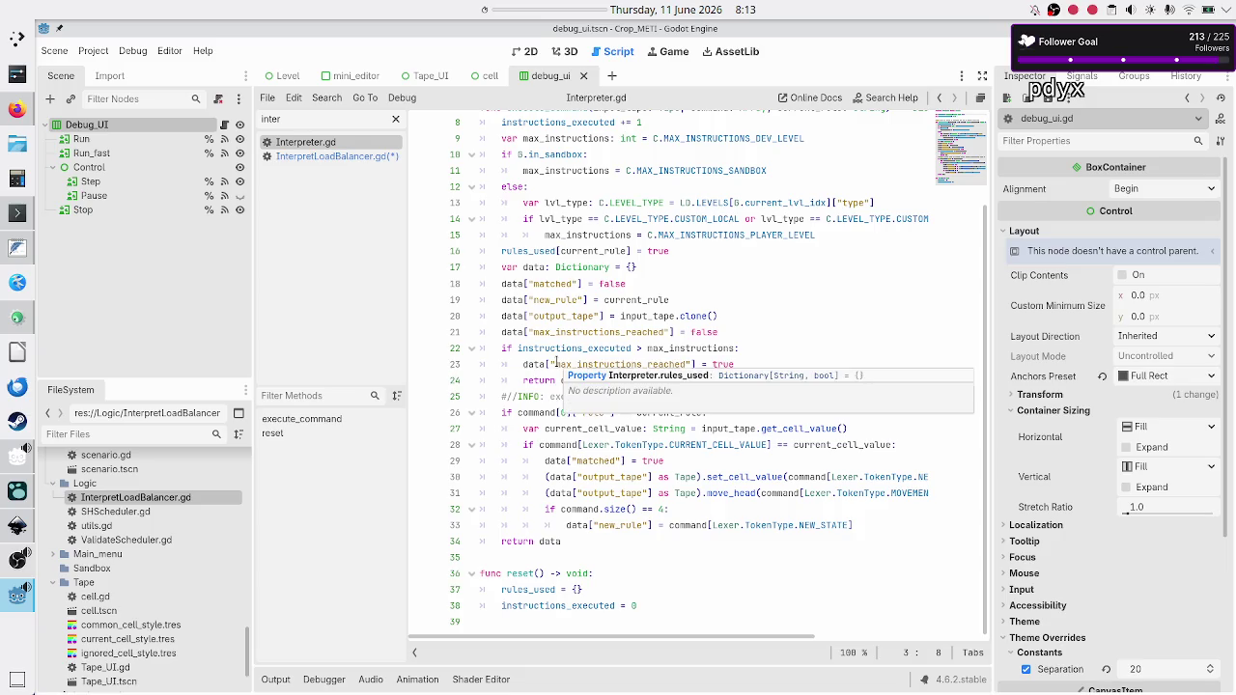
scroll(557, 363, "up", 3)
left_click(559, 189)
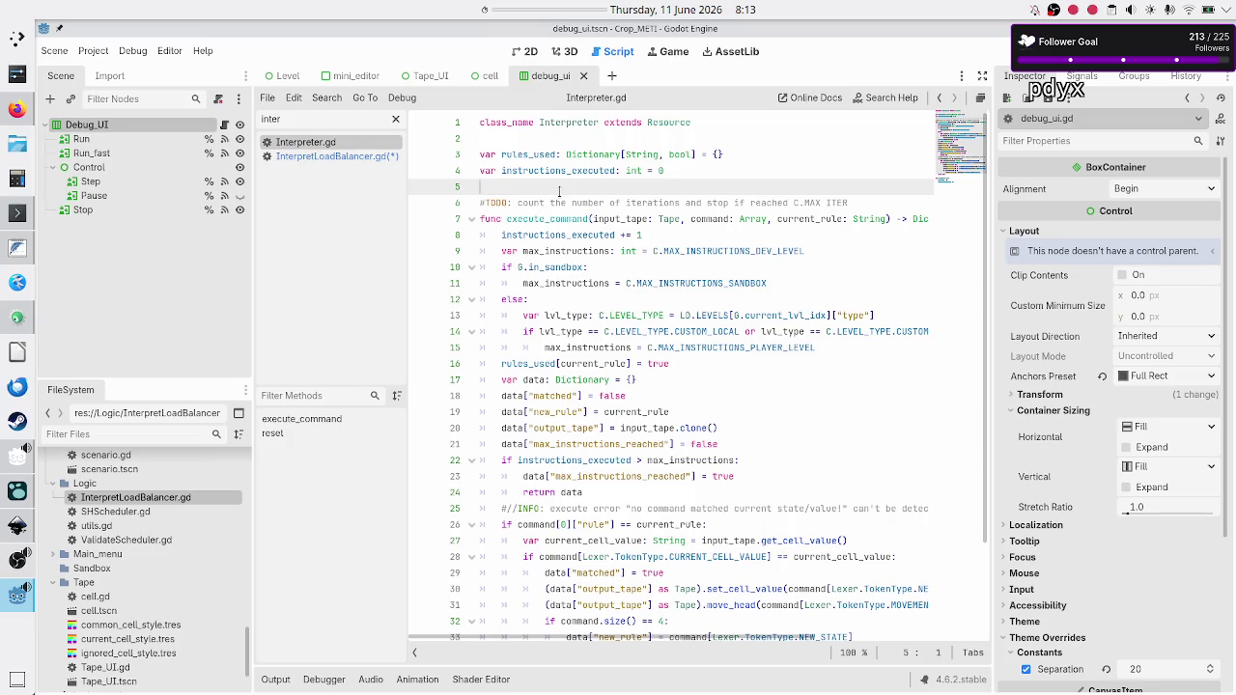
left_click(709, 137)
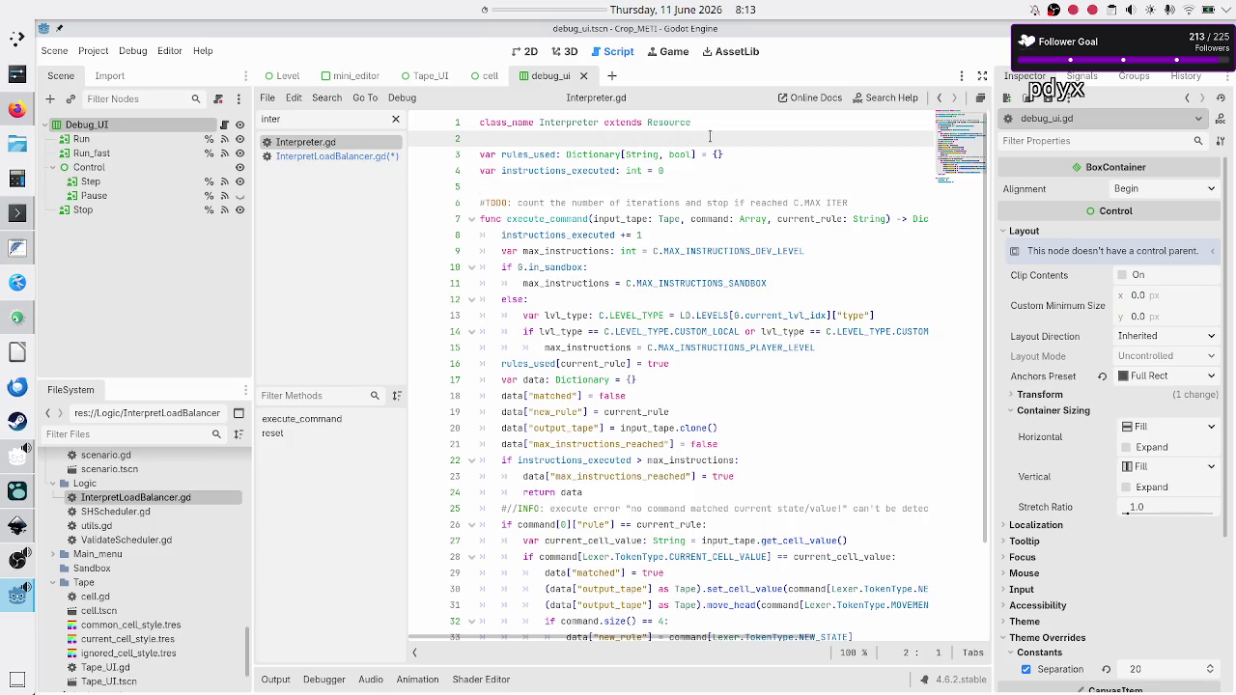
mouse_move(529, 154)
left_mouse_down()
mouse_move(666, 158)
mouse_move(683, 186)
left_mouse_up()
left_click(682, 185)
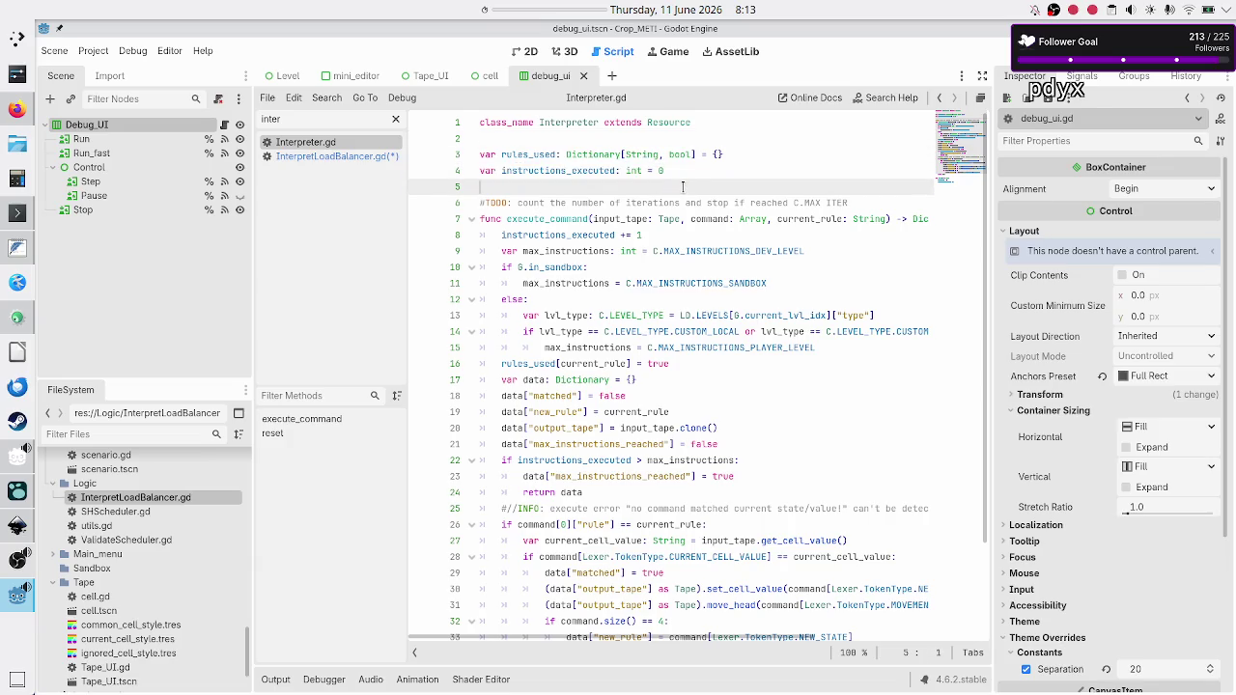
left_click(323, 158)
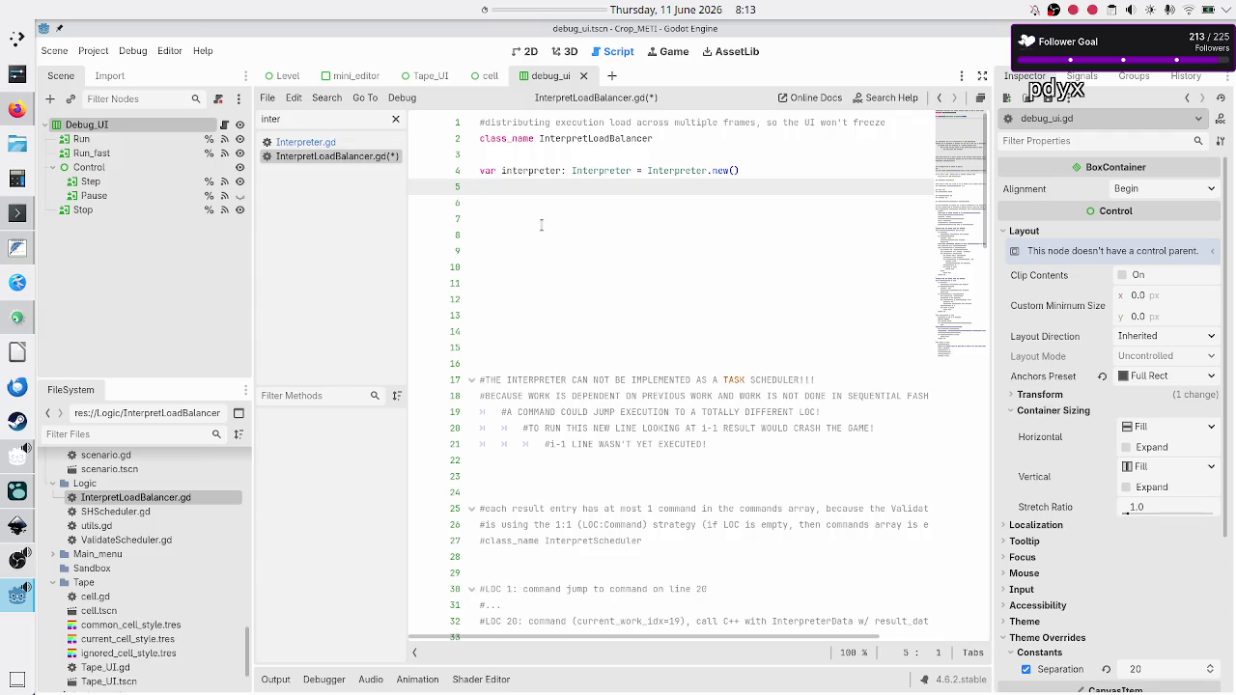
key("ctrl+s")
Filter scripts by 'exec', open Execution.gd and scroll down to its reset() function.
left_click(336, 119)
type("exec")
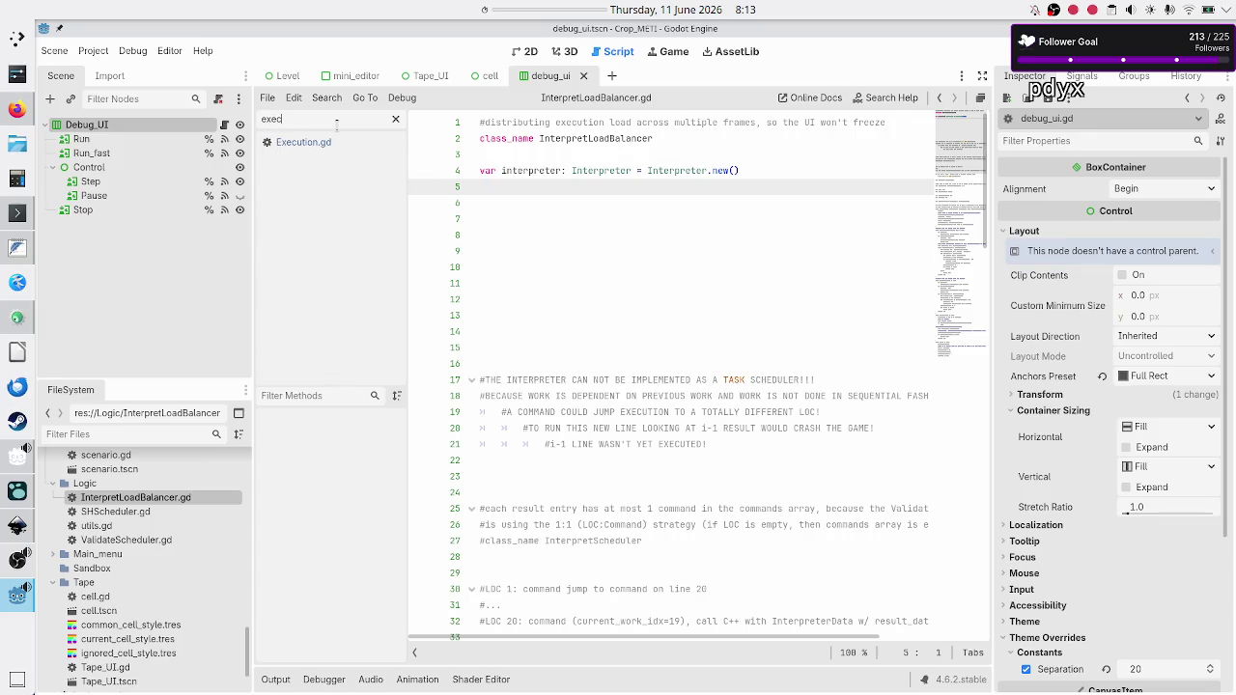
left_click(332, 147)
scroll(599, 486, "down", 15)
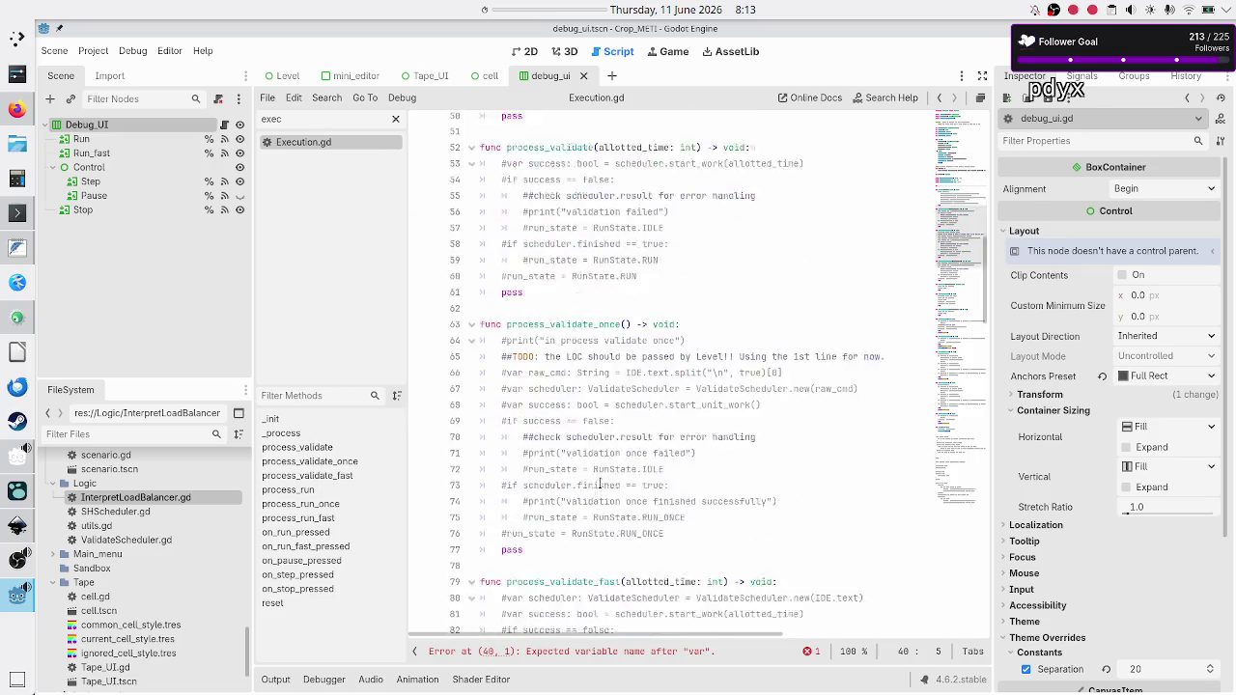
scroll(599, 485, "down", 20)
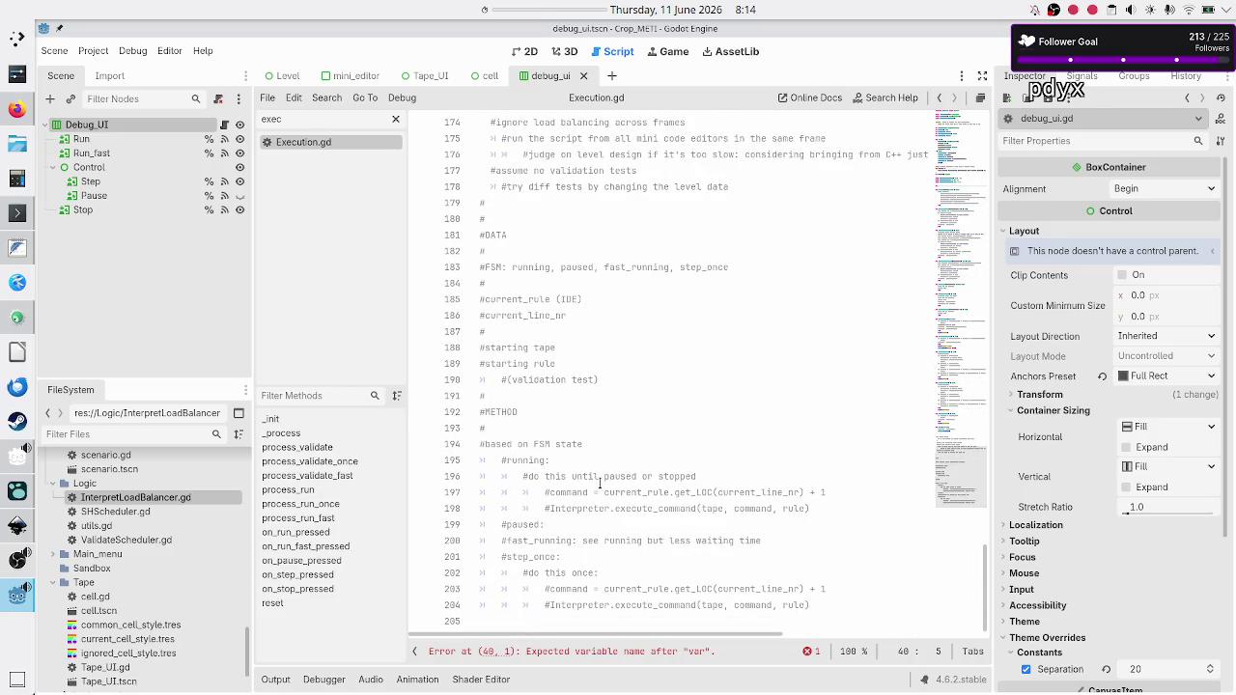
scroll(600, 483, "up", 20)
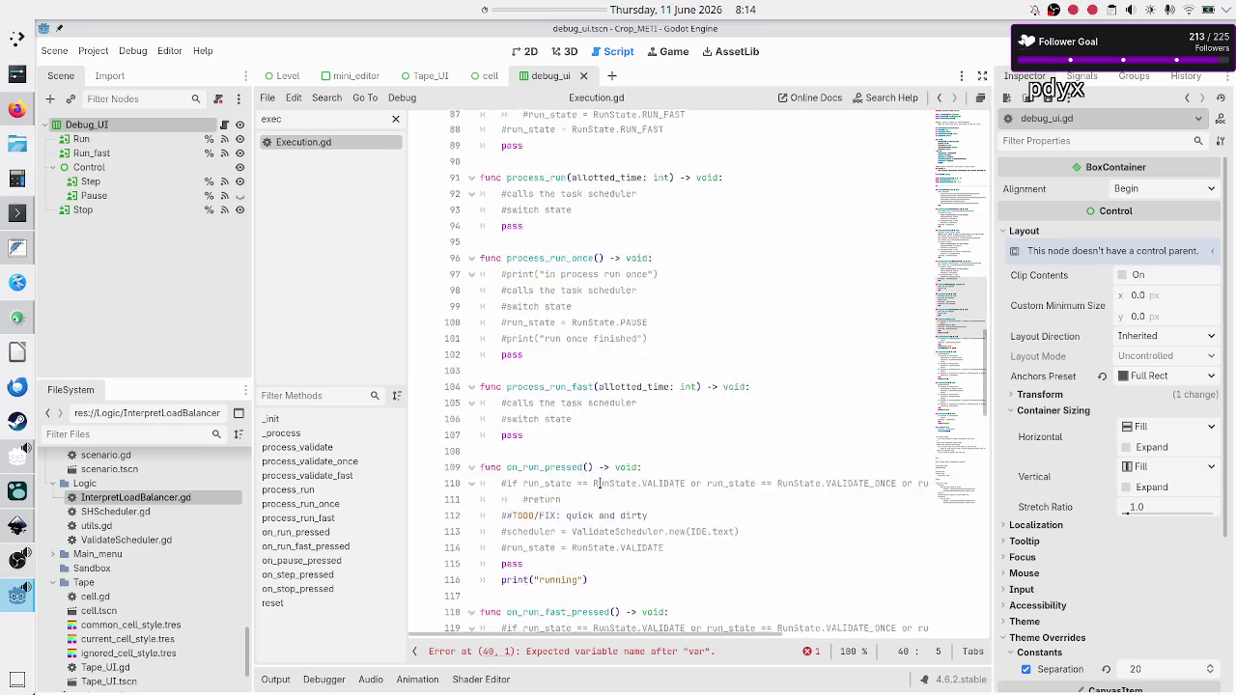
scroll(599, 483, "down", 1)
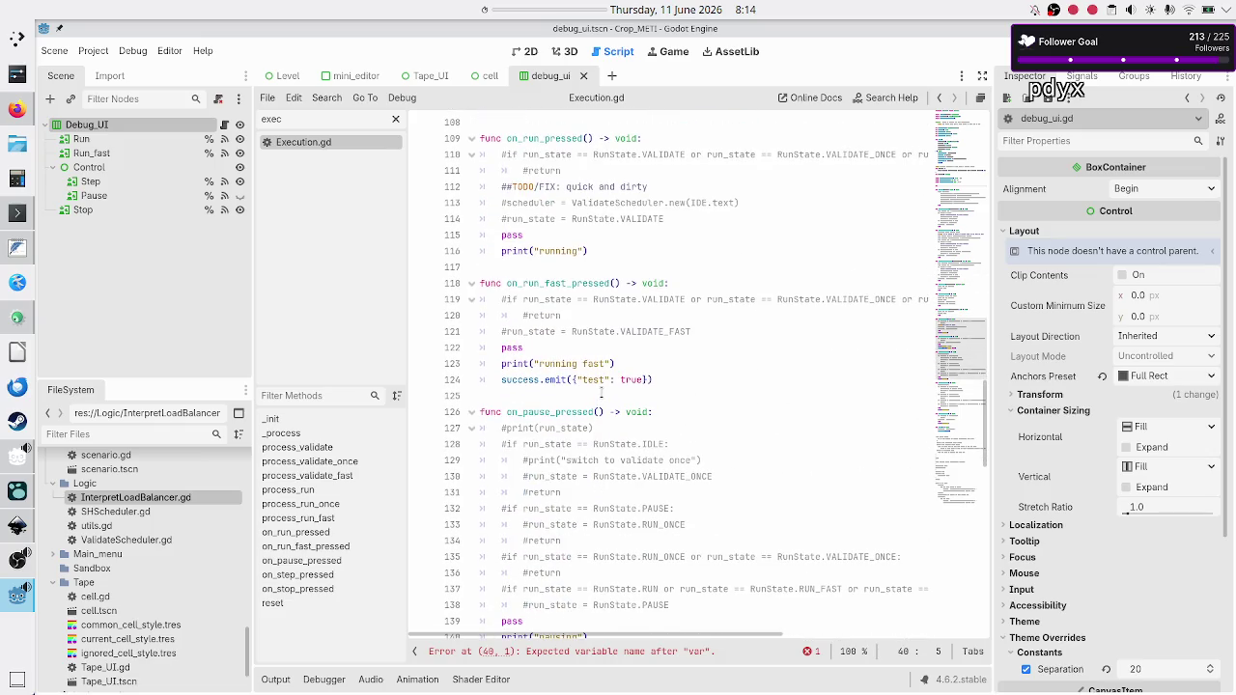
scroll(592, 440, "down", 6)
scroll(589, 448, "down", 7)
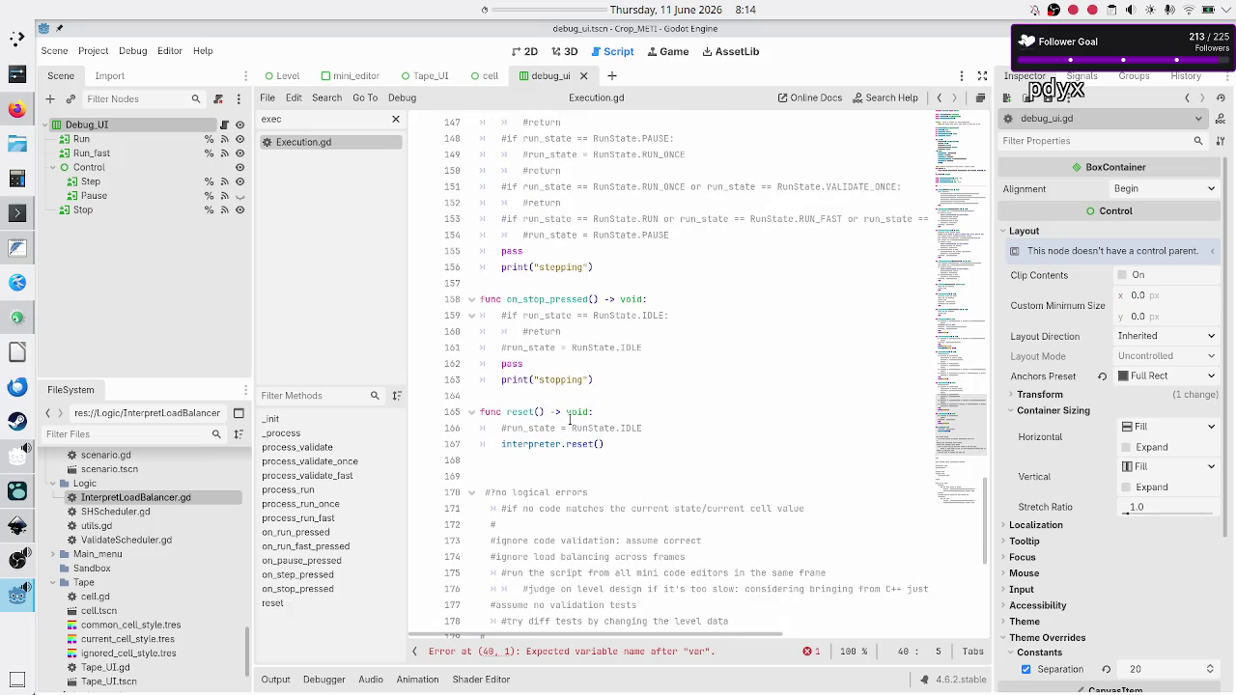
Uncomment the run_state assignment to IDLE in reset().
left_click(569, 413)
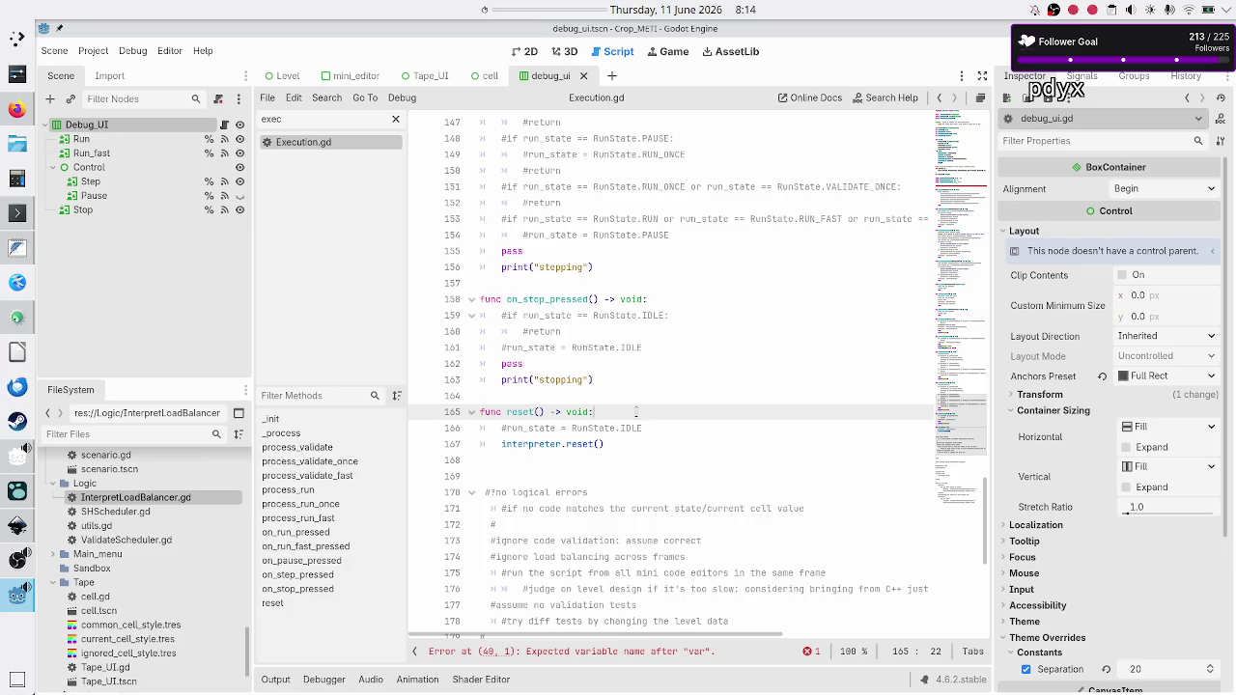
key("Right")
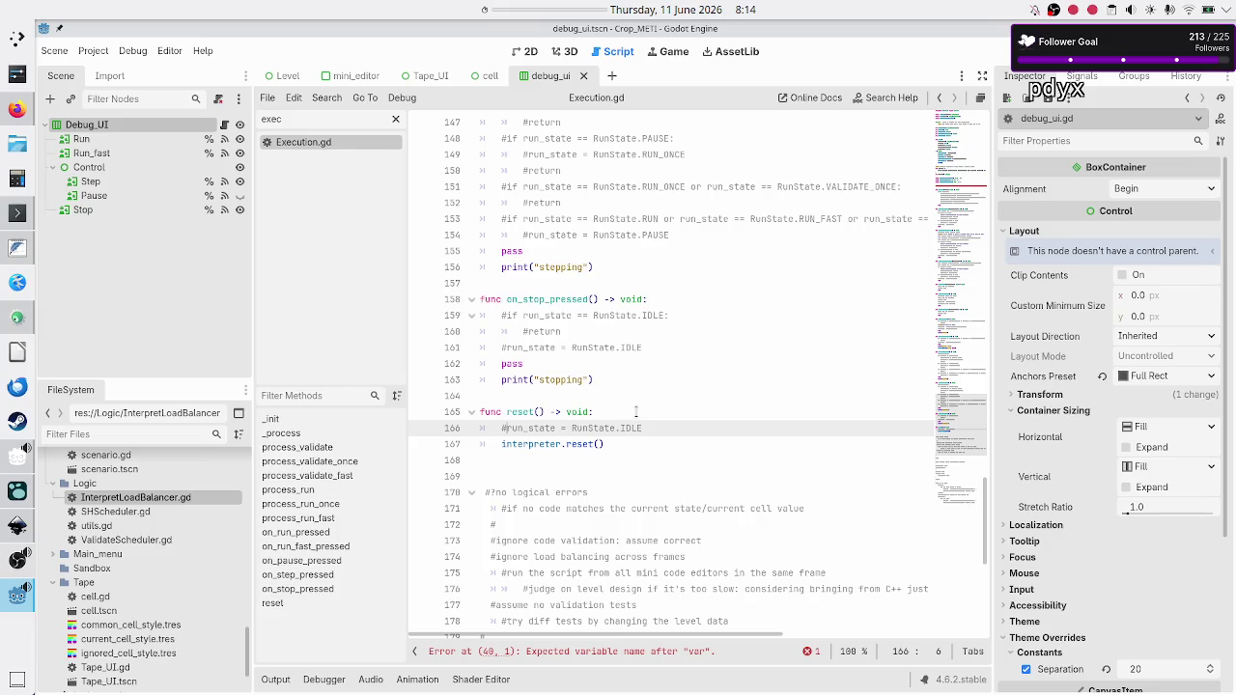
key("Down")
key("shift+End")
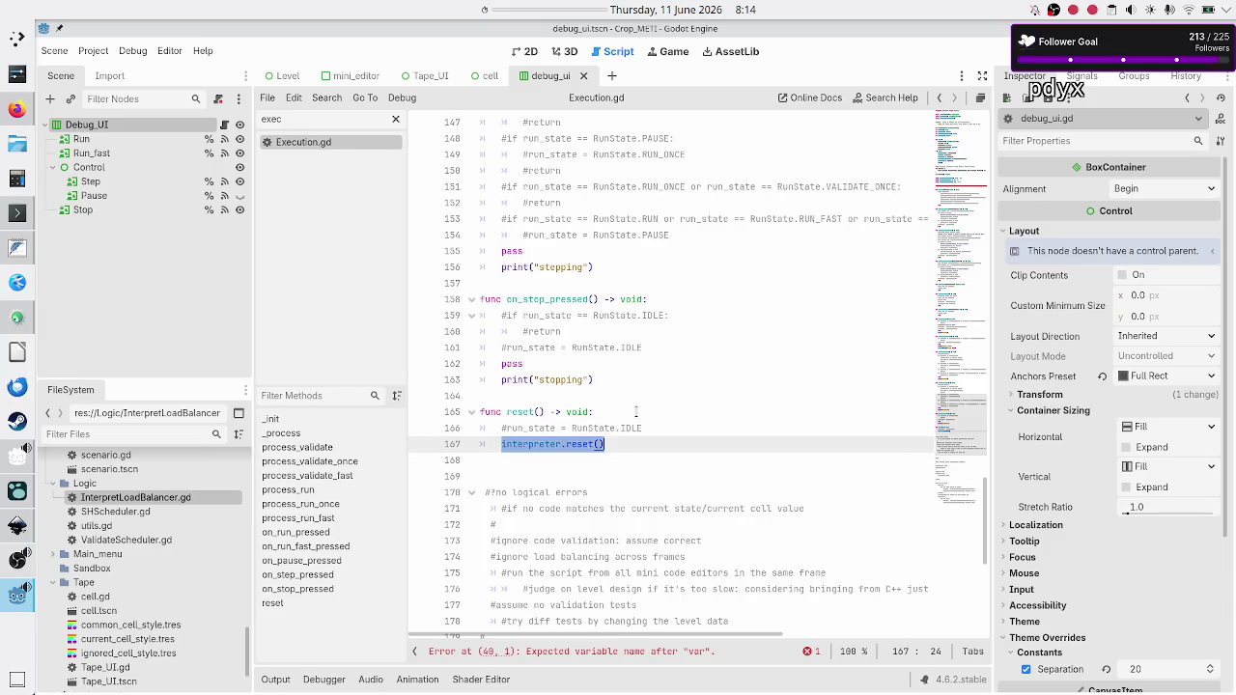
key("Up")
key("Up")
key("Down")
key("Home")
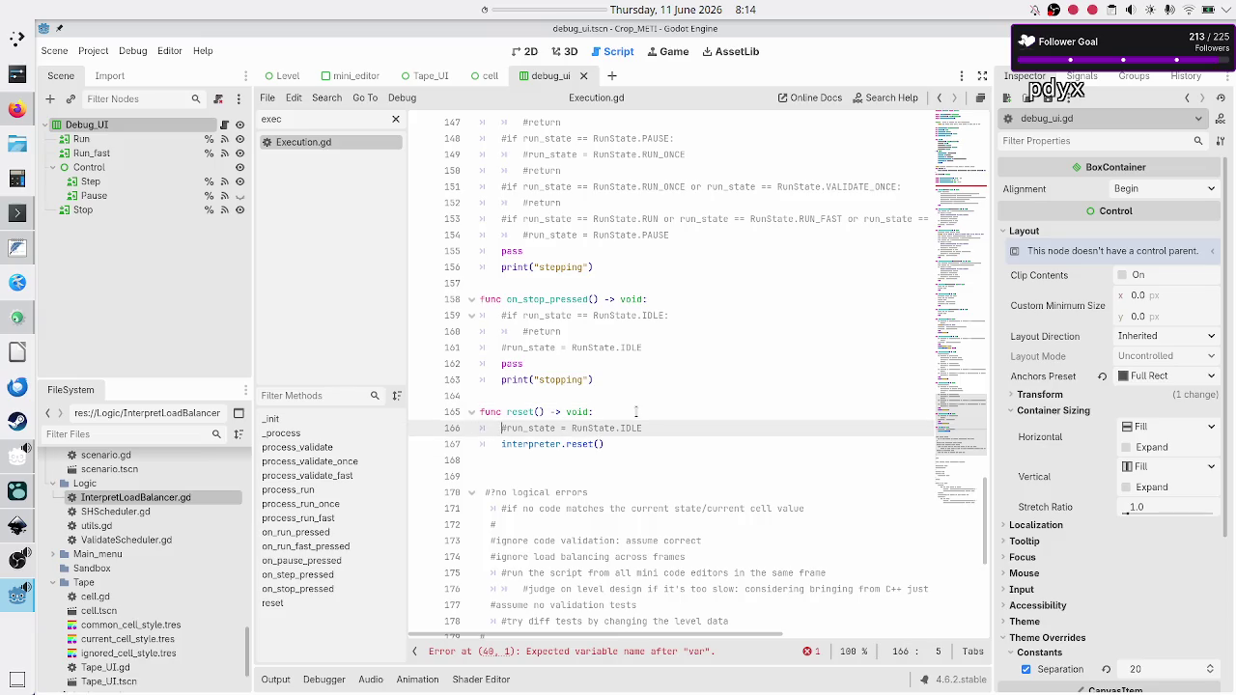
key("BackSpace")
key("Down")
Replace interpreter.reset() with '#TODO: reset somehow the interpreter from the load balancer', save, and clear the filter.
key("shift+End")
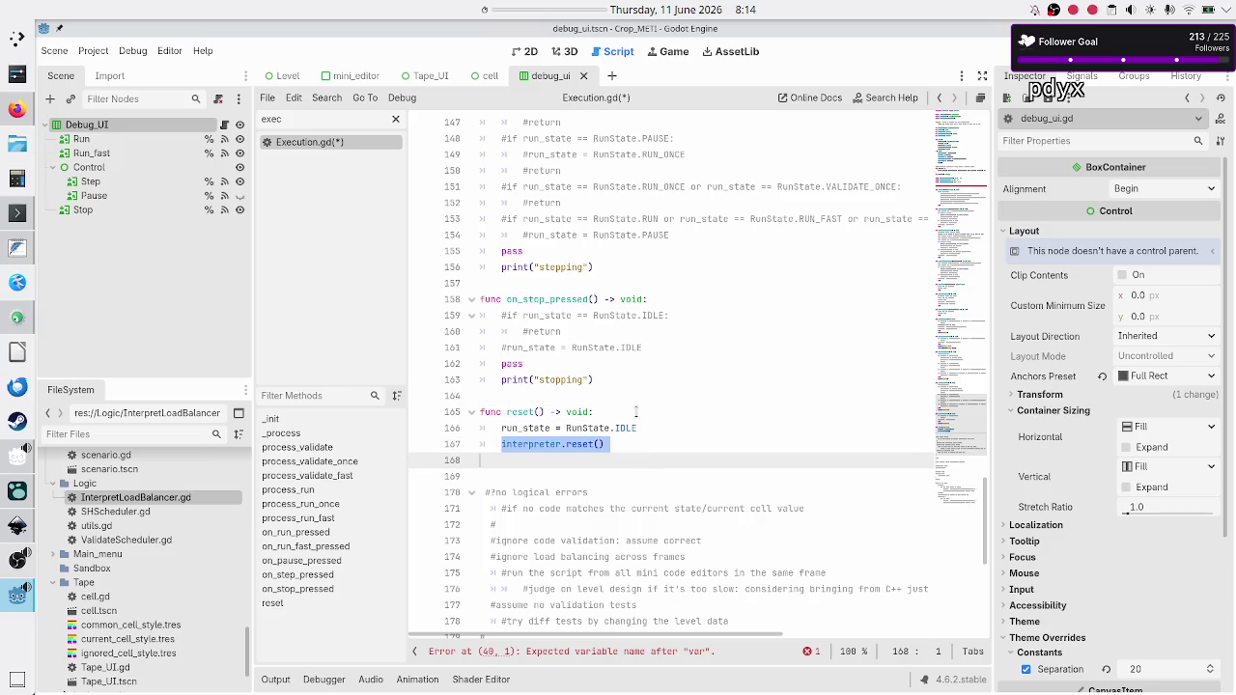
key("shift+Left")
key("shift+Right")
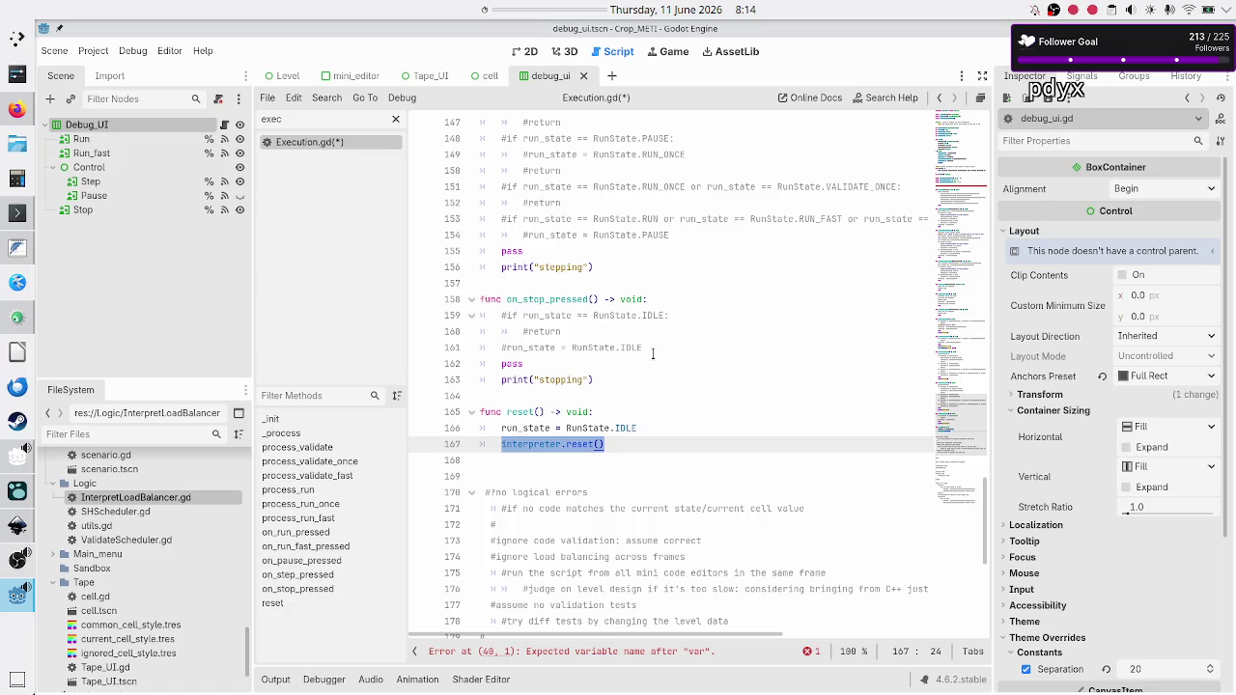
key("BackSpace")
type("#T")
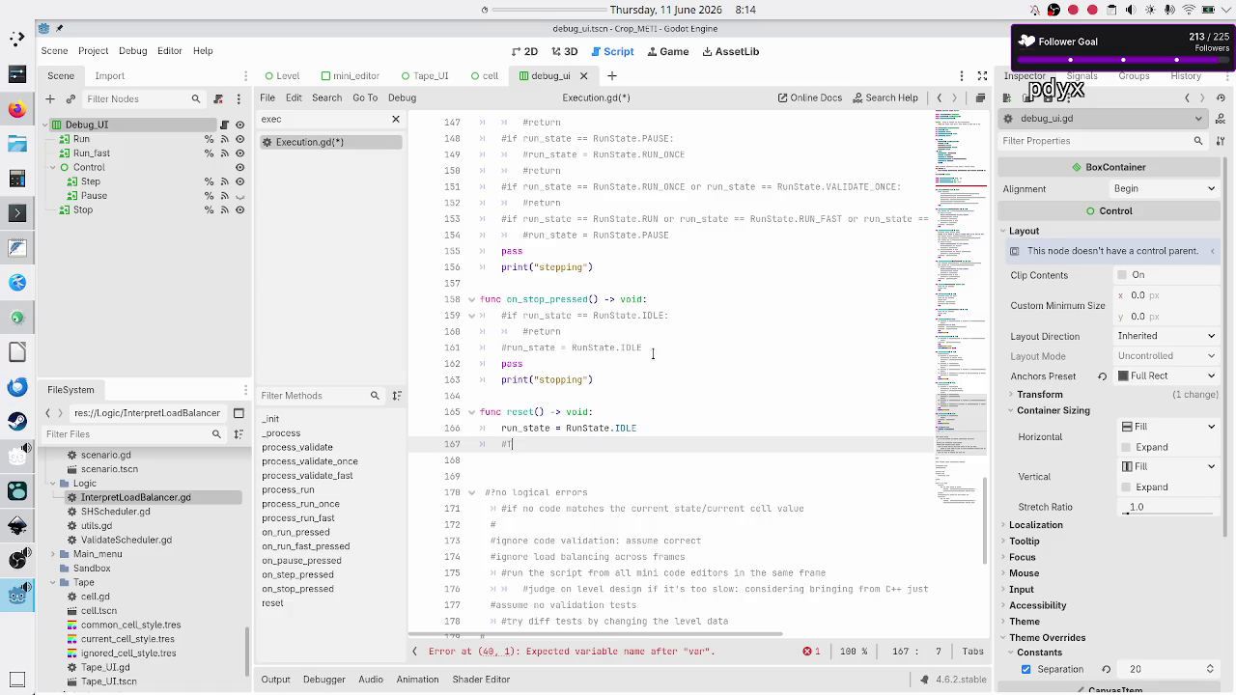
type("ODO: reset so")
type("mehow the inter")
type("preter from the ")
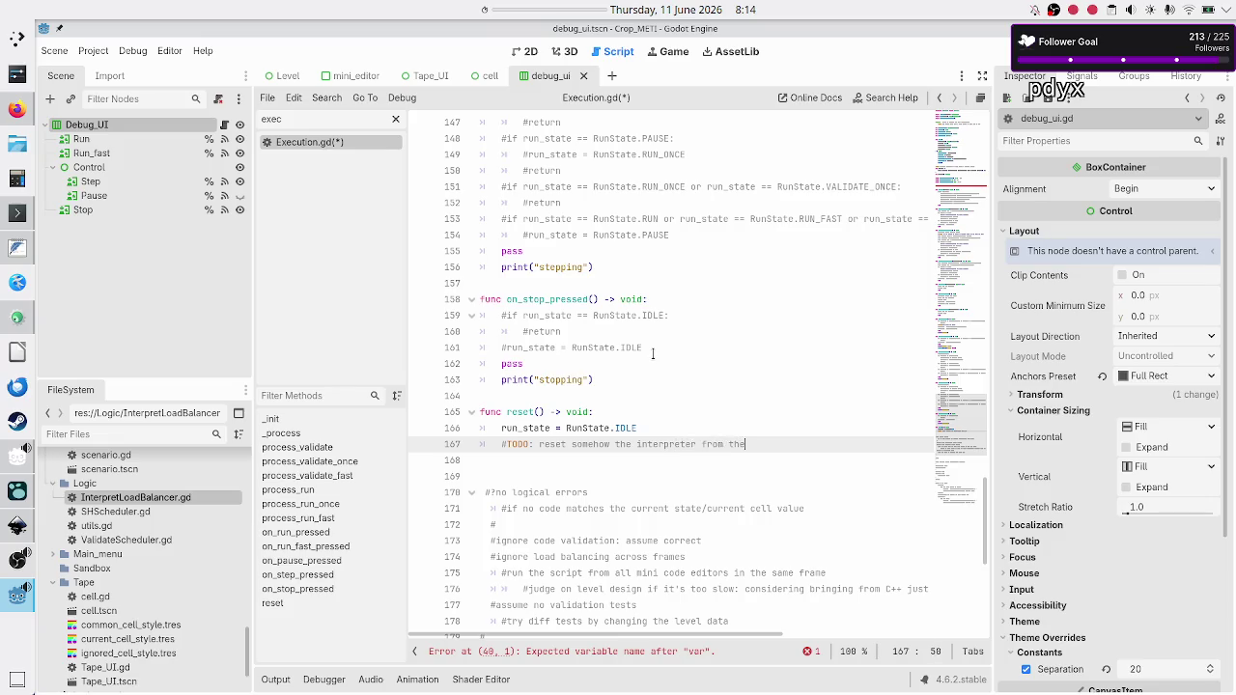
type("load balanc")
type("er!")
key("ctrl+s")
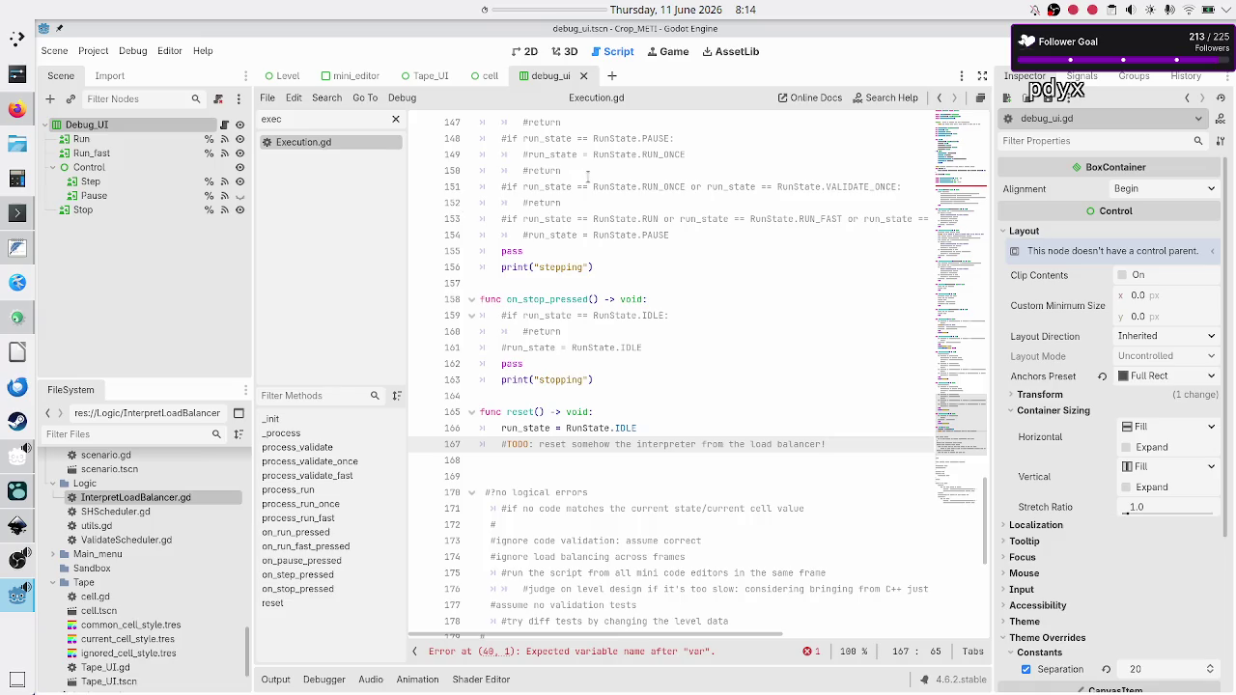
left_click(312, 116)
key("BackSpace")
key("BackSpace")
key("BackSpace")
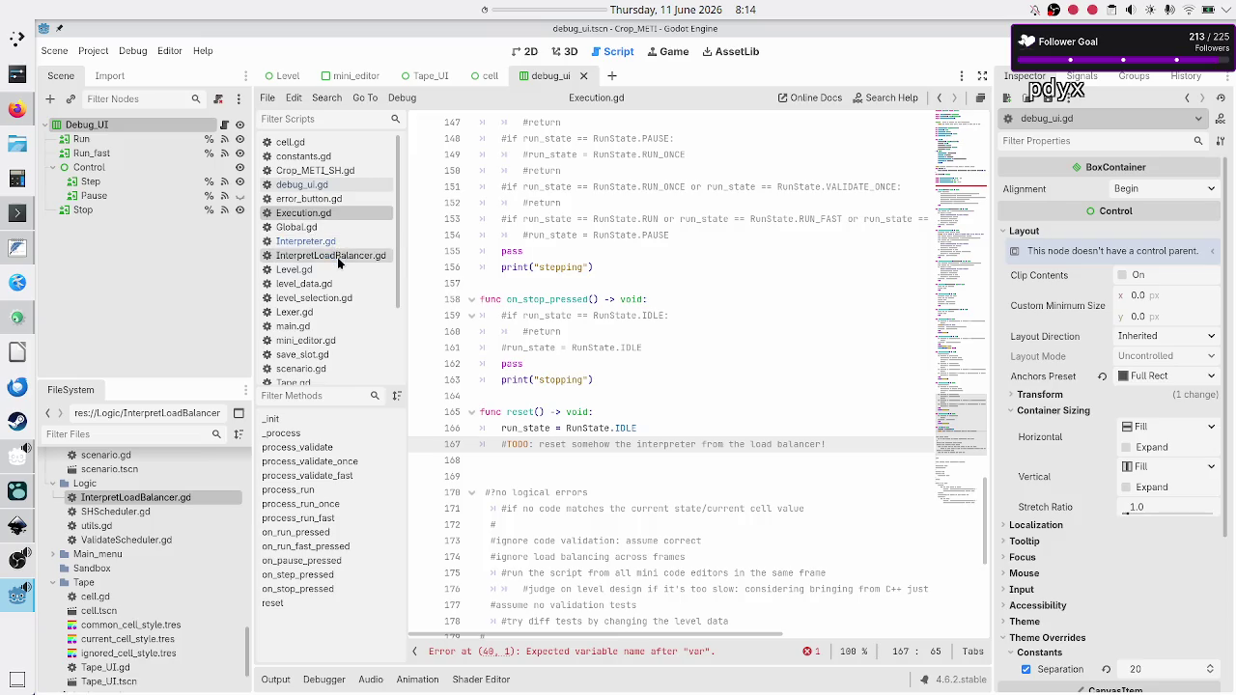
Move the _init function block to just after the constants, removing the incomplete var line.
scroll(552, 229, "up", 20)
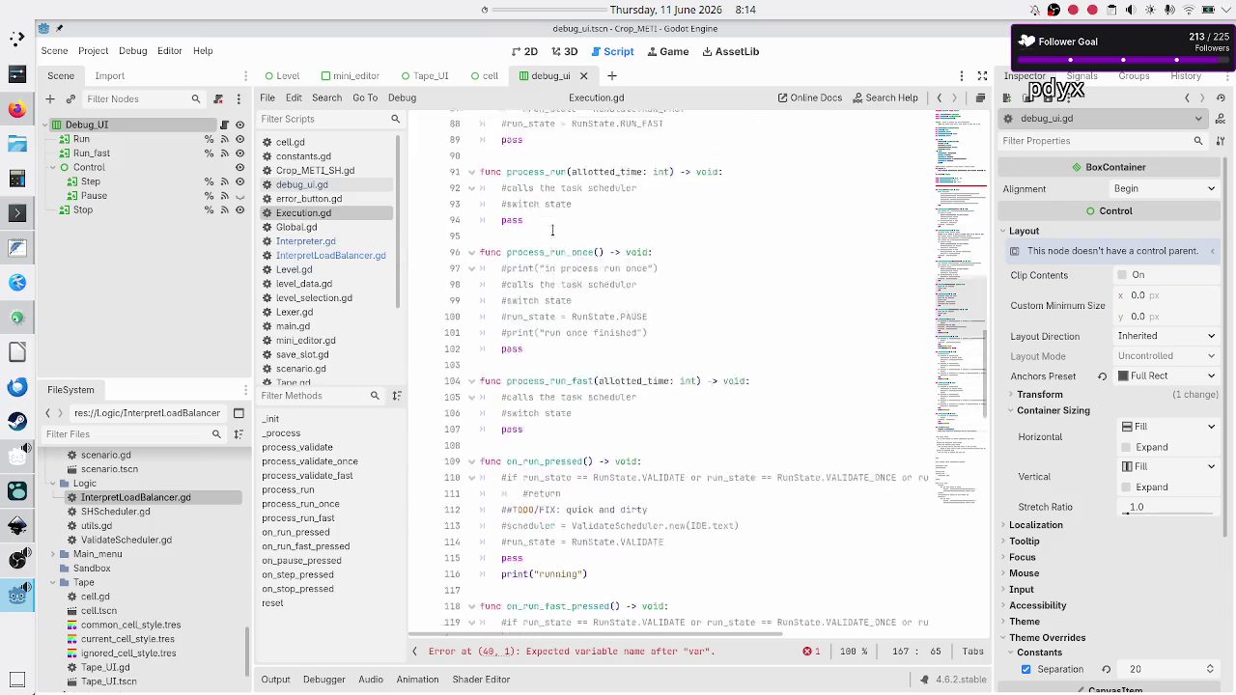
scroll(552, 228, "up", 3)
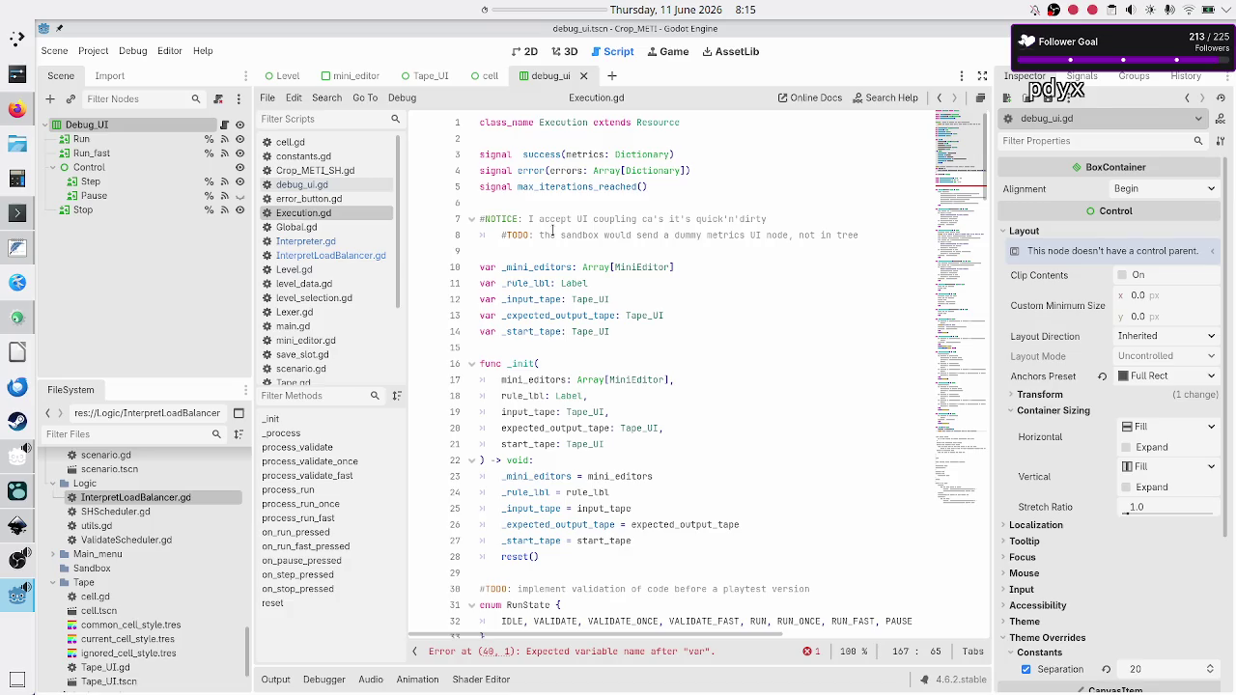
scroll(562, 261, "down", 6)
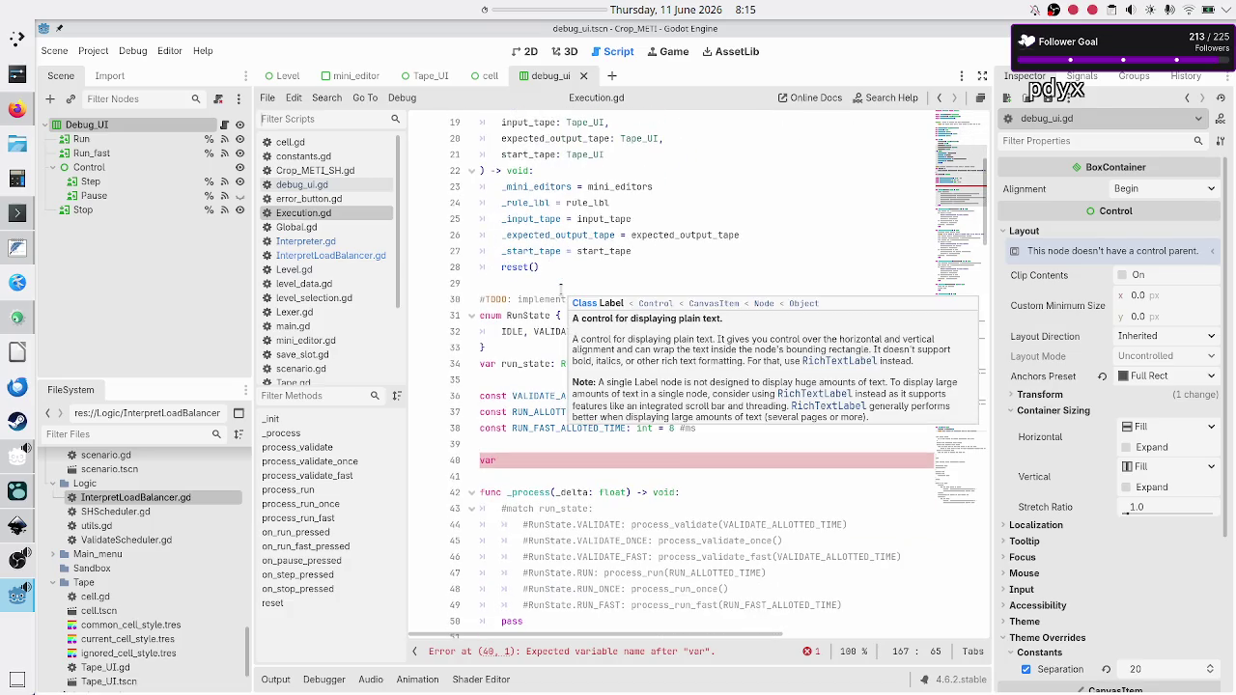
scroll(558, 352, "up", 4)
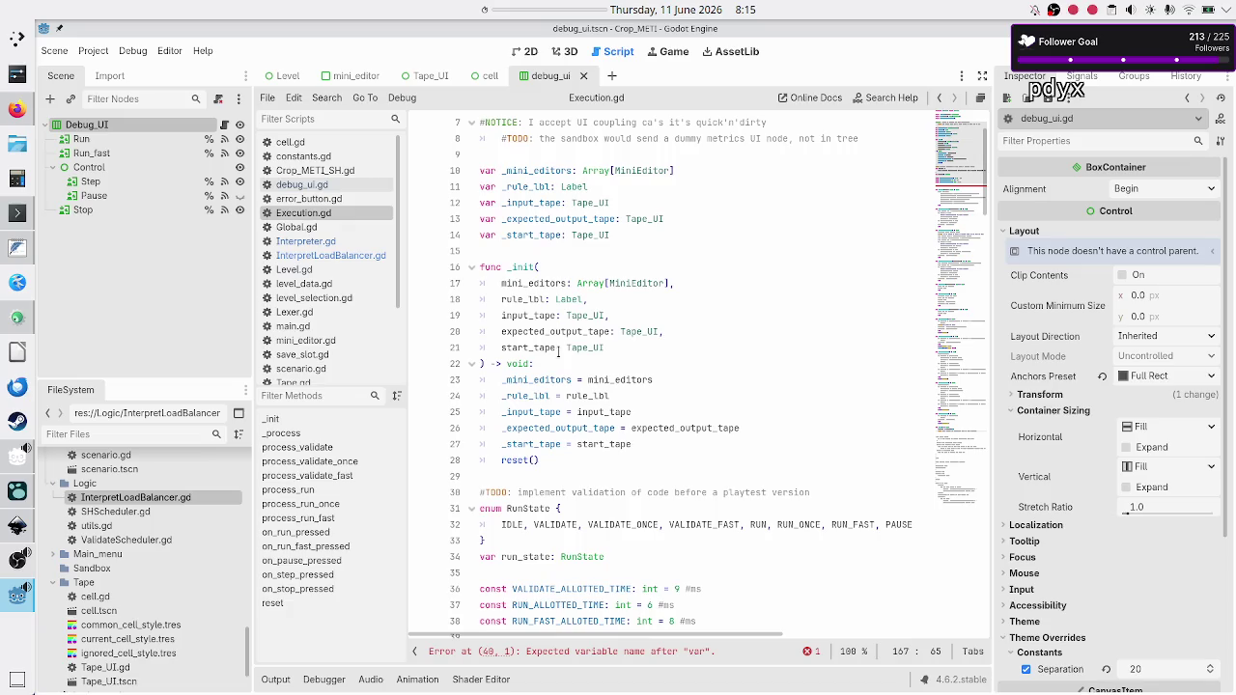
scroll(558, 352, "down", 2)
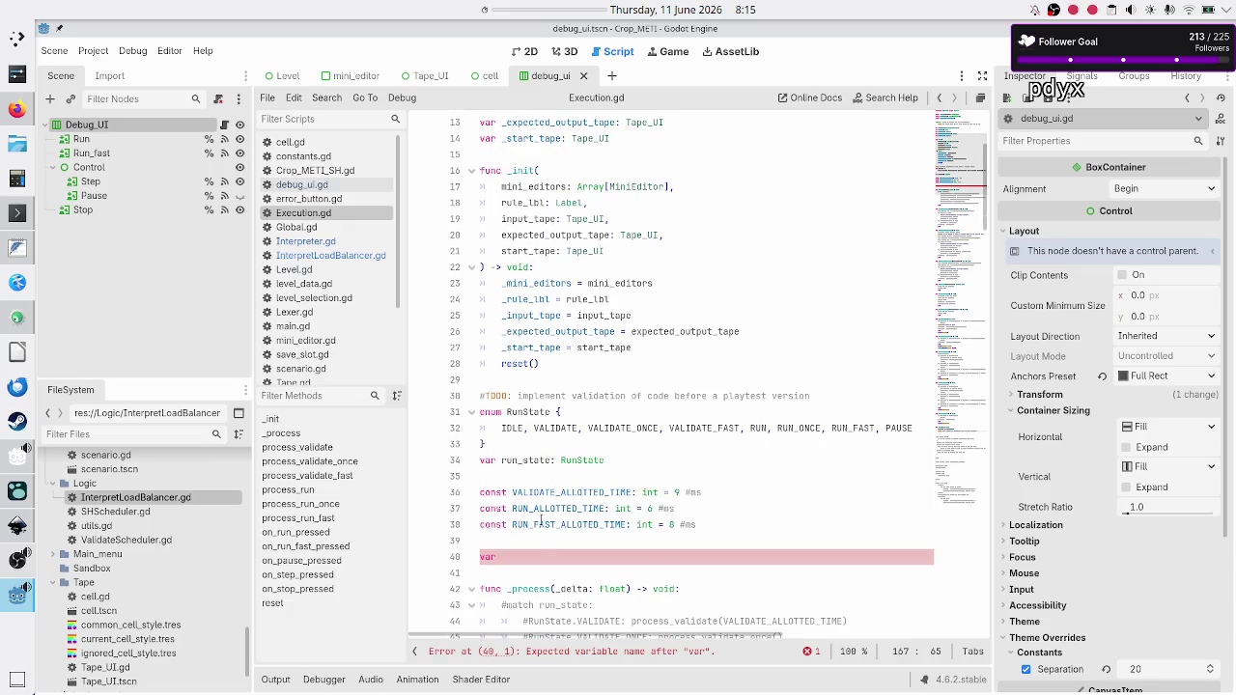
scroll(538, 528, "up", 4)
left_click(571, 344)
key("Down")
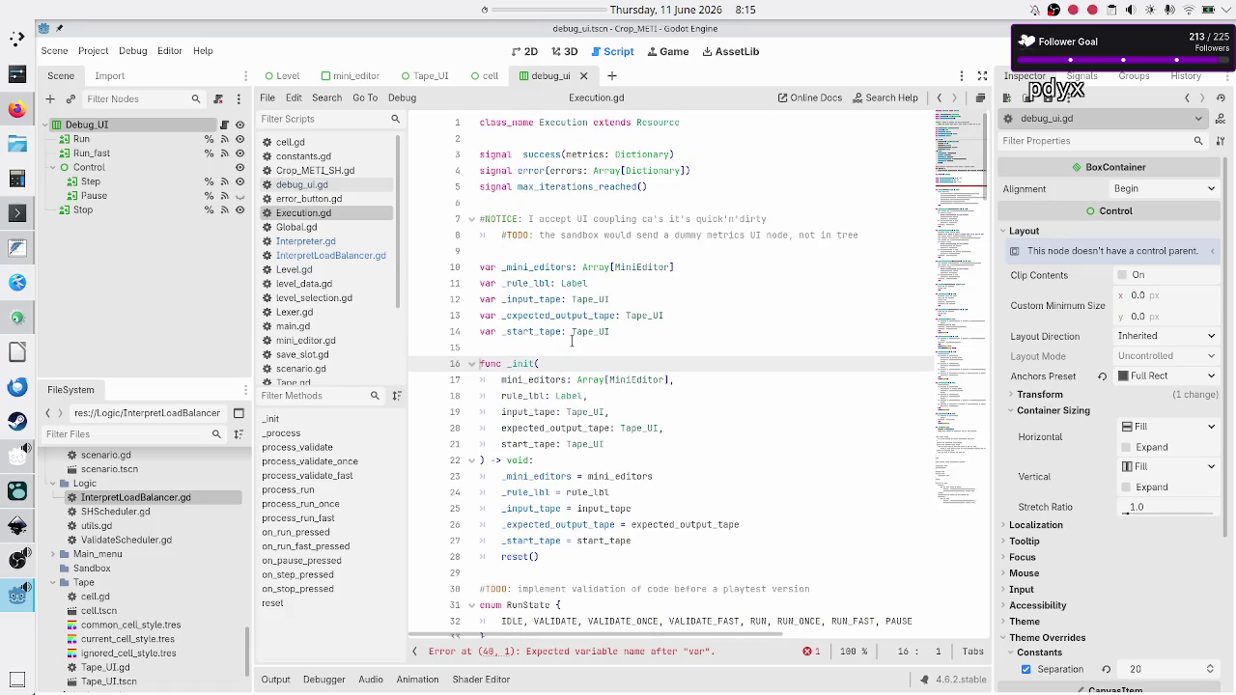
key("shift+Down")
key("shift+Down")
key("shift+Down")
key("shift+Down")
key("shift+Down")
key("ctrl+c")
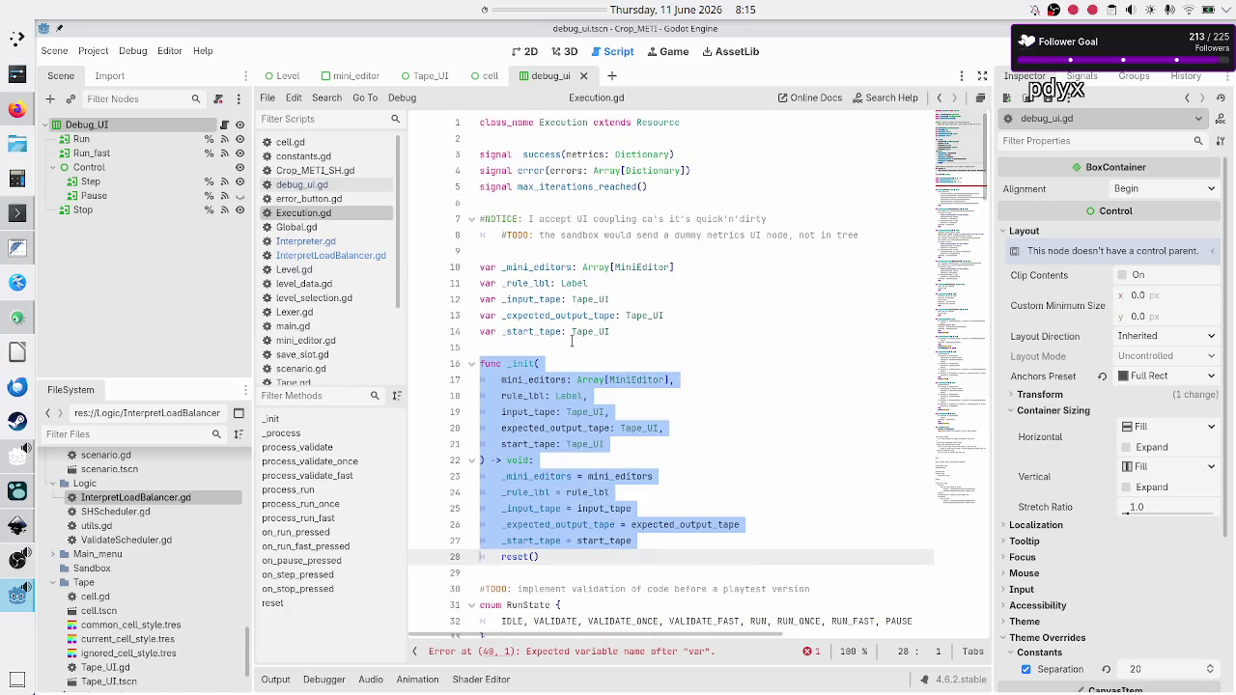
key("shift+Left")
key("BackSpace")
key("BackSpace")
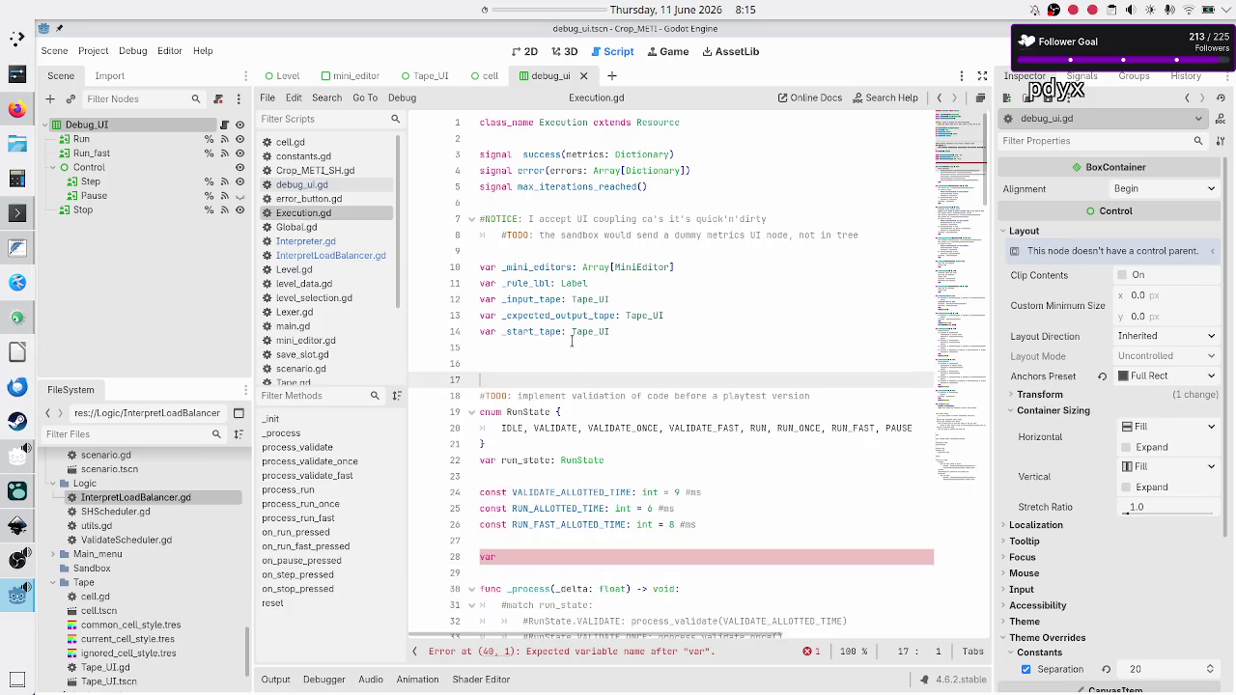
key("Delete")
key("Delete")
key("Return")
key("Down")
key("Down")
key("Down")
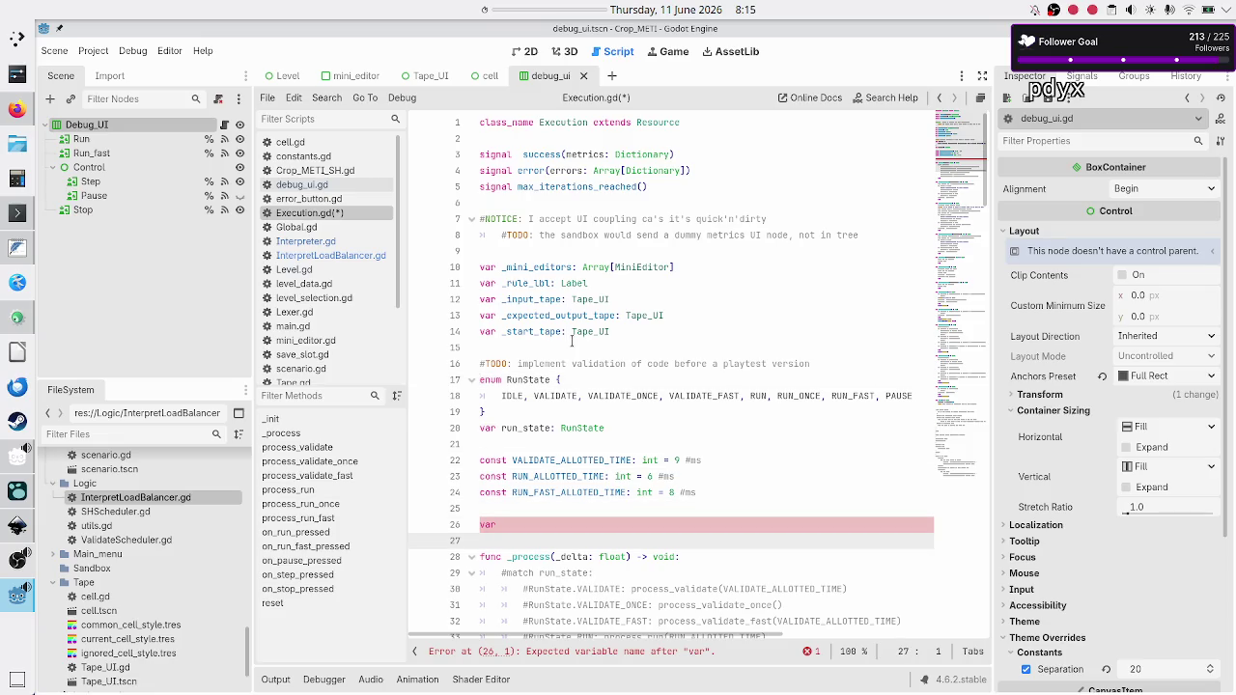
key("Up")
key("End")
key("BackSpace")
key("BackSpace")
key("BackSpace")
key("ctrl+v")
scroll(572, 340, "down", 2)
Cut the five underscore member declarations, _mini_editors through _start_tape, and remove leftover blank lines.
key("Up")
key("Up")
key("Up")
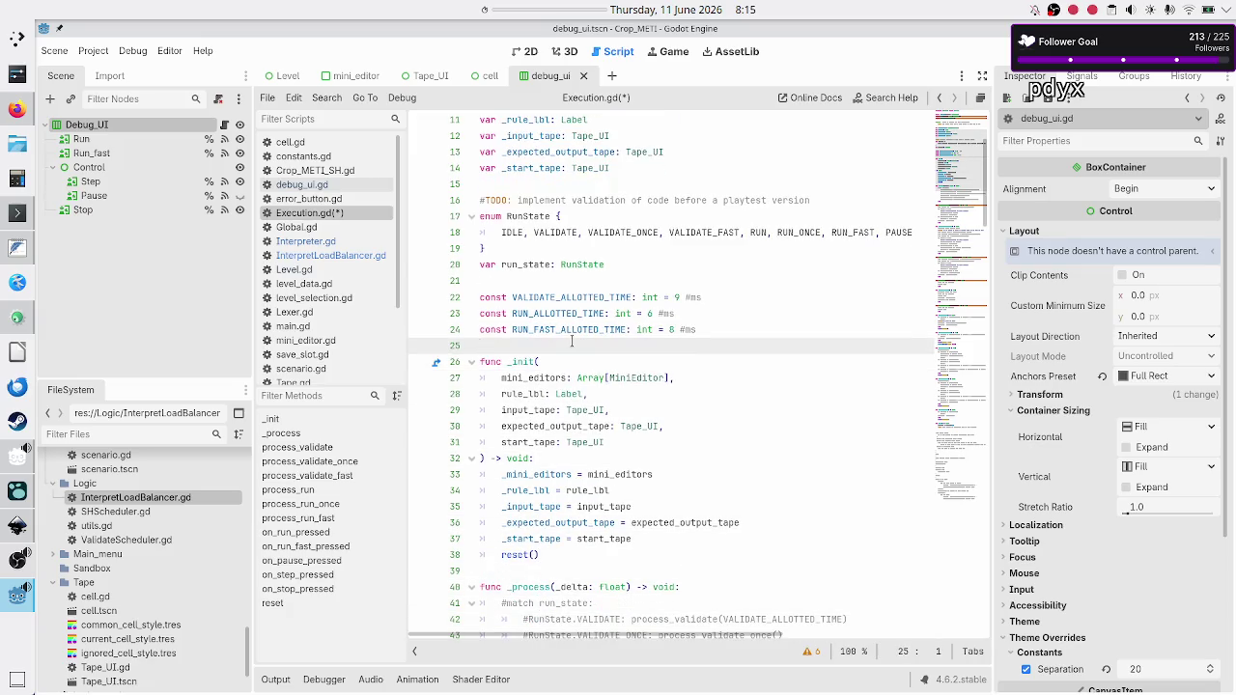
key("Up")
key("Up")
key("Up")
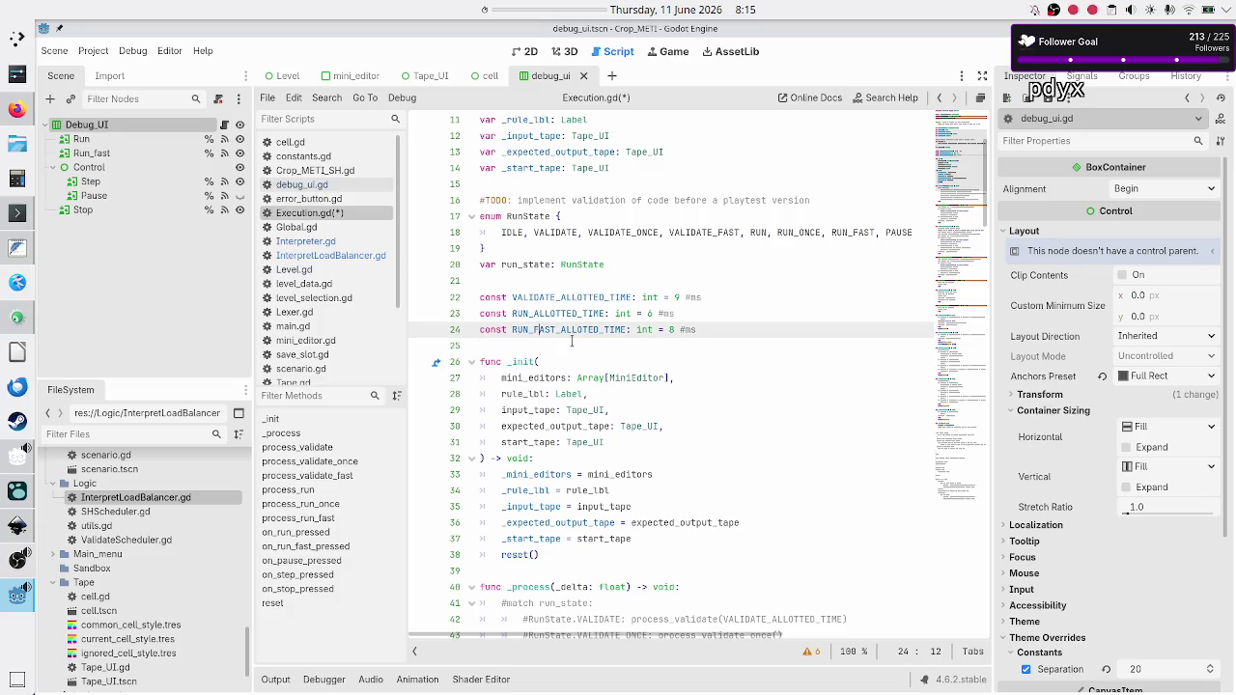
key("Down")
key("Down")
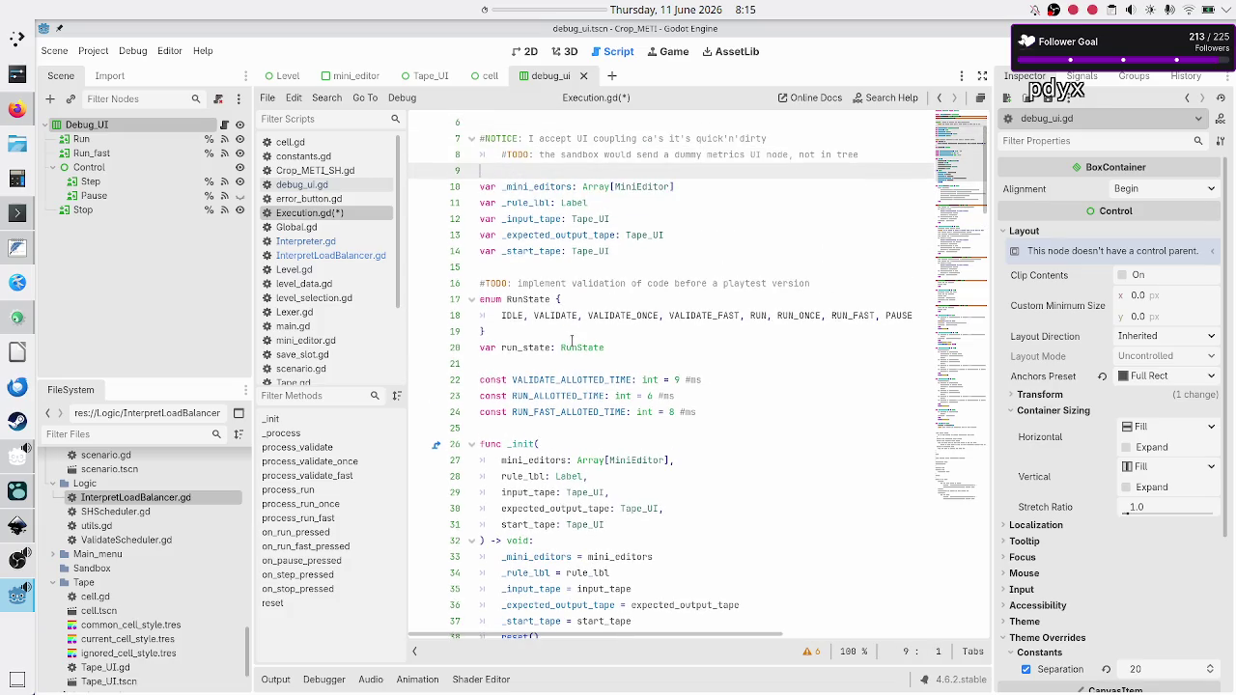
key("Down")
key("shift+Down")
key("shift+Down")
key("shift+Down")
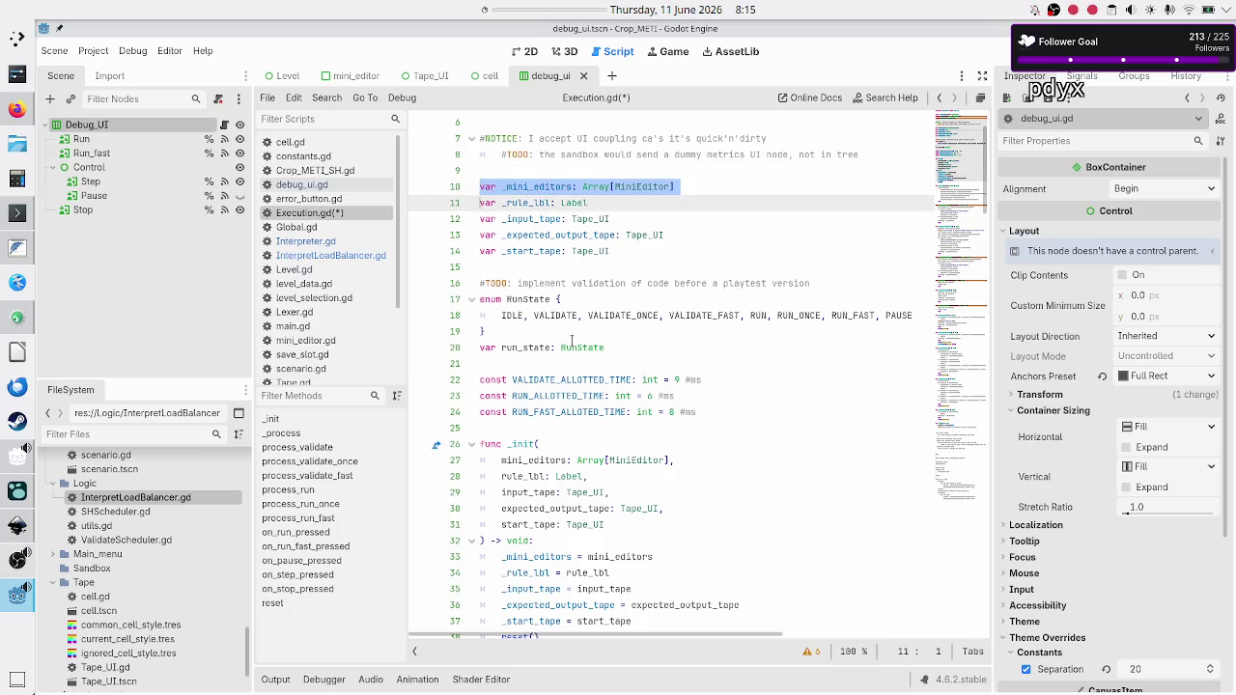
key("shift+End")
key("ctrl+c")
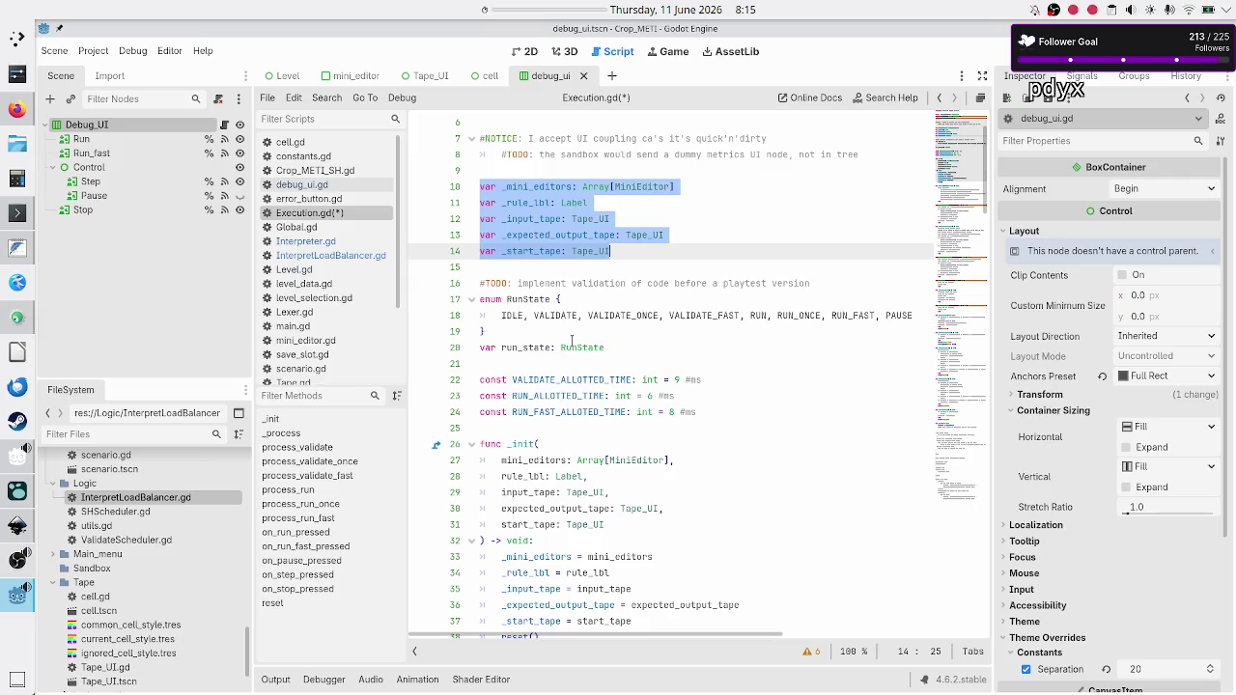
key("ctrl+x")
key("BackSpace")
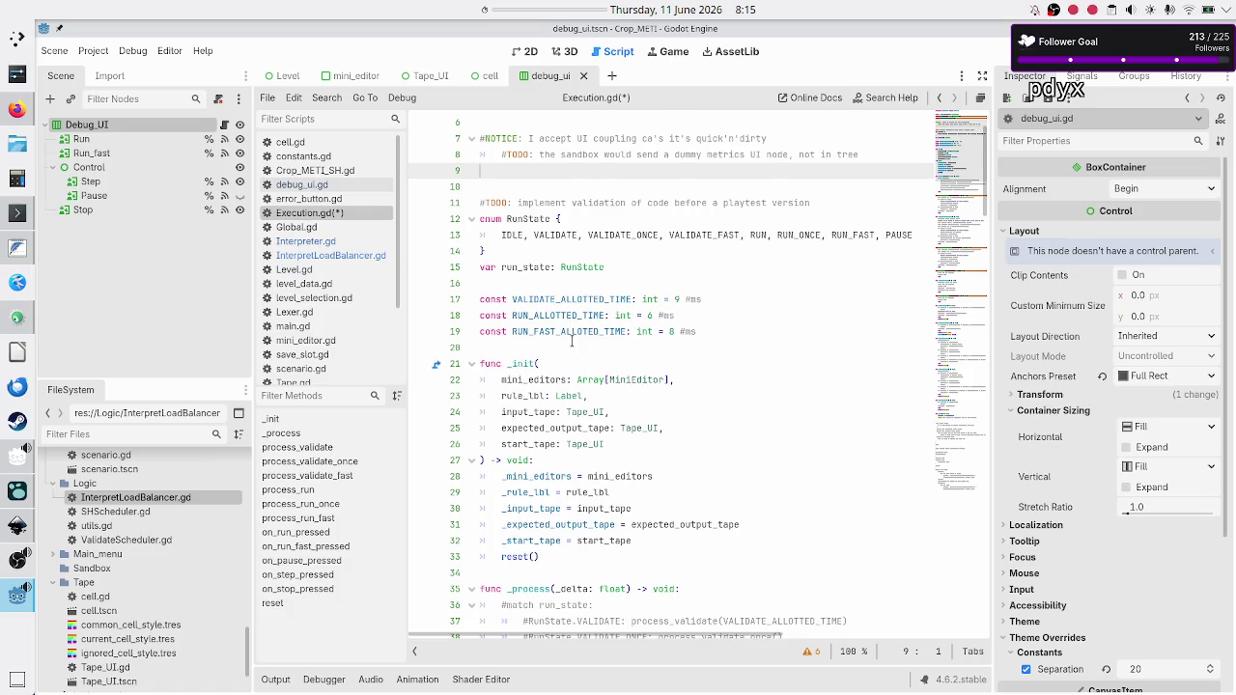
key("BackSpace")
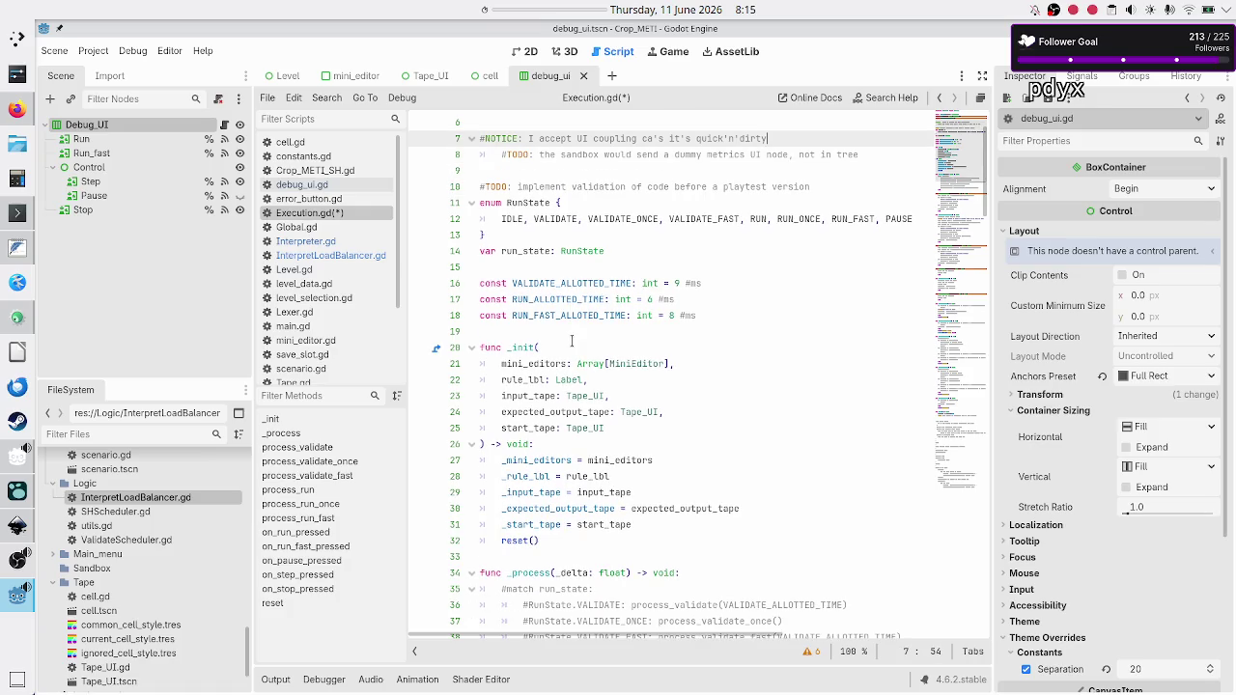
key("ctrl+Home")
key("Down")
key("Down")
key("Down")
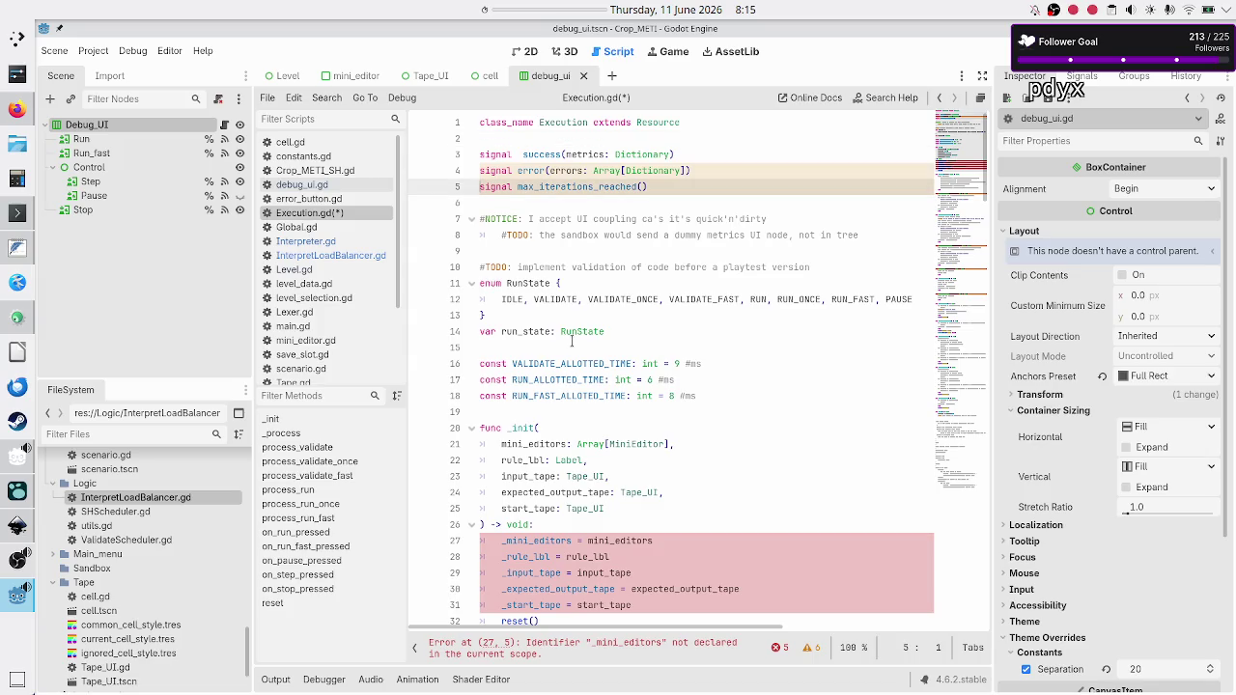
Restore the five member declarations after the constants and delete the validation TODO comment.
key("Down")
key("Down")
key("Down")
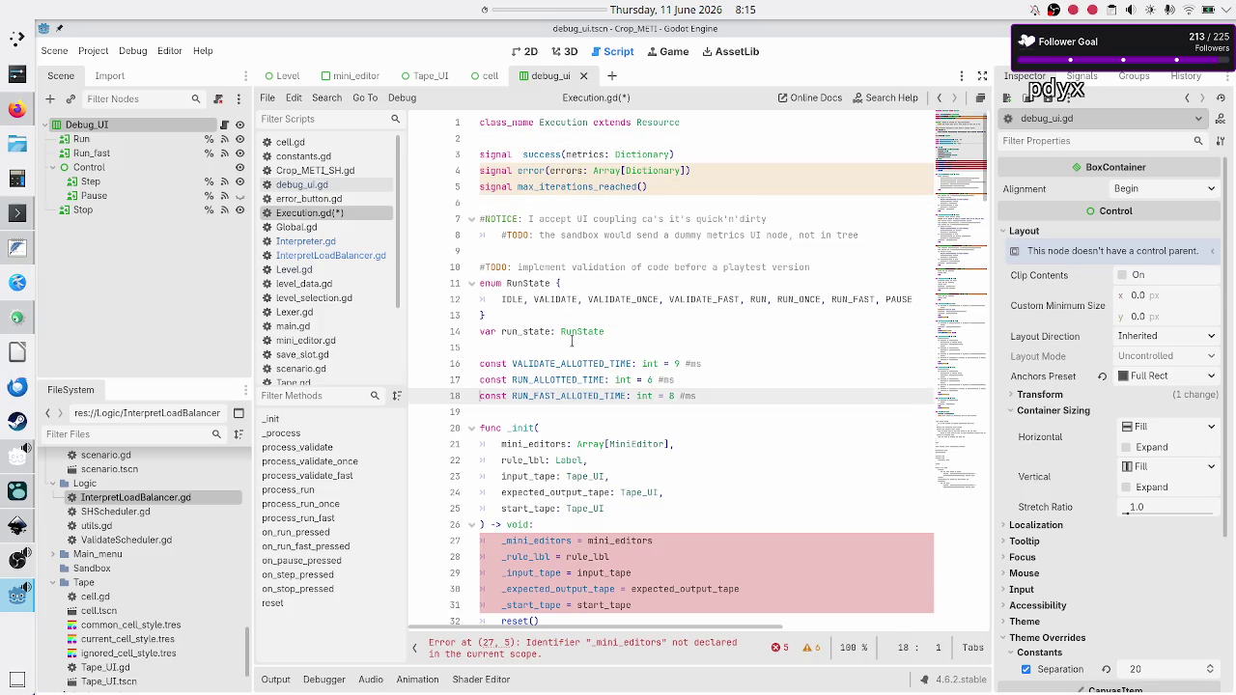
key("Down")
key("ctrl+z")
key("ctrl+z")
key("ctrl+z")
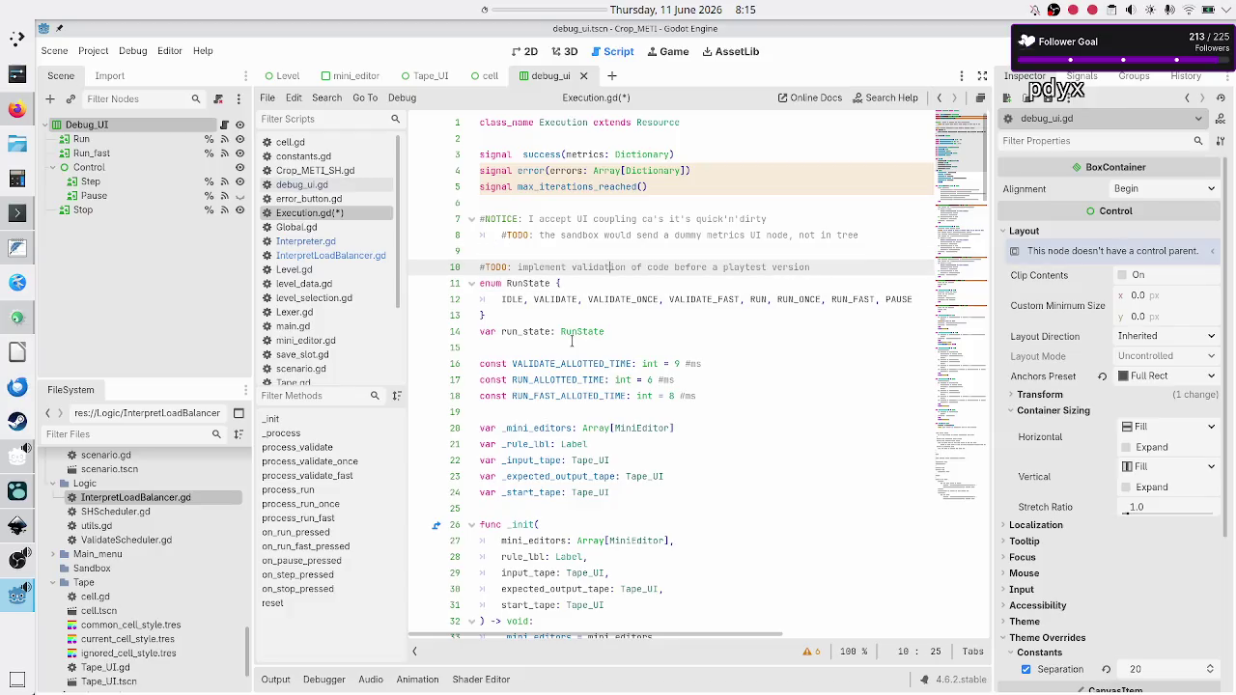
key("Up")
key("Down")
key("shift+End")
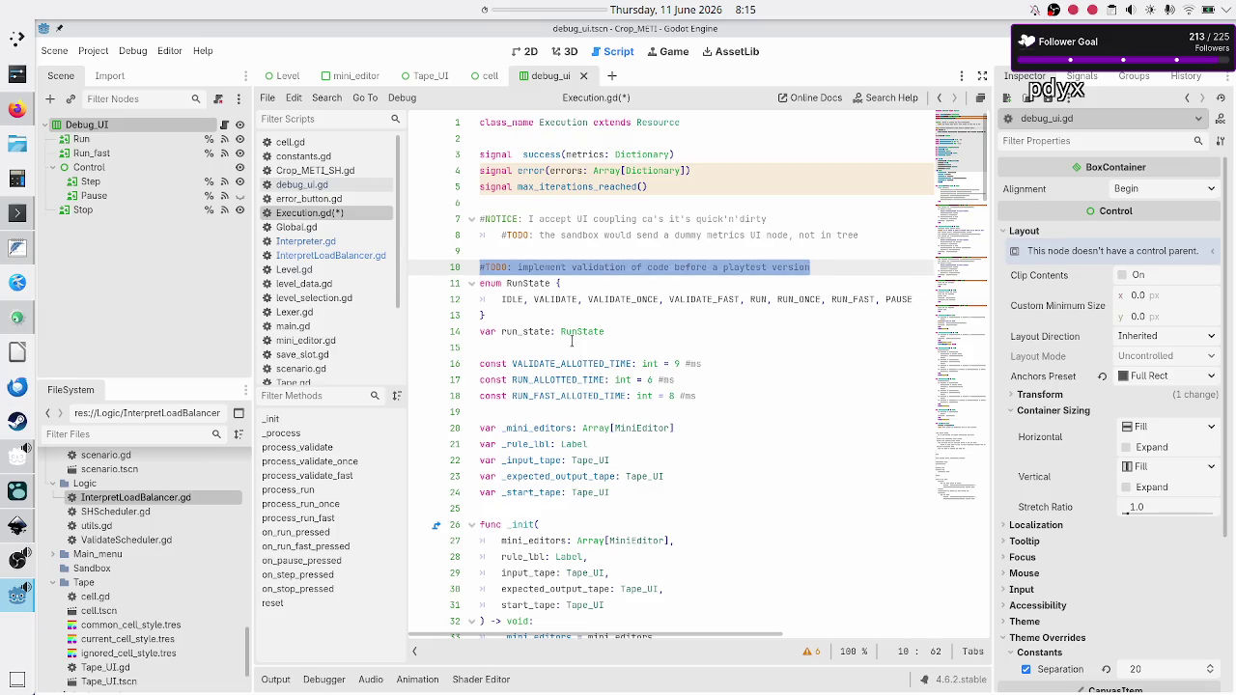
key("BackSpace")
key("BackSpace")
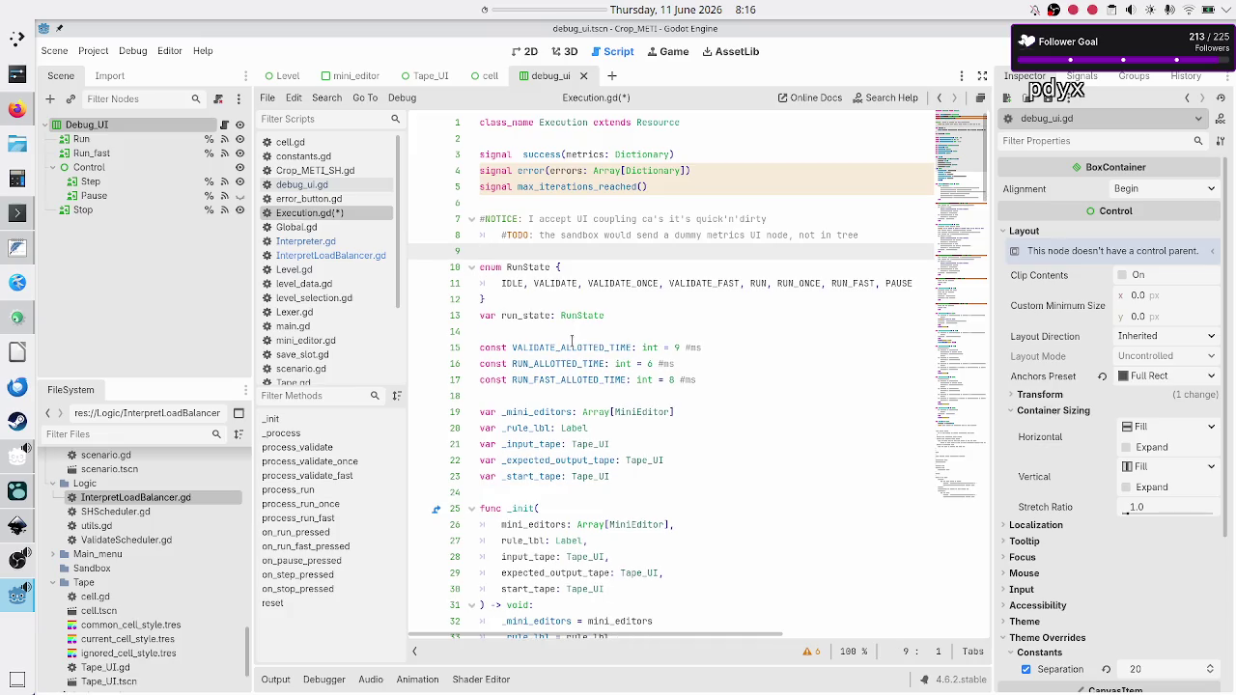
Move the NOTICE and TODO comments to the top of the file, above class_name.
key("shift+Up")
key("shift+Up")
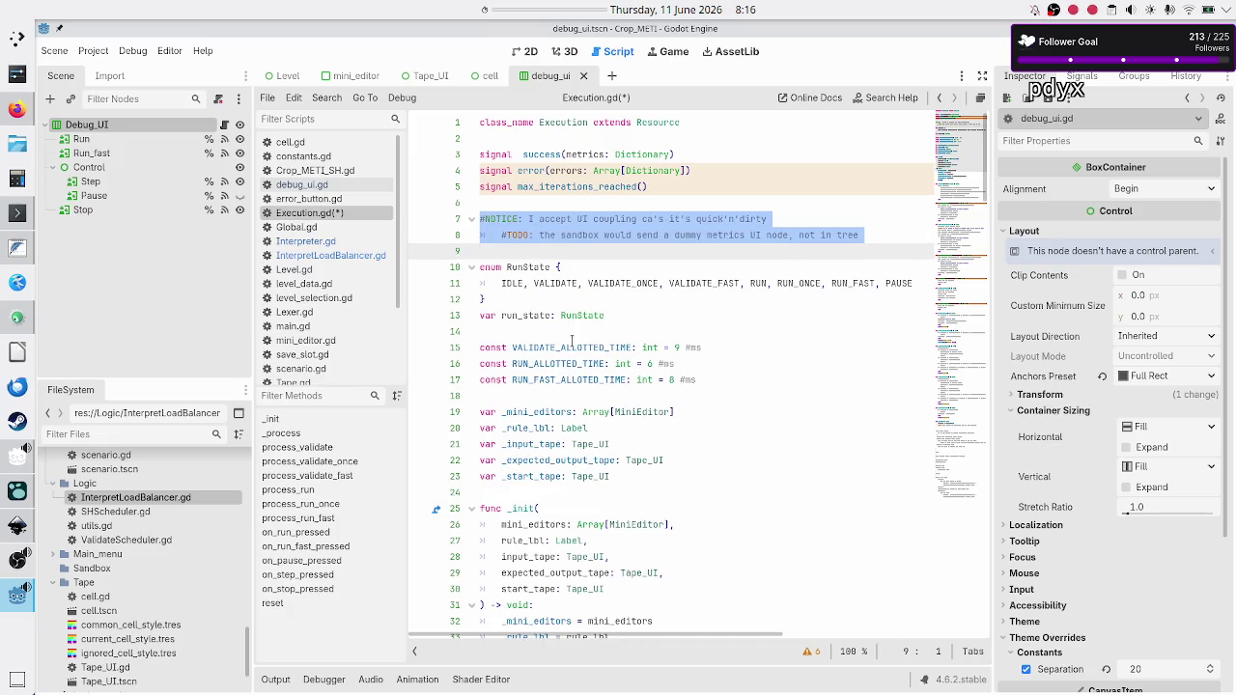
key("shift+Left")
key("BackSpace")
key("BackSpace")
key("BackSpace")
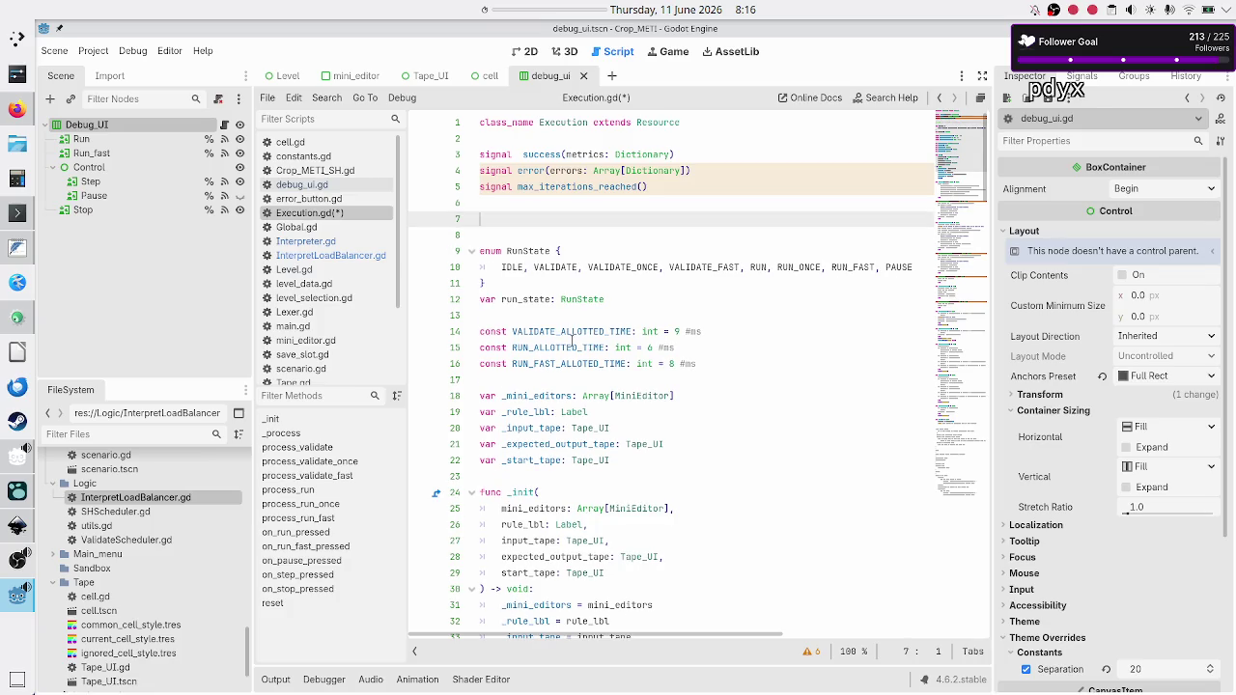
key("Up")
key("Up")
key("Up")
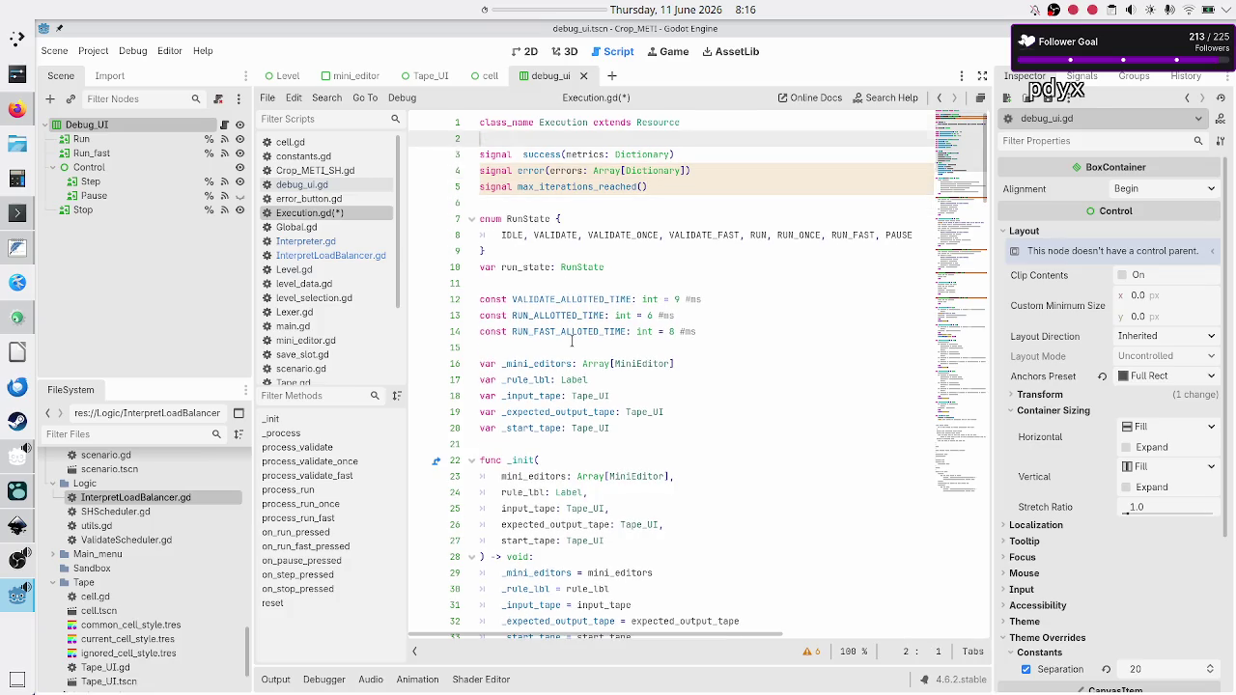
key("Return")
key("Up")
key("ctrl+v")
Open a blank line above _init and start typing 'var interpretloadbalancer: Inter'.
key("Down")
key("Down")
key("Down")
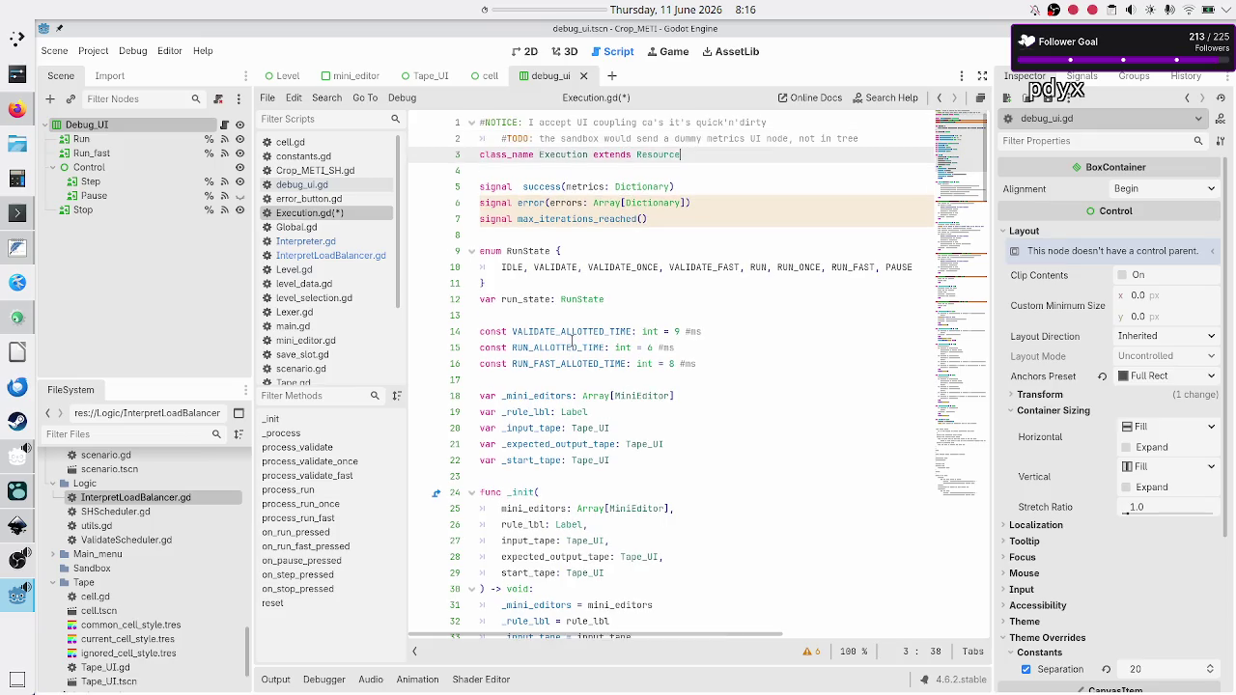
key("Home")
key("Down")
key("Down")
key("Down")
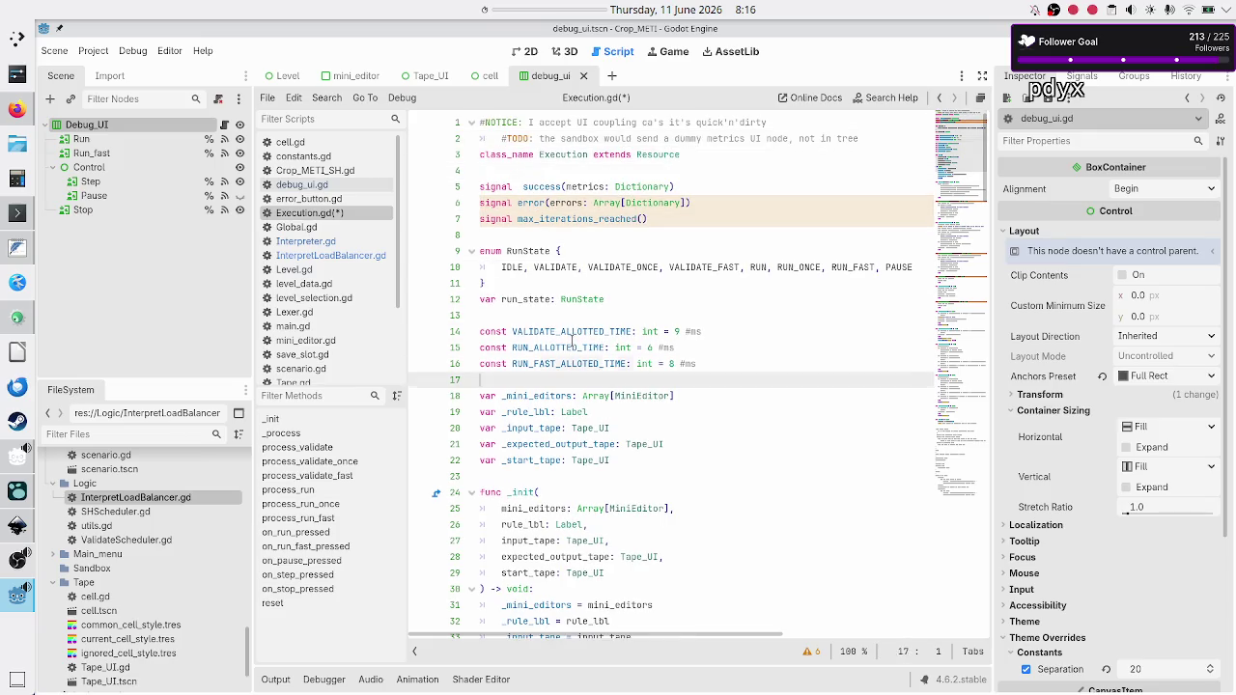
key("Up")
key("Up")
key("Up")
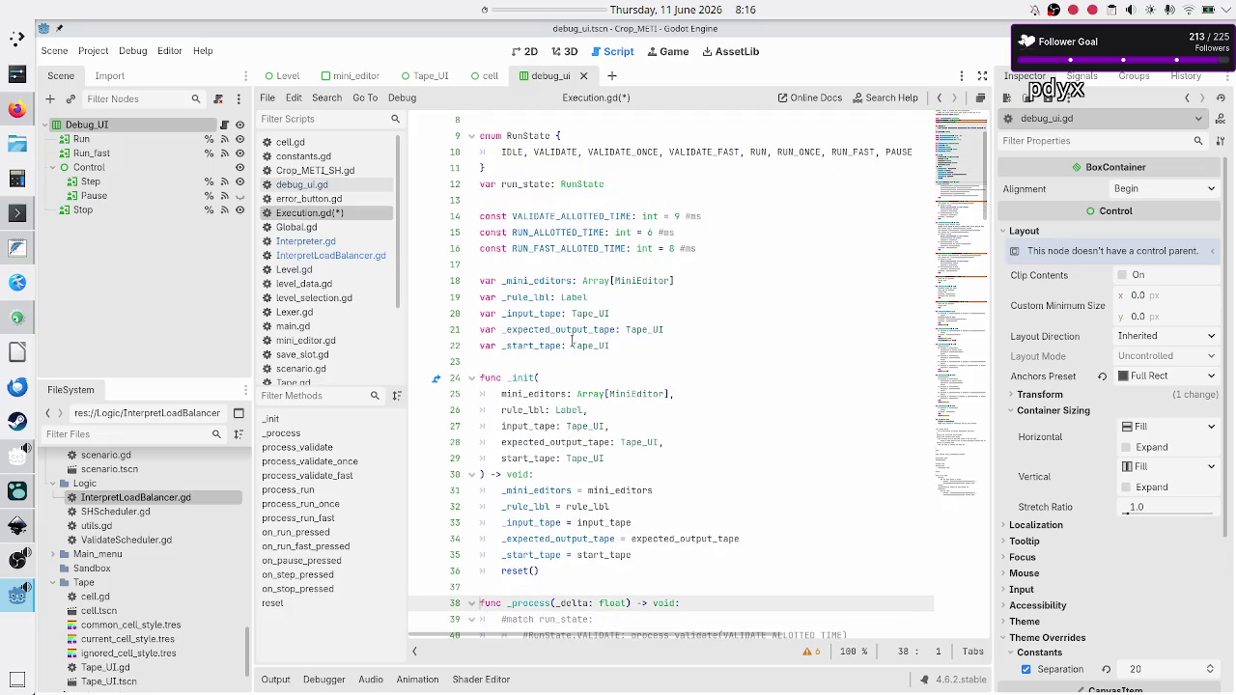
key("Down")
key("Down")
key("Down")
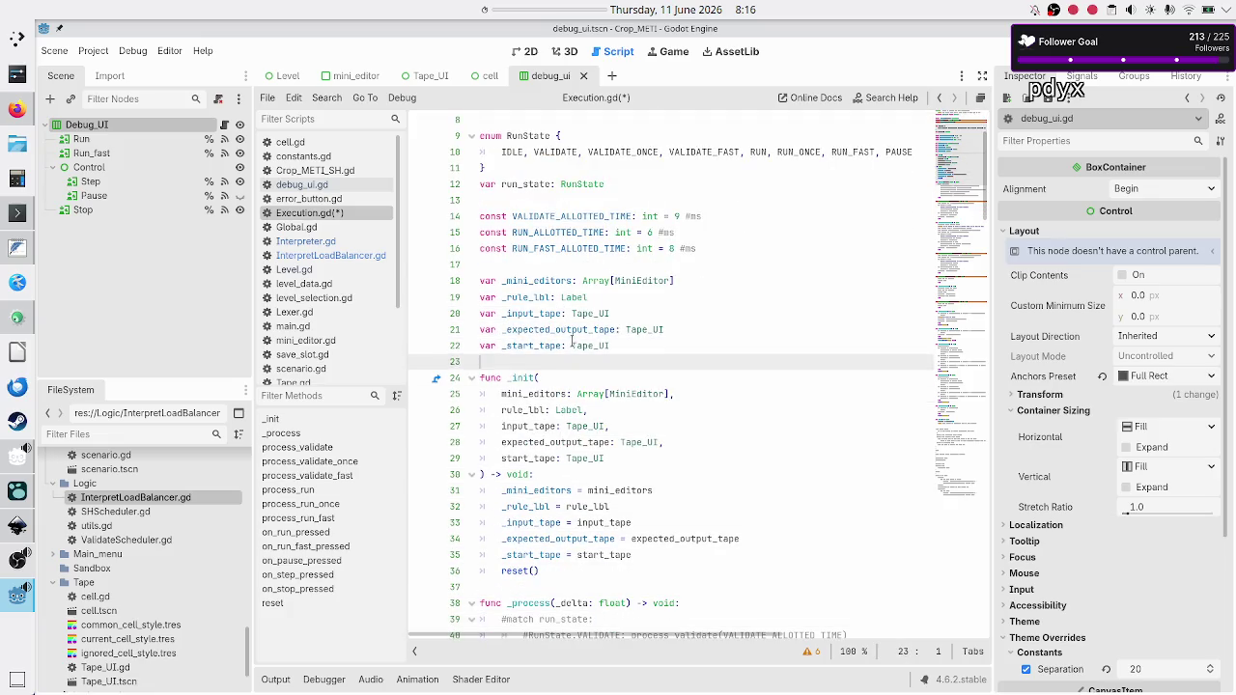
key("Up")
key("Return")
key("Return")
key("Up")
type("var ")
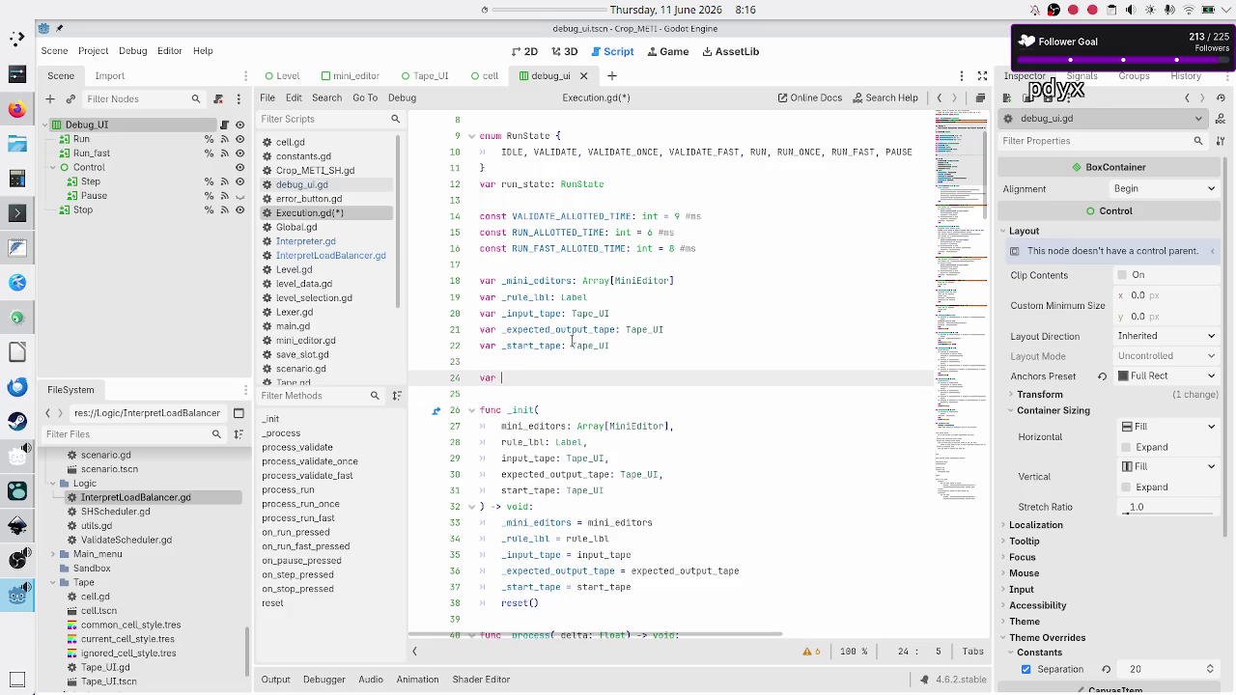
type("interpretloadbalancer: ")
type("Inter")
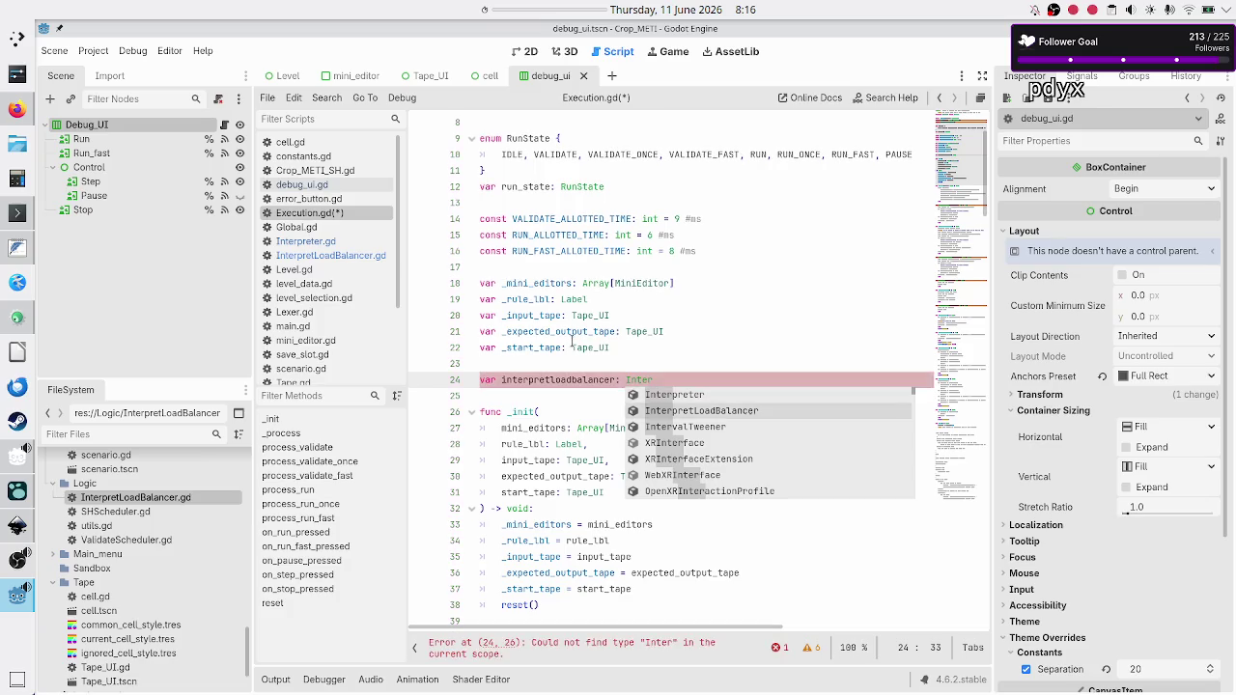
Complete the line as var interpretloadbalancer: InterpretLoadBalancer = InterpretLoadBalancer.new() via autocomplete.
key("Down")
key("Return")
type("= Inter")
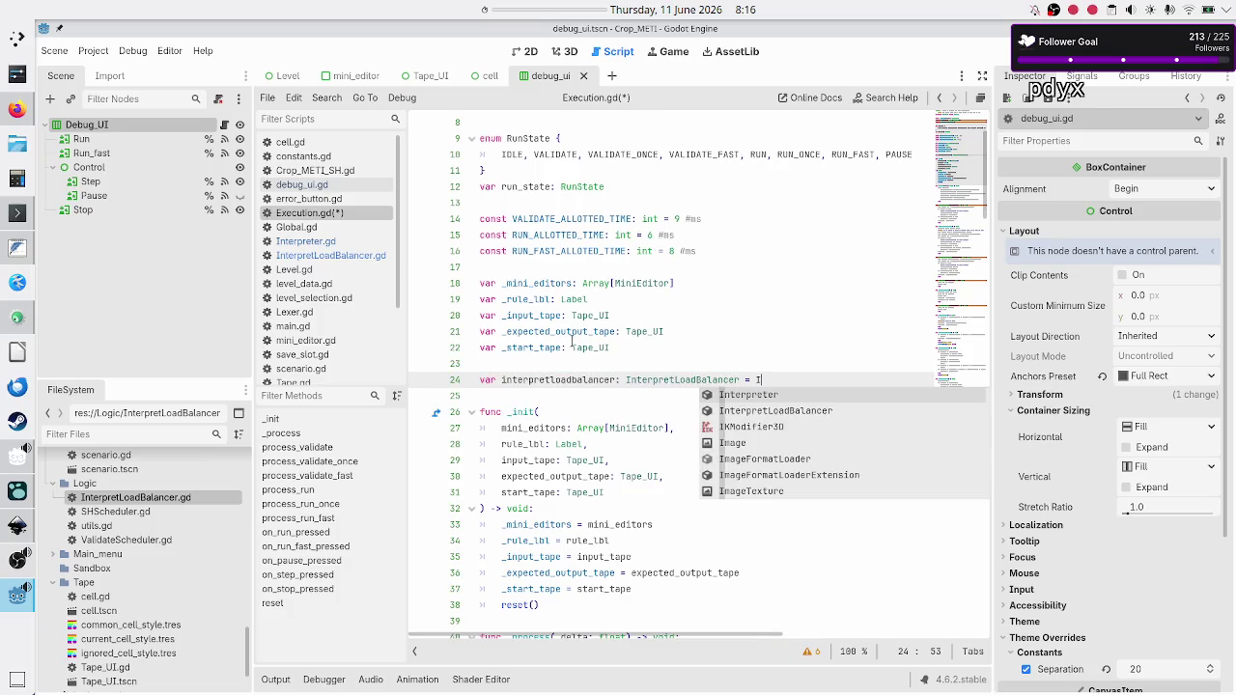
key("Down")
key("Return")
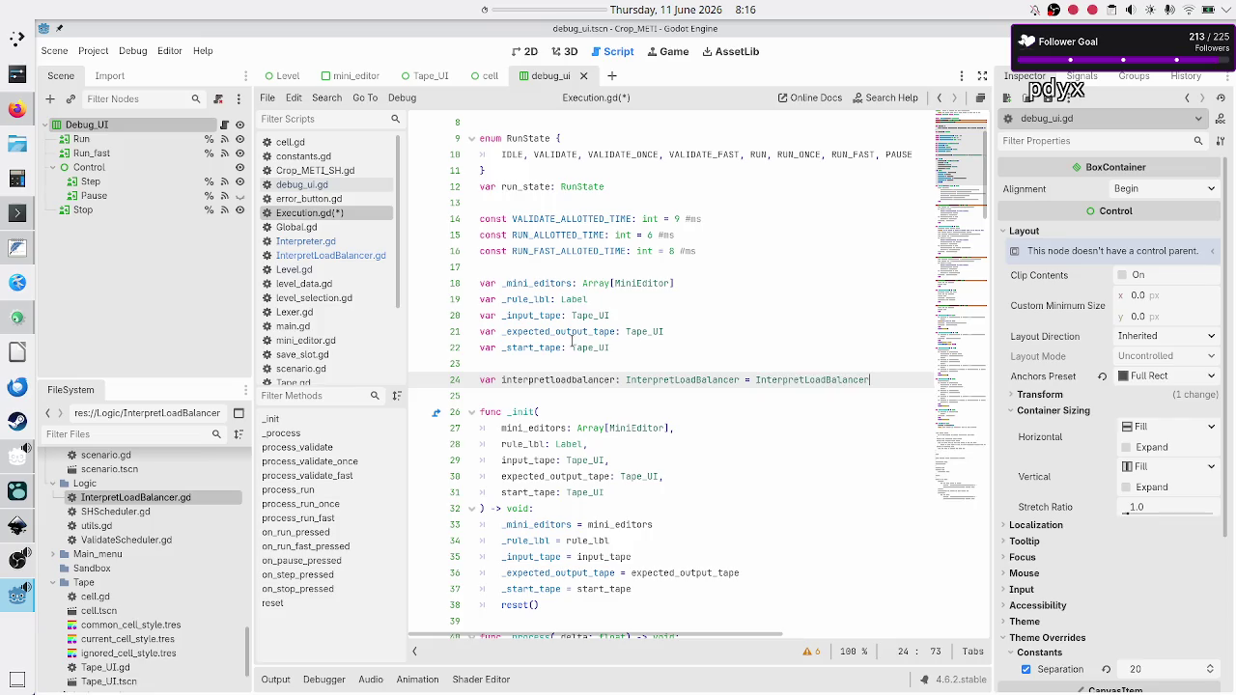
type(".")
key("Return")
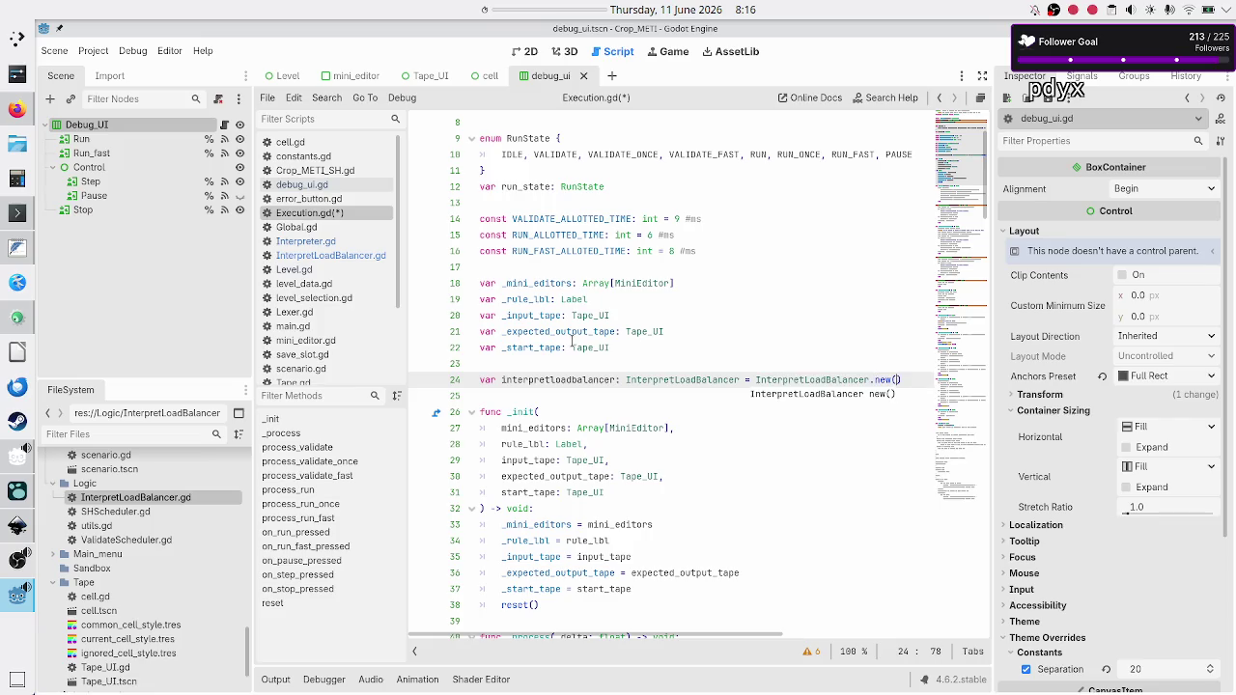
key("Down")
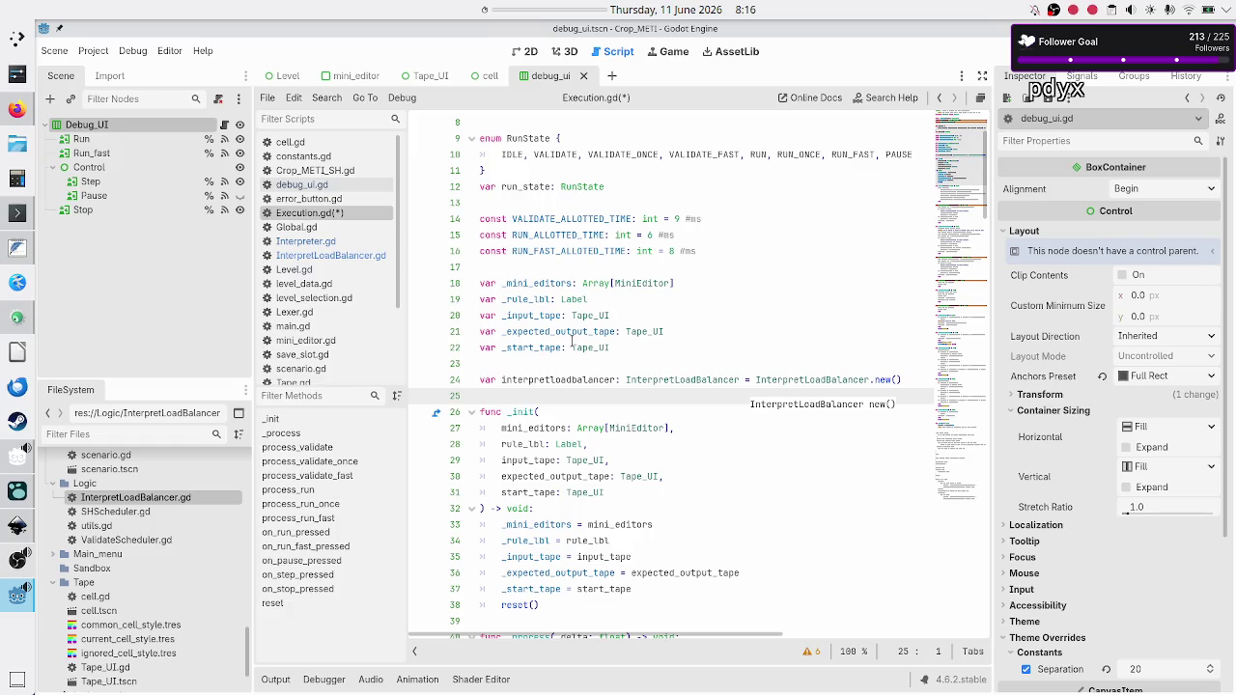
key("Down")
key("Down")
key("Down")
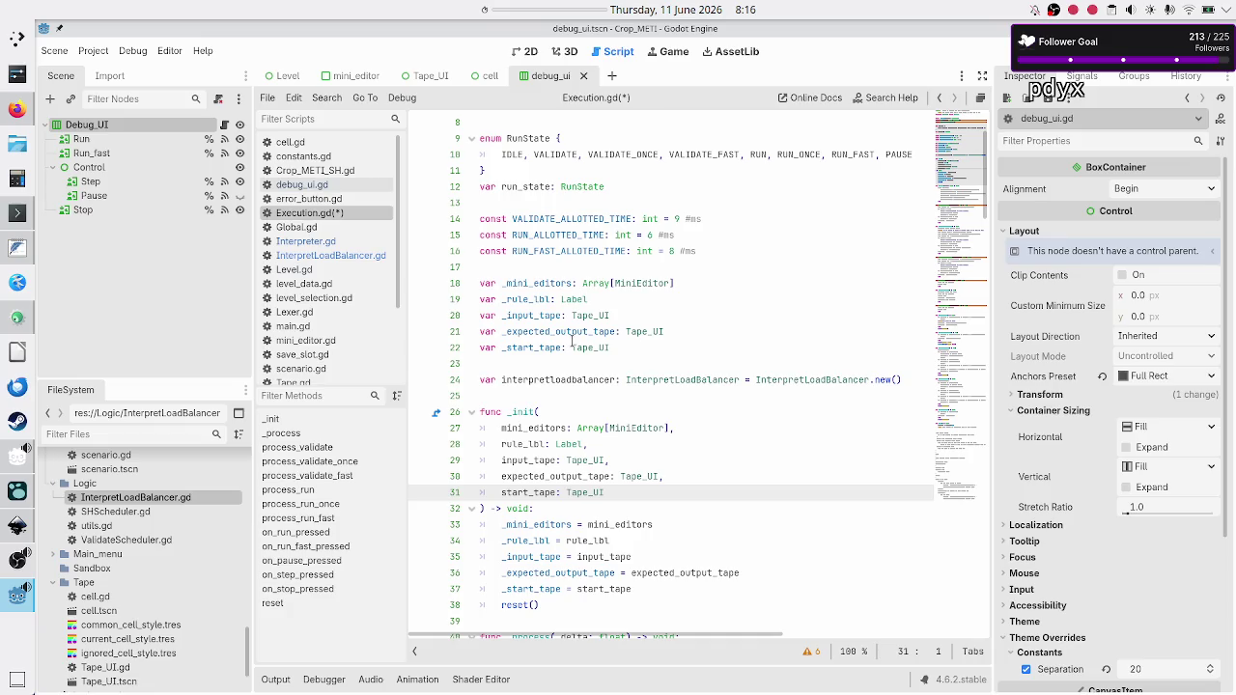
Inspect the new InterpretLoadBalancer declaration and position above it for another member.
left_click(705, 383)
double_click(689, 383)
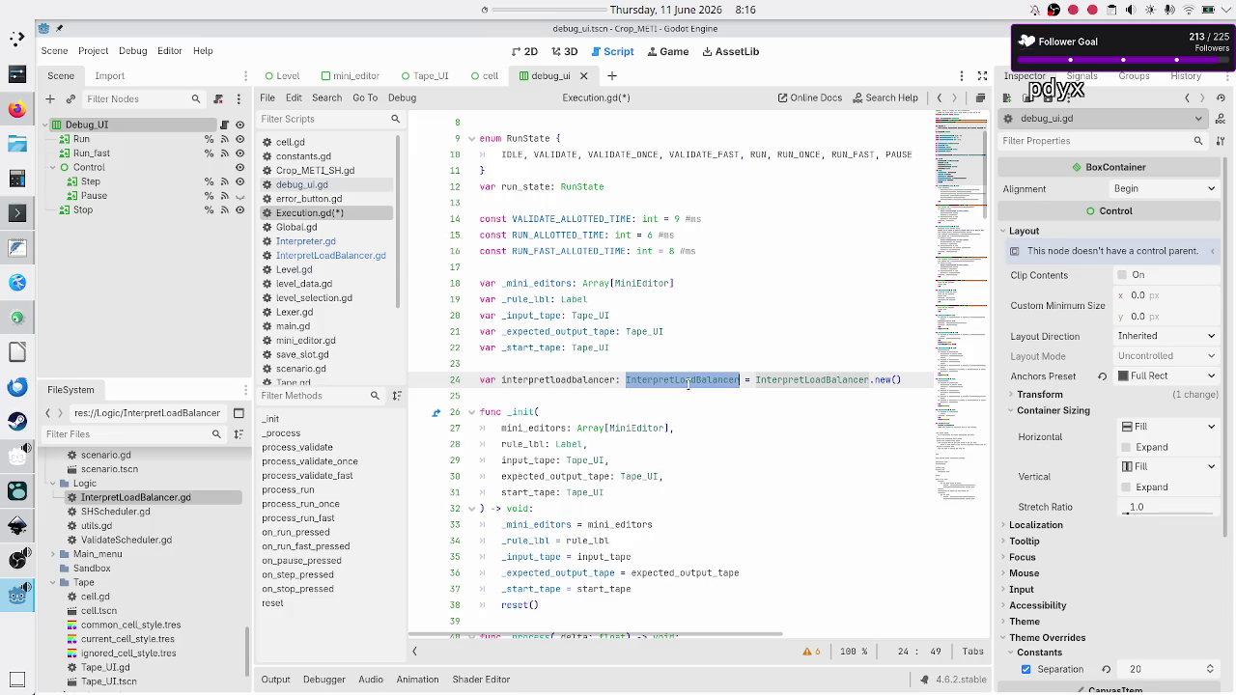
left_click(820, 384)
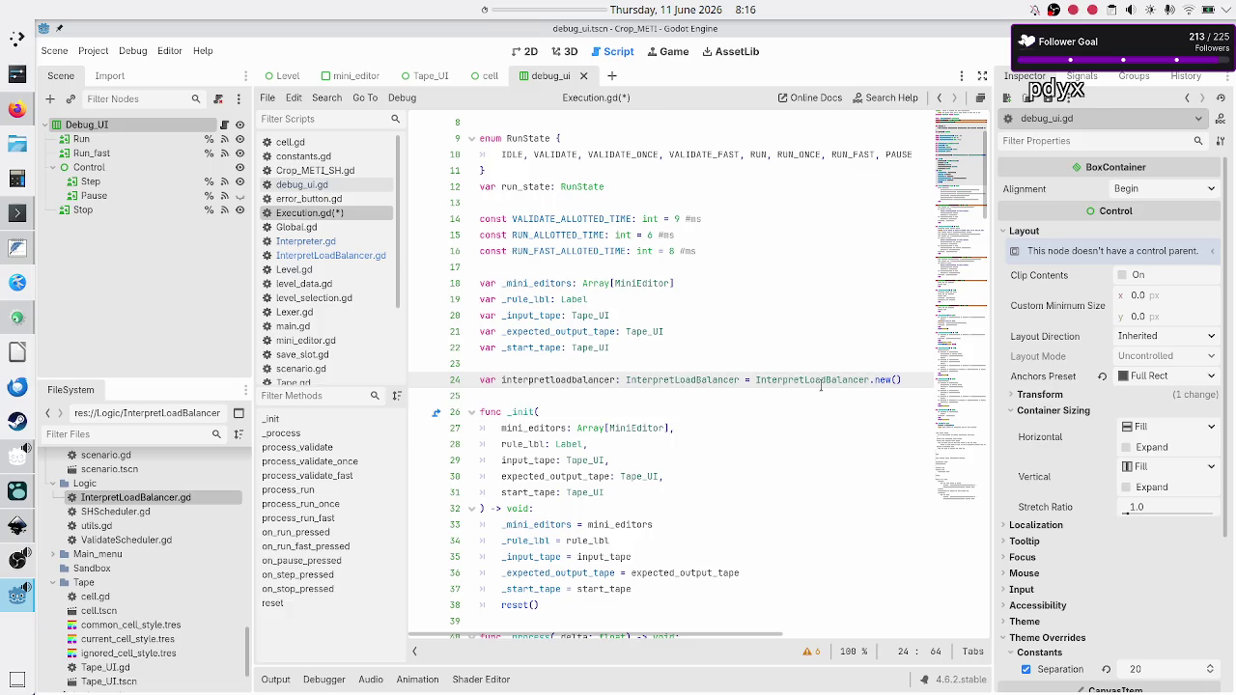
key("Down")
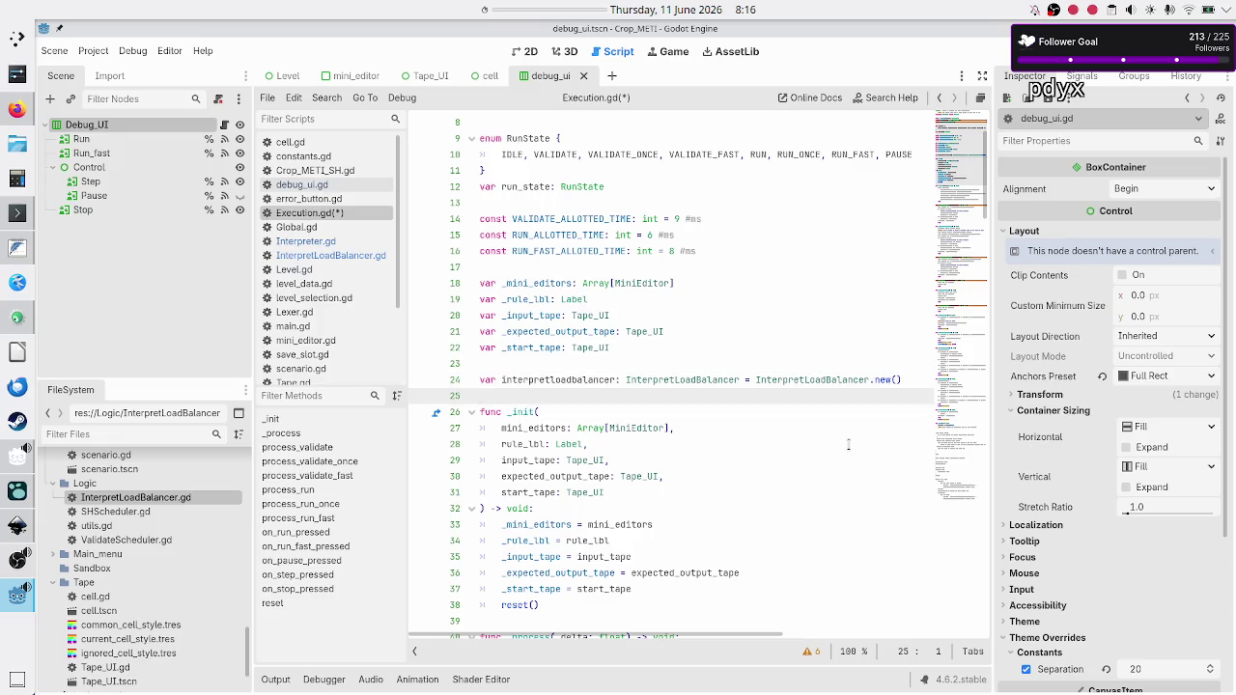
key("Up")
key("Up")
key("Down")
key("Down")
key("Up")
key("Up")
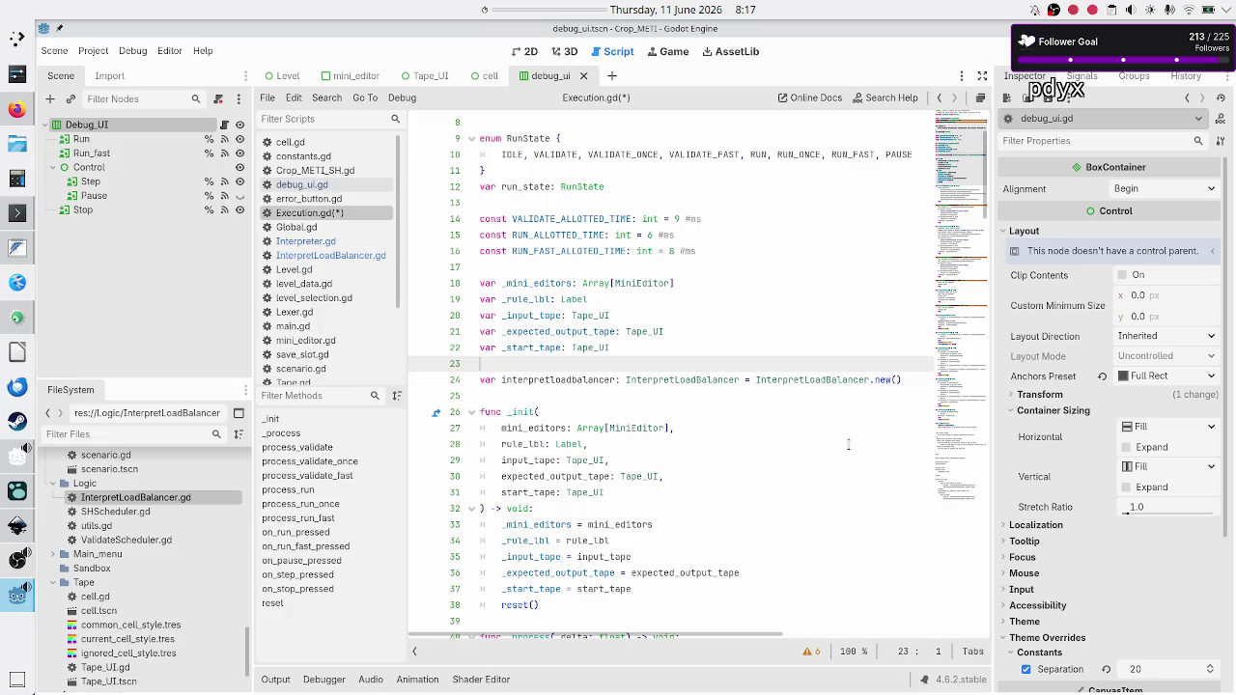
Start a 'var validation' line above the load balancer declaration and review the neighbouring line.
key("Return")
type("var ")
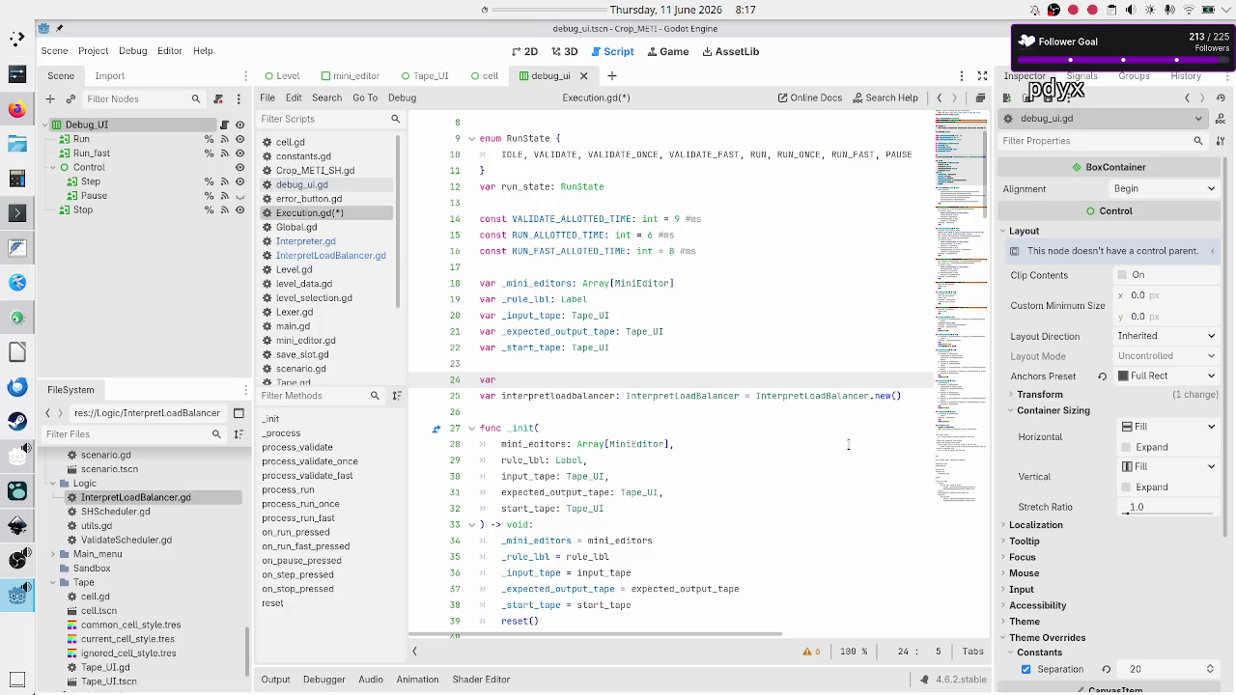
type("vali")
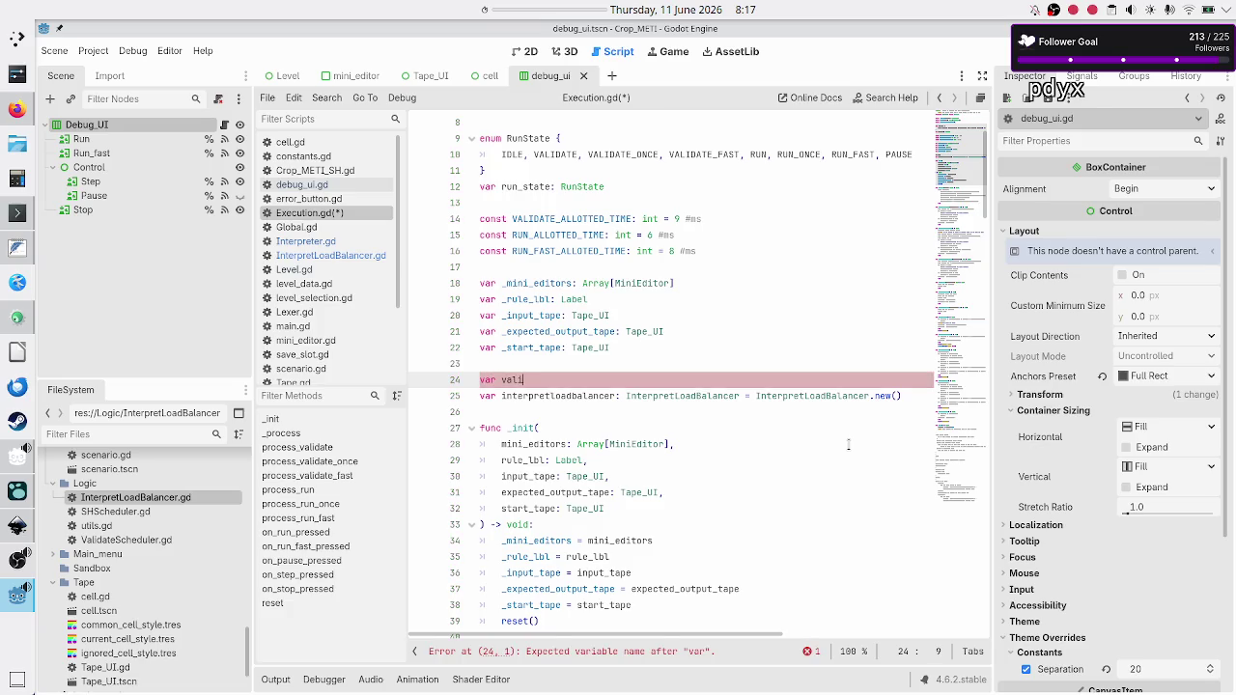
type("dation")
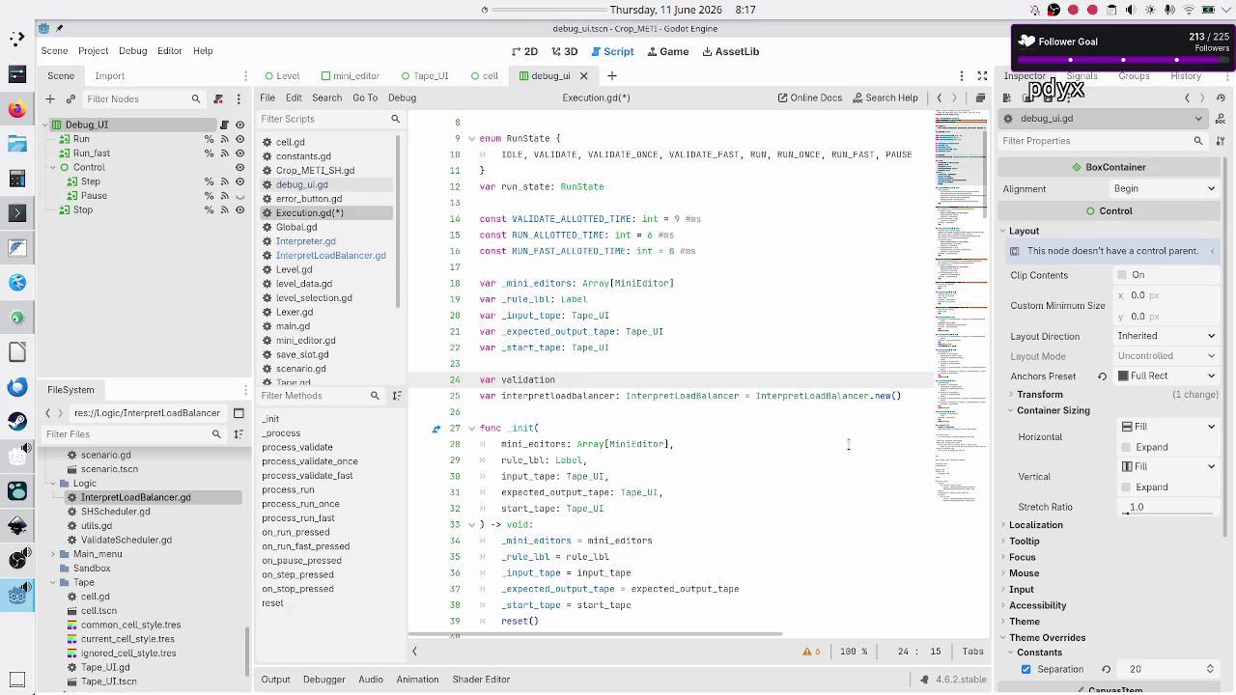
key("Right")
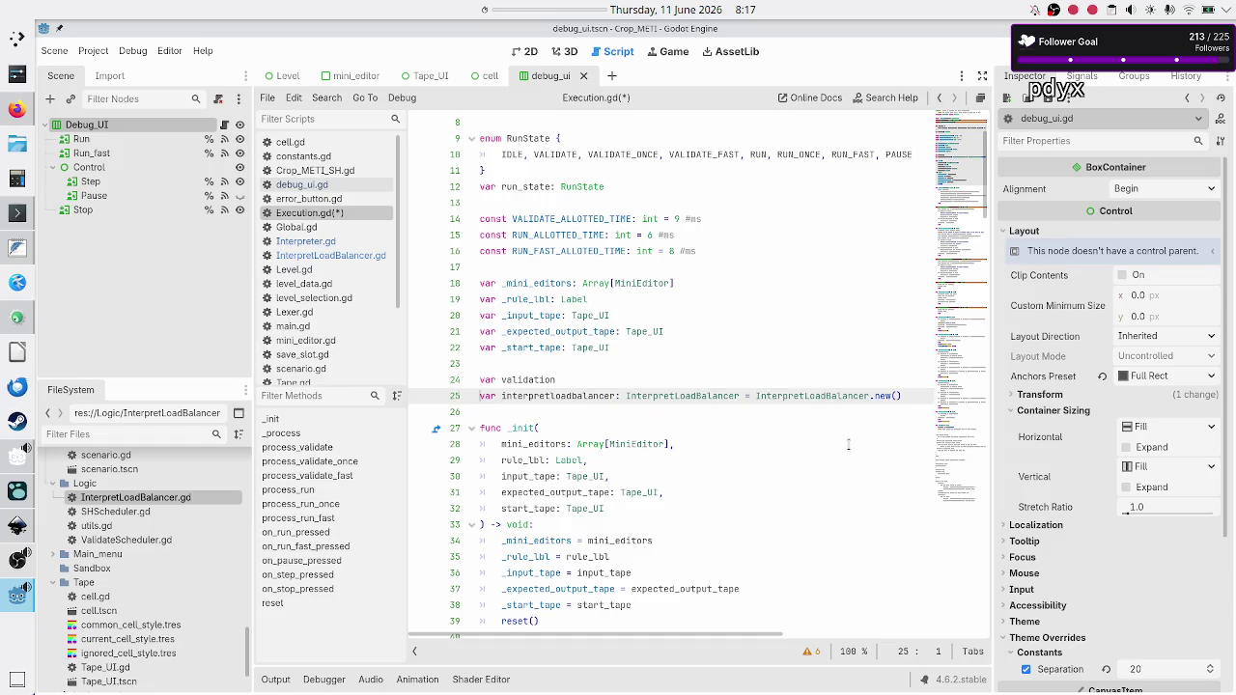
key("shift+Down")
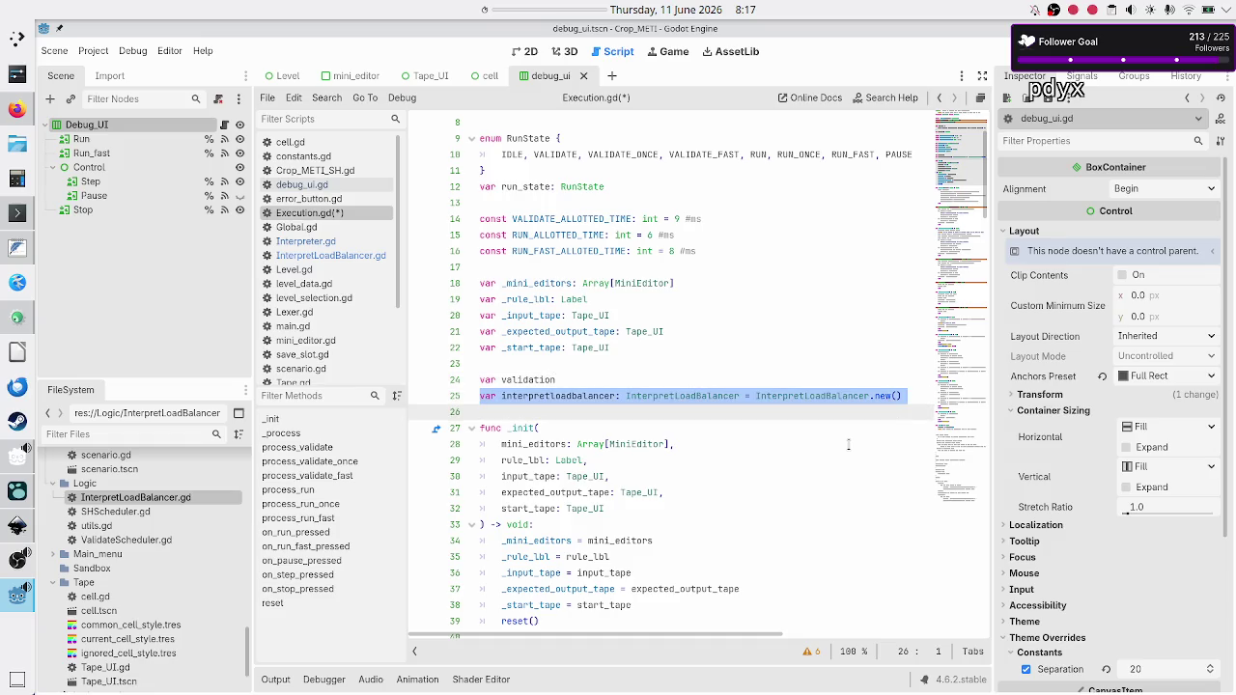
key("shift+Left")
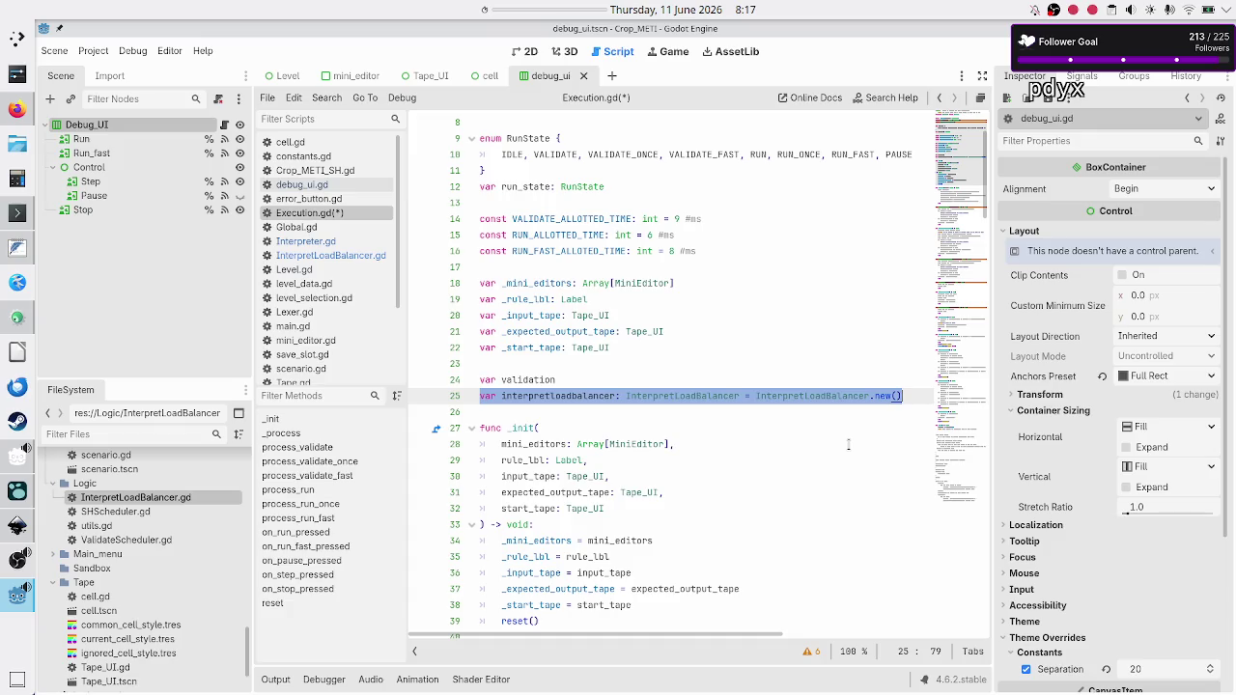
key("Up")
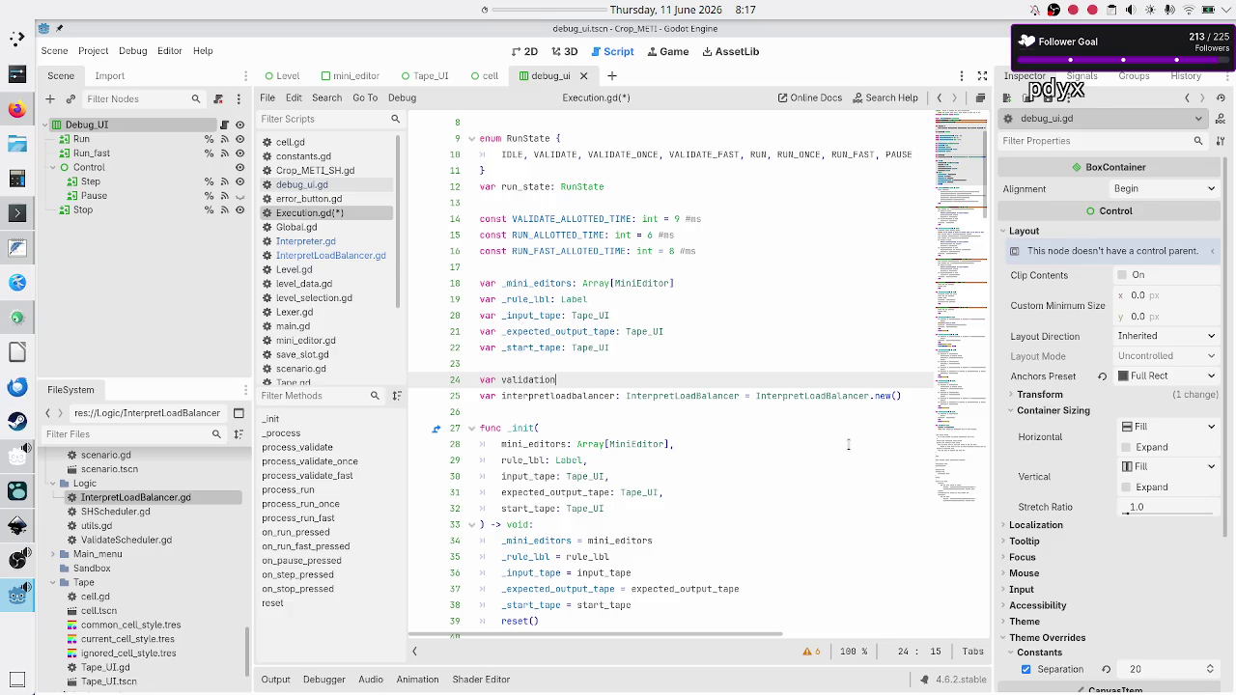
key("Home")
key("shift+End")
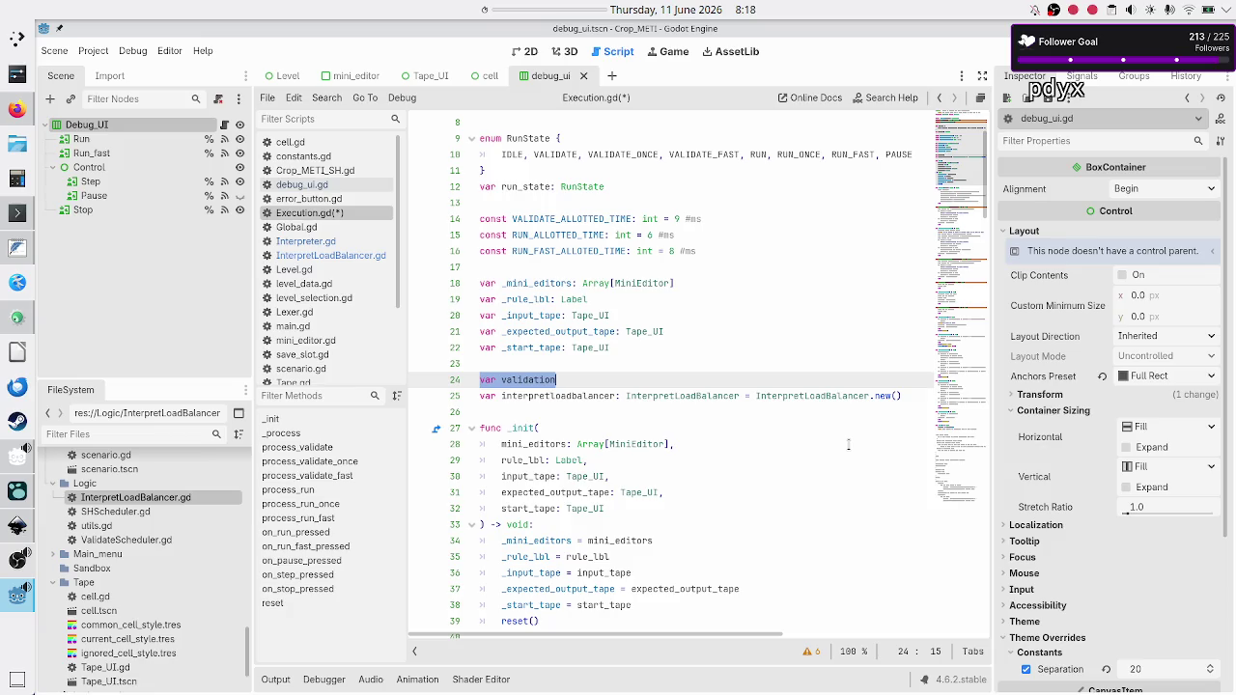
key("End")
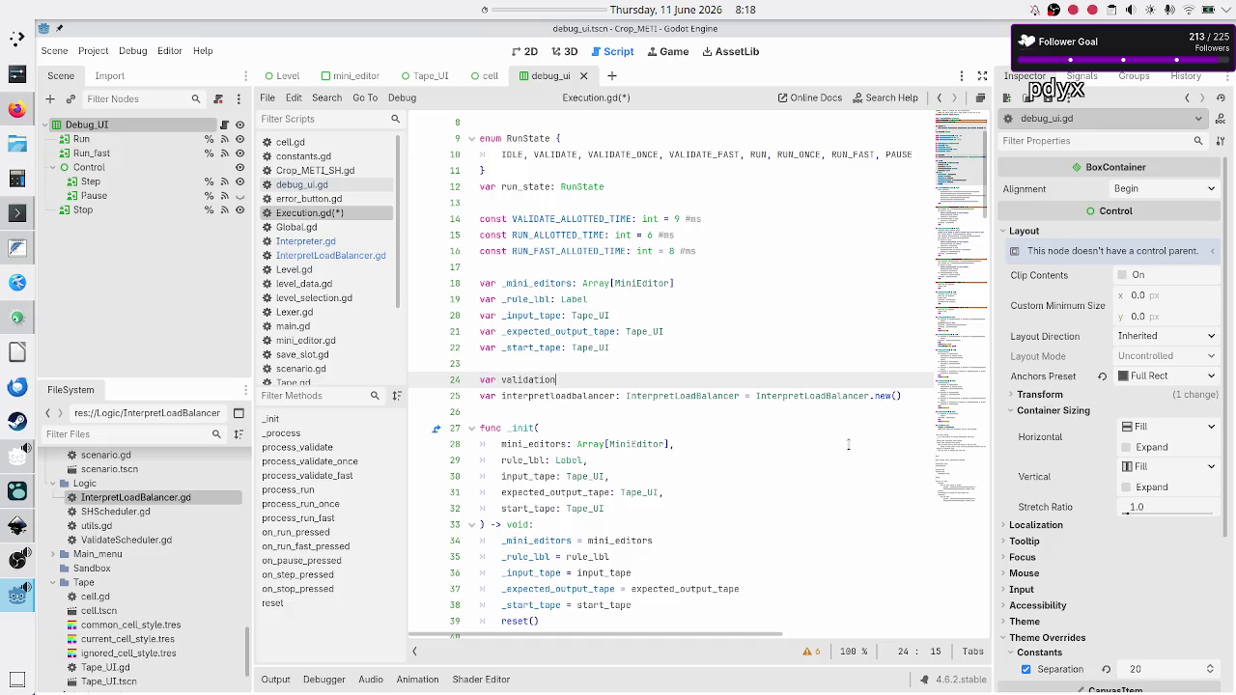
Finish it as var validatescheduler: ValidateScheduler = ValidateScheduler.new(), fixing the typo.
type("scheduler: ")
type("Vald")
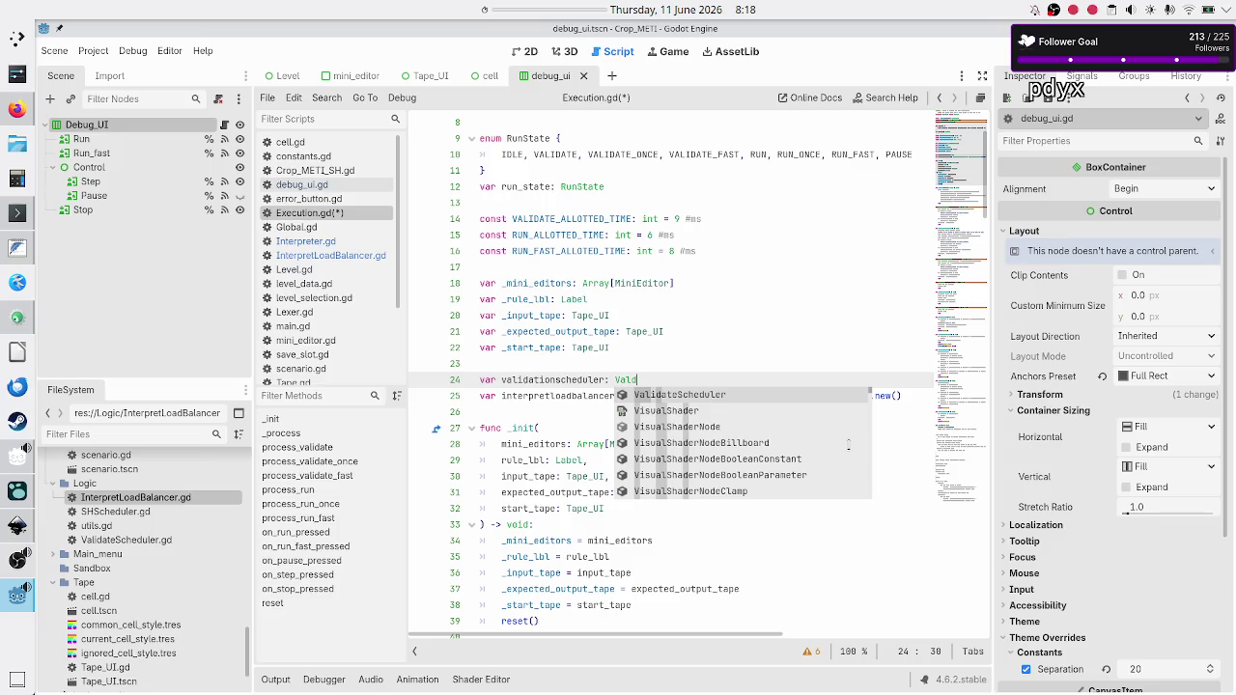
key("BackSpace")
key("BackSpace")
key("BackSpace")
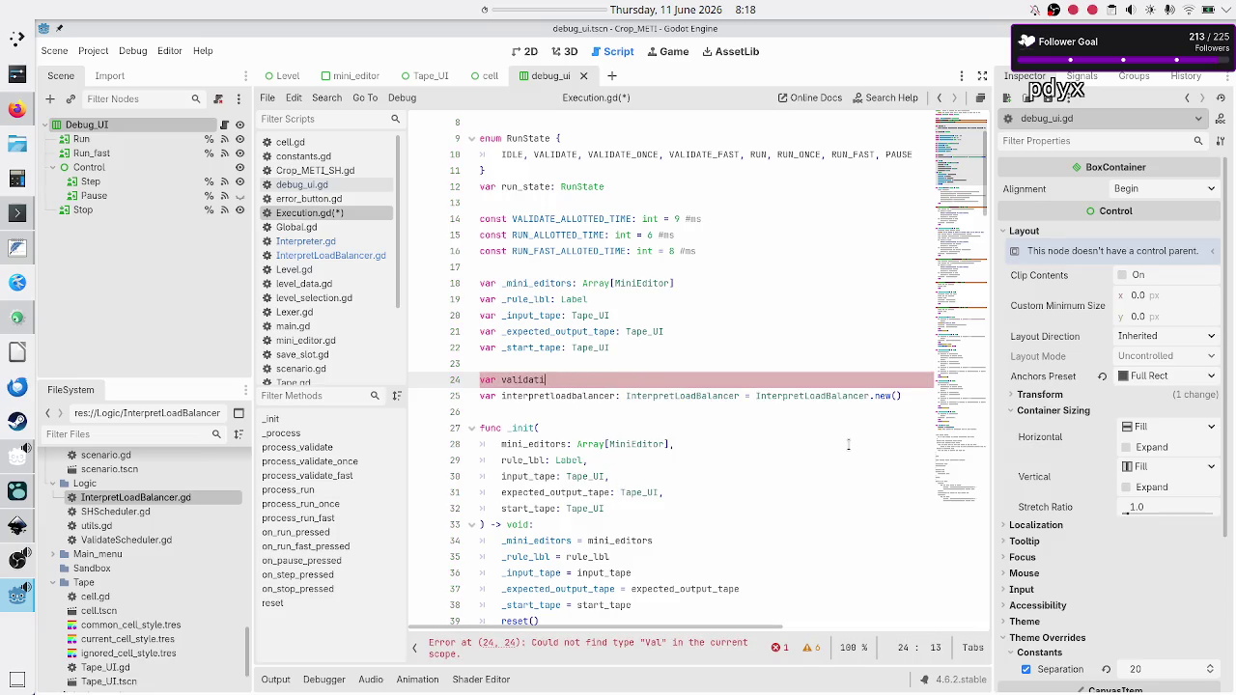
key("BackSpace")
type("e")
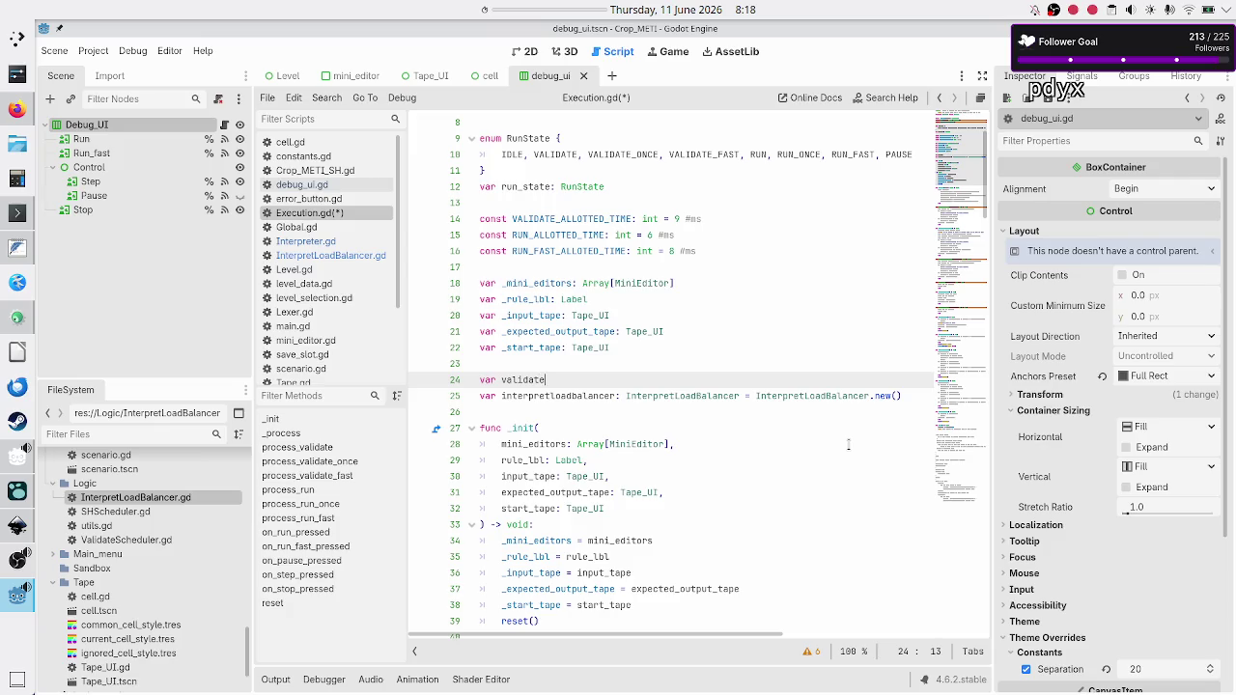
type("scheduler: ")
type("Vali")
key("Return")
type("Valida")
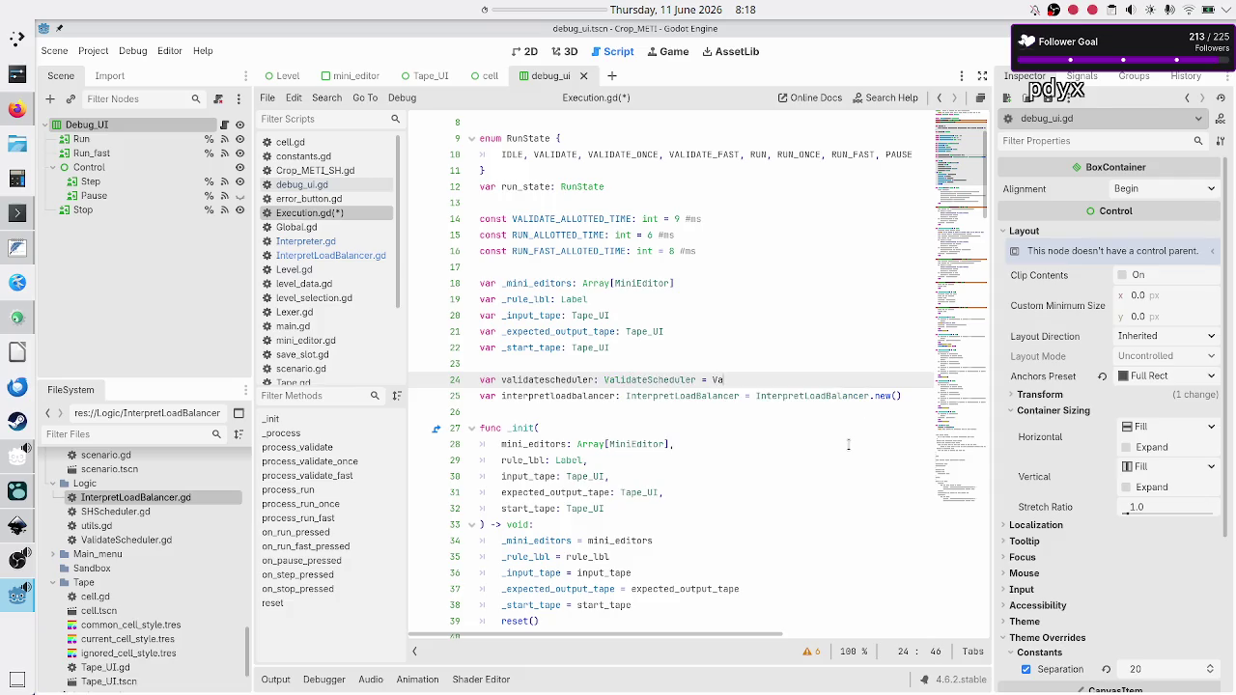
key("Return")
type(".new(")
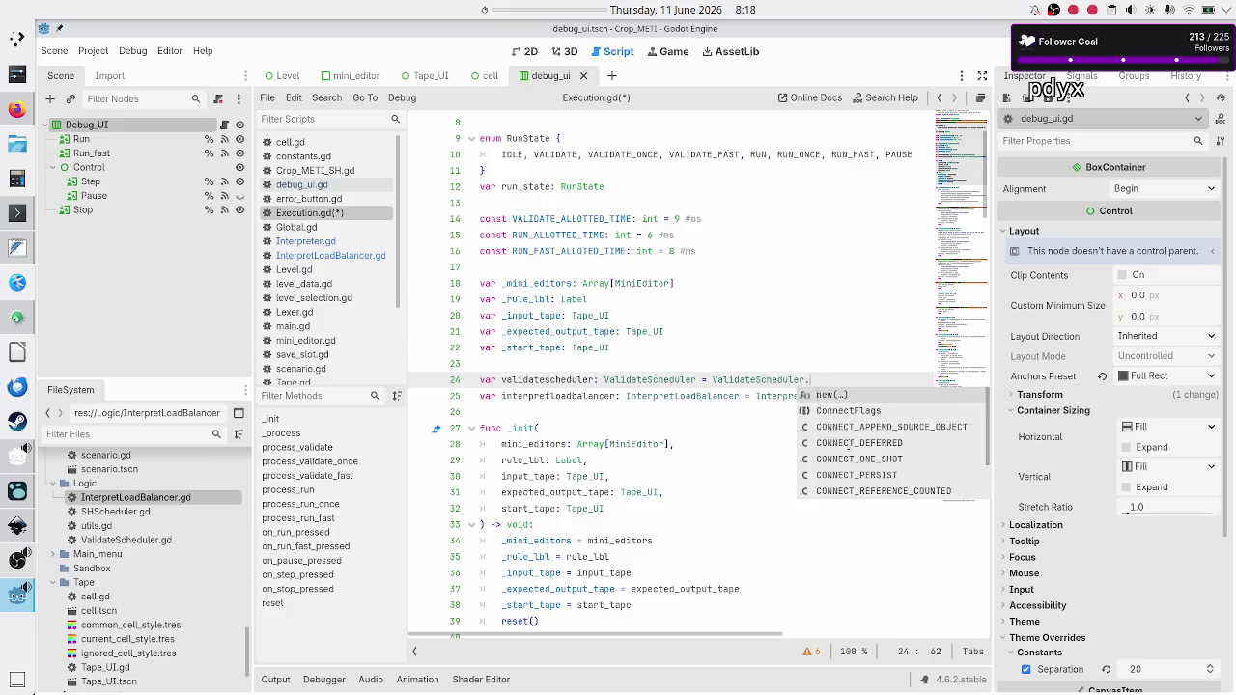
key("Down")
key("Down")
key("Down")
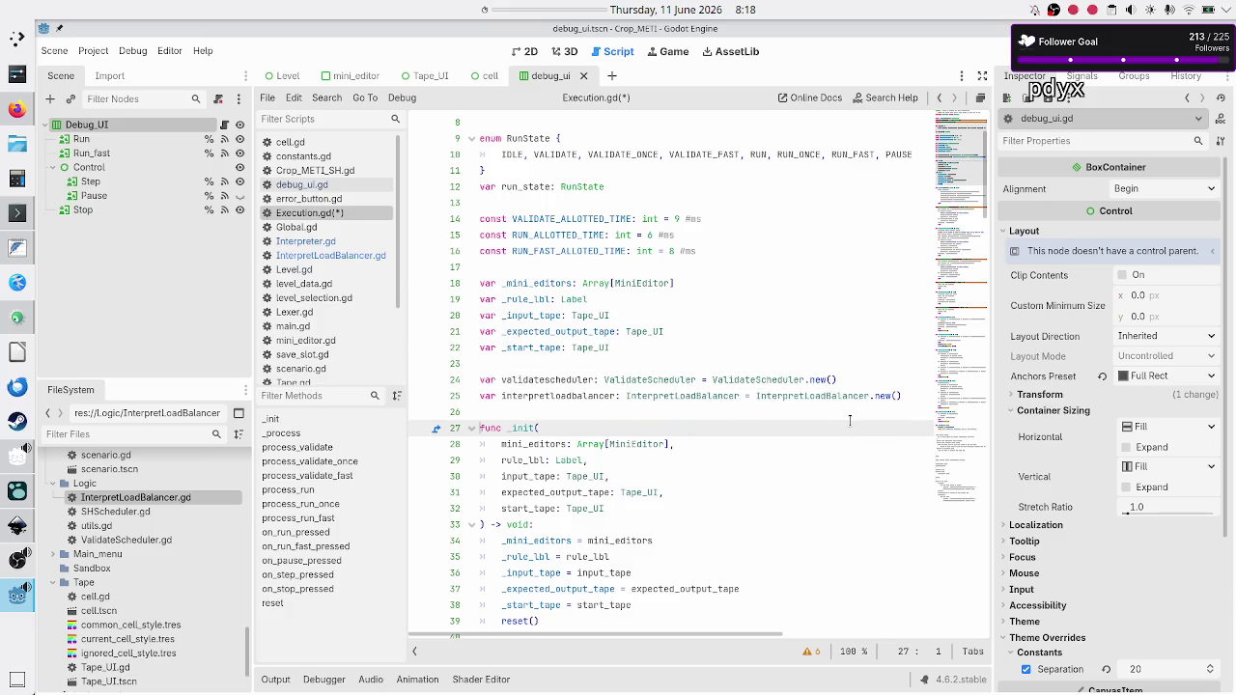
Start a new line in reset() with a partial validatescheduler reference and save Execution.gd.
scroll(850, 420, "down", 20)
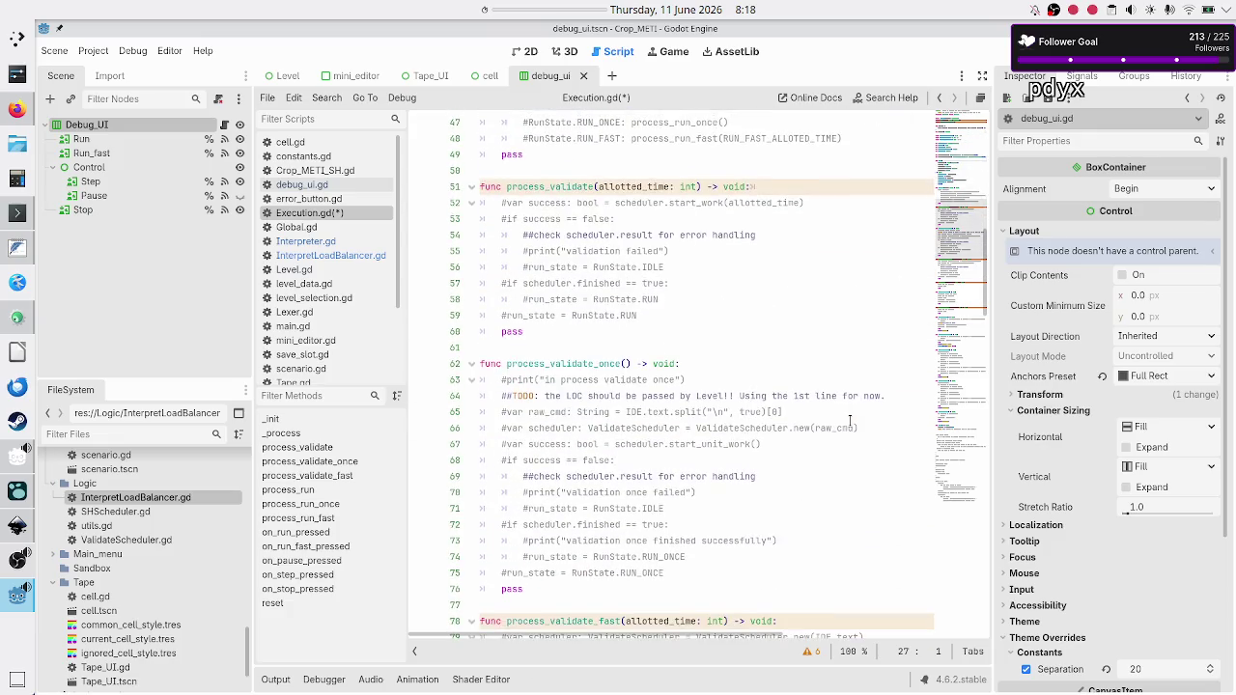
scroll(850, 420, "down", 12)
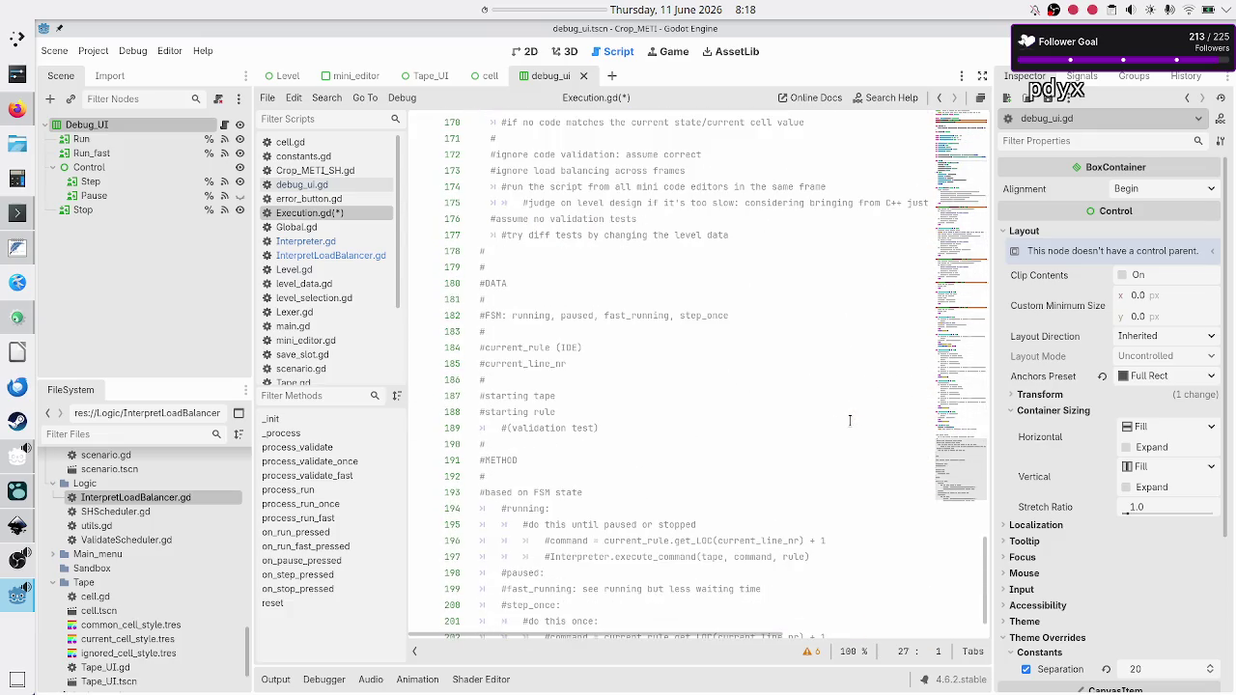
scroll(850, 420, "up", 5)
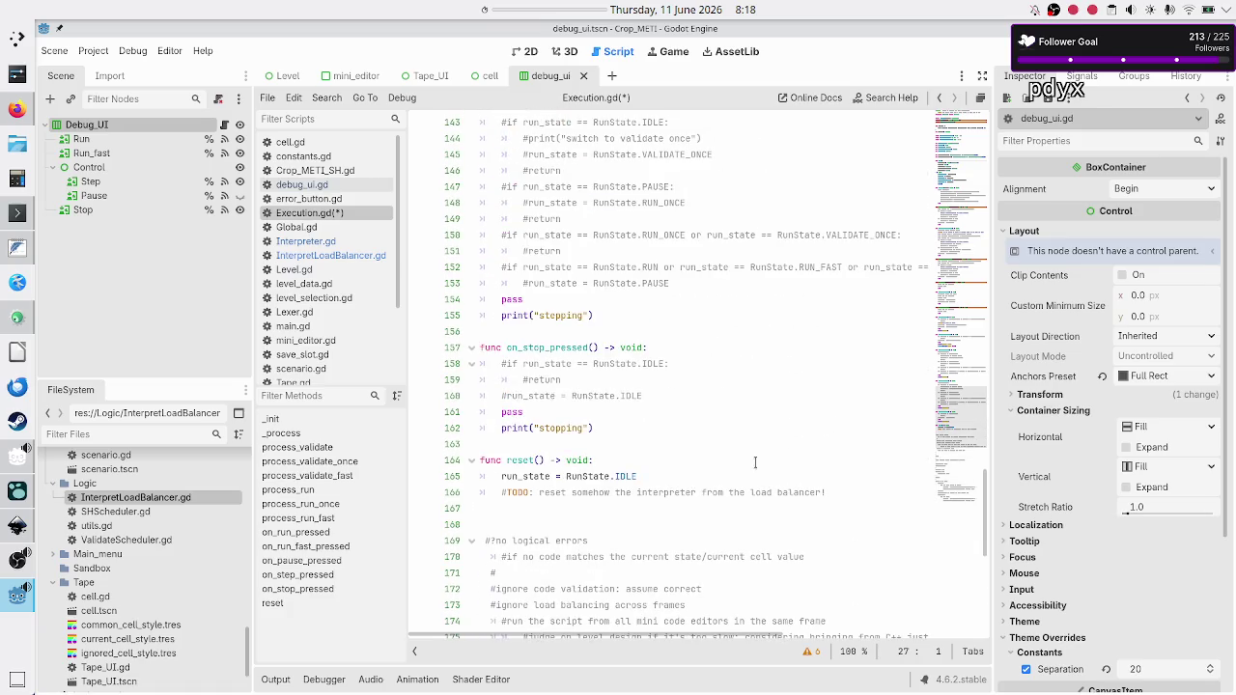
left_click(743, 478)
key("Return")
type("alida")
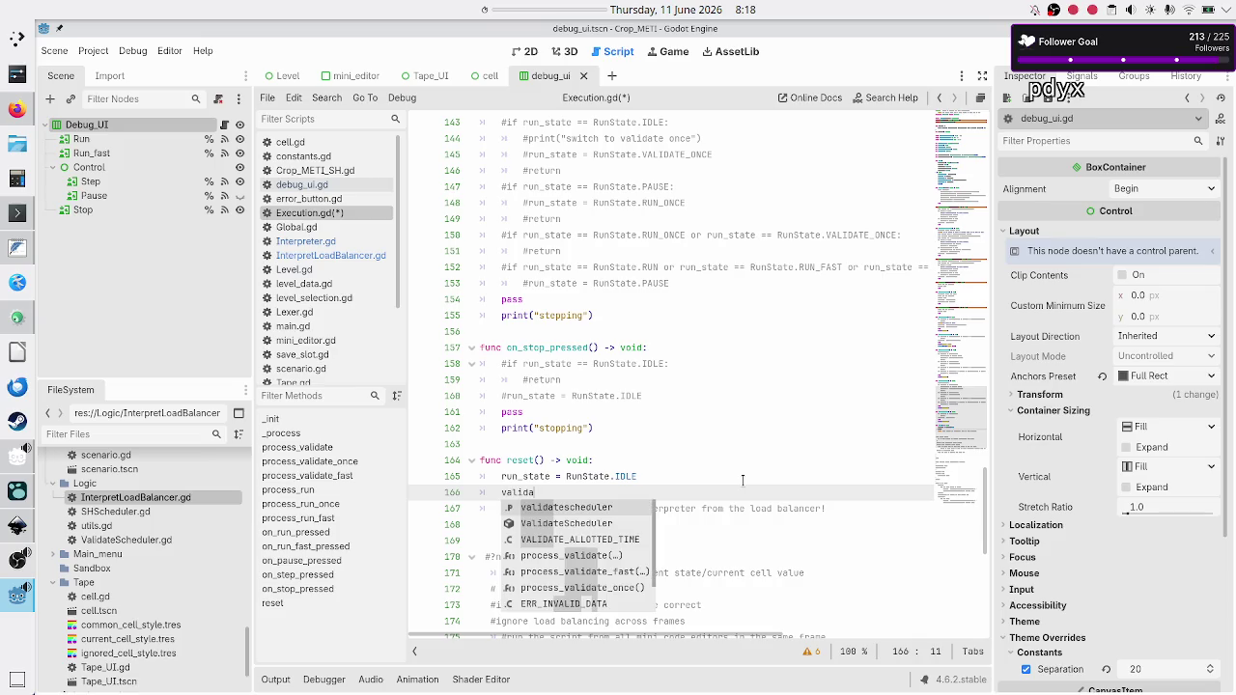
key("Escape")
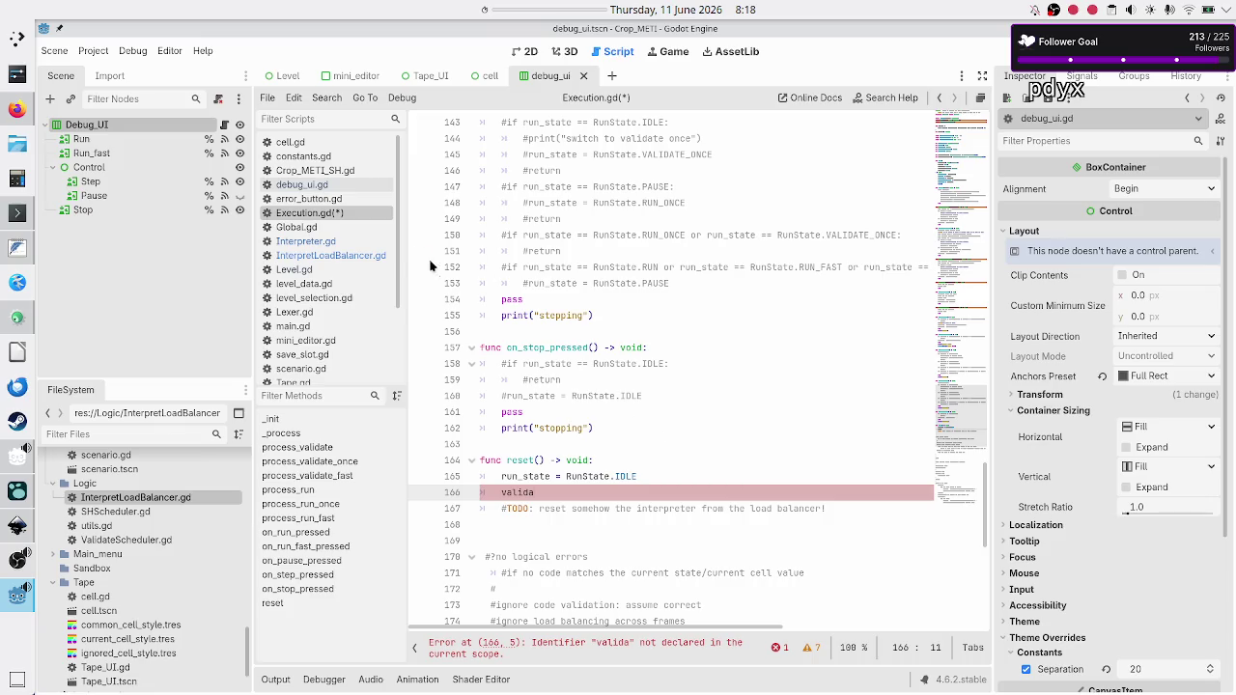
key("ctrl+s")
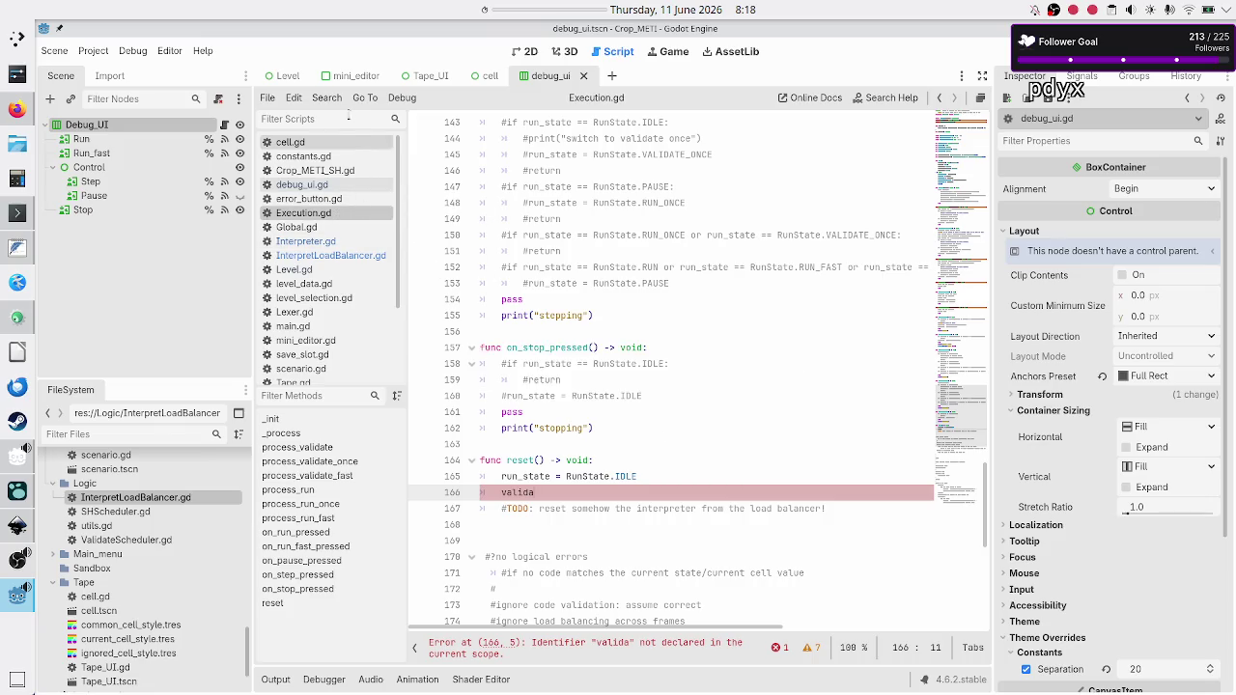
Find ValidateScheduler.gd by searching the project files for 'vali' and open it.
left_click(326, 116)
type("valida")
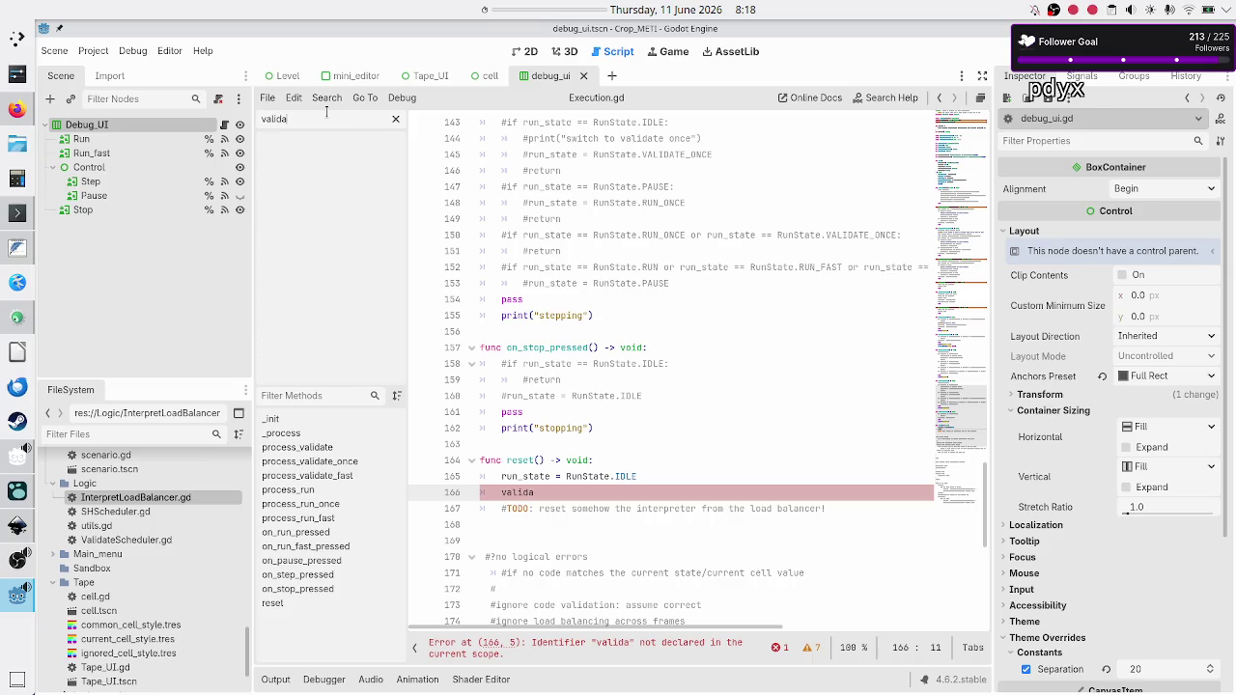
key("BackSpace")
key("BackSpace")
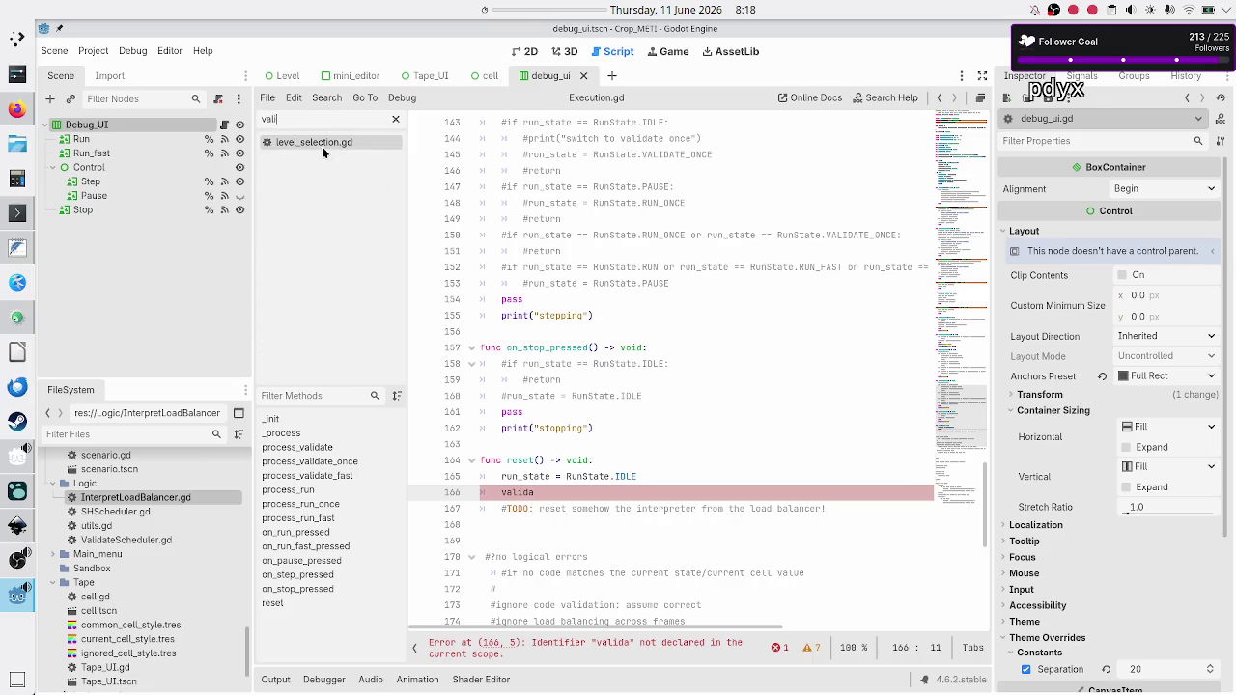
key("BackSpace")
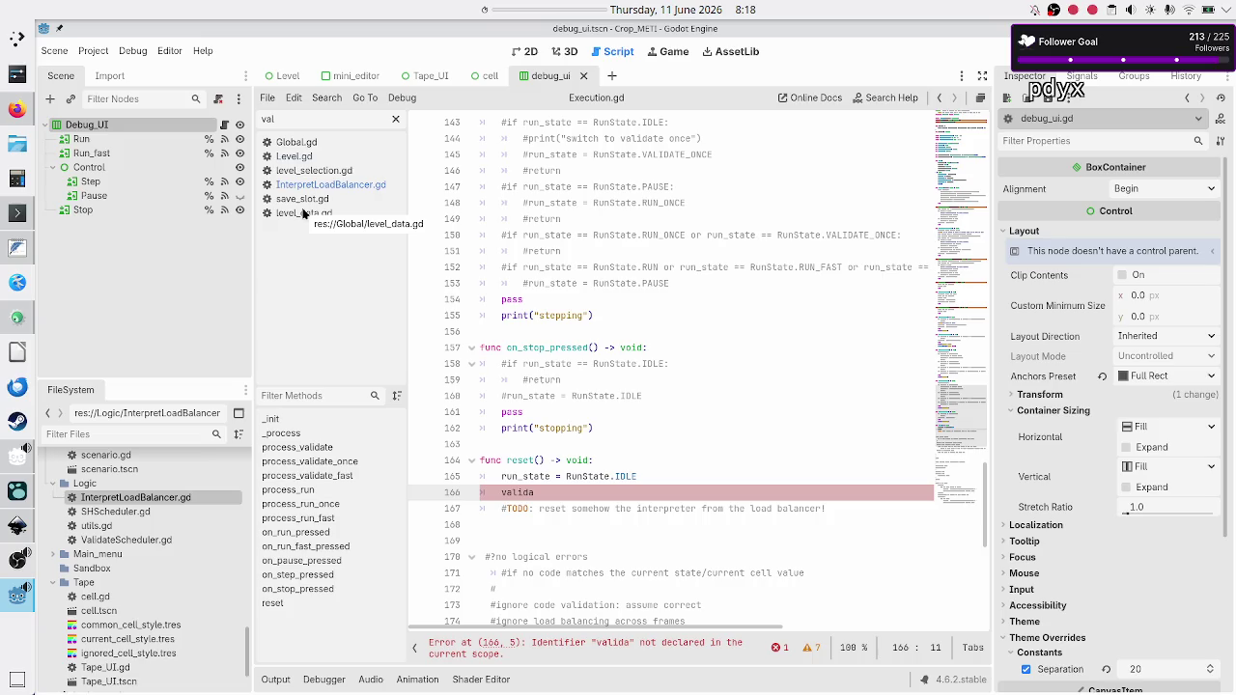
key("BackSpace")
key("BackSpace")
key("BackSpace")
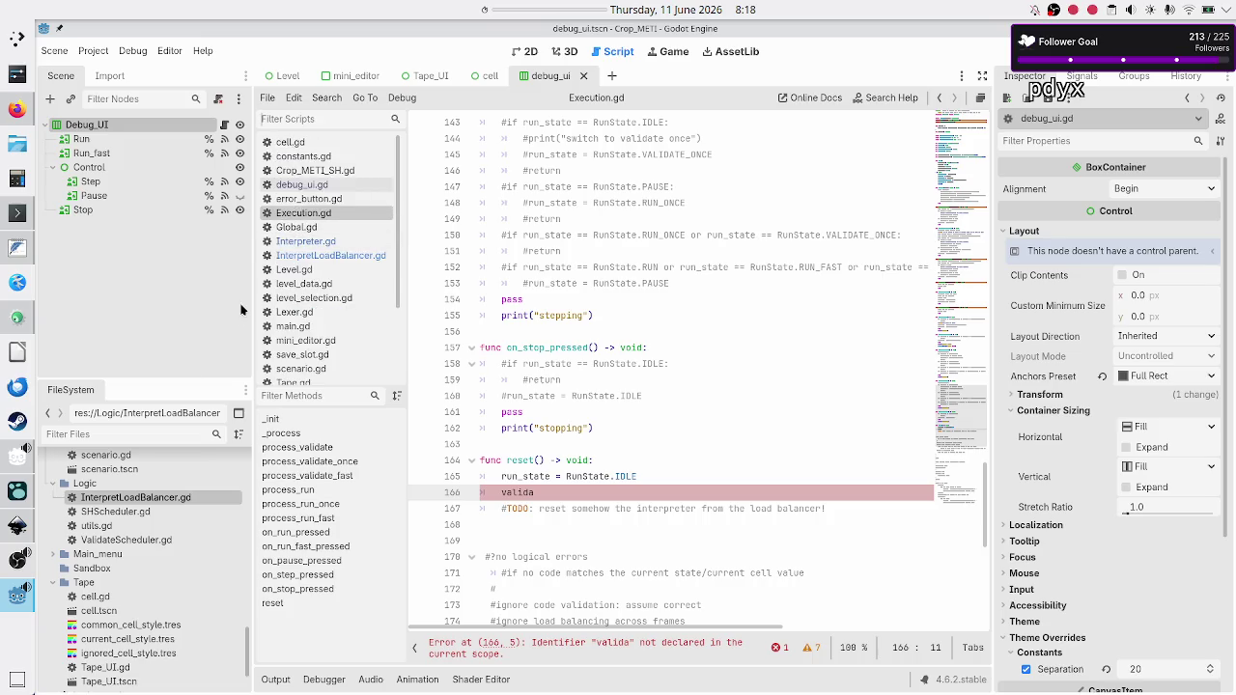
left_click(121, 436)
type("vali")
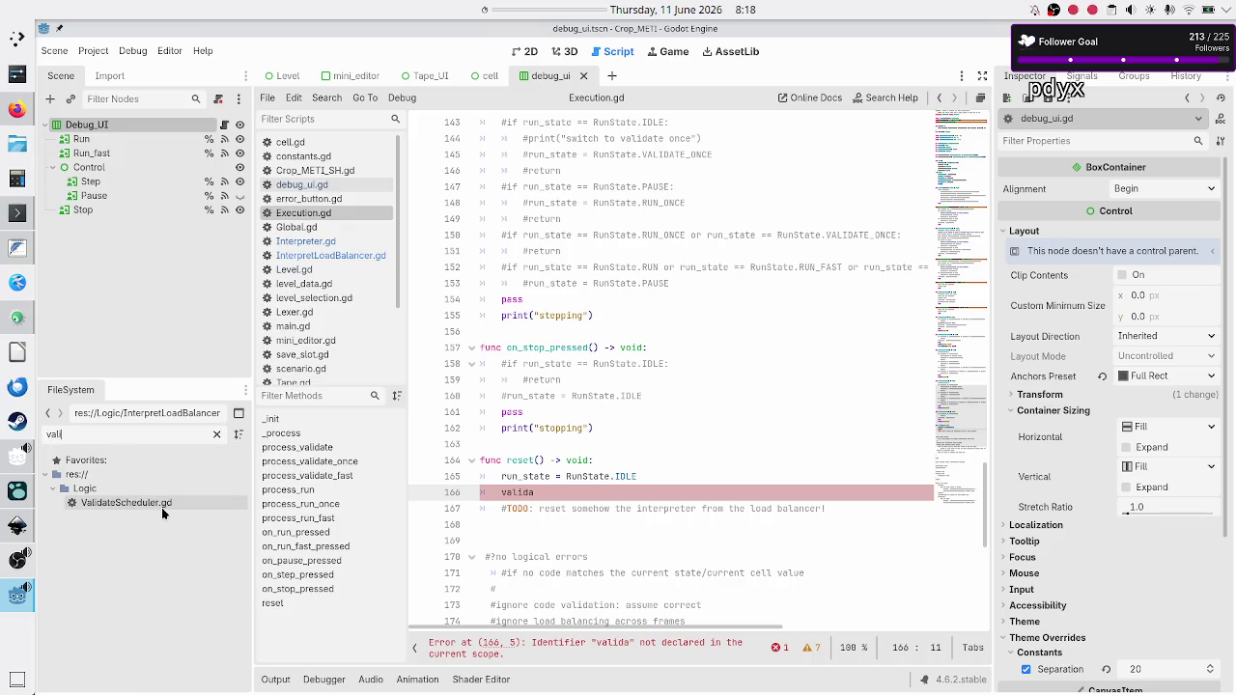
double_click(161, 507)
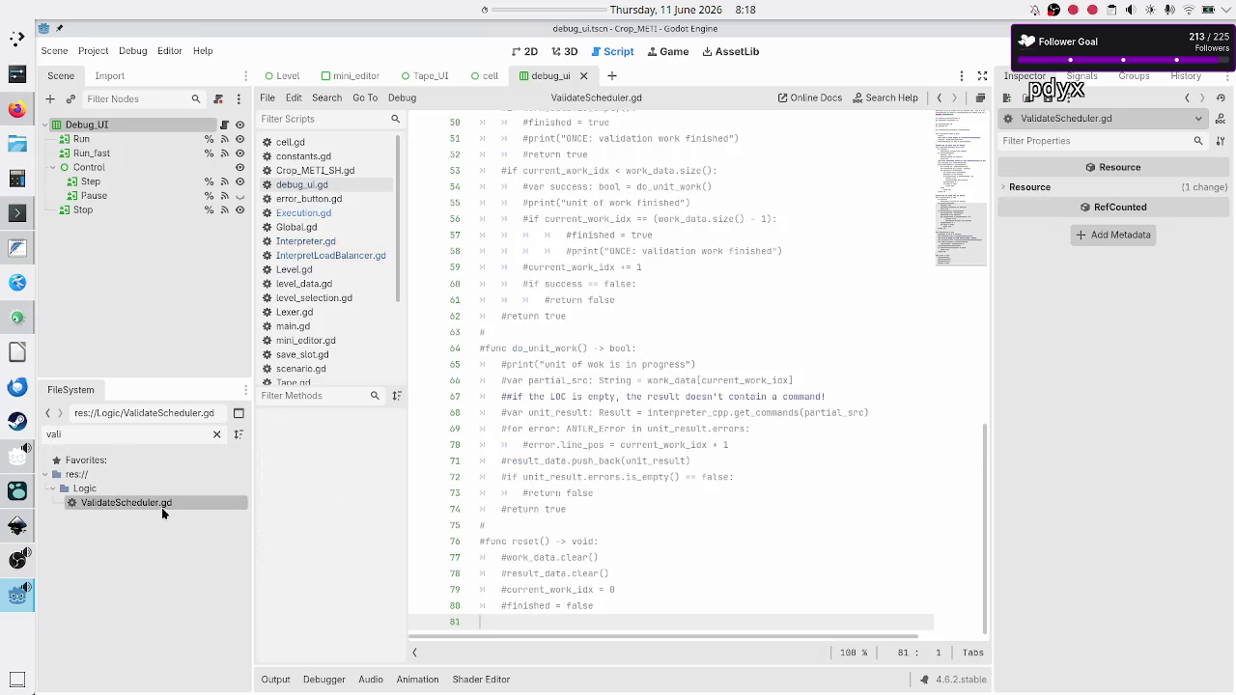
scroll(643, 227, "up", 15)
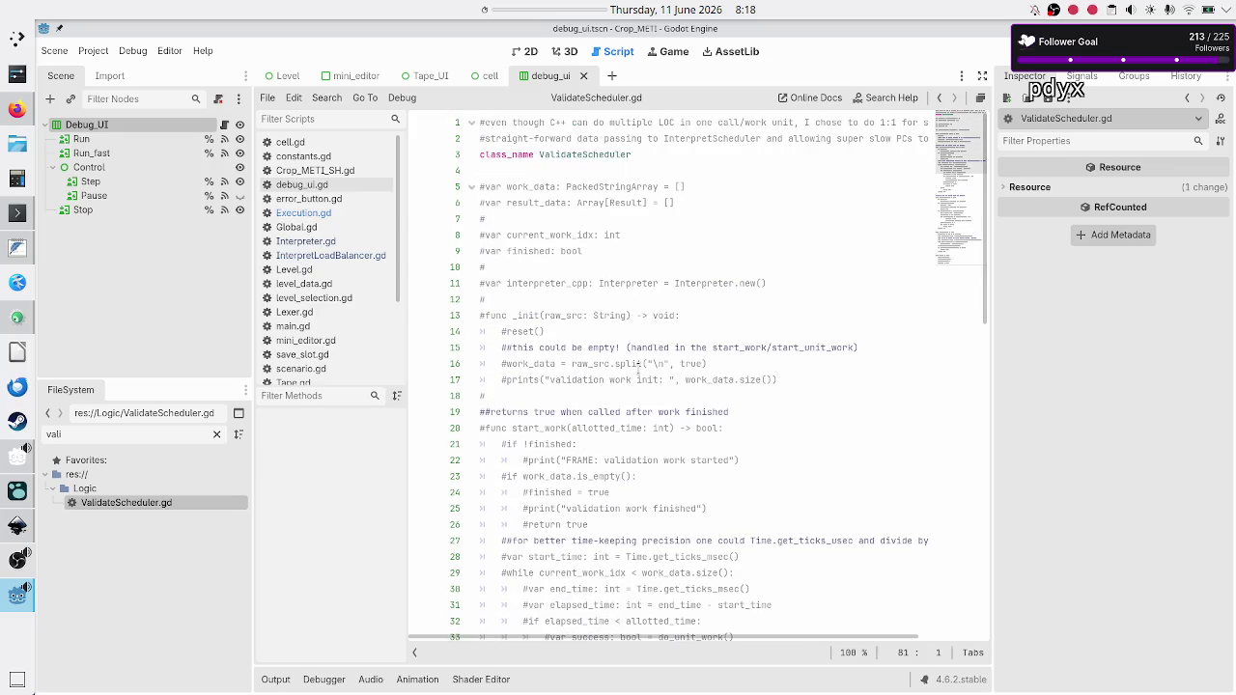
left_click(579, 186)
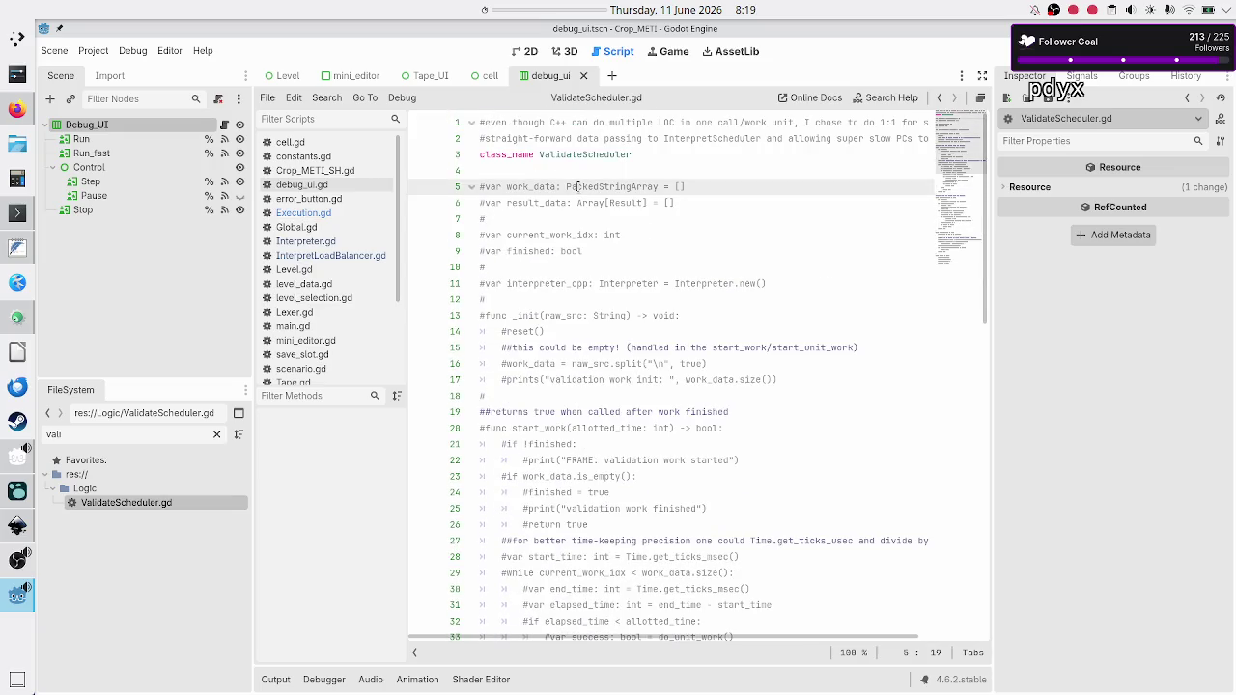
mouse_move(580, 171)
left_mouse_down()
mouse_move(537, 186)
mouse_move(570, 220)
left_mouse_up()
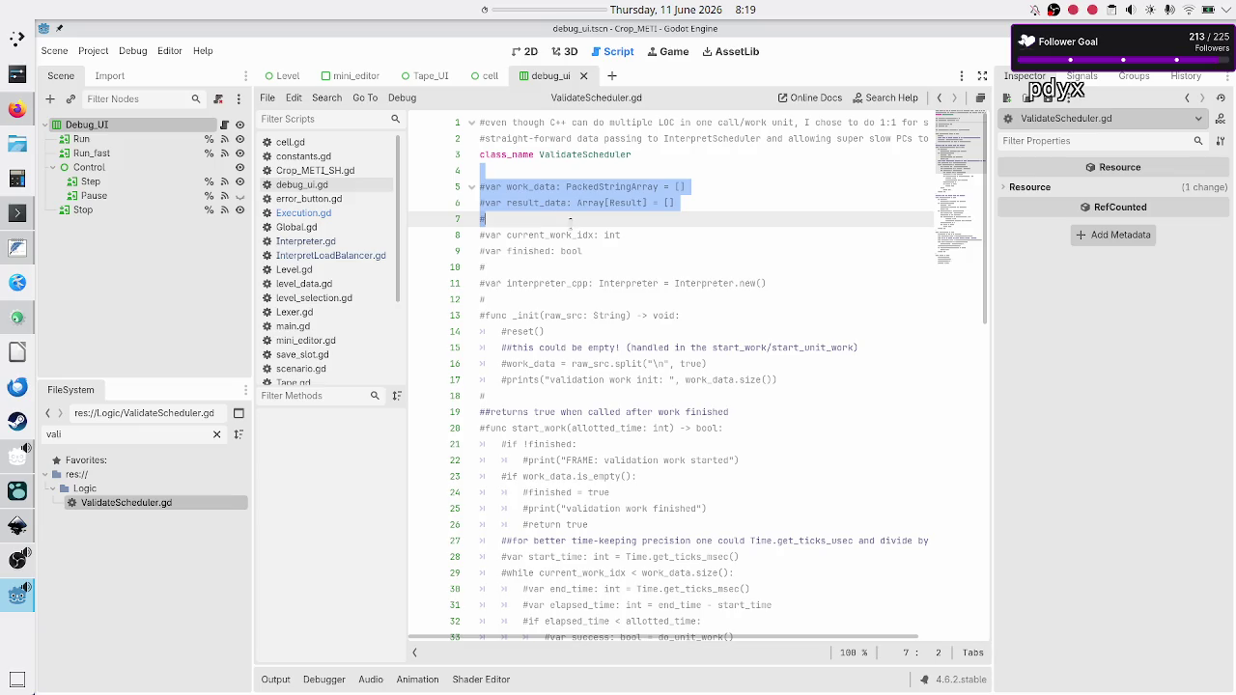
left_click_drag(569, 220, 575, 253)
left_click(560, 303)
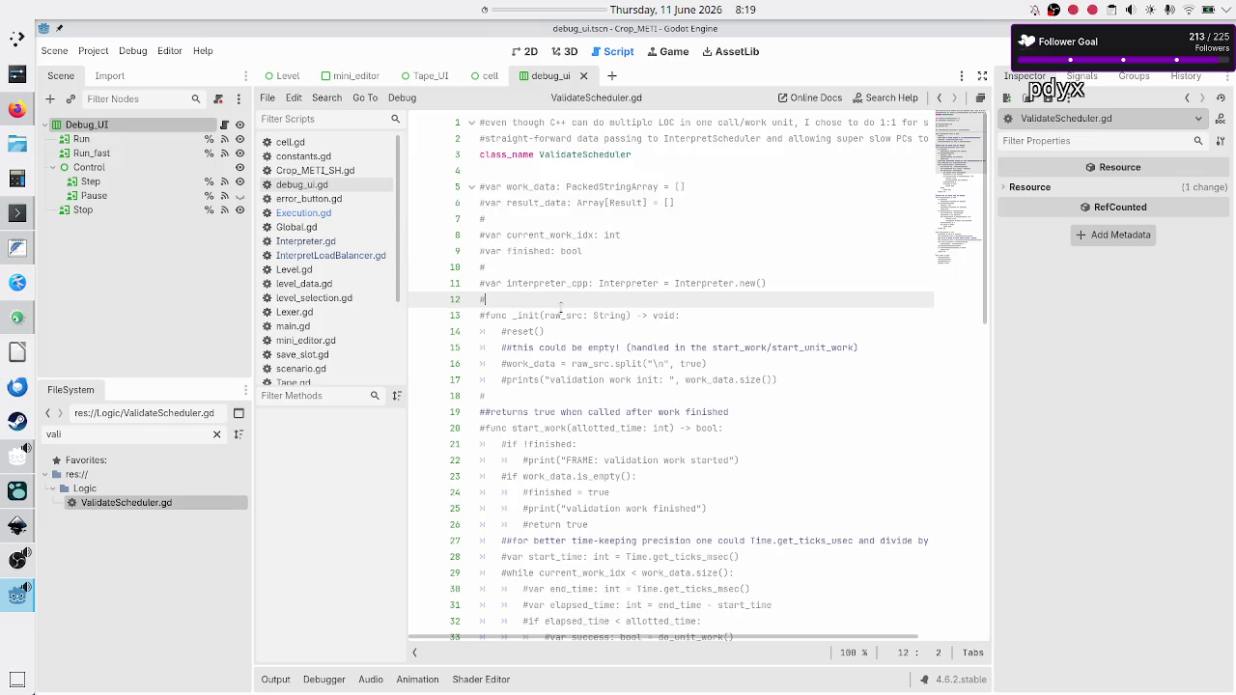
scroll(582, 348, "down", 3)
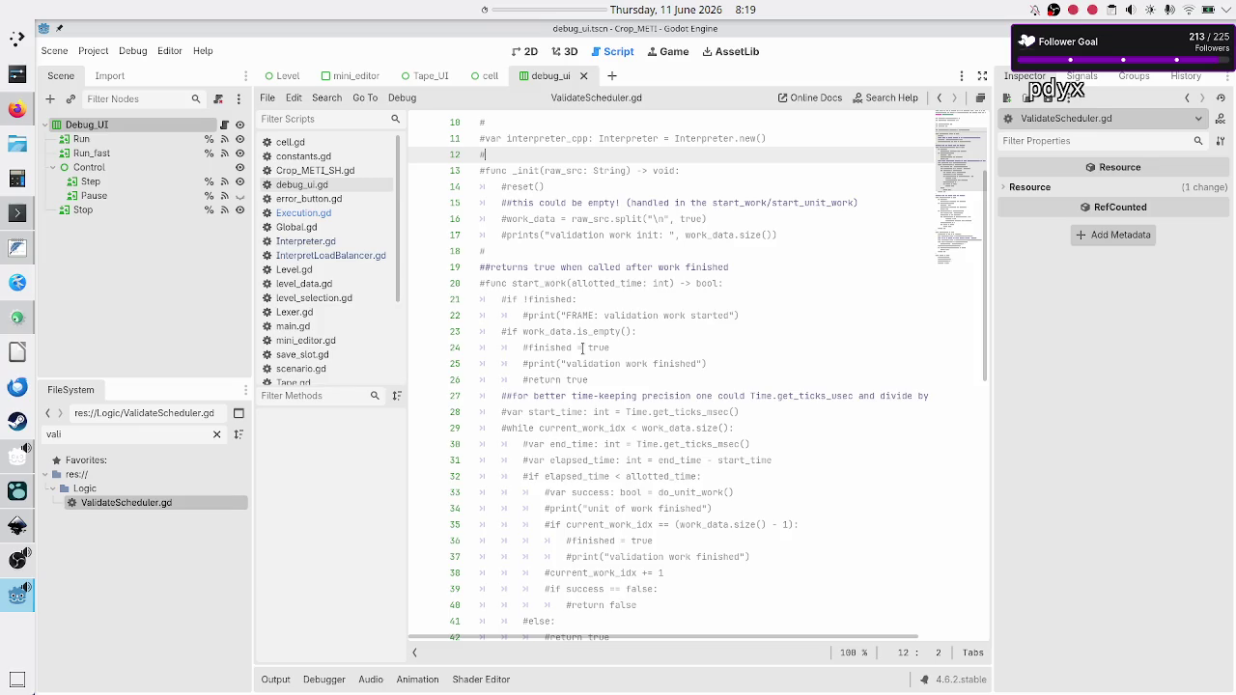
scroll(582, 347, "down", 8)
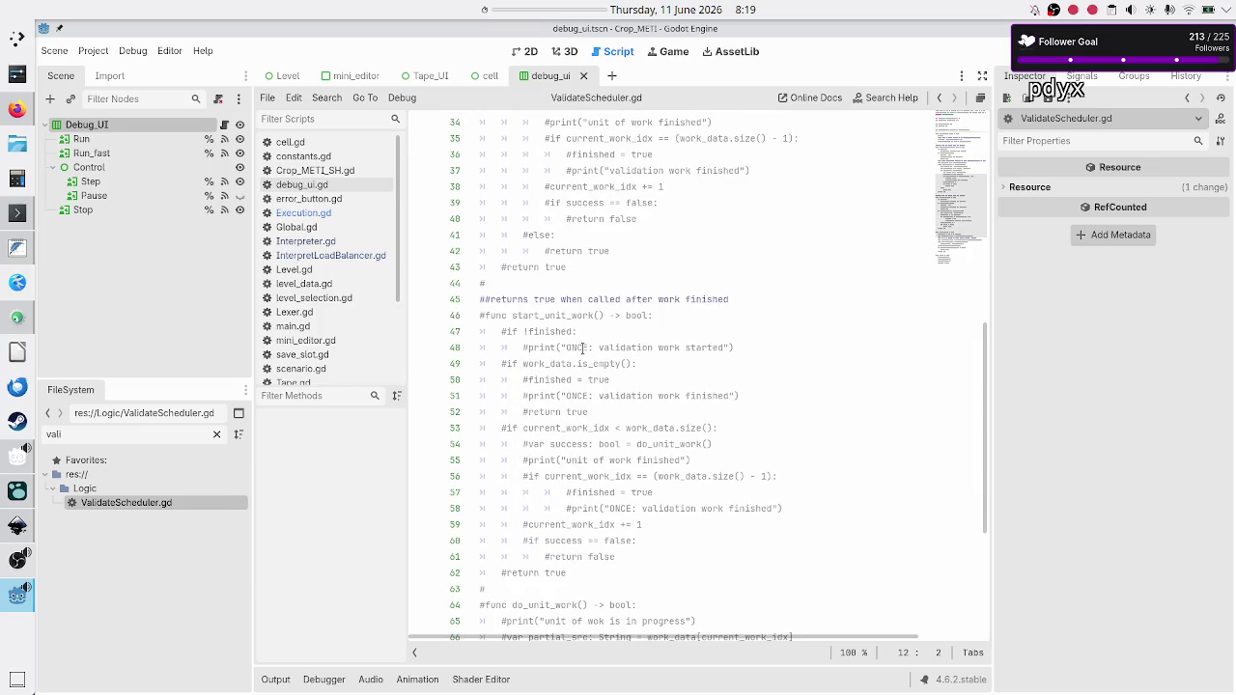
scroll(582, 348, "down", 5)
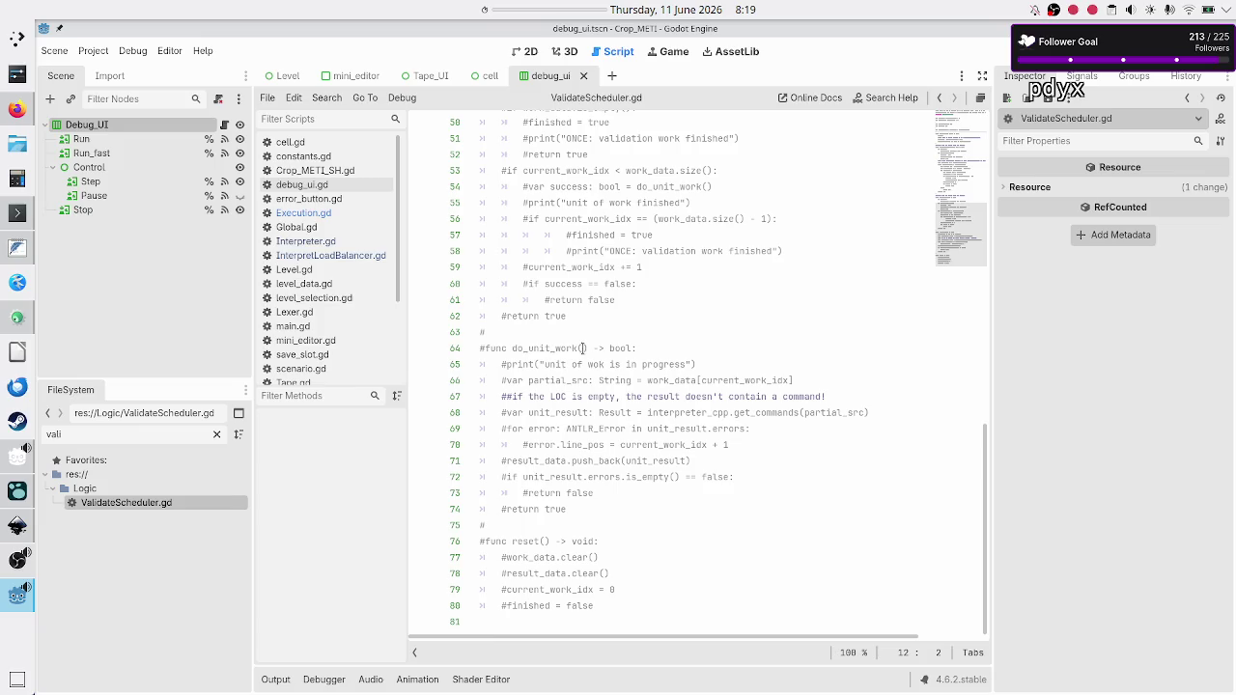
double_click(527, 543)
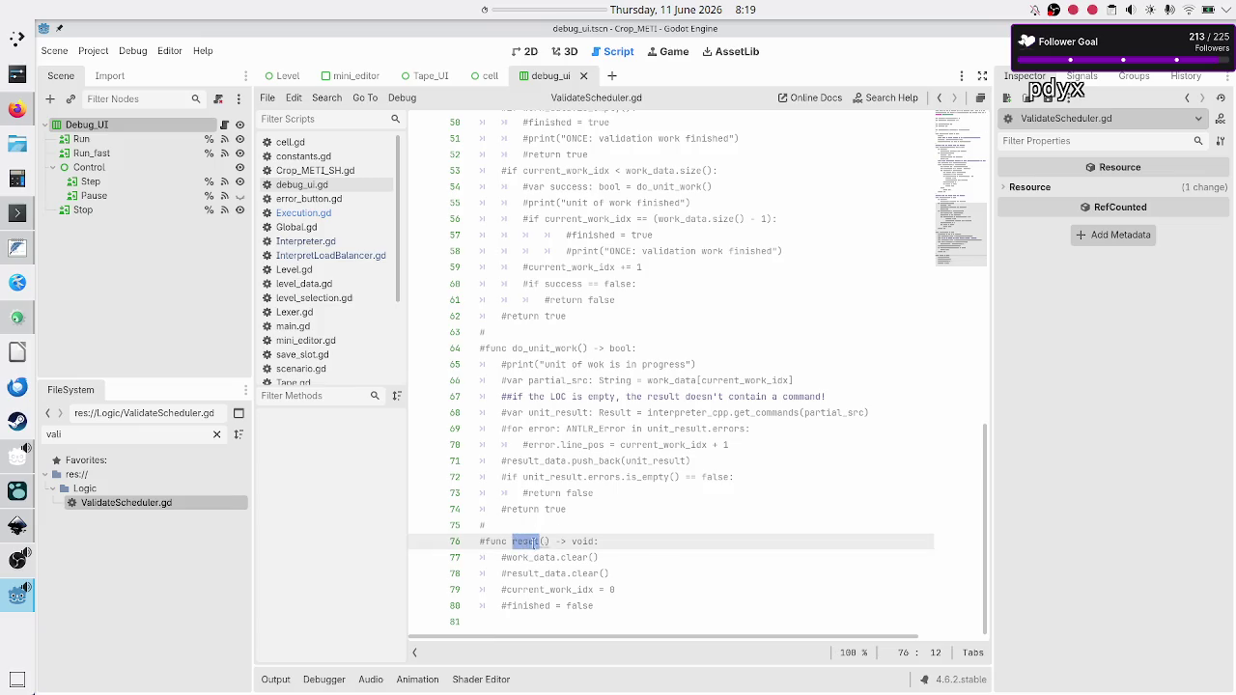
key("Up")
key("Down")
key("shift+Down")
key("shift+Down")
key("shift+Down")
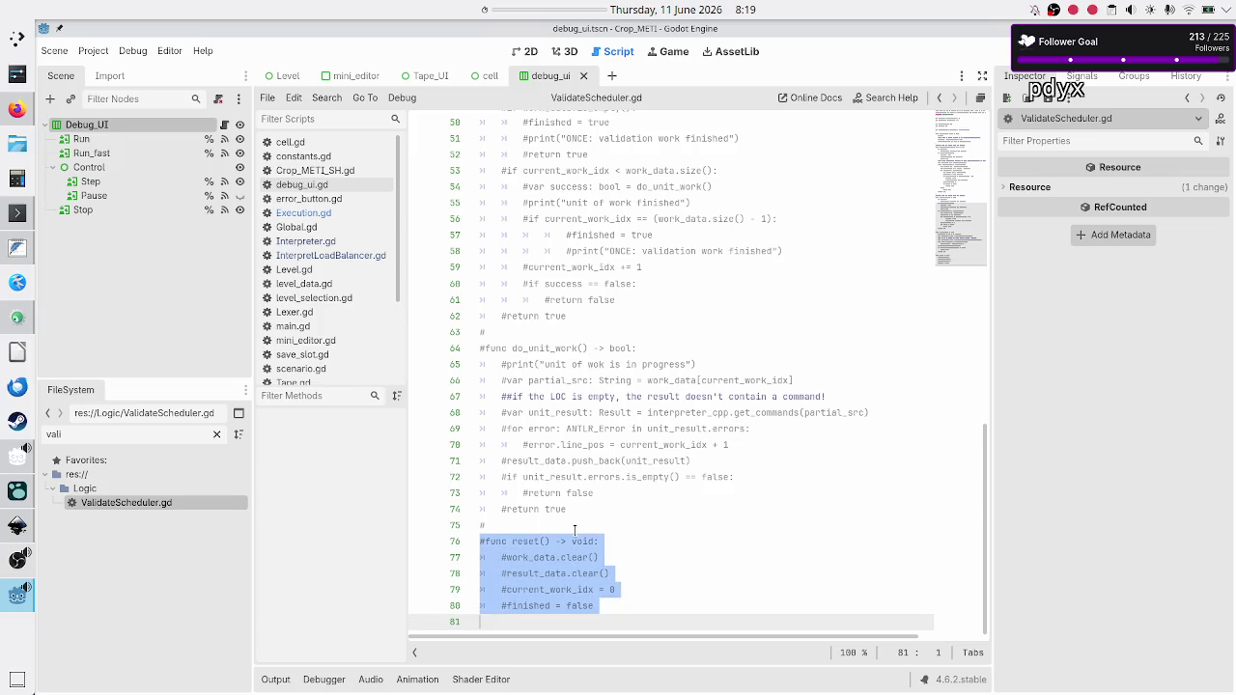
key("Up")
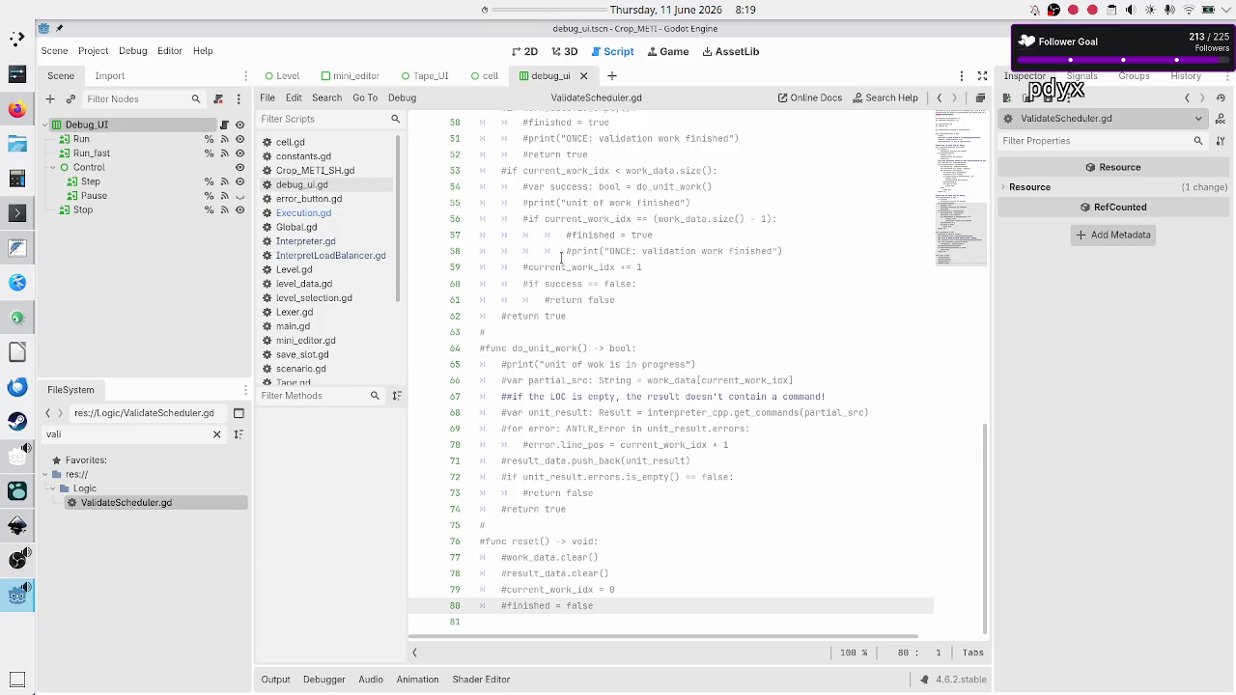
scroll(560, 256, "up", 10)
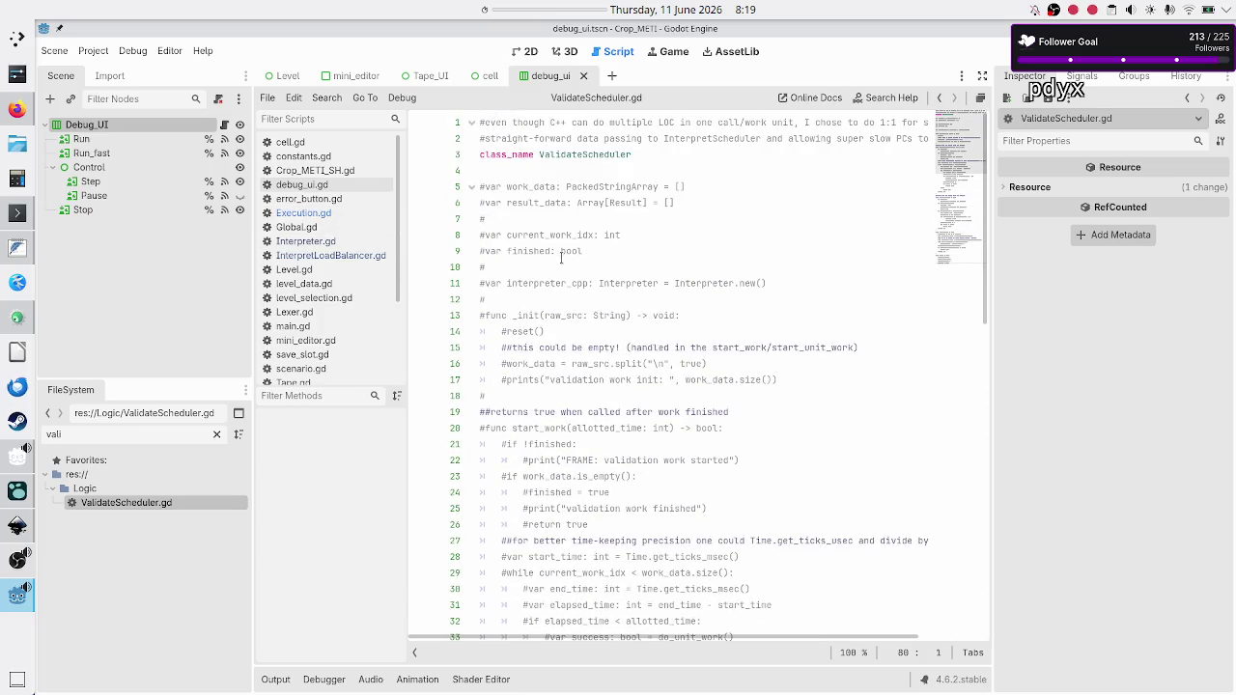
left_click(491, 203)
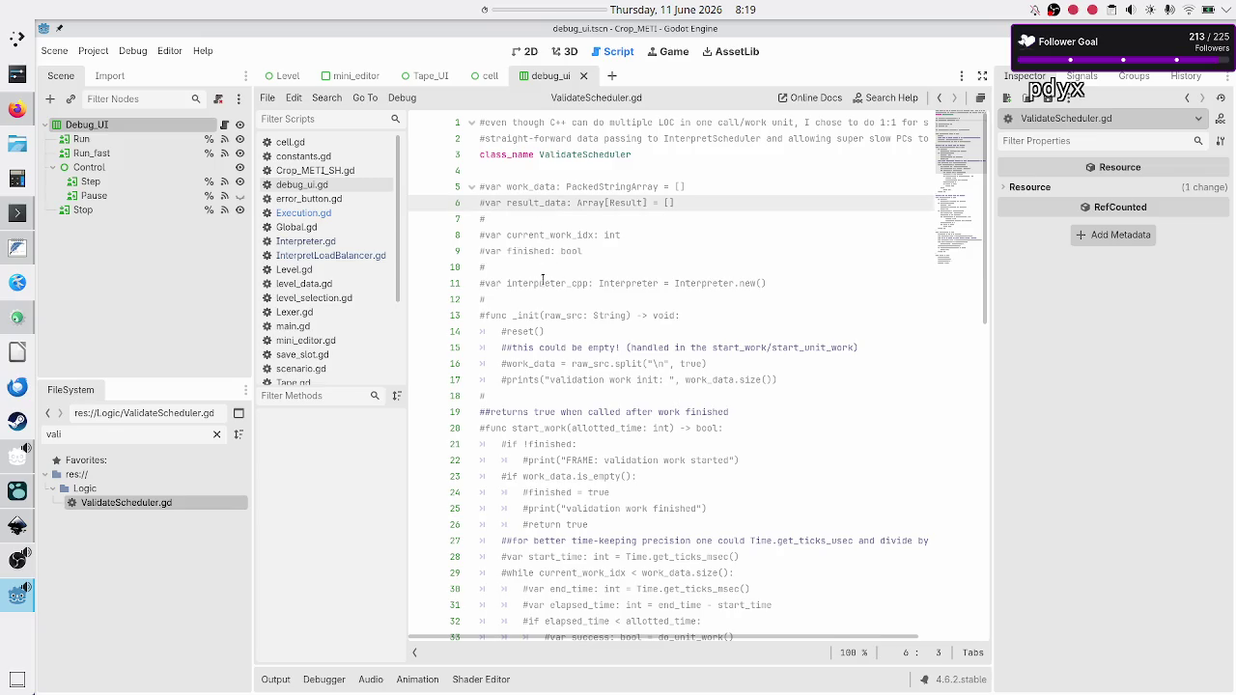
scroll(557, 363, "down", 3)
scroll(558, 409, "down", 5)
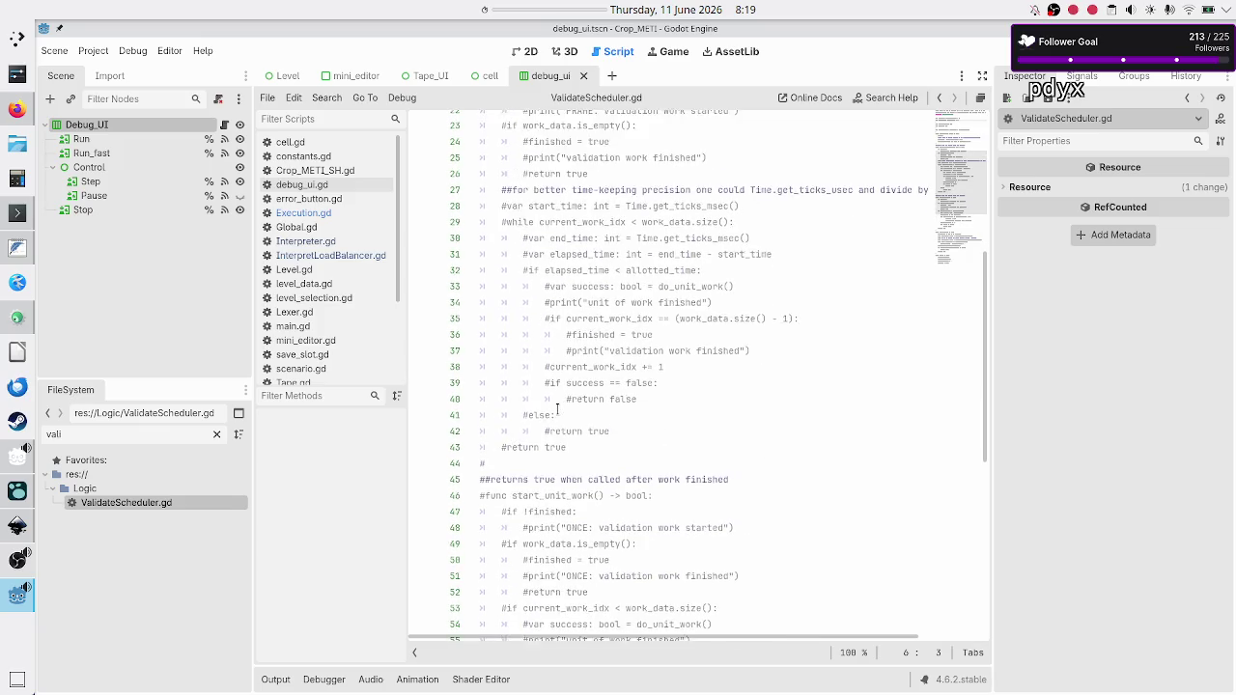
scroll(557, 410, "up", 8)
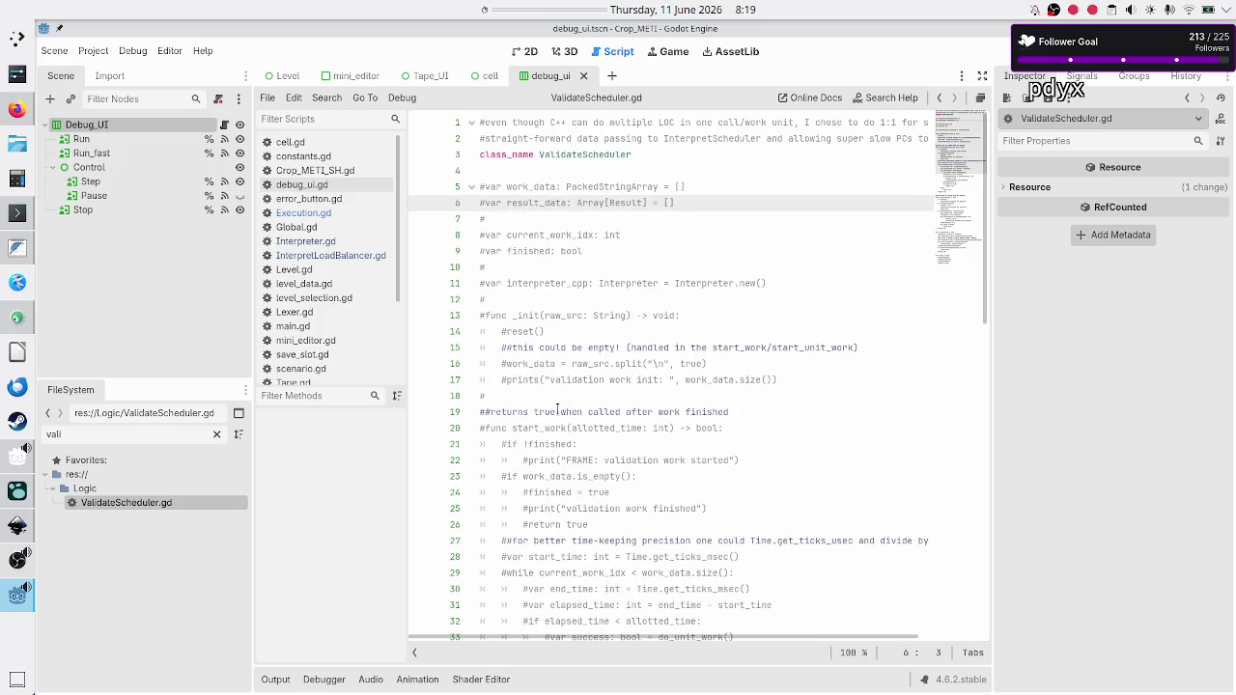
scroll(557, 409, "down", 10)
scroll(558, 410, "down", 4)
scroll(557, 410, "up", 14)
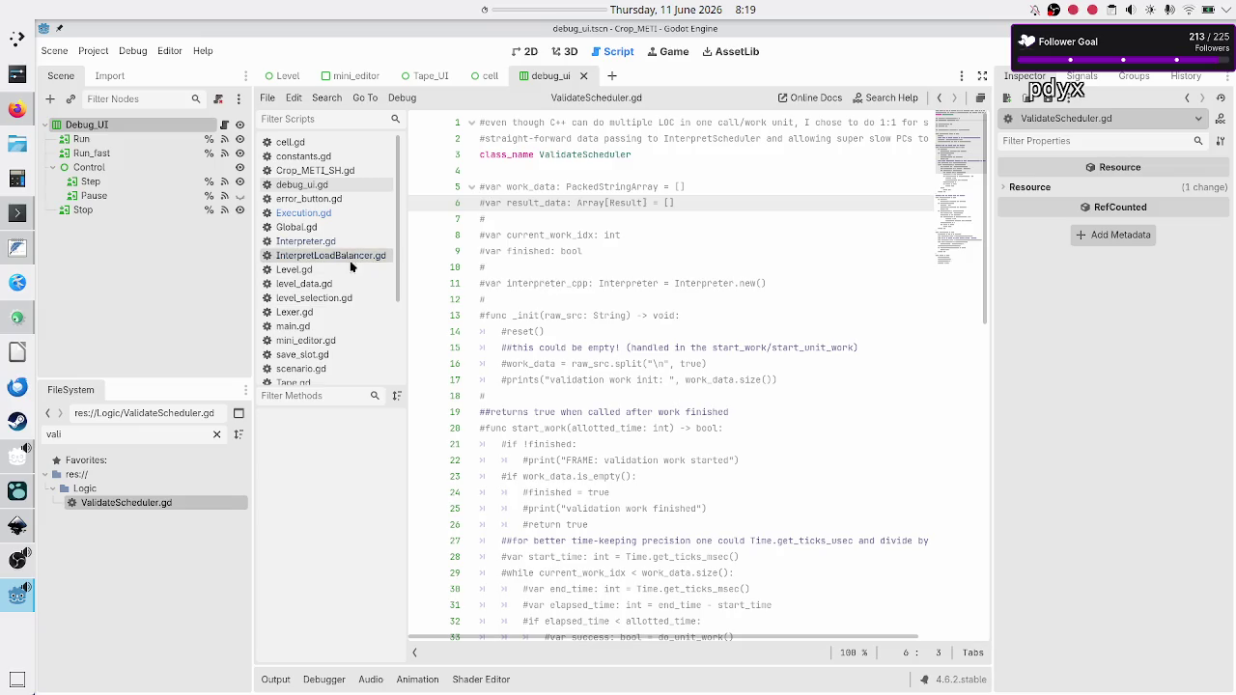
left_click(529, 298)
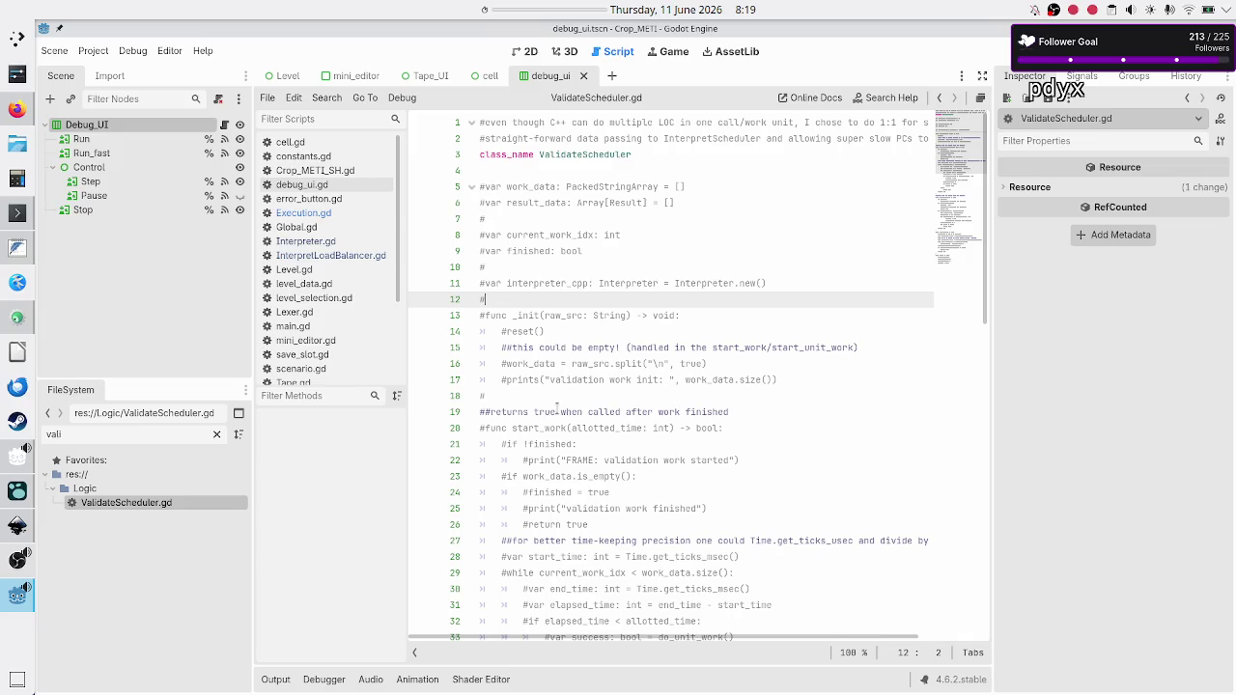
Add validatescheduler.reset() and interpretloadbalancer.reset() calls to reset() in Execution.gd.
left_click(336, 210)
key("ctrl+space")
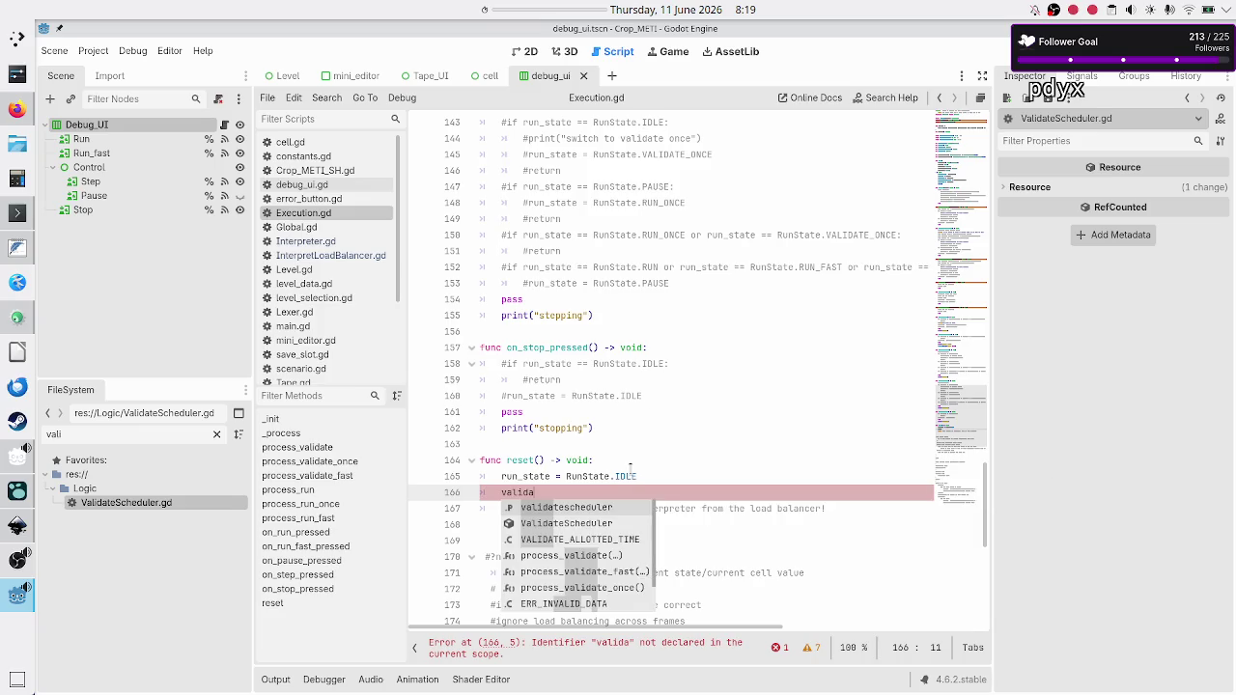
key("Return")
type(".reset")
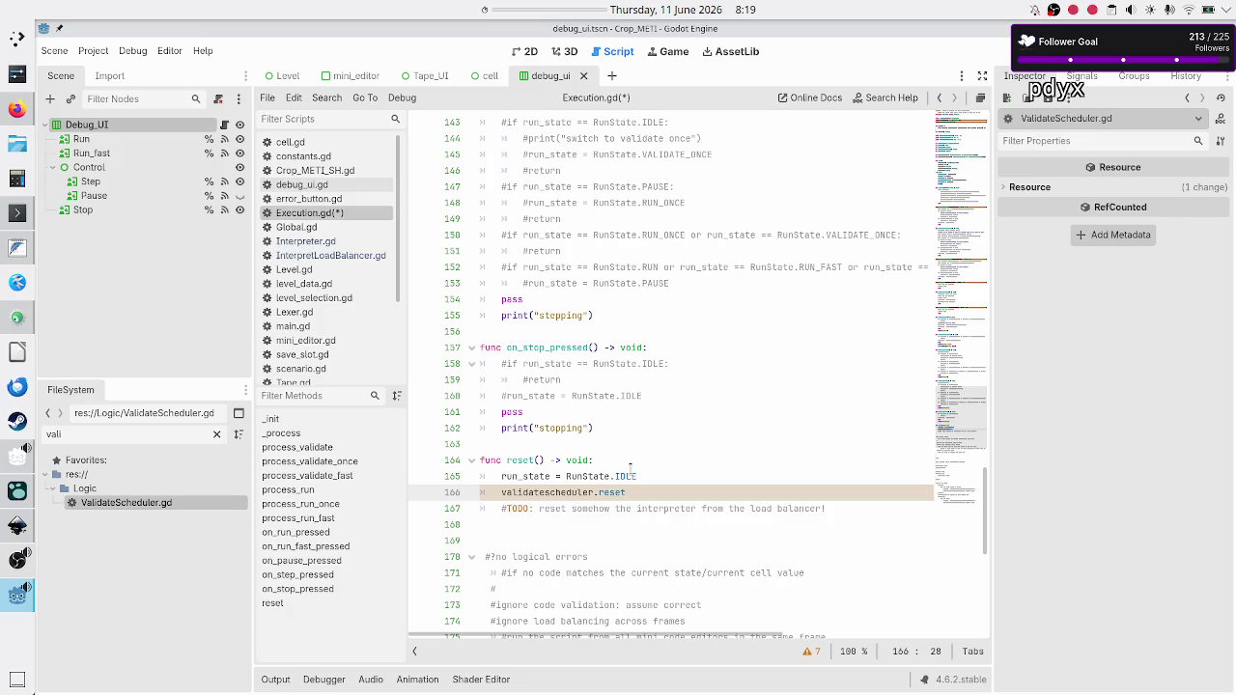
type("()")
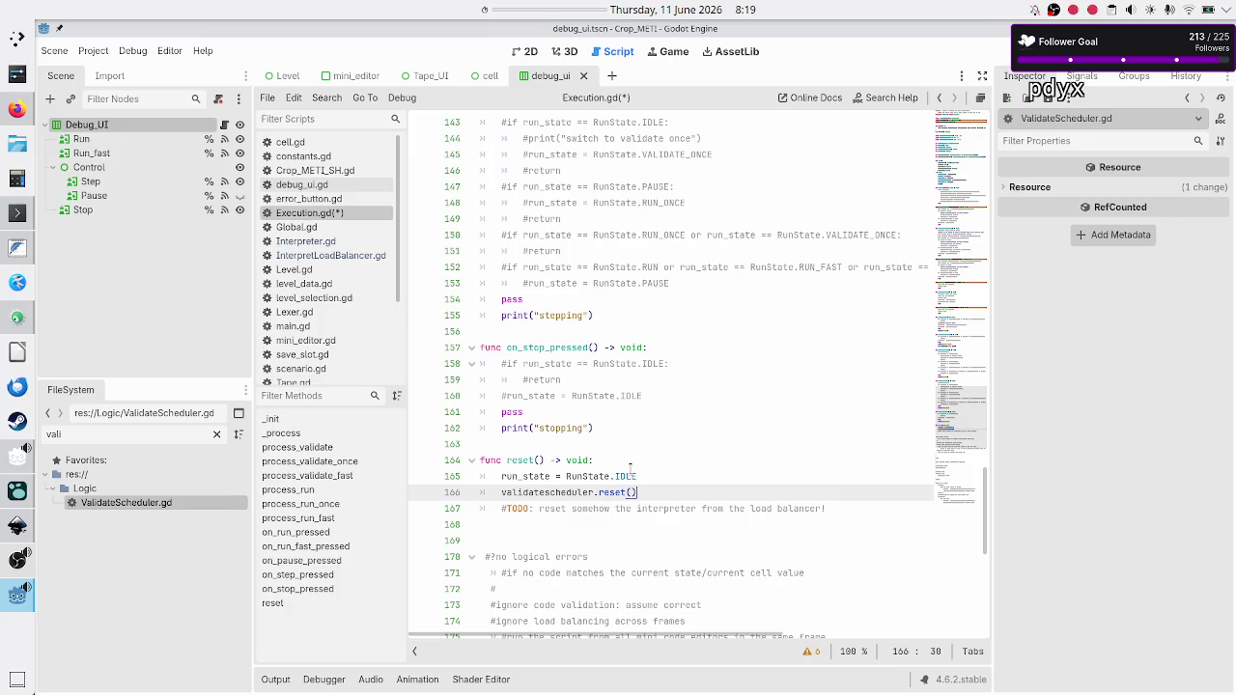
key("Return")
type("inter")
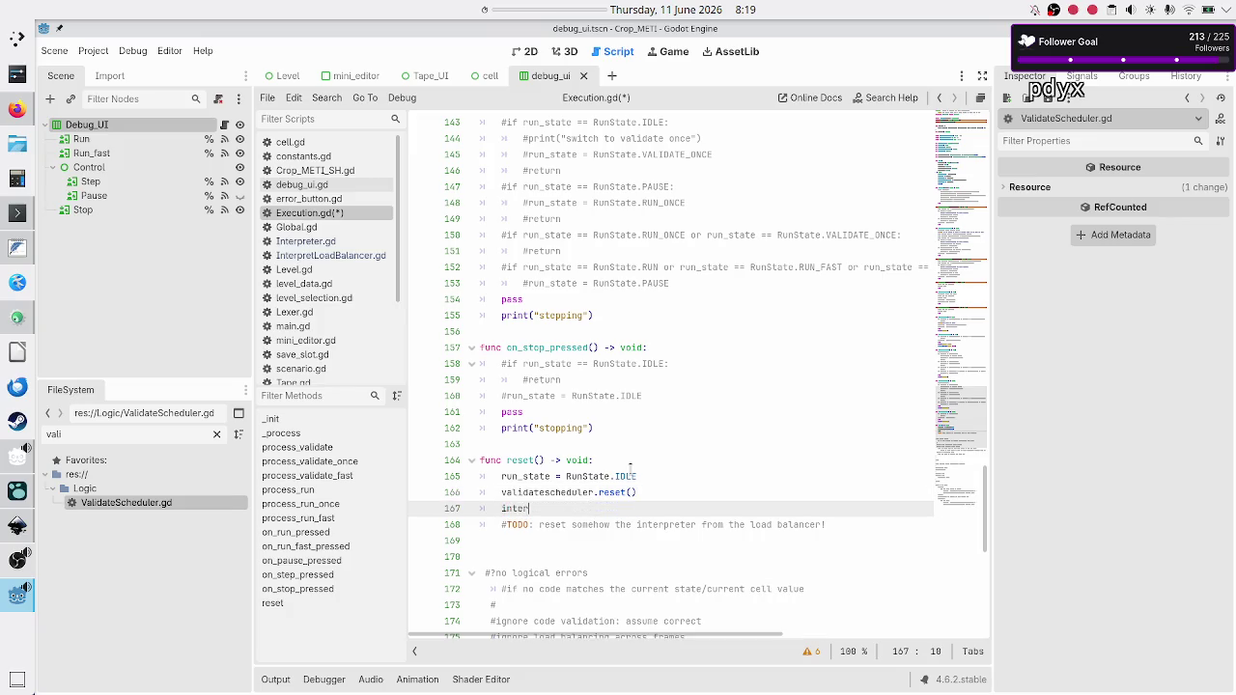
key("Return")
type(".rese")
type("t")
key("Return")
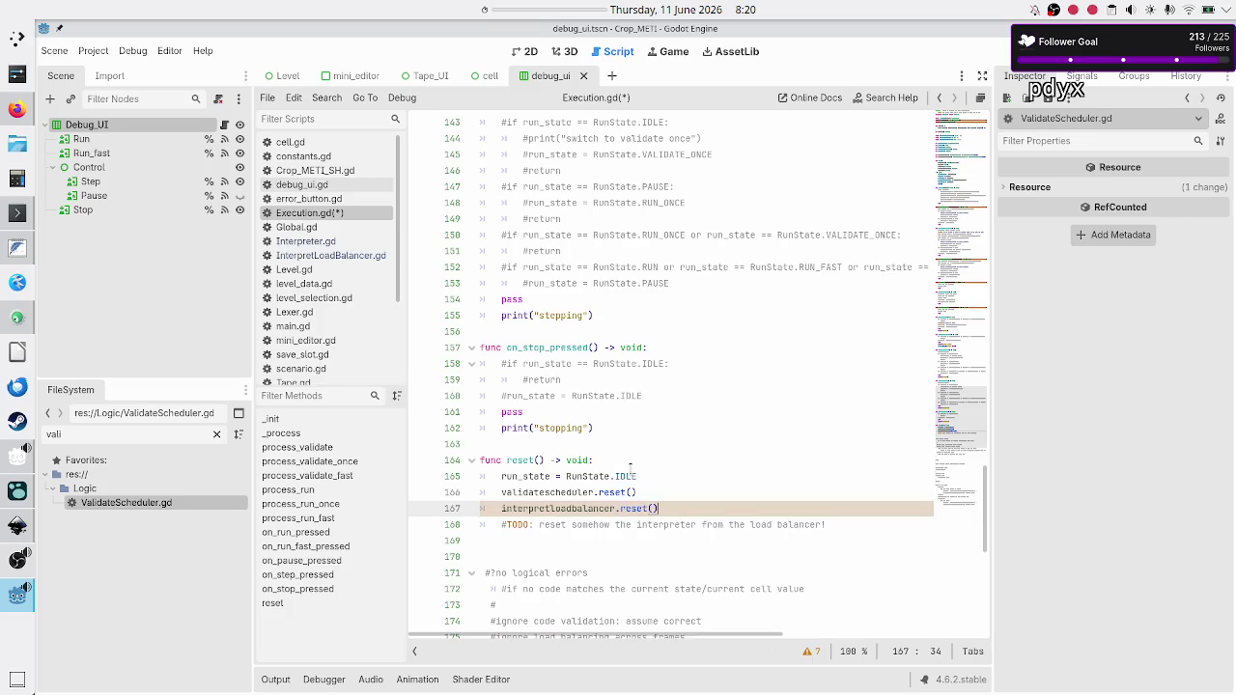
Delete the TODO comment line below the calls and save Execution.gd.
key("Down")
key("Home")
key("Right")
key("Up")
key("Down")
key("Home")
key("shift+Down")
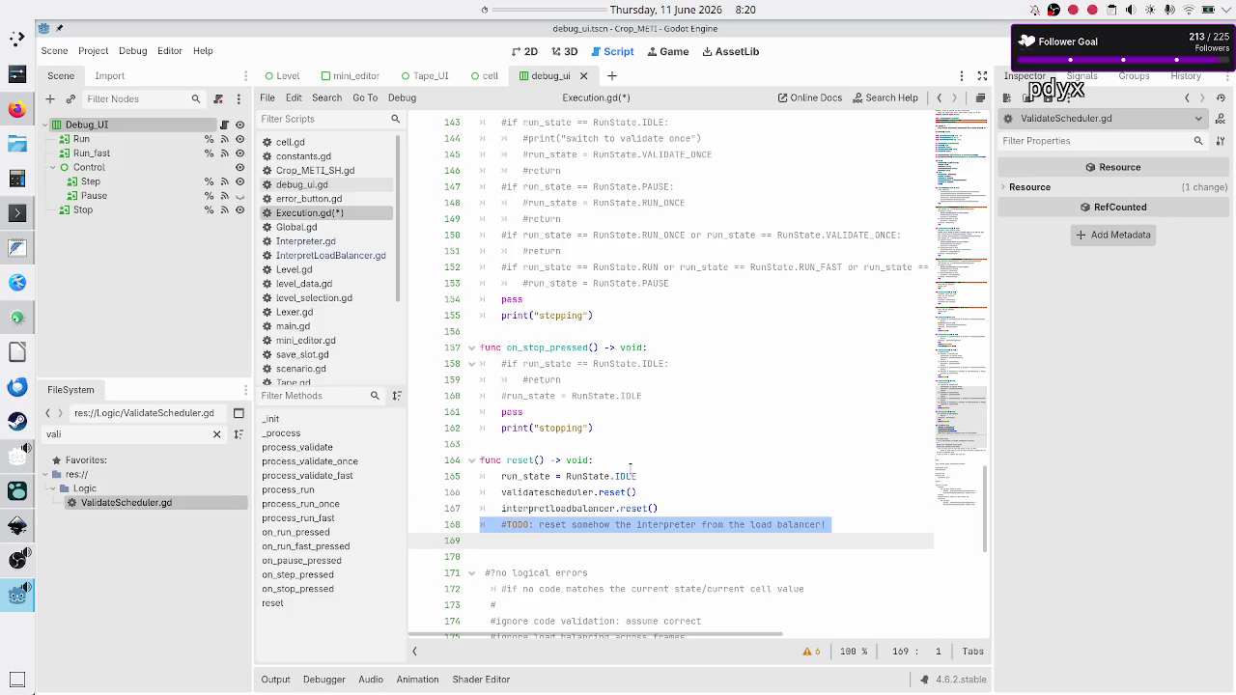
key("BackSpace")
key("BackSpace")
key("Down")
key("ctrl+s")
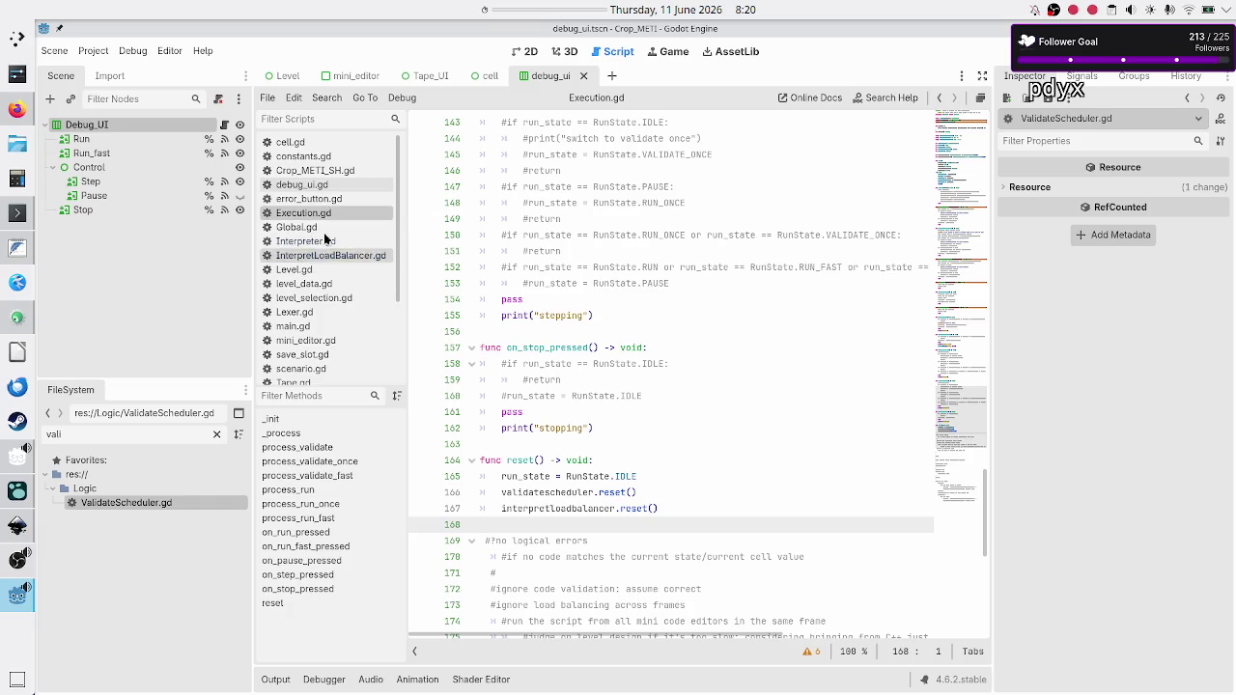
scroll(326, 274, "down", 3)
Switch to ValidateScheduler.gd and review its two header comment lines.
left_click(322, 306)
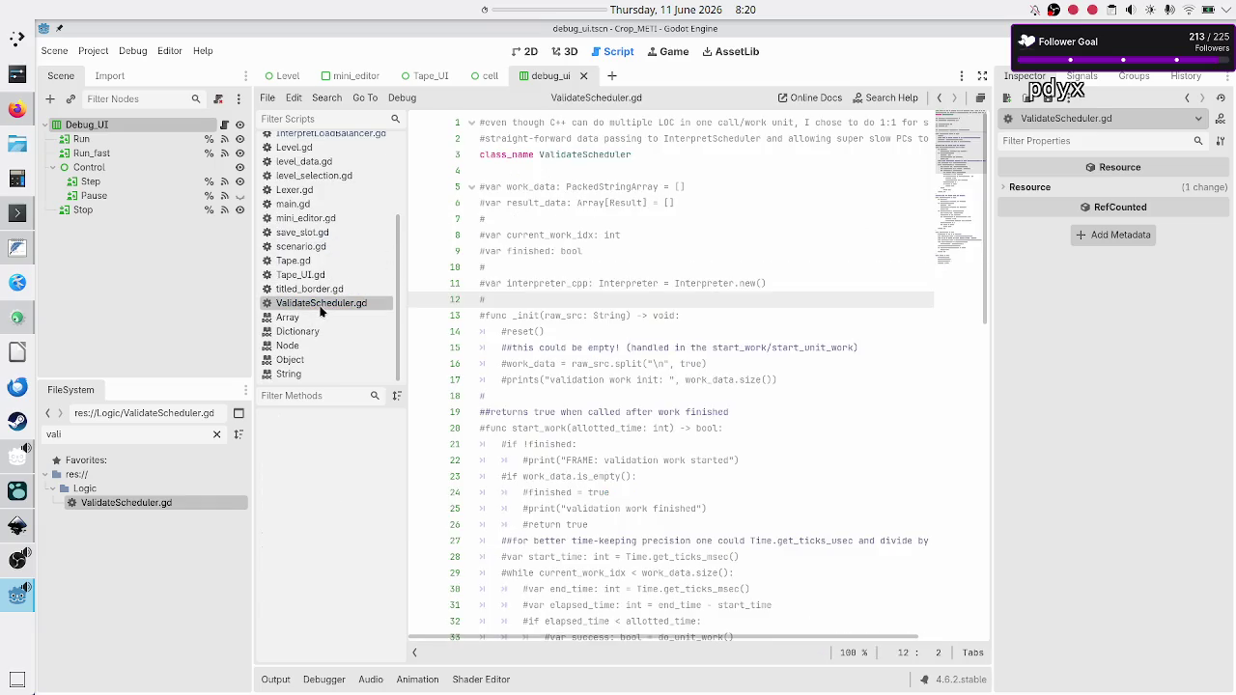
left_click(639, 143)
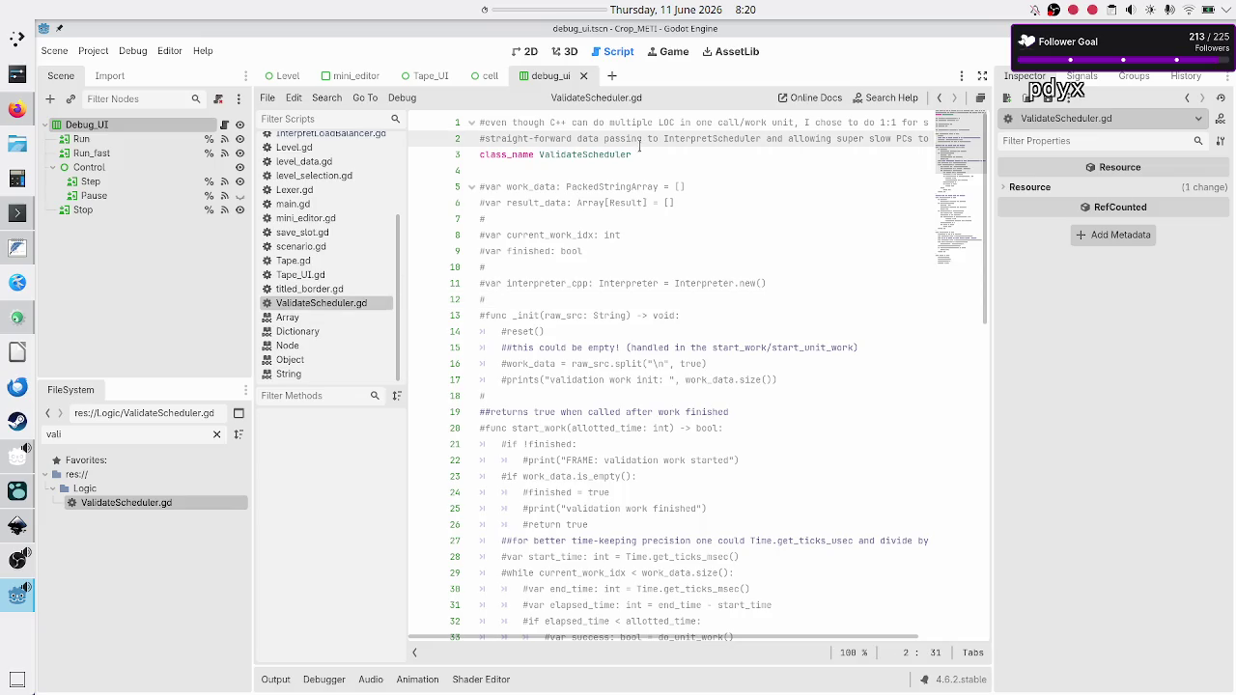
key("Up")
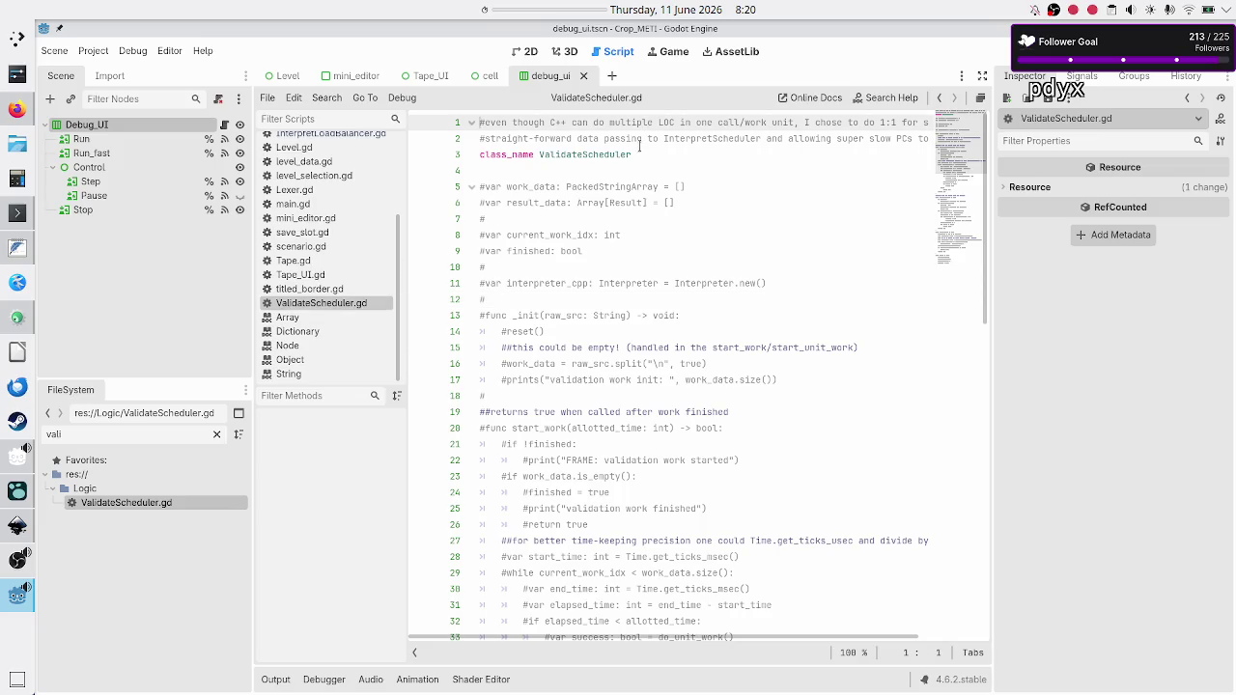
key("shift+Down")
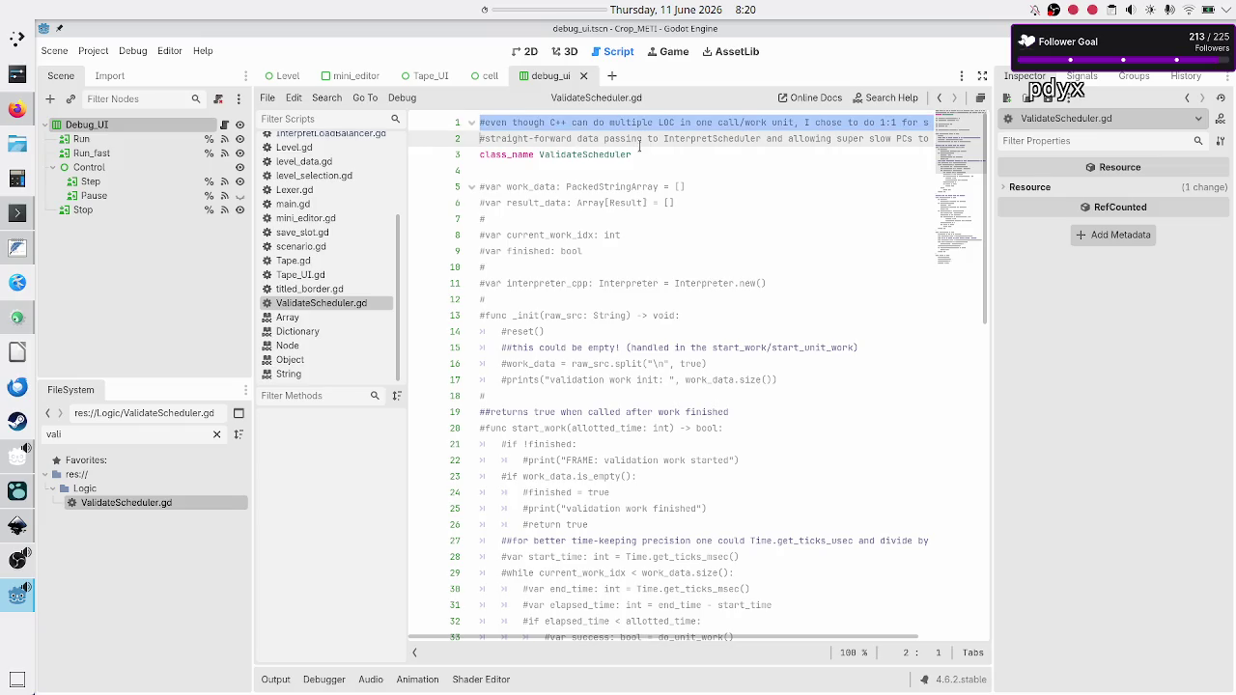
key("shift+Left")
key("Right")
key("Right")
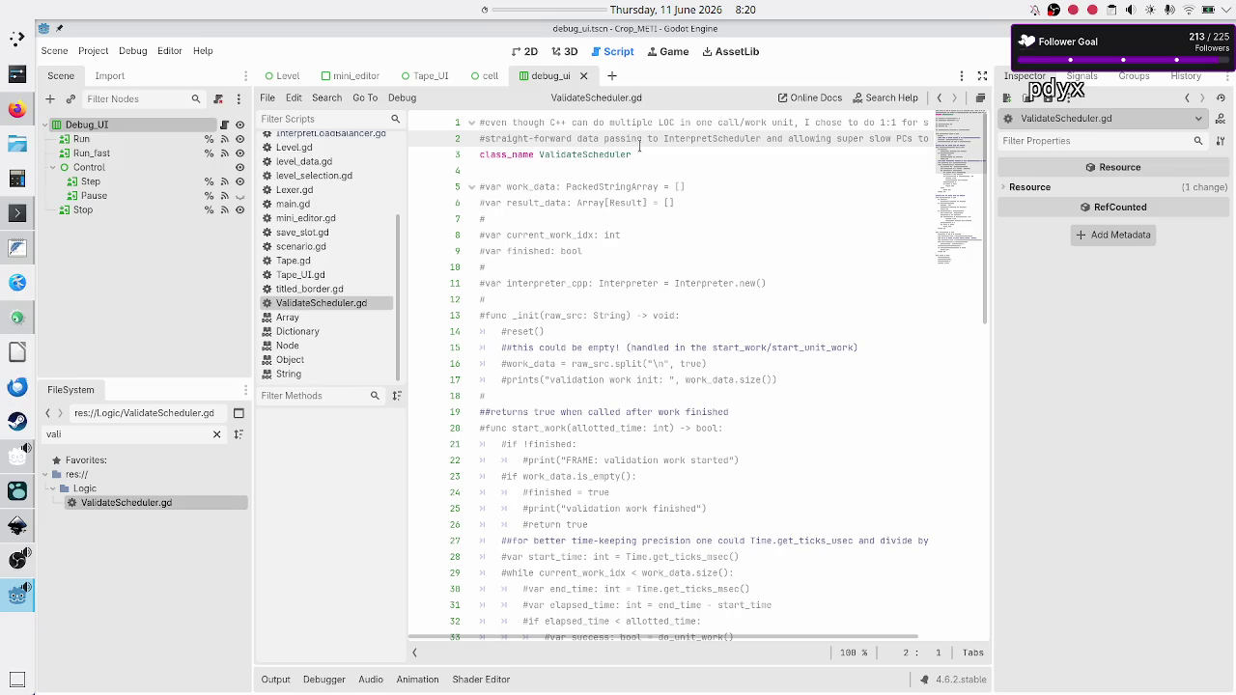
key("shift+End")
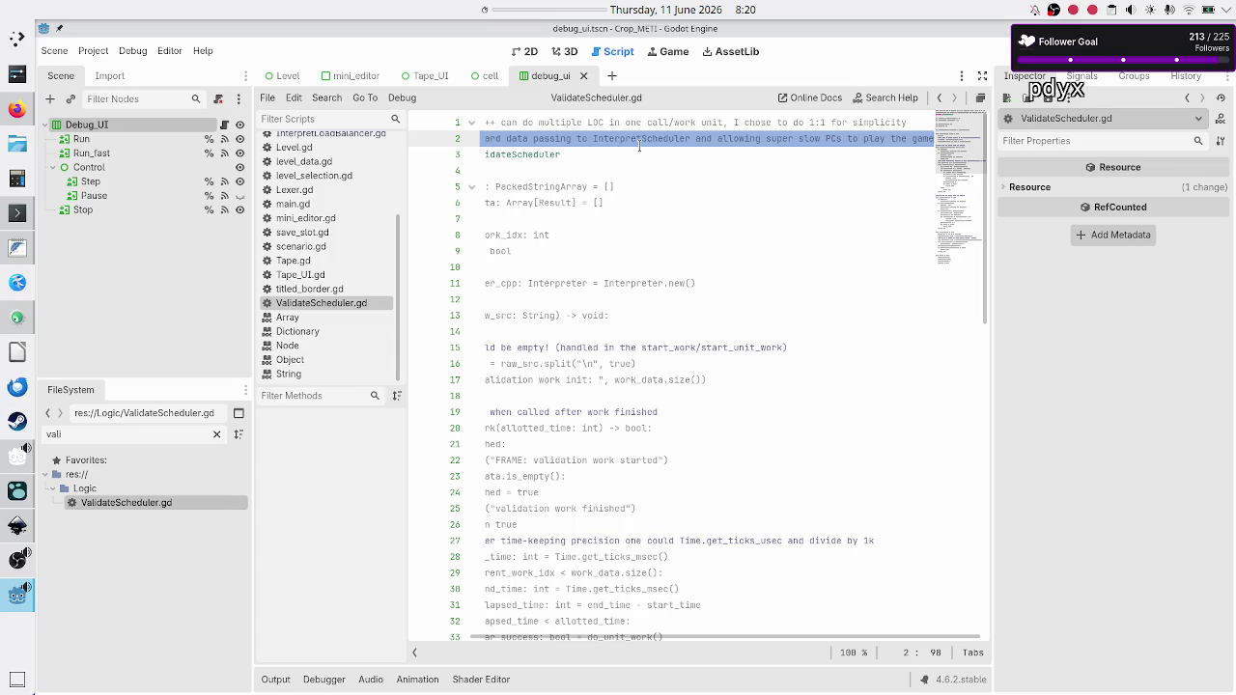
key("Home")
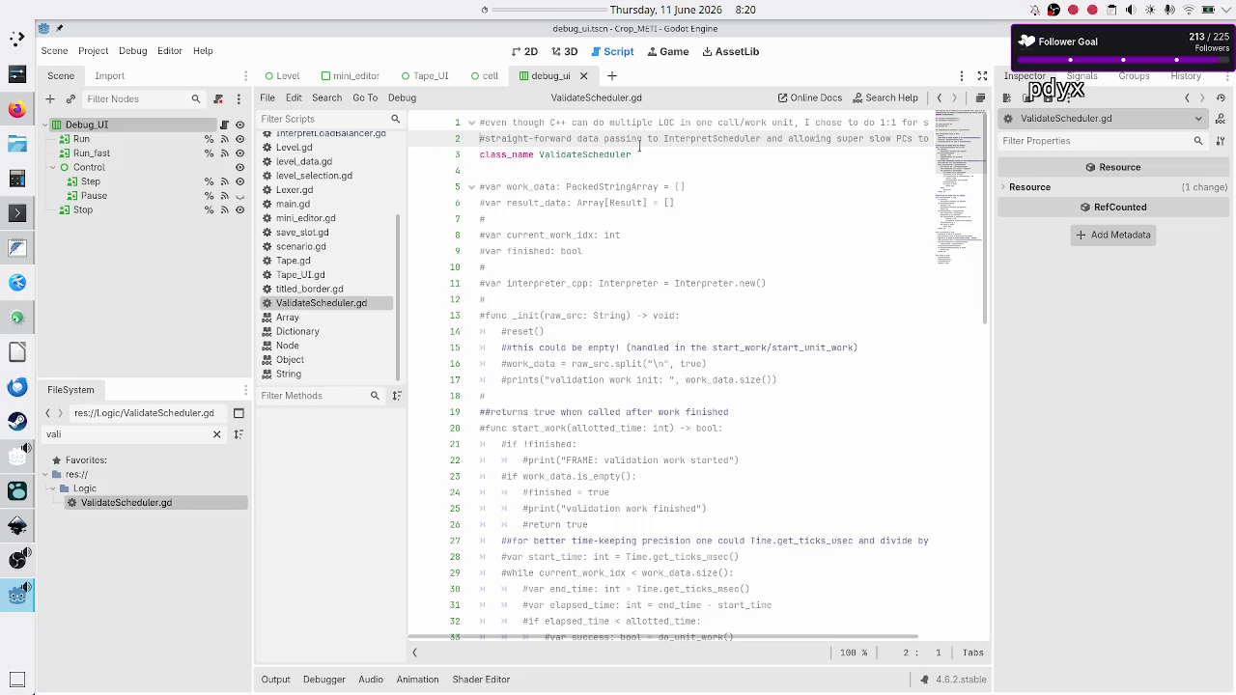
key("shift+Down")
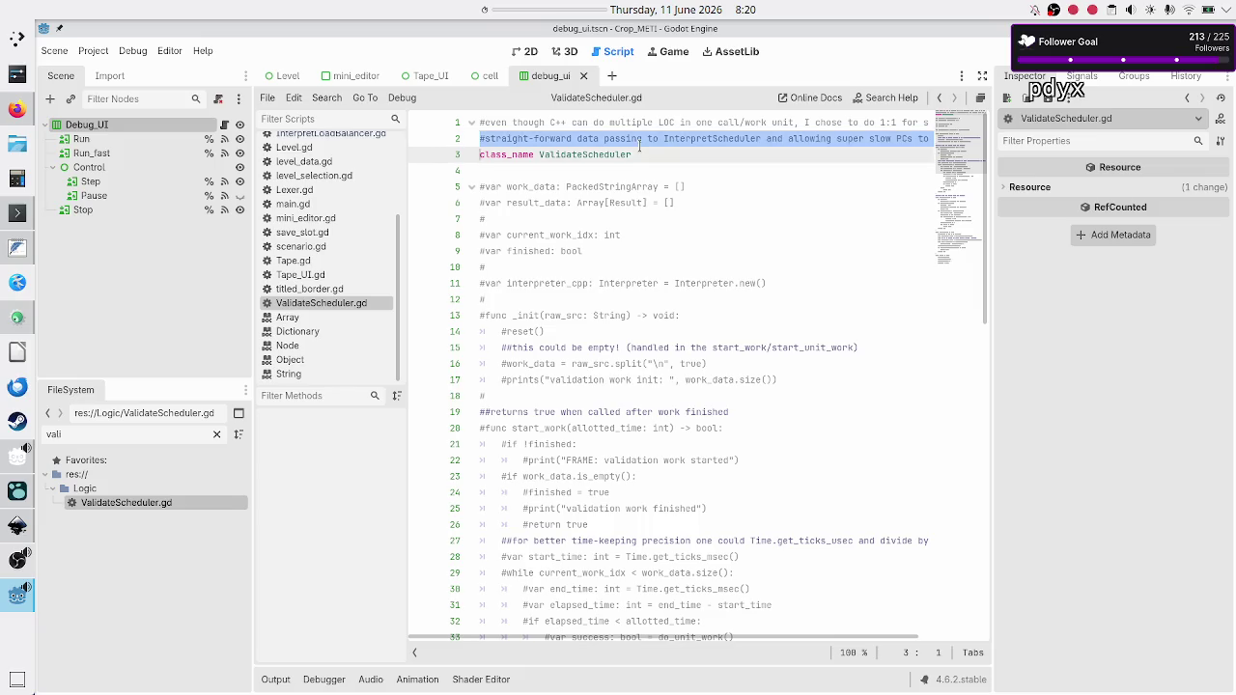
key("Home")
key("Up")
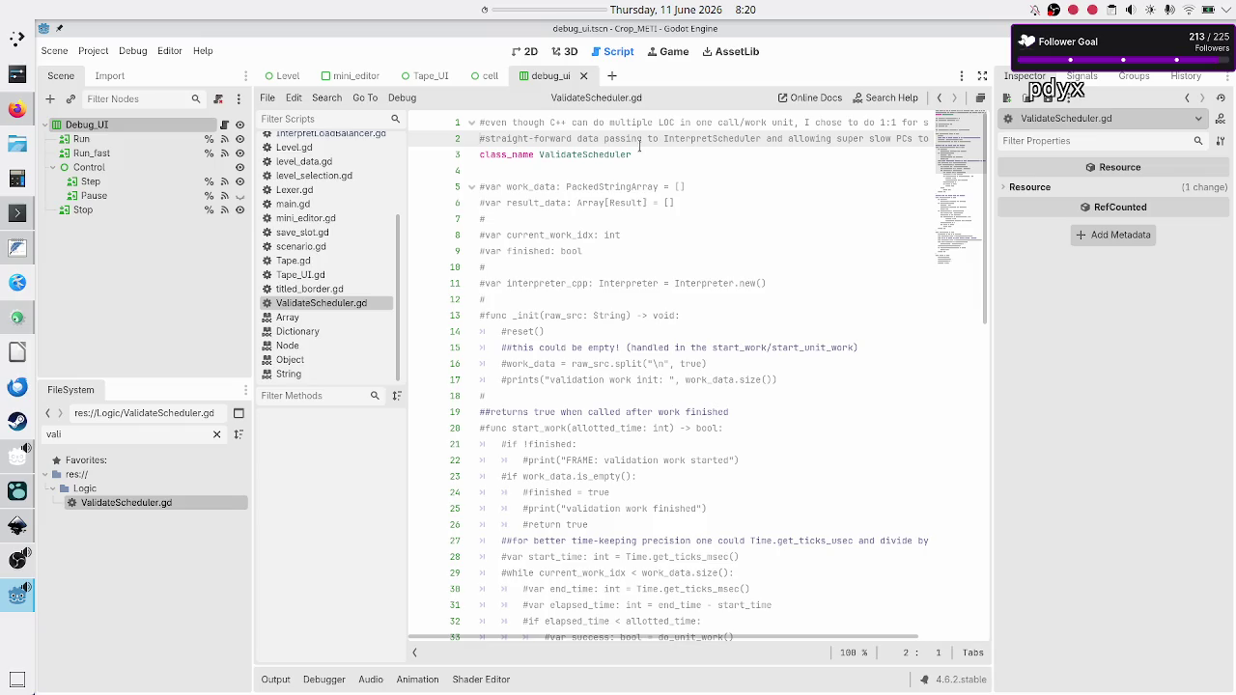
Change InterpretScheduler to InterpretLoadBalancer in the header comment, ending on the work_data line.
key("Right")
key("Right")
key("Right")
key("Right")
key("Right")
key("Right")
key("BackSpace")
key("BackSpace")
key("BackSpace")
type("LoadBalance")
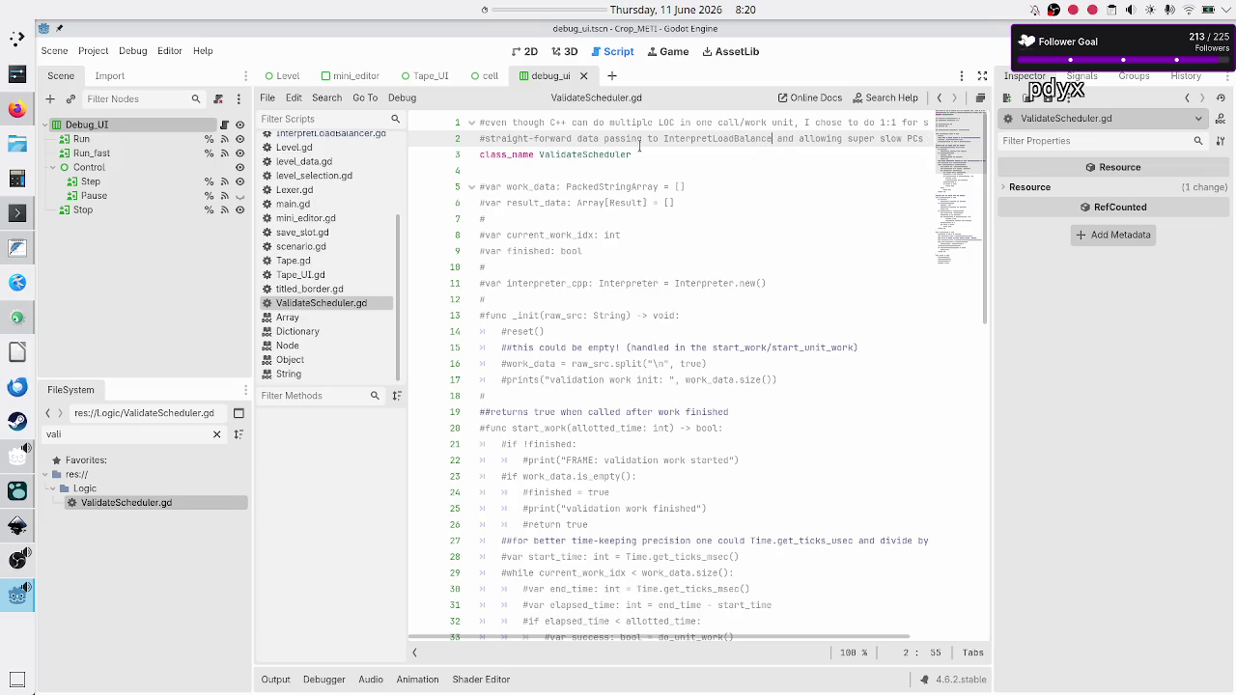
type("r")
key("Down")
key("Down")
key("Down")
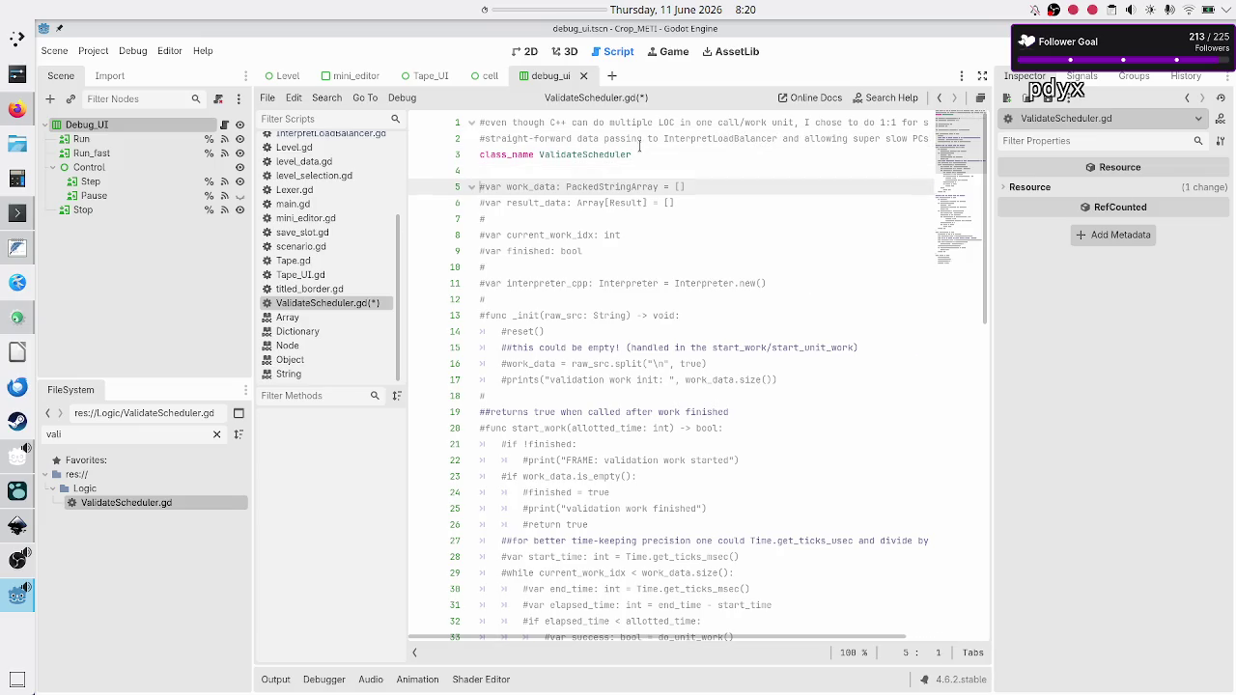
Try uncommenting work_data and result_data, then re-comment both after the Result type error.
key("BackSpace")
key("Down")
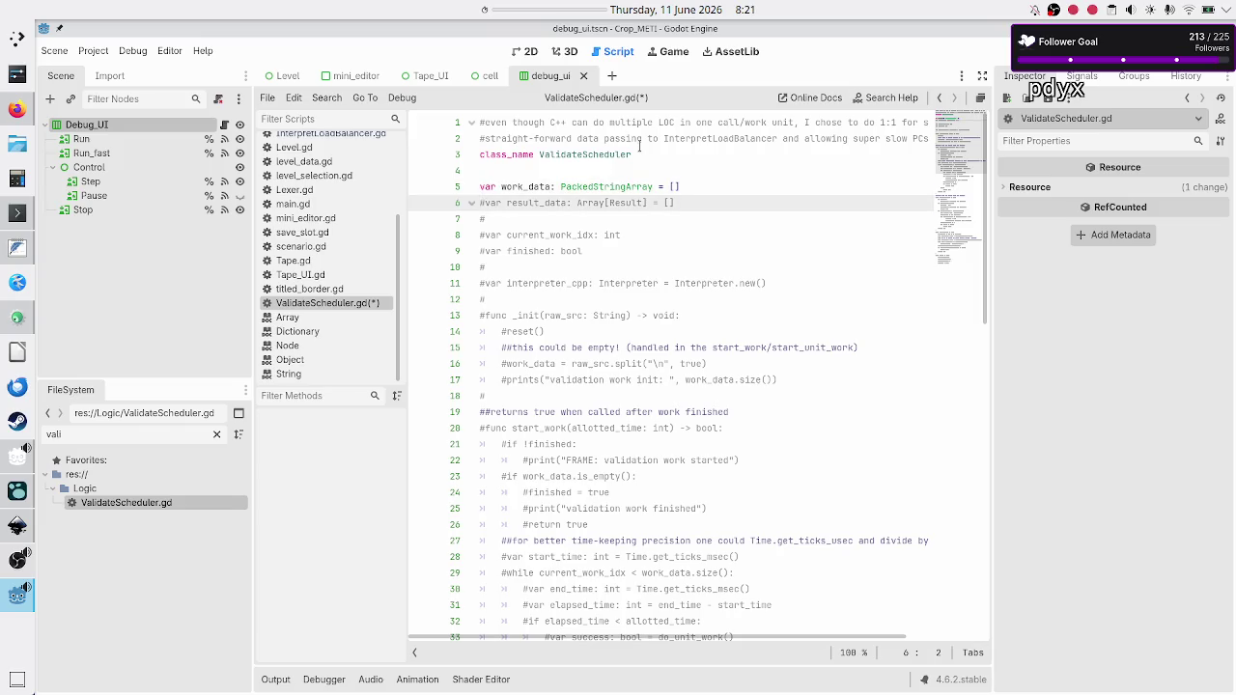
key("BackSpace")
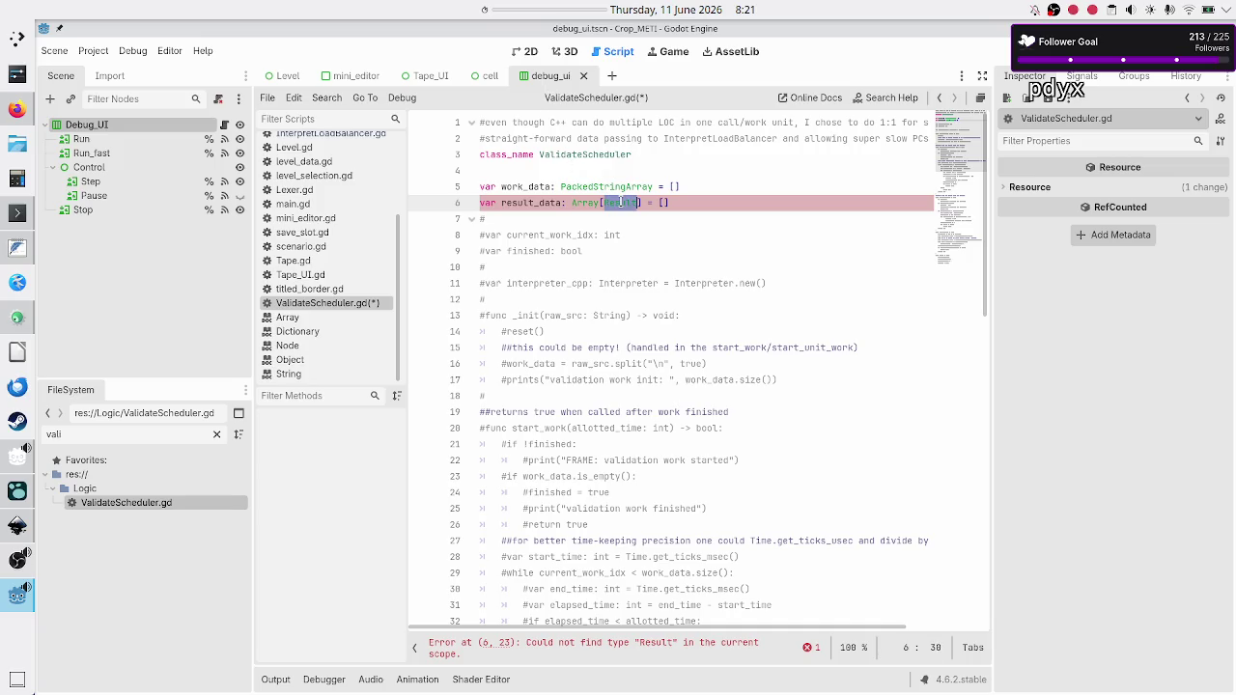
left_click(700, 174)
key("Down")
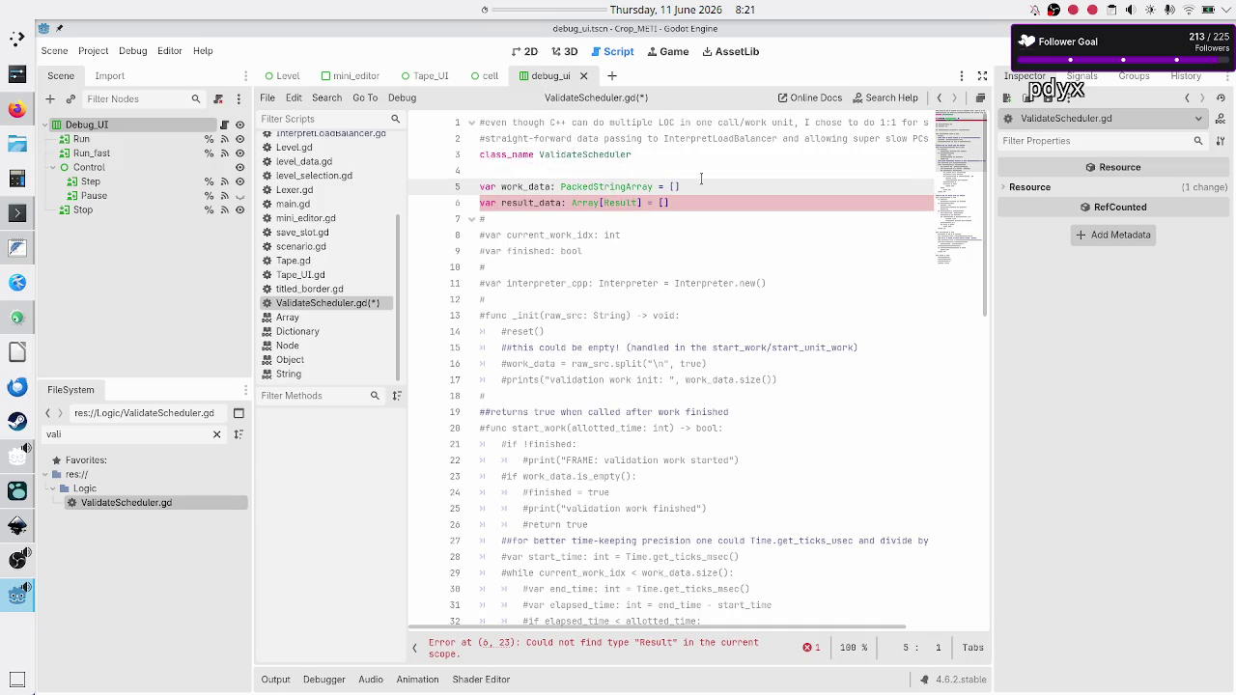
type("#")
key("Down")
type("#")
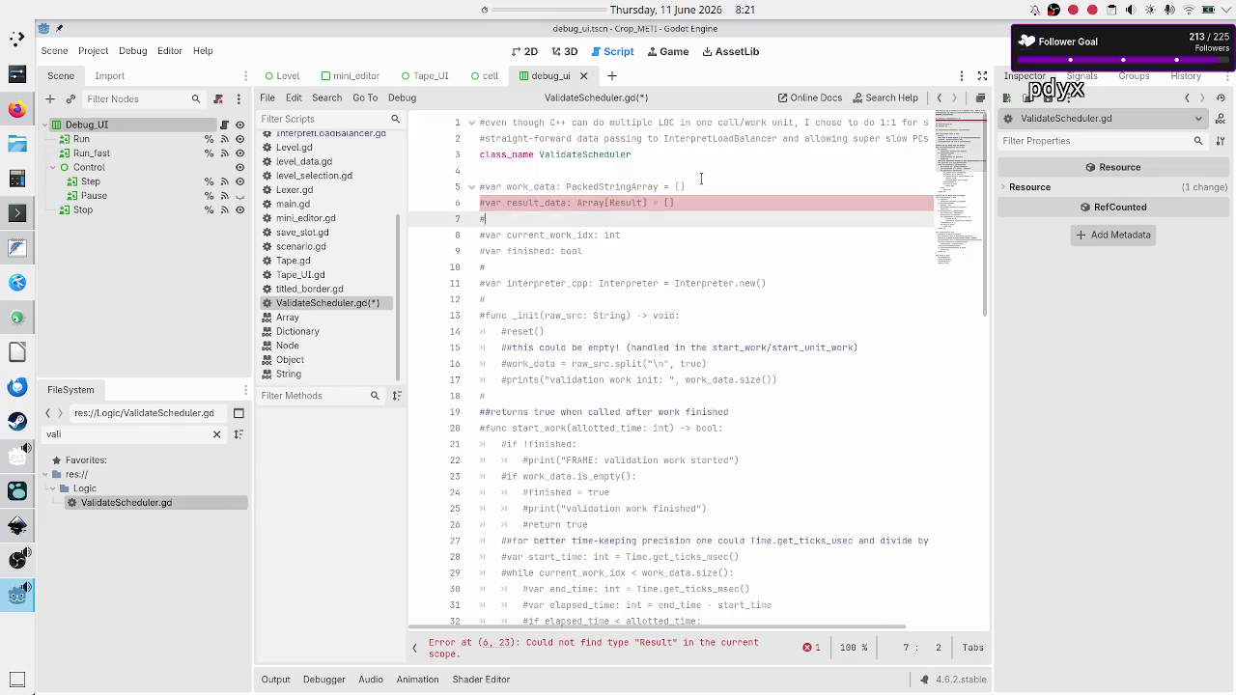
key("Down")
key("Down")
key("Down")
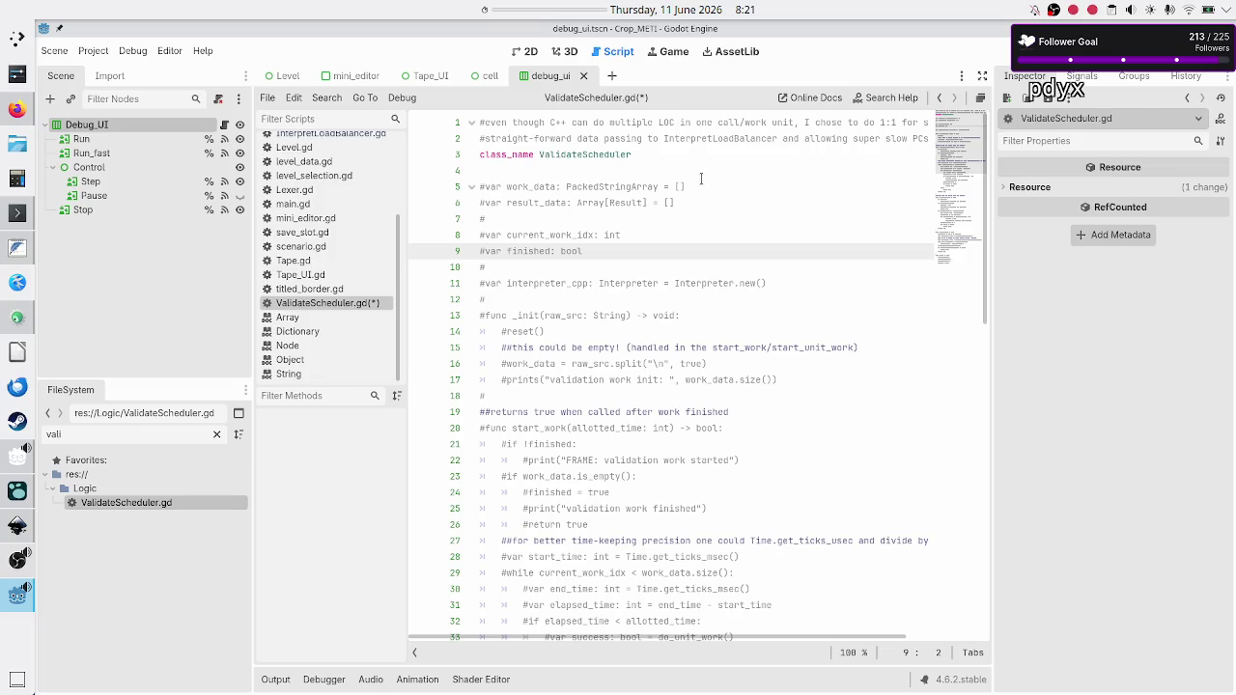
Uncomment the member declaration 'var finished: bool' on line 9.
key("BackSpace")
key("Down")
key("Down")
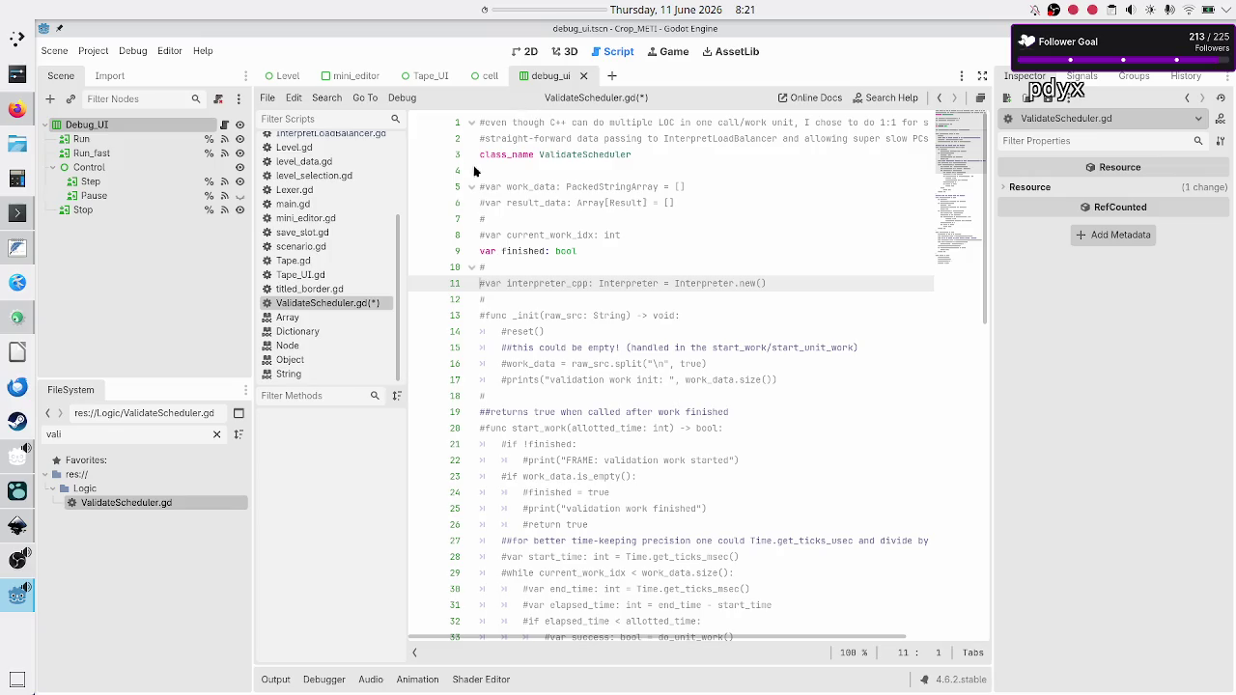
double_click(112, 438)
type("inter")
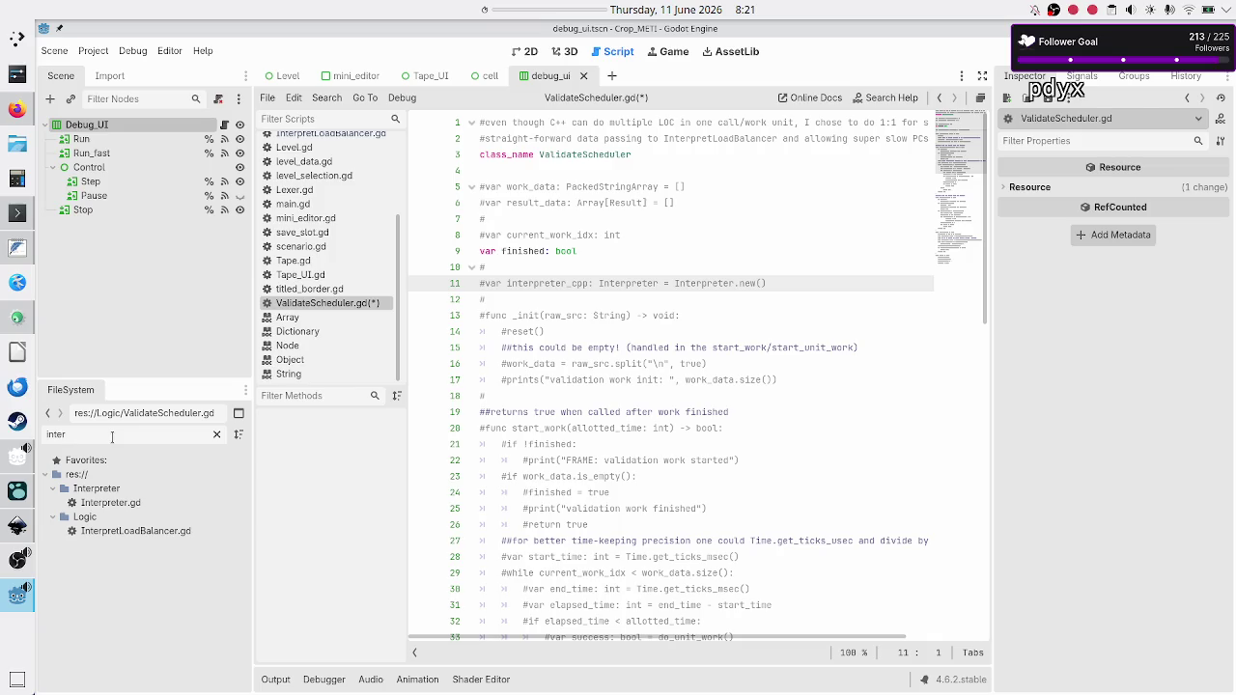
left_click(133, 504)
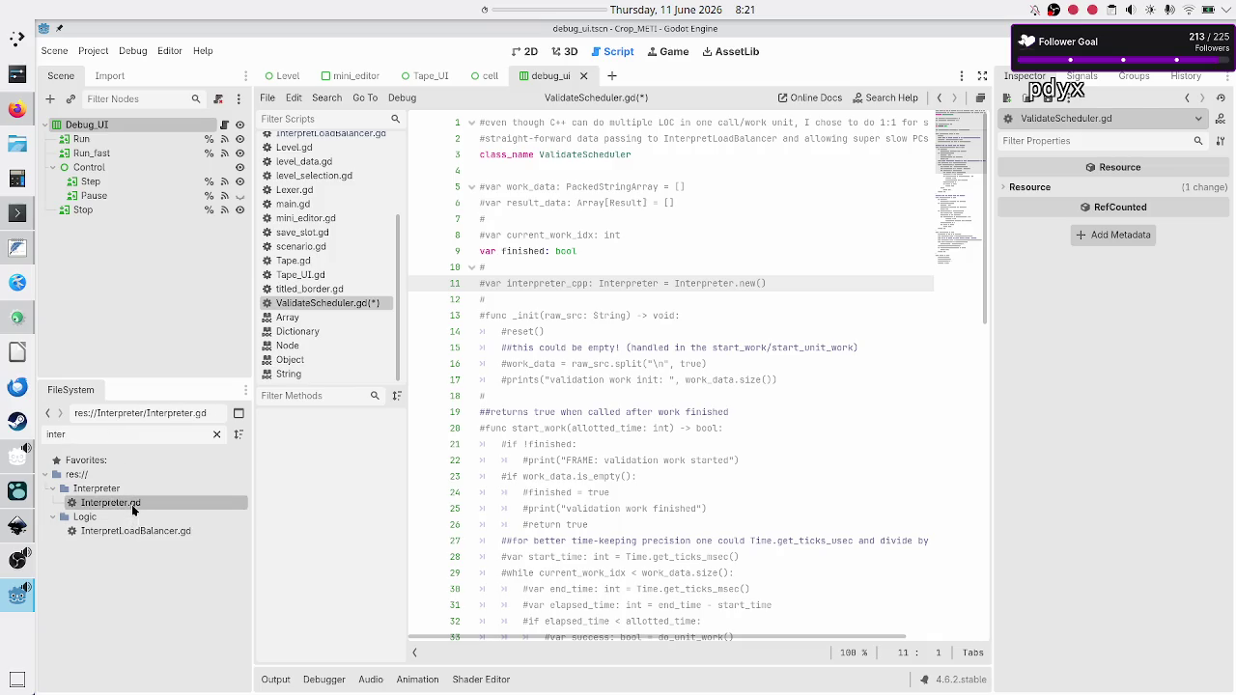
double_click(132, 504)
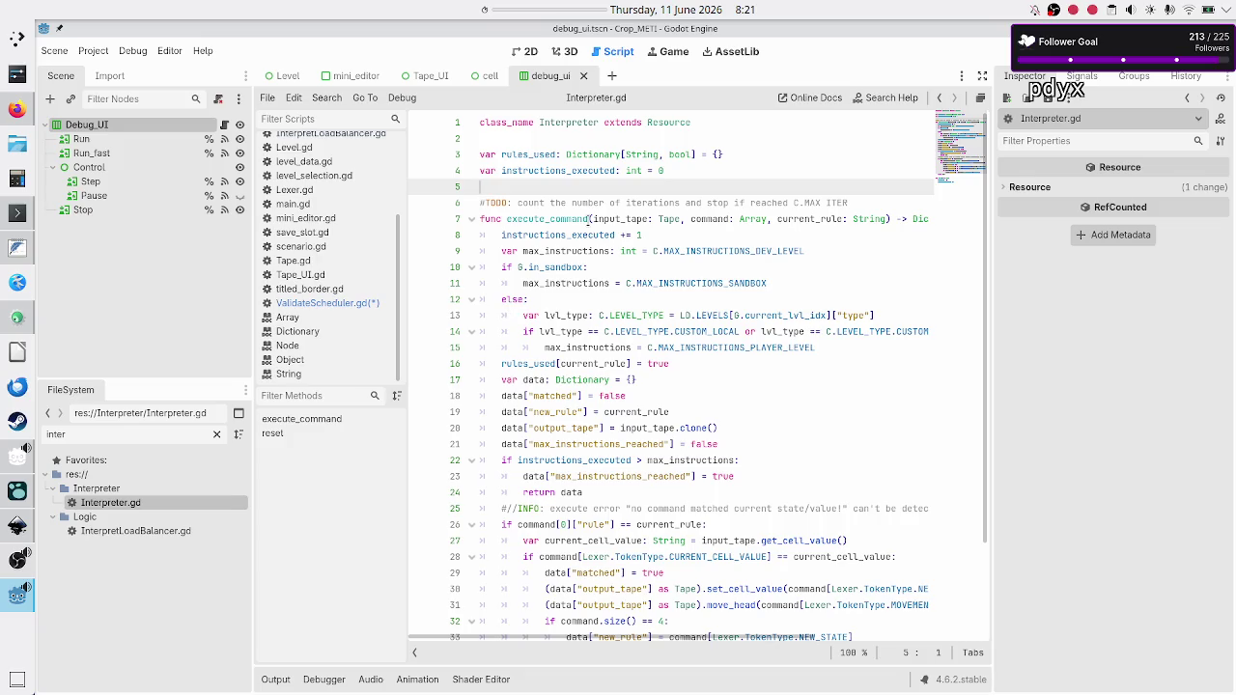
double_click(551, 218)
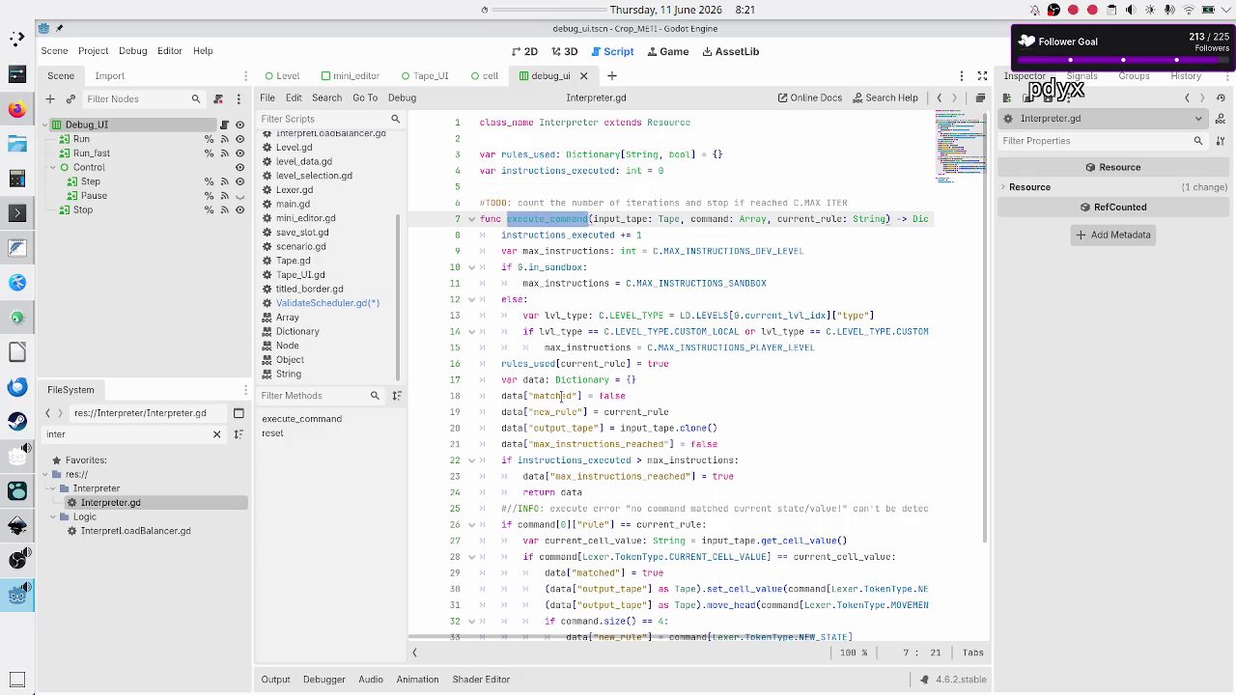
scroll(560, 396, "down", 3)
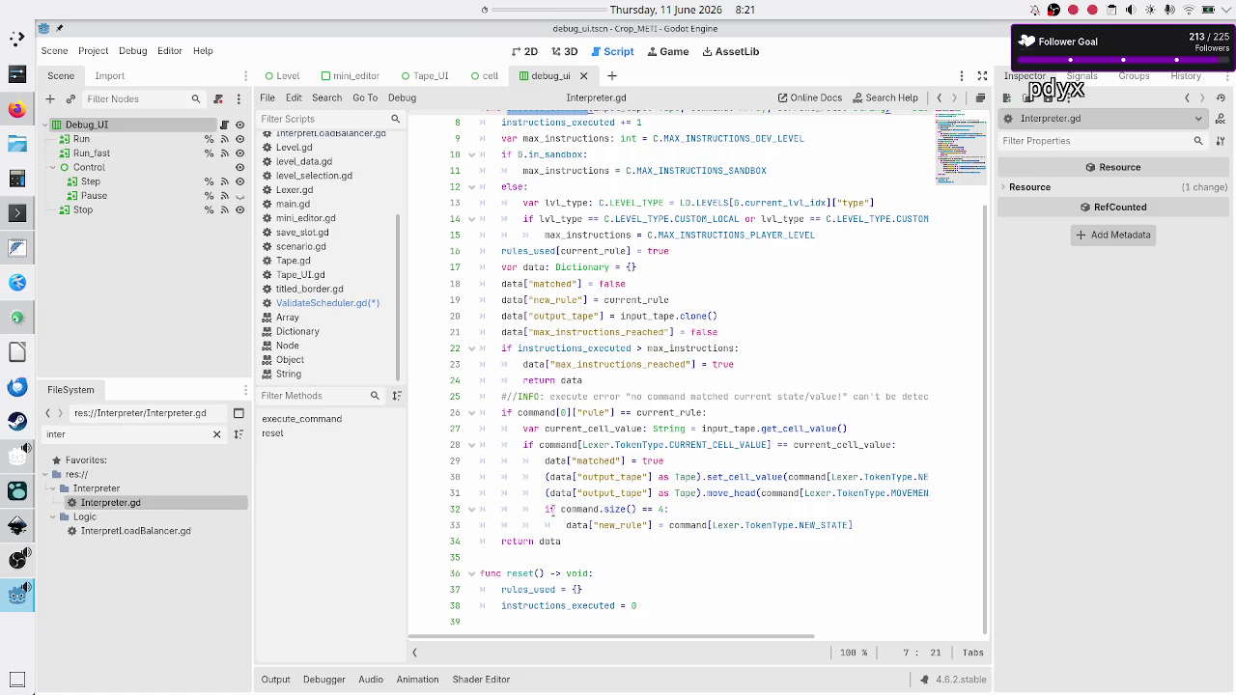
scroll(530, 547, "up", 3)
scroll(529, 547, "down", 3)
left_click(527, 551)
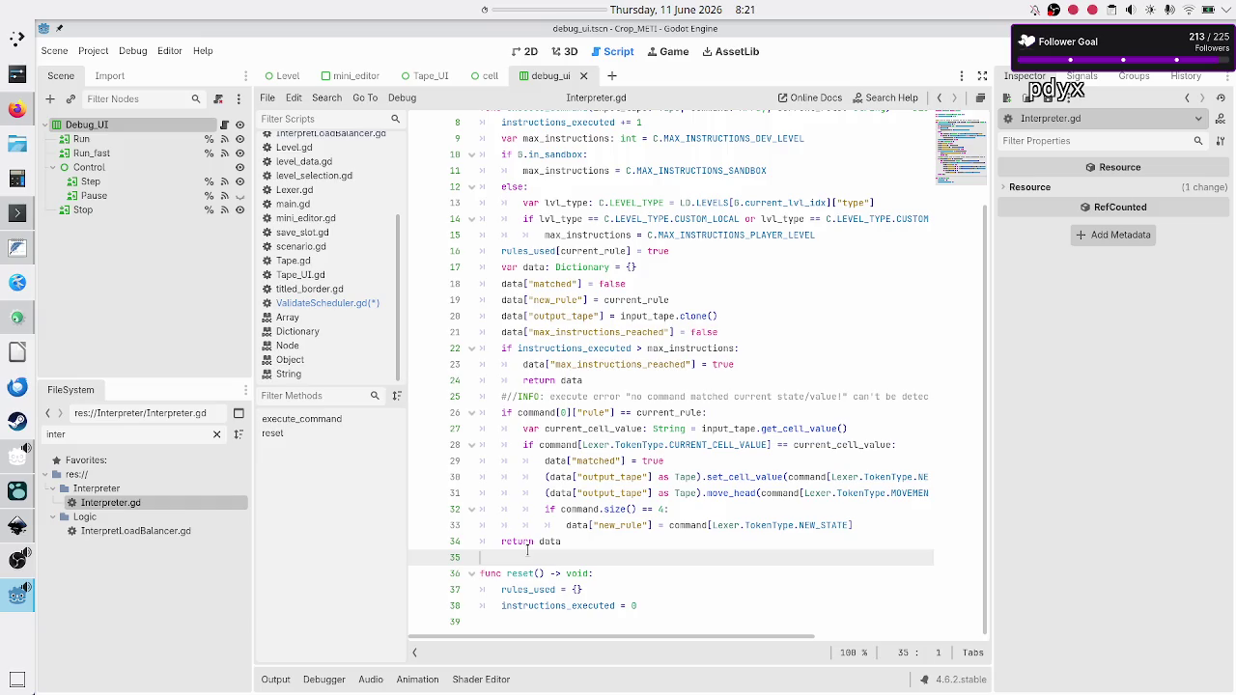
scroll(527, 547, "up", 3)
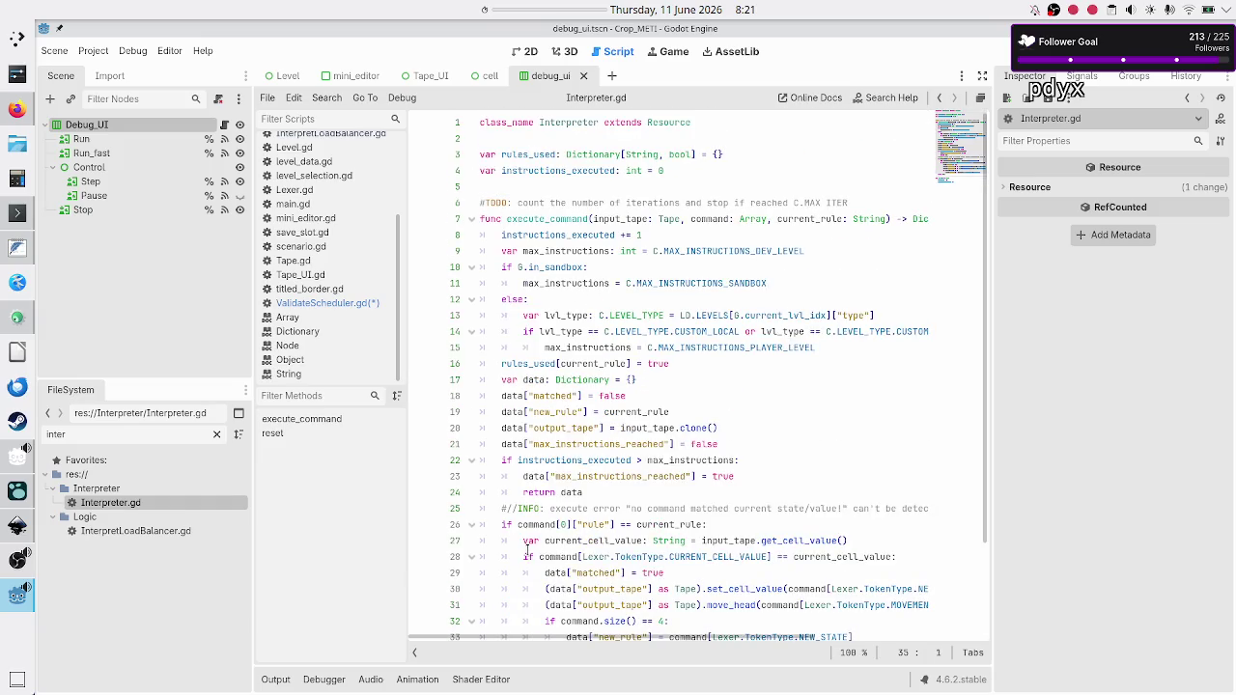
double_click(561, 218)
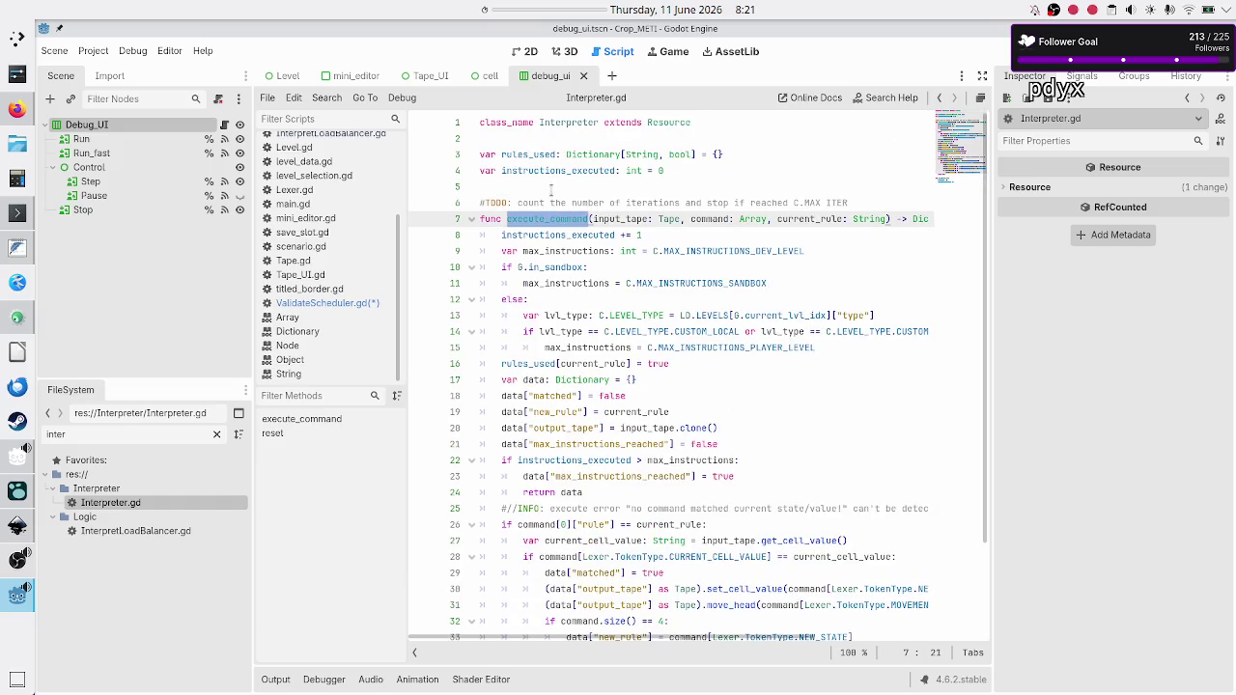
left_click(551, 186)
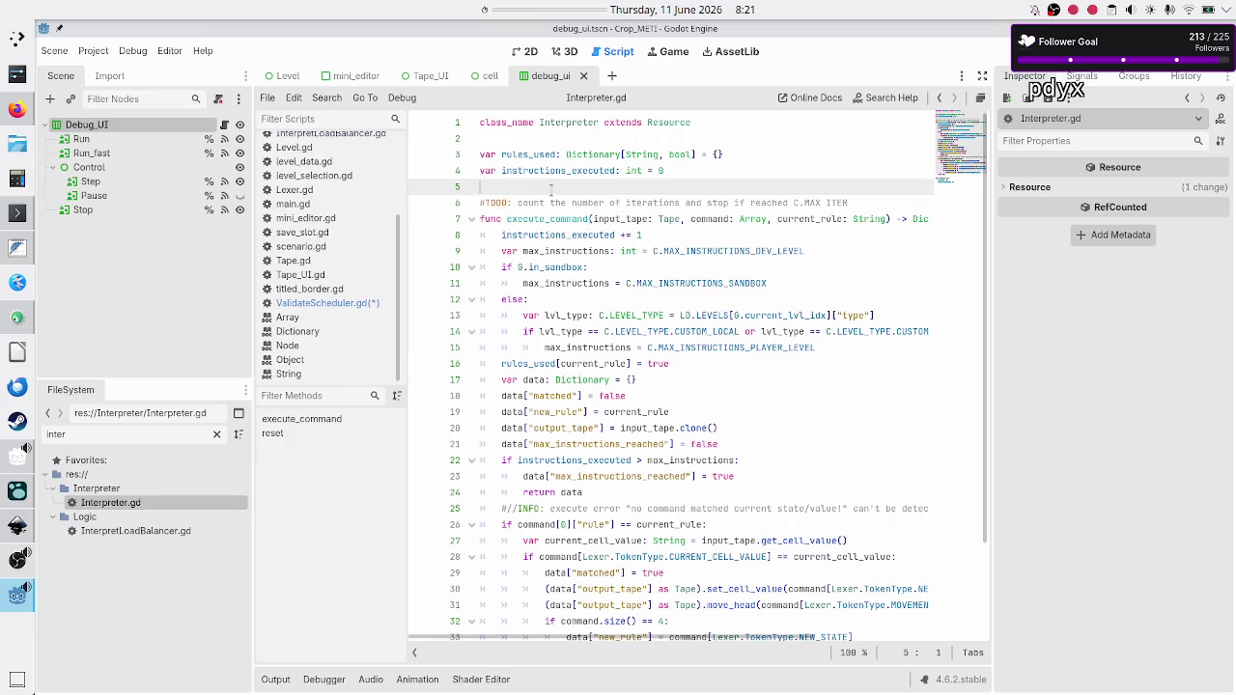
left_click(344, 302)
left_click(663, 260)
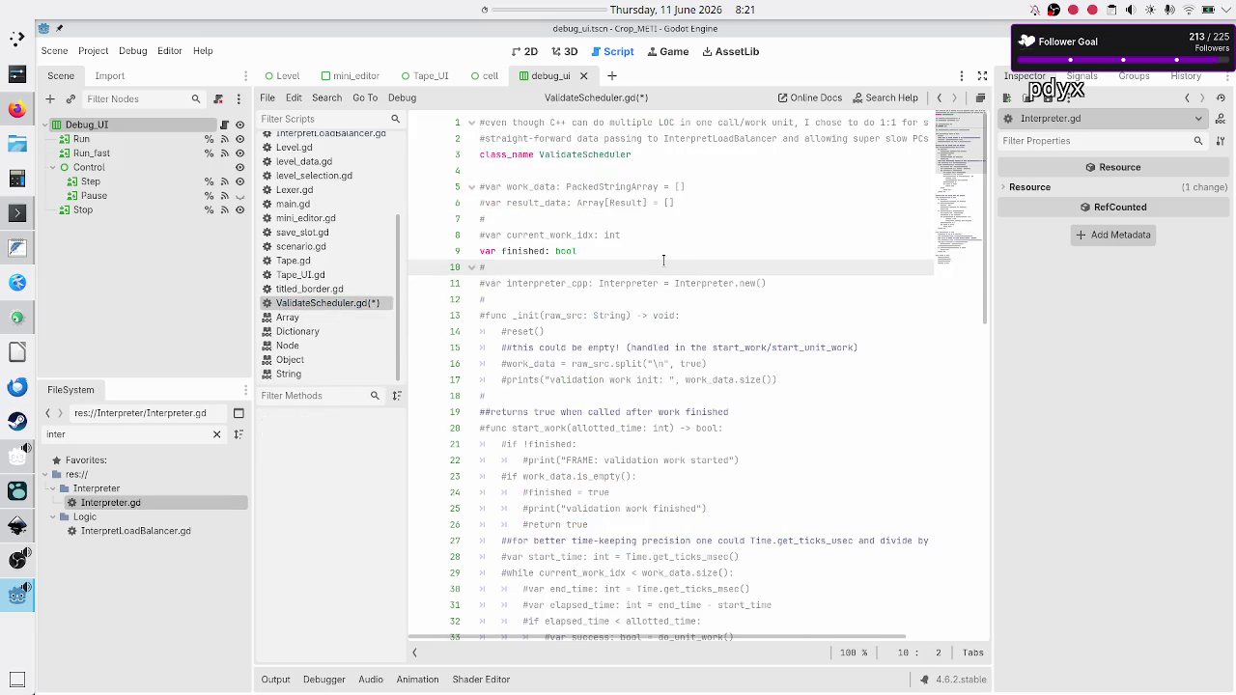
key("Right")
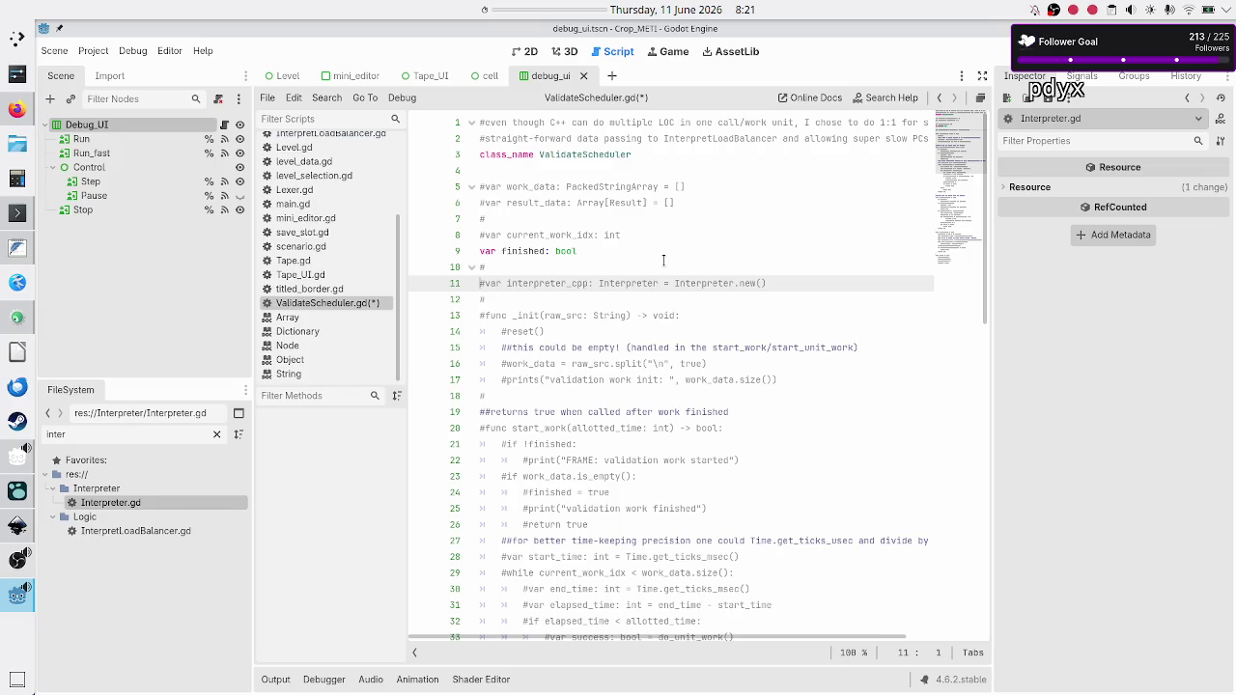
Uncomment the 'func _init(raw_src)' header on line 13 and its body lines 14–17 with Ctrl+K.
key("Down")
key("Down")
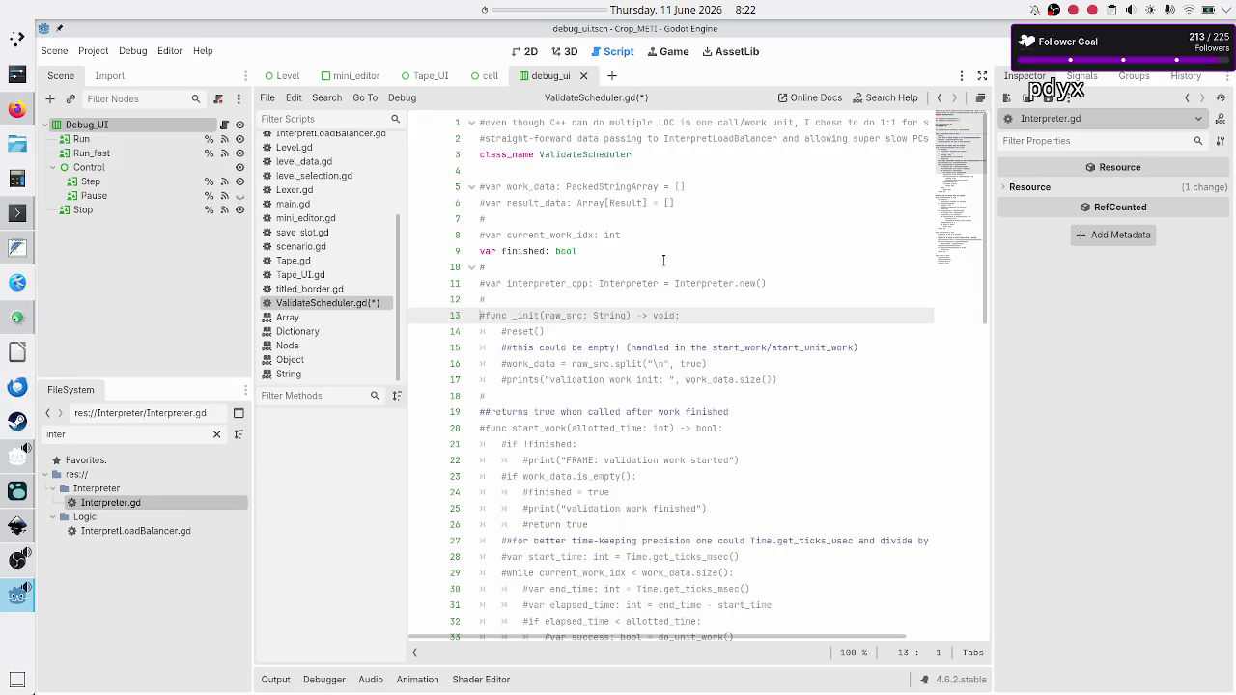
key("BackSpace")
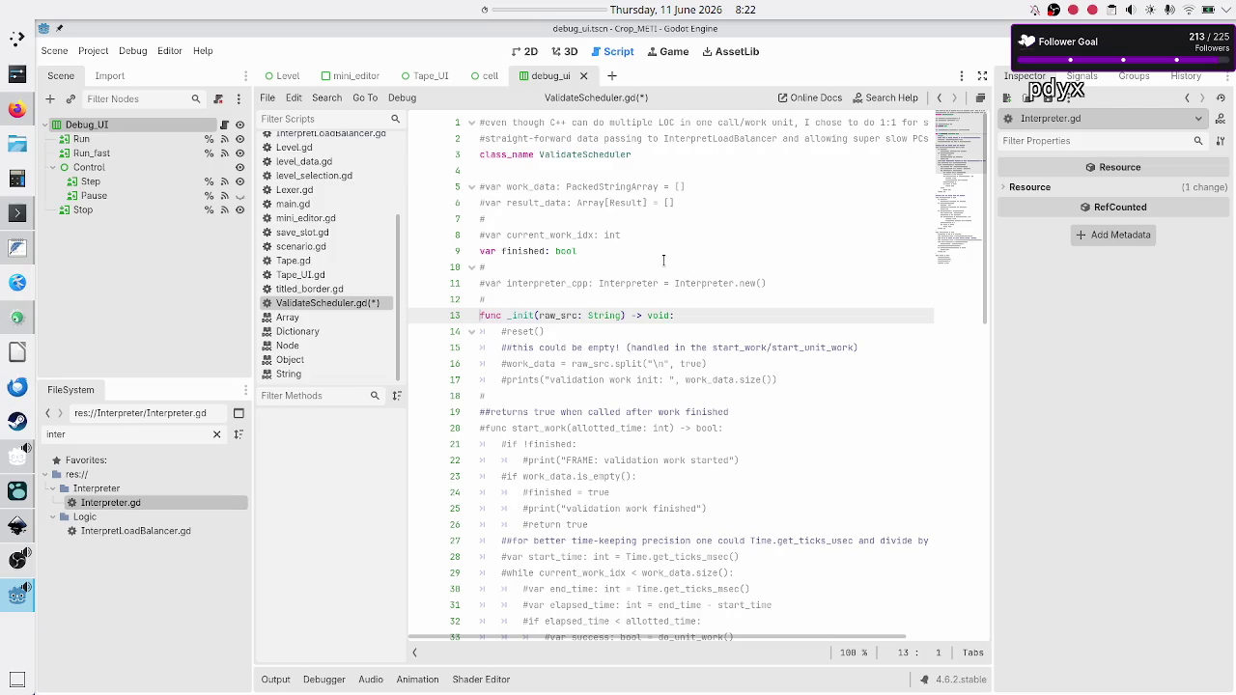
key("shift+Down")
key("shift+Down")
key("shift+Down")
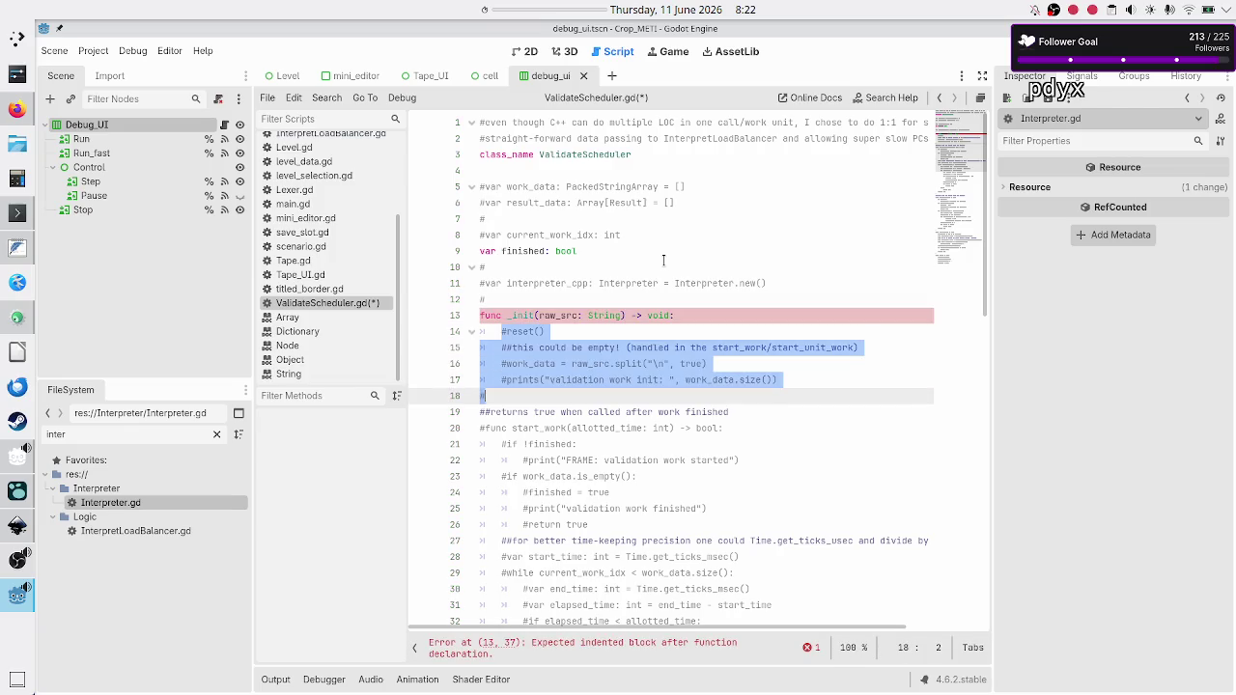
key("shift+Left")
key("shift+Left")
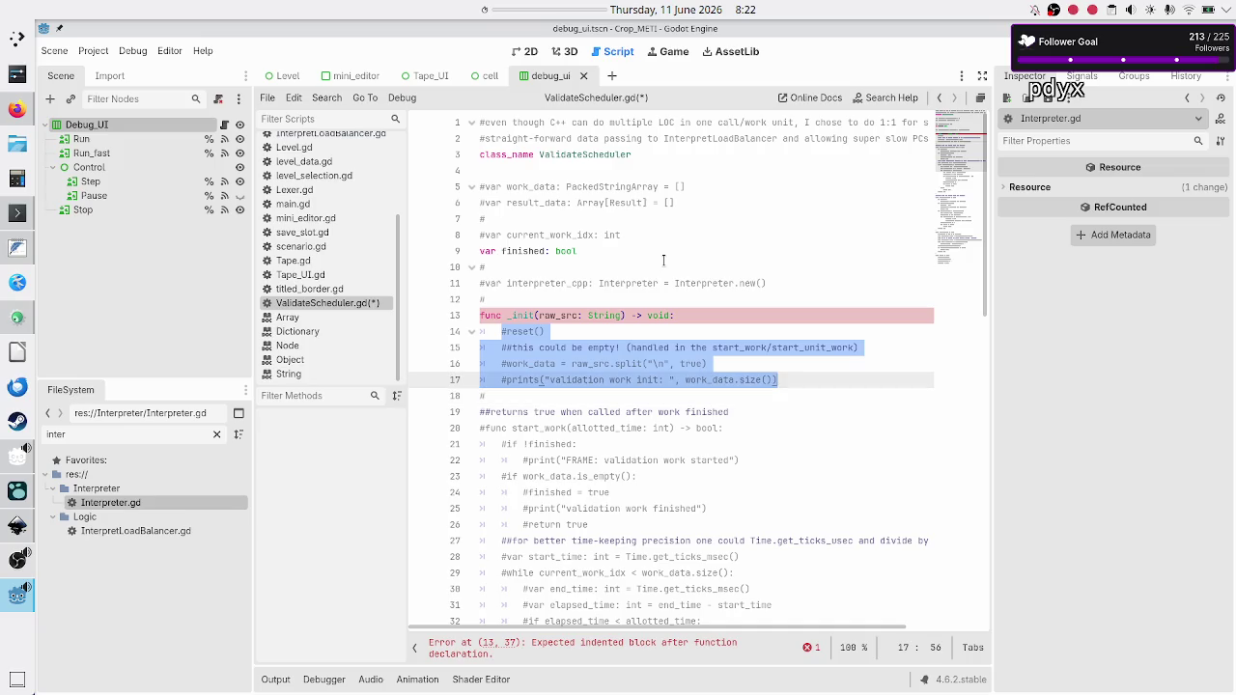
key("ctrl+k")
key("Up")
key("Up")
key("Up")
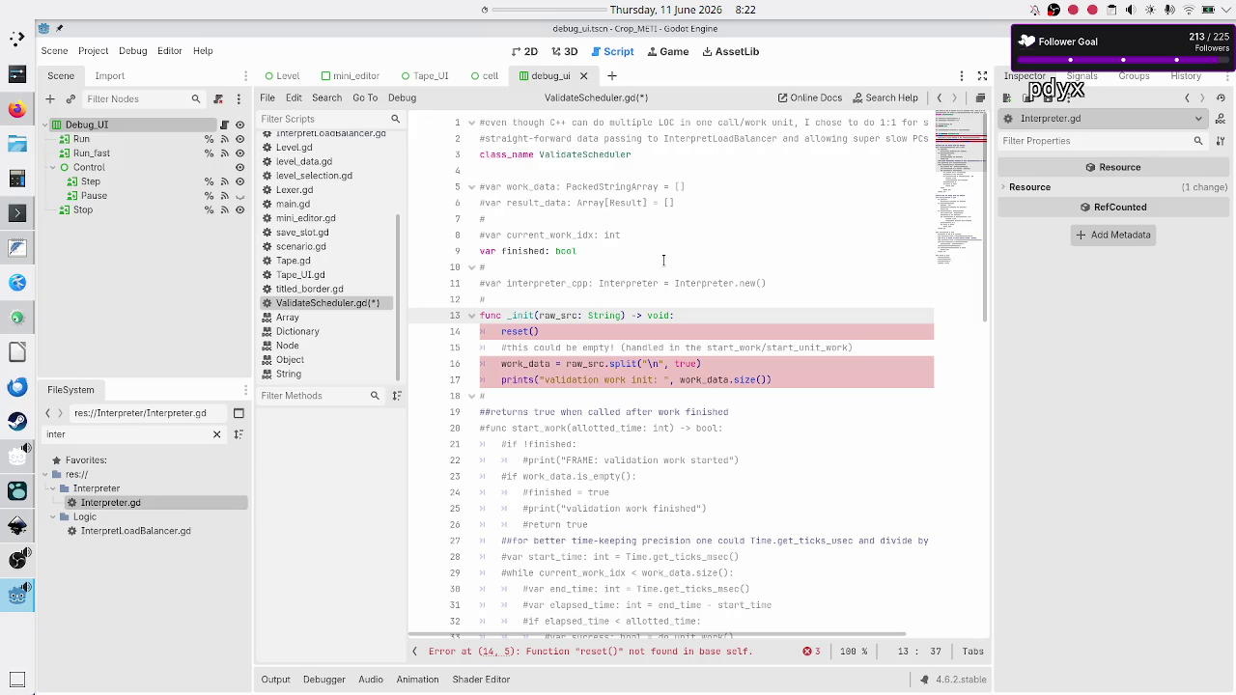
key("Up")
key("Home")
key("Down")
key("Down")
key("Down")
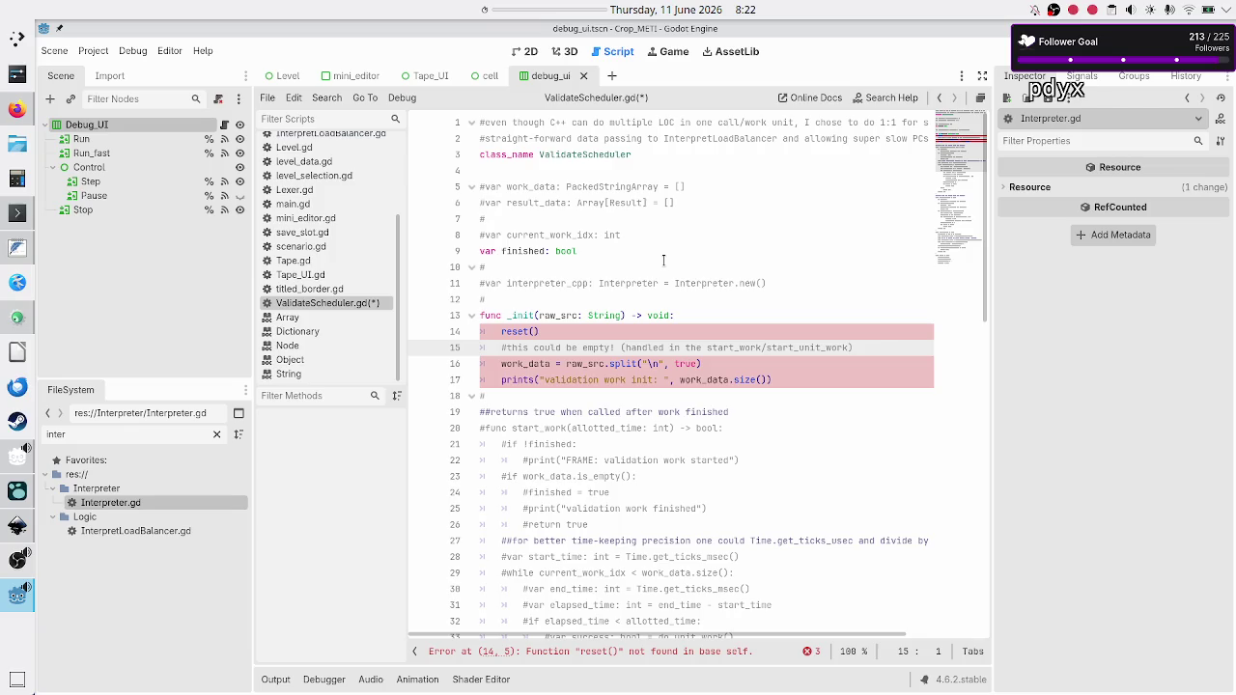
scroll(661, 348, "down", 15)
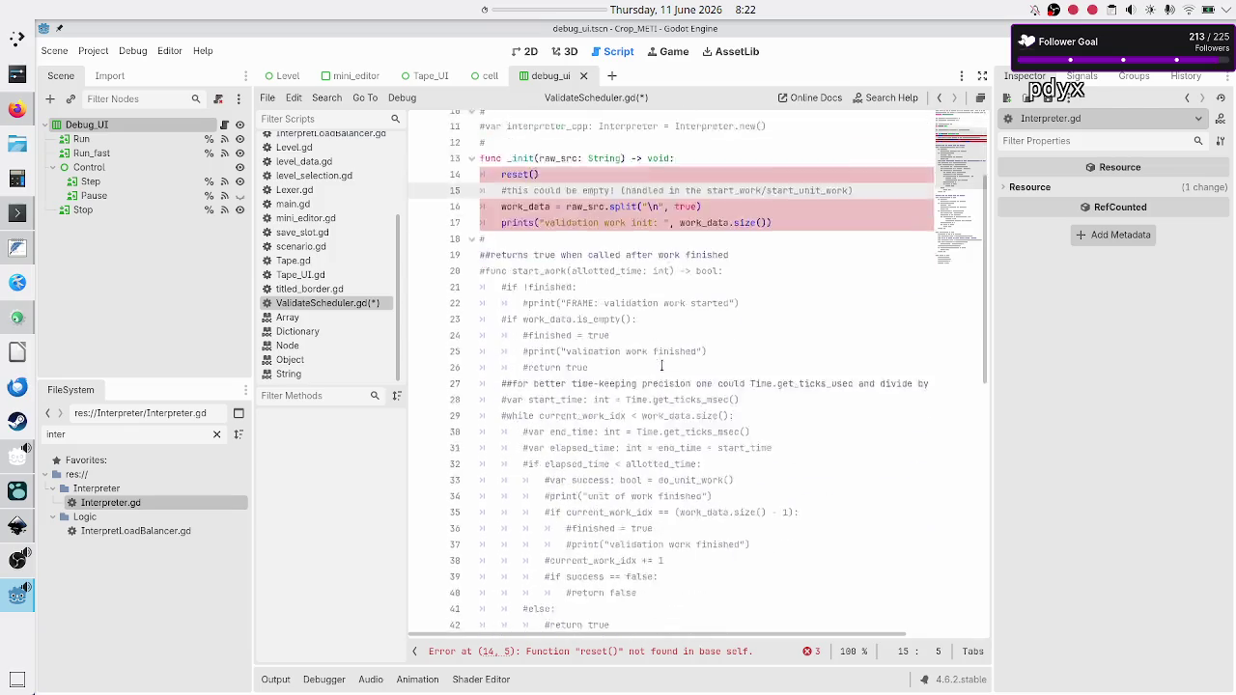
Uncomment the reset() function header and its body lines.
left_click(551, 509)
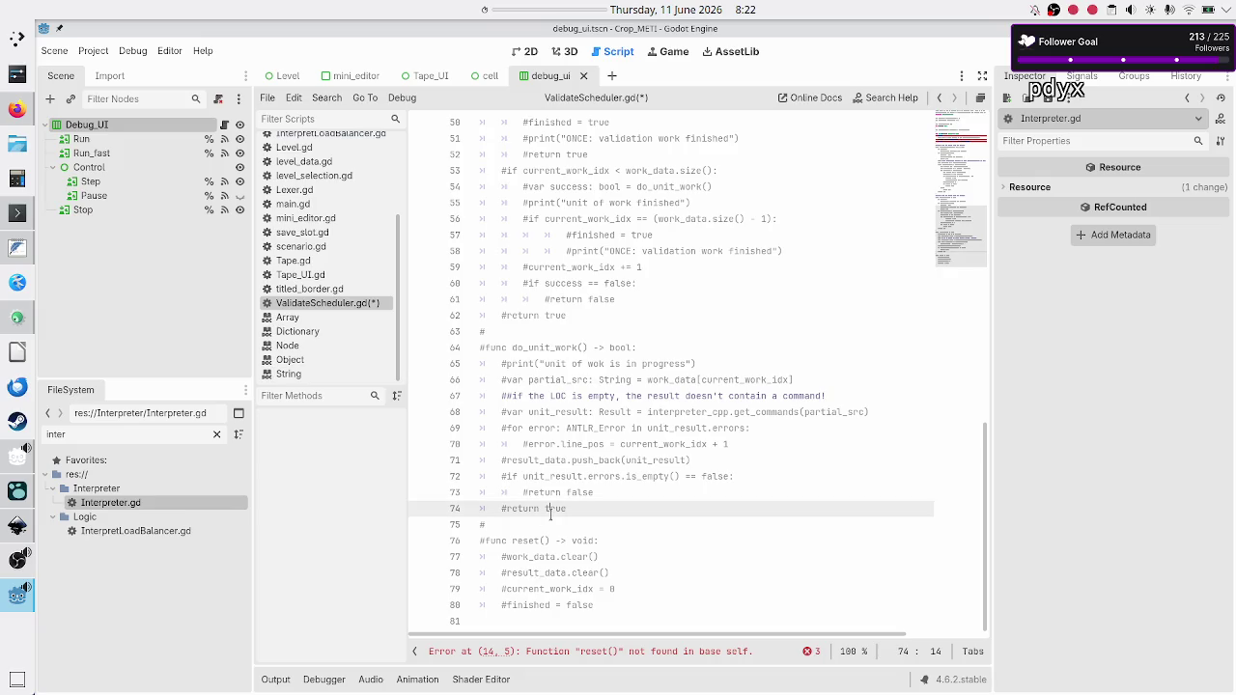
key("Down")
key("Down")
key("shift+Down")
key("shift+Down")
key("shift+Down")
key("shift+End")
key("ctrl+k")
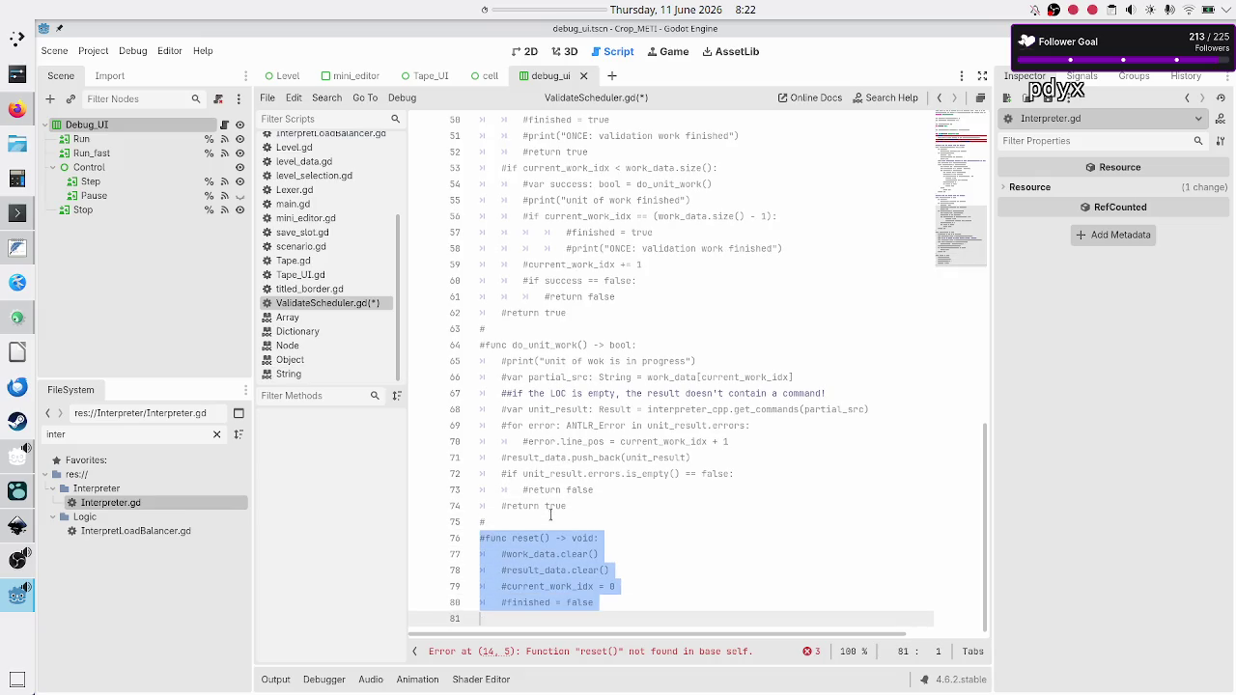
Re-comment the work_data.clear(), result_data clear and current_work_idx reset lines inside reset().
key("Up")
key("Up")
key("Up")
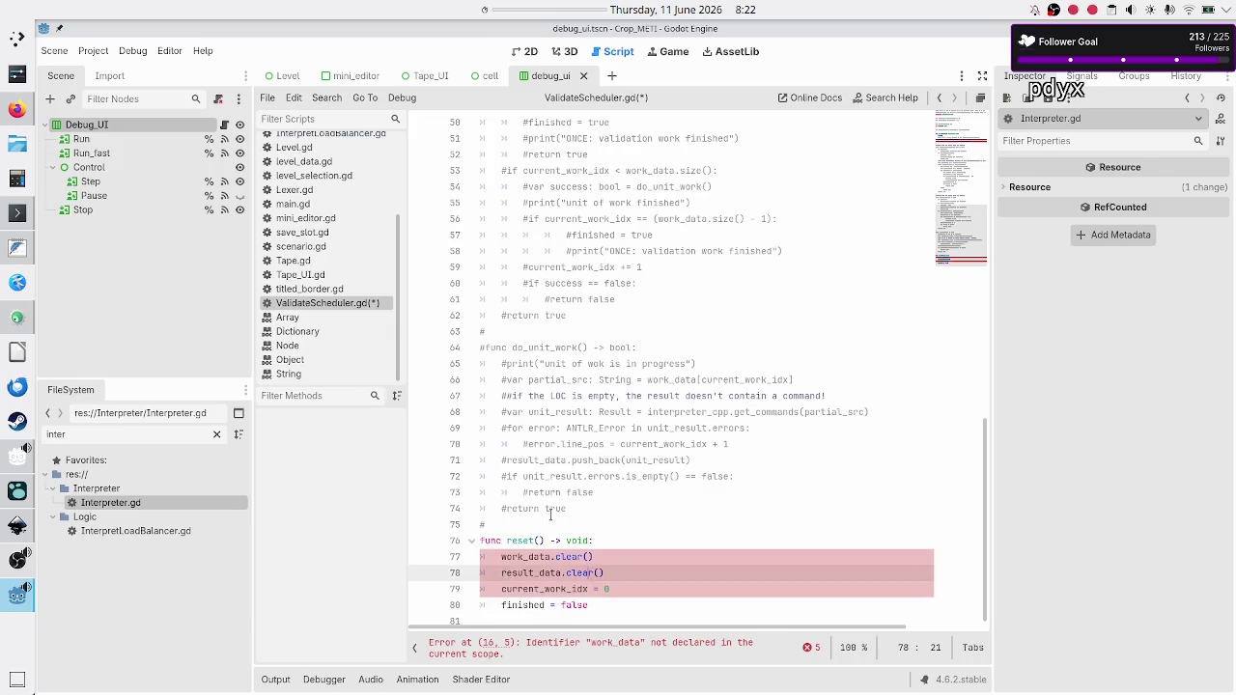
key("Down")
key("Home")
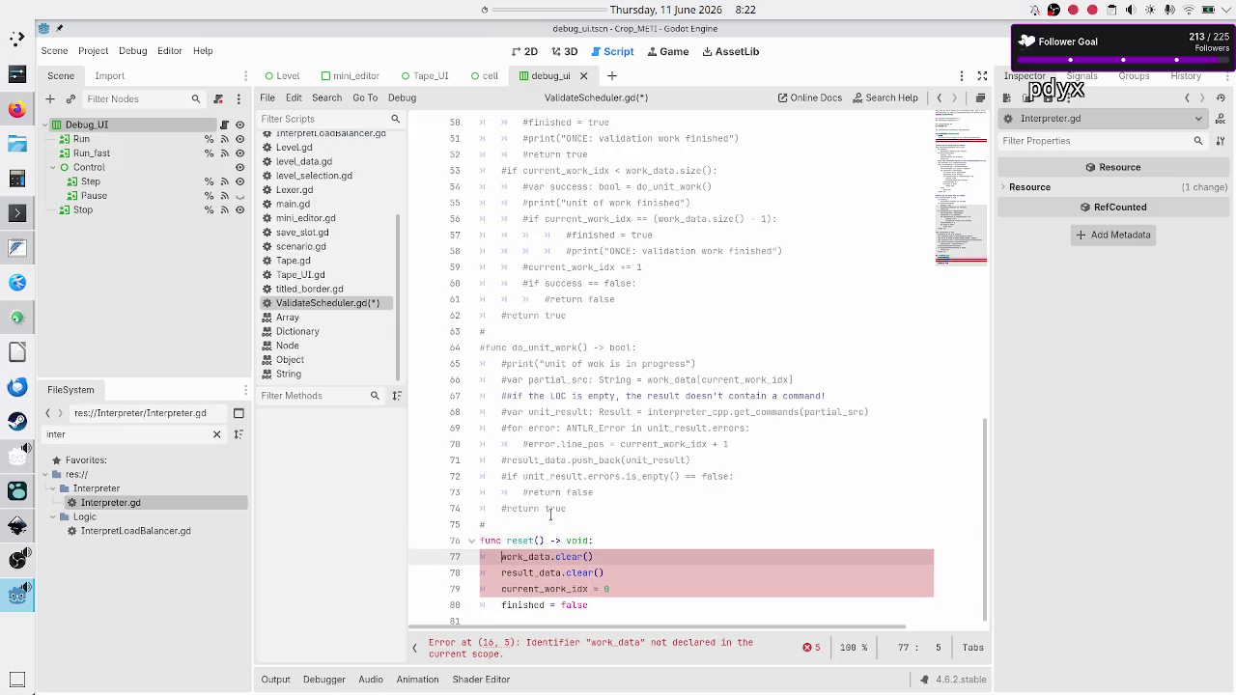
key("ctrl+k")
key("Down")
key("ctrl+k")
key("Down")
key("ctrl+k")
key("Down")
key("Down")
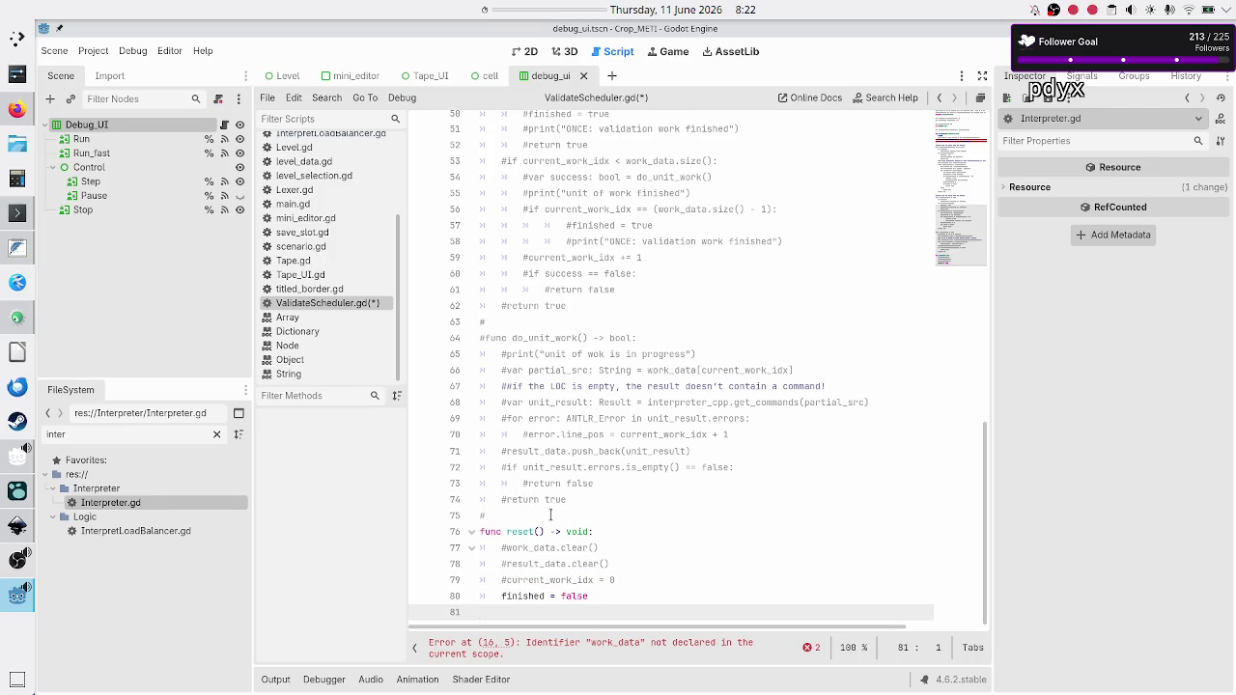
Delete the stray # line above reset() and save ValidateScheduler.gd.
key("Up")
key("Up")
key("Up")
key("Delete")
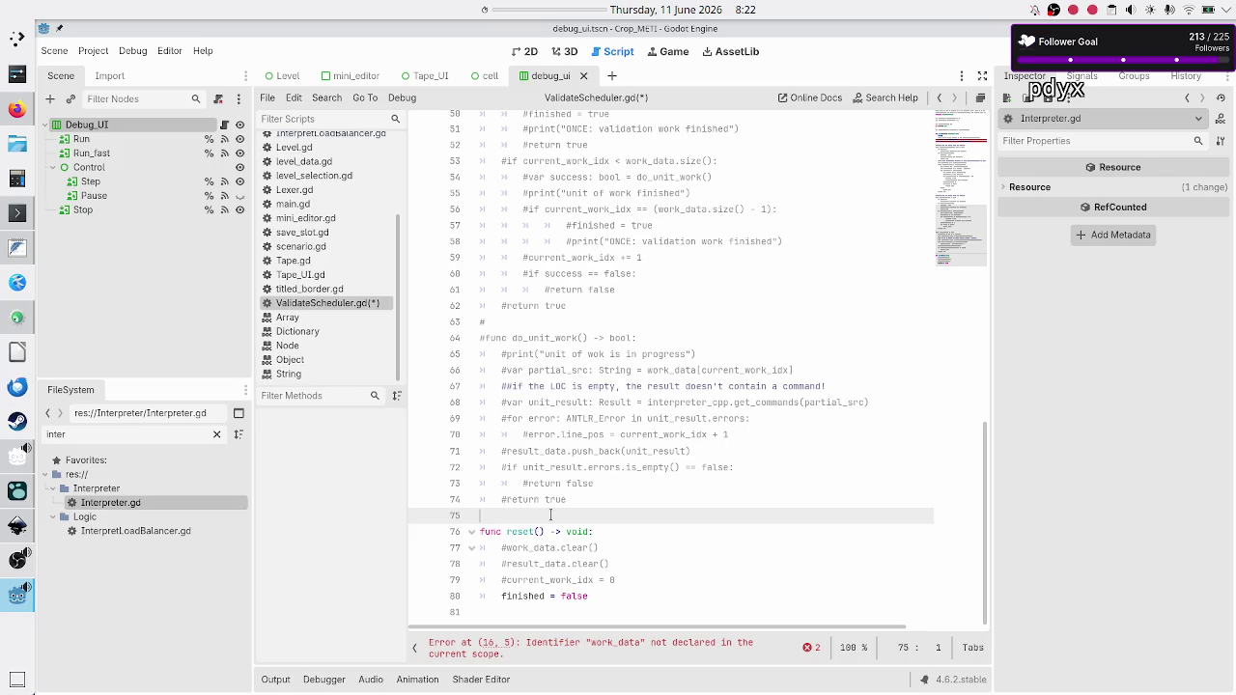
key("Down")
key("ctrl+s")
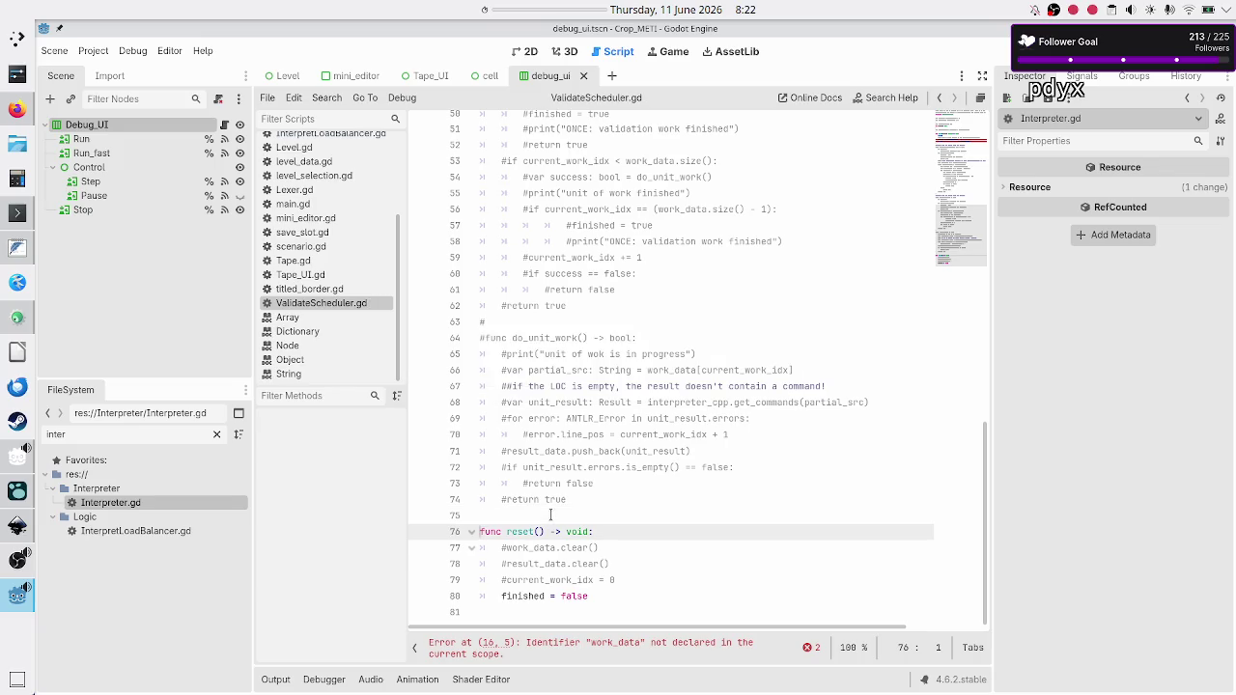
key("Down")
key("Down")
key("Down")
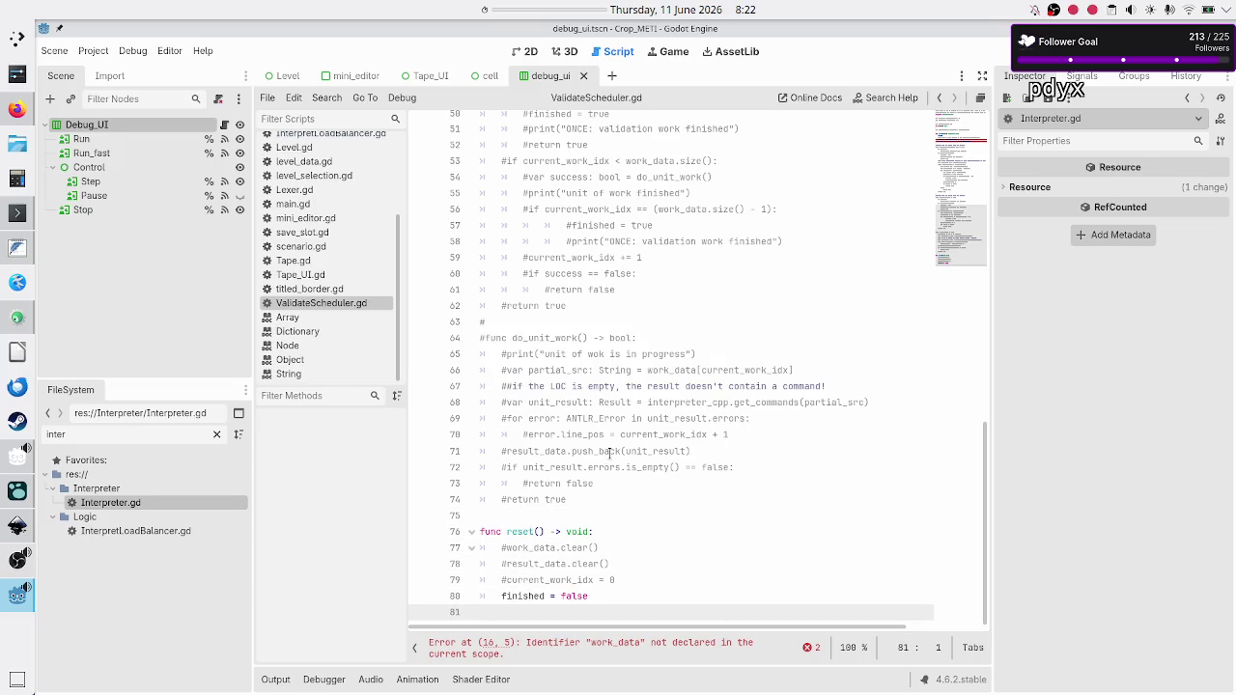
scroll(609, 454, "up", 15)
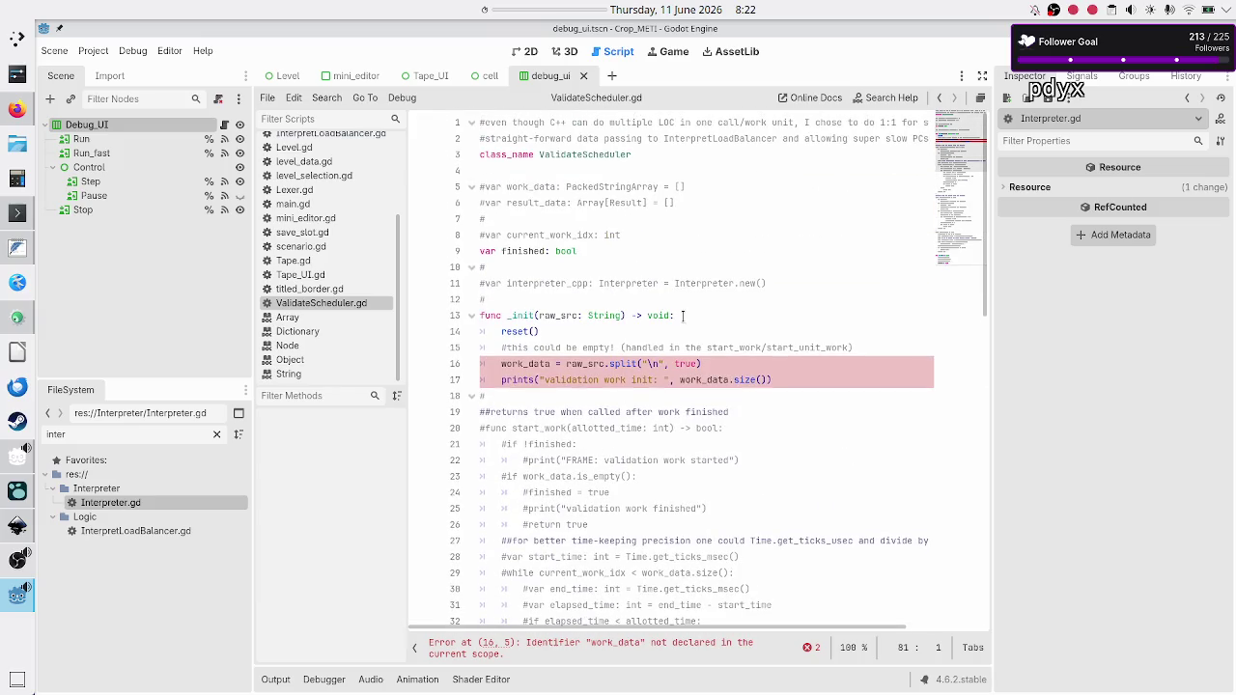
Comment out the raw_src split line assigning work_data in _init().
left_click(710, 328)
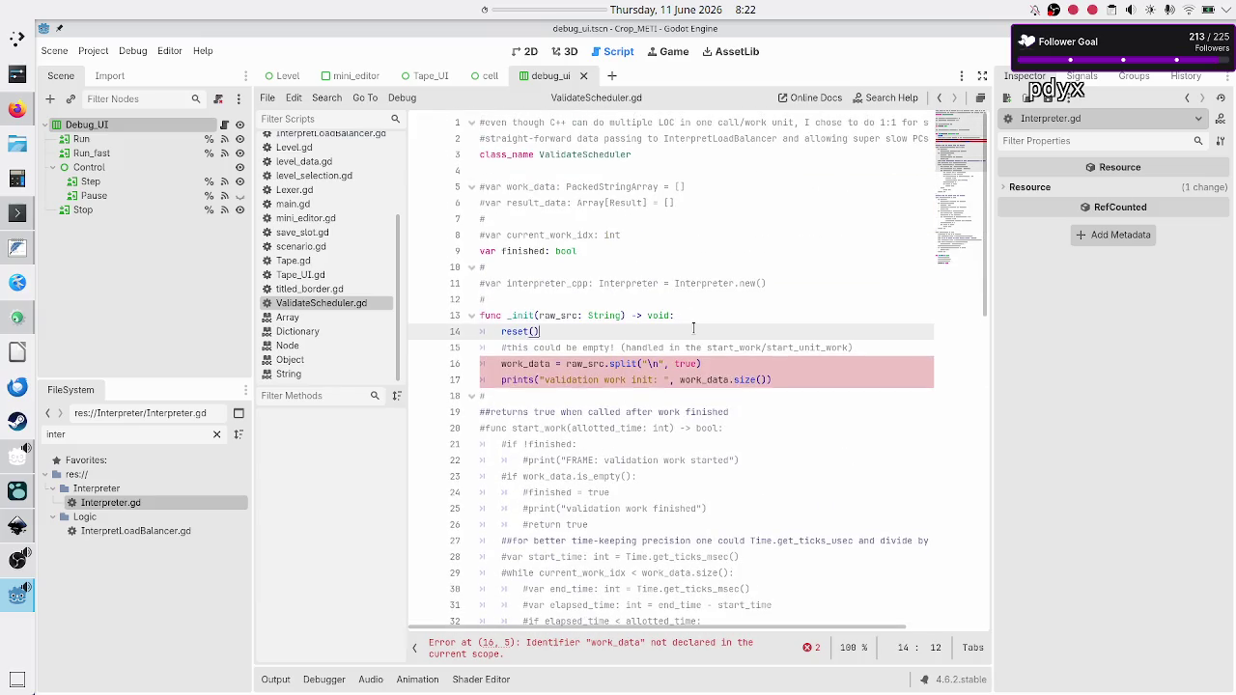
key("Down")
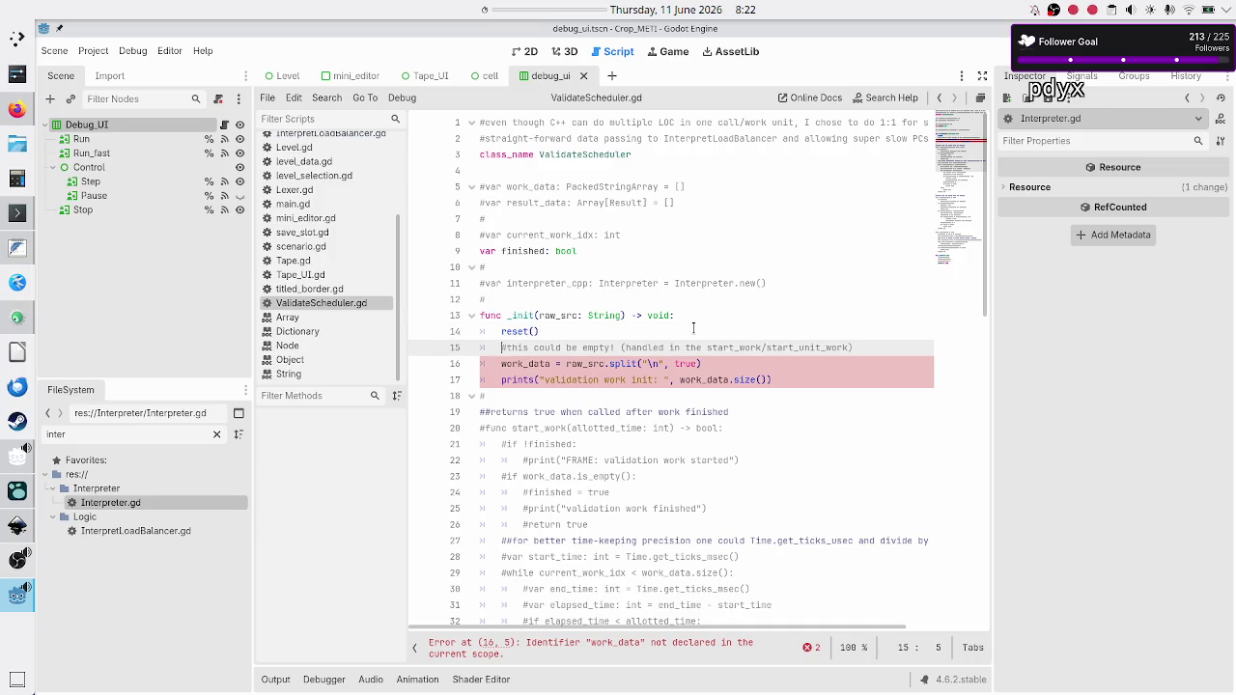
key("Down")
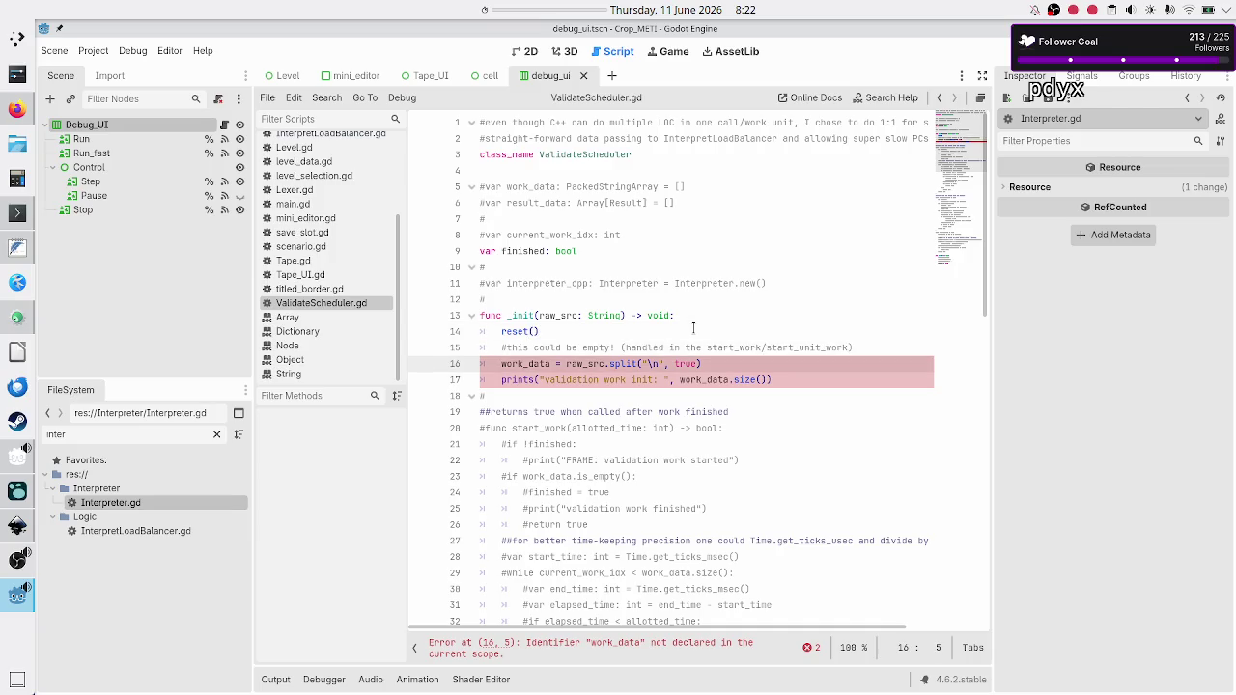
type("#")
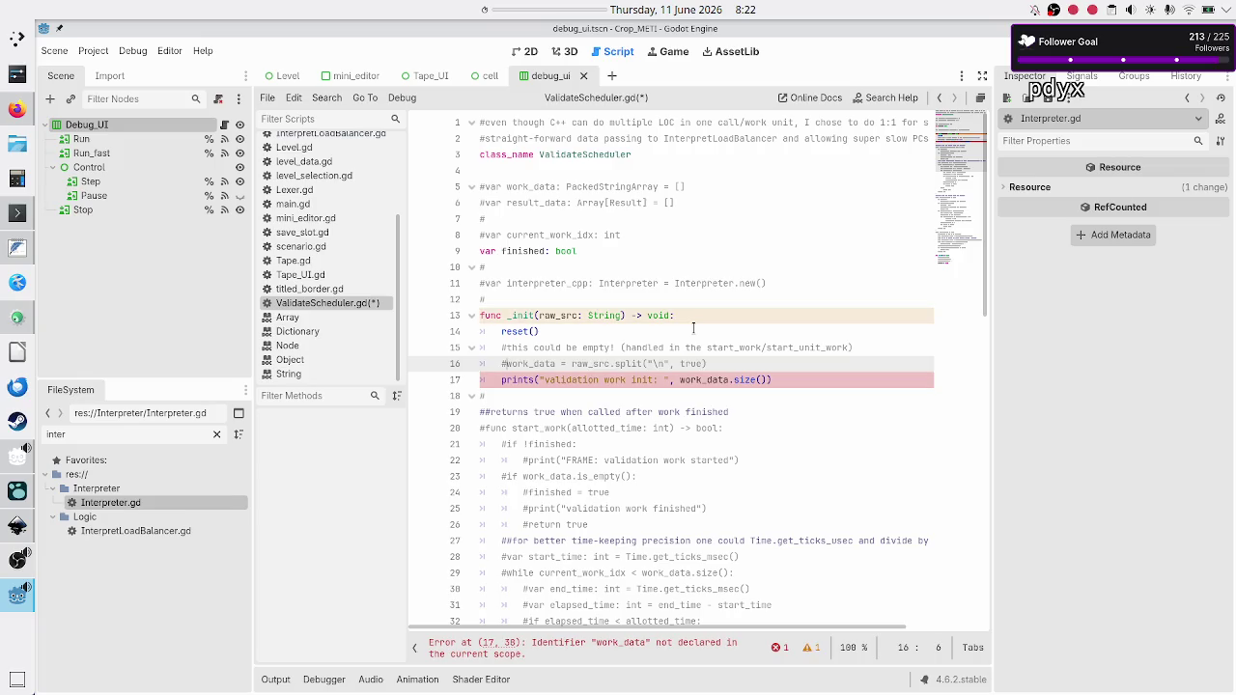
Uncomment 'var work_data: PackedStringArray = []' at the top of the script.
key("Down")
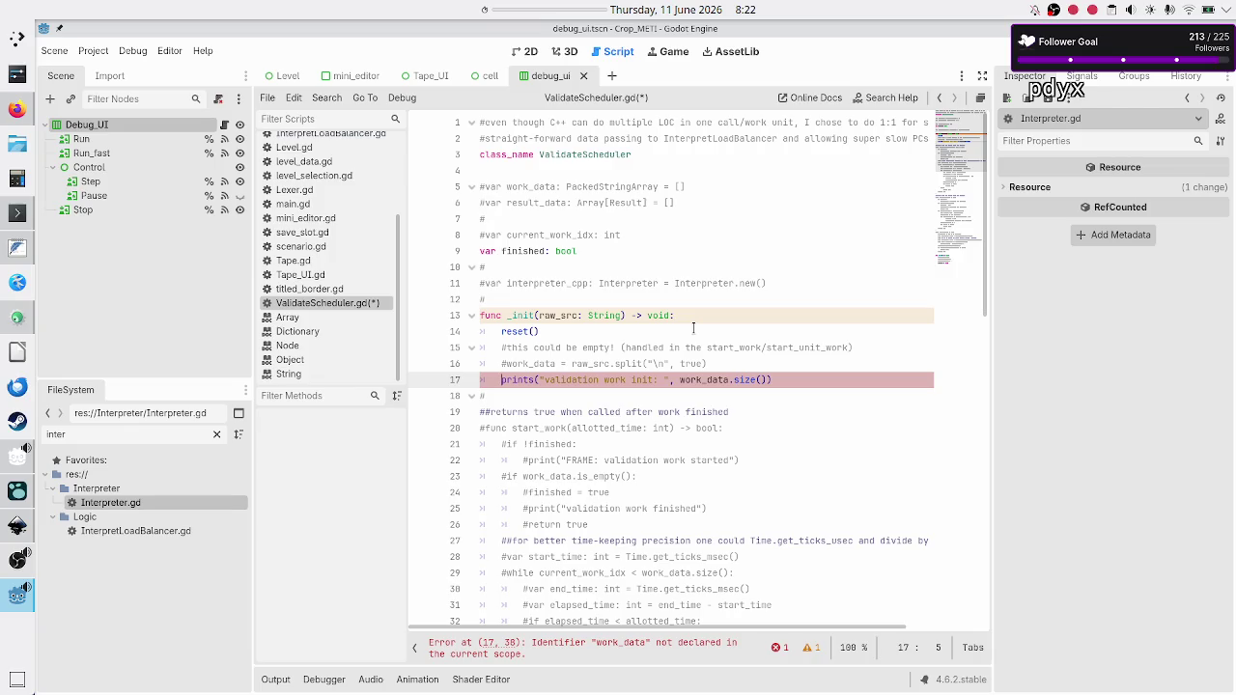
key("Up")
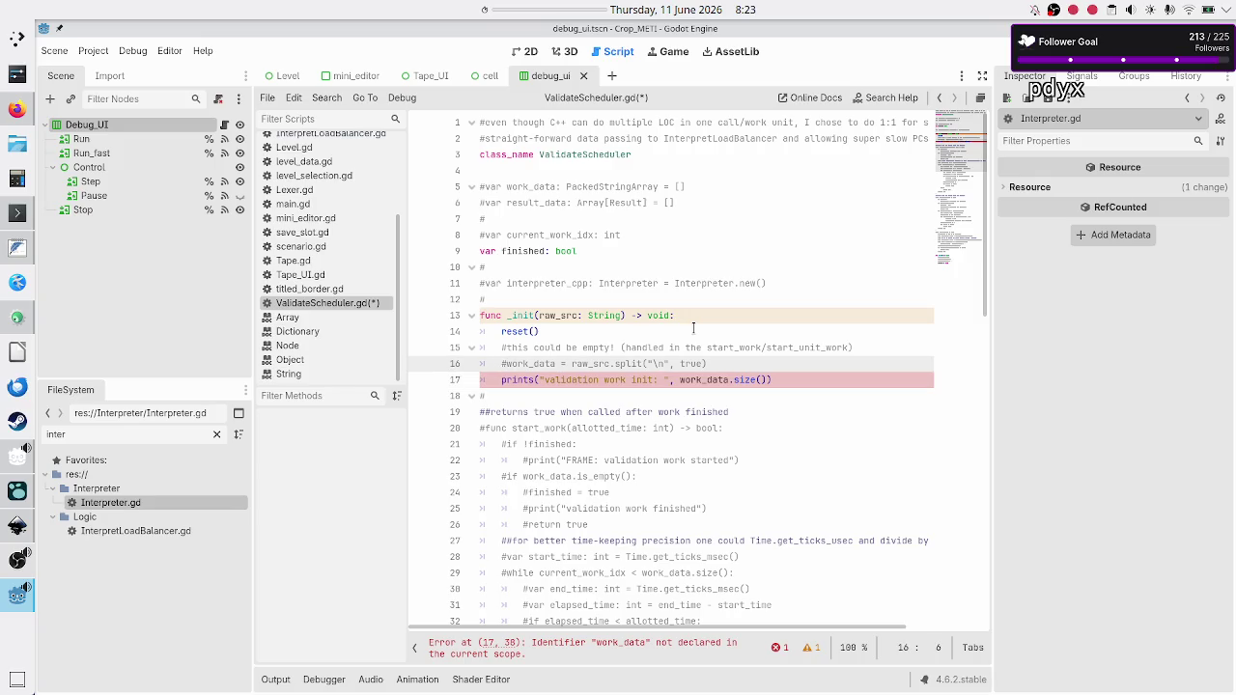
key("Up")
key("Up")
key("Up")
key("Up")
key("Down")
key("ctrl+k")
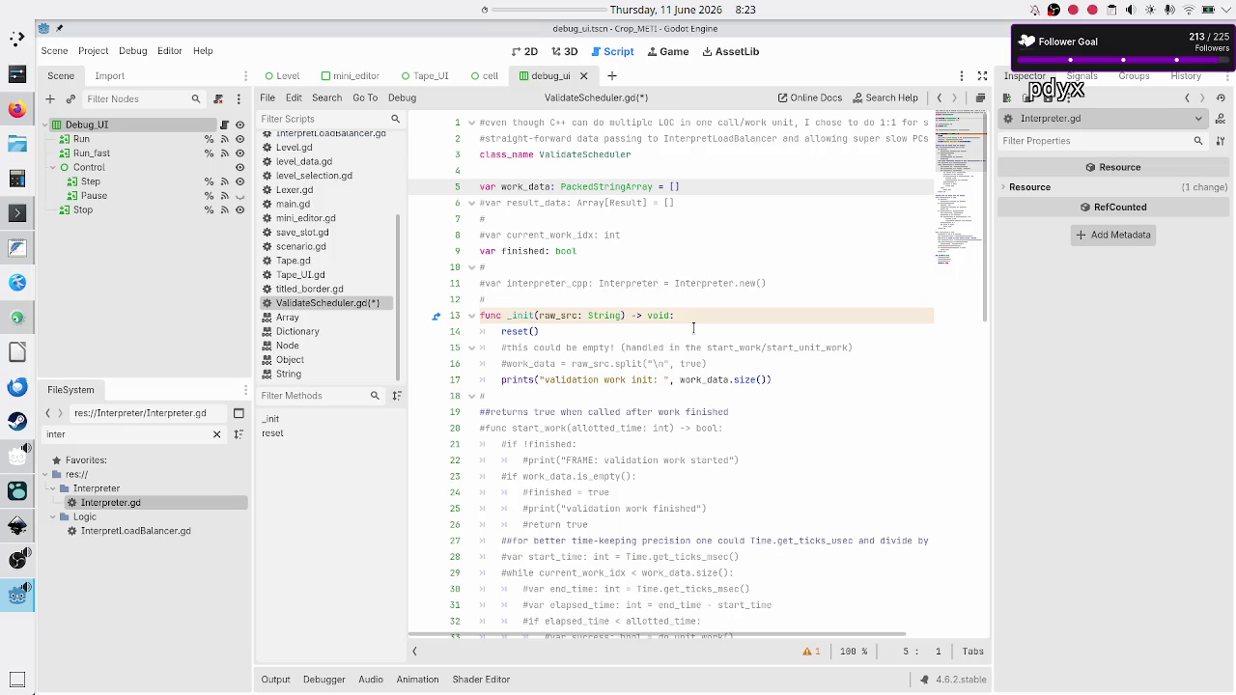
Turn the lone # separator lines 7, 10 and 12 into blank lines.
key("Down")
key("Down")
key("Down")
key("Up")
key("End")
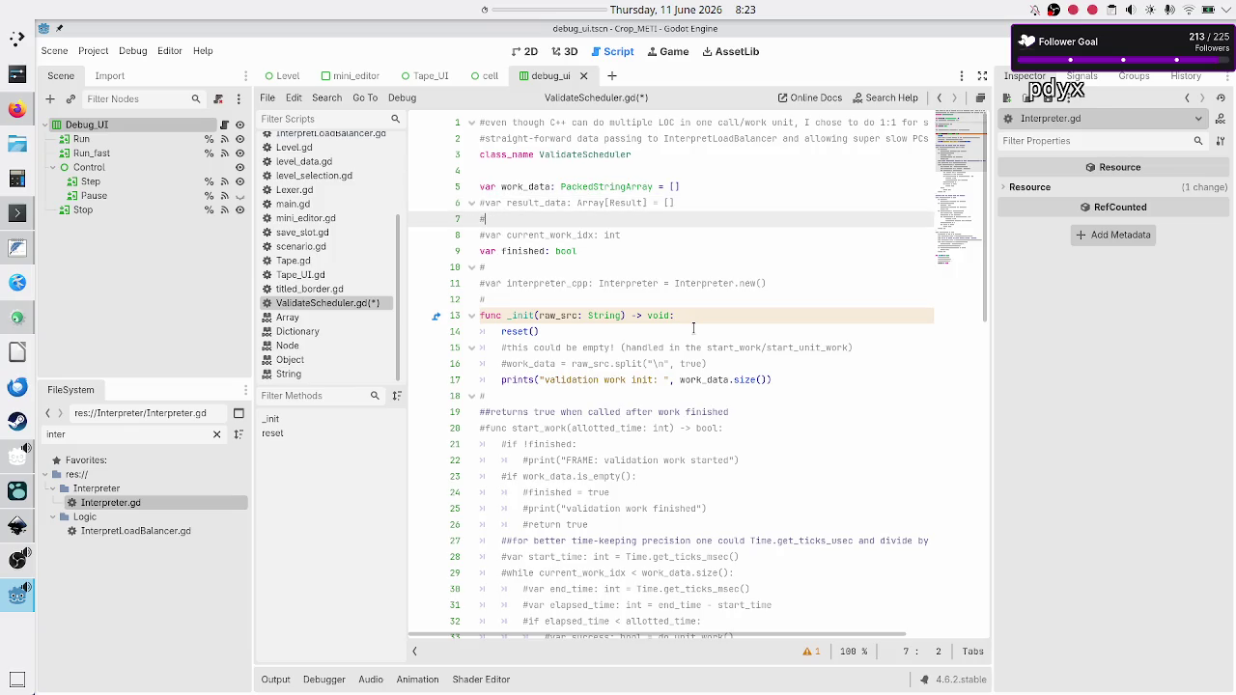
key("Down")
key("Down")
key("Down")
key("Up")
key("End")
key("BackSpace")
key("Down")
key("Down")
key("Down")
key("Up")
key("End")
key("BackSpace")
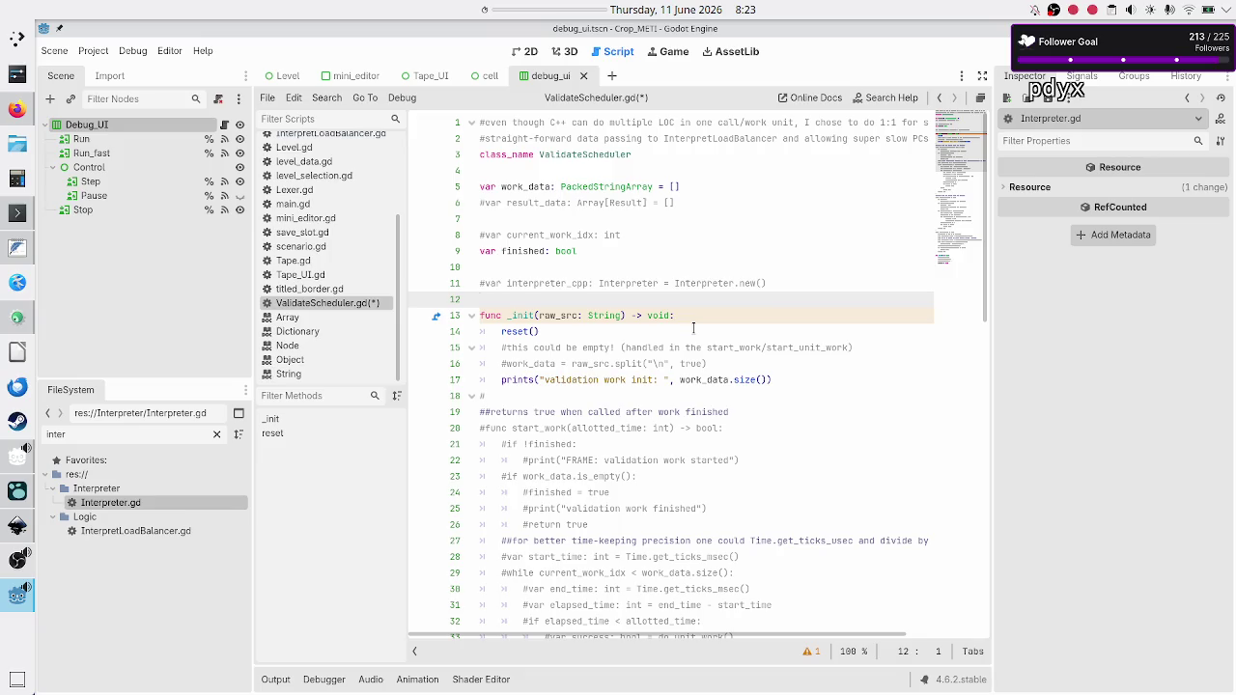
Uncomment 'var current_work_idx: int', leaving the result_data declaration commented.
key("Up")
key("Up")
key("Up")
key("Delete")
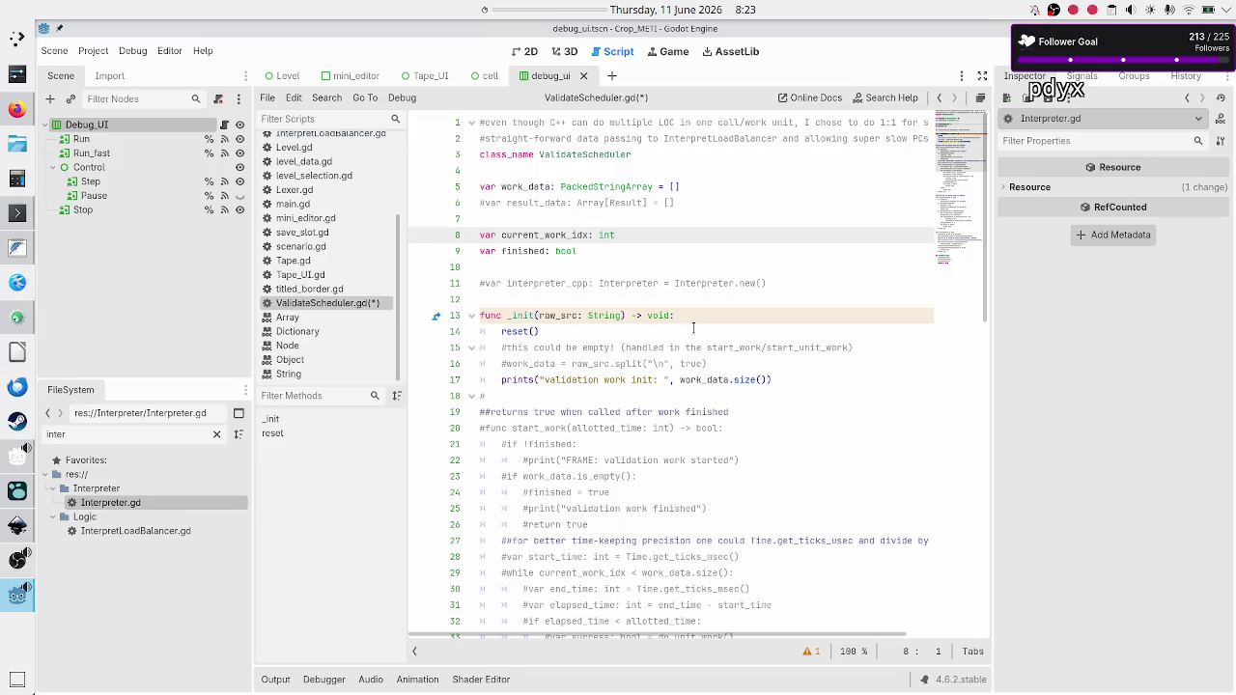
key("Up")
key("Up")
key("shift+End")
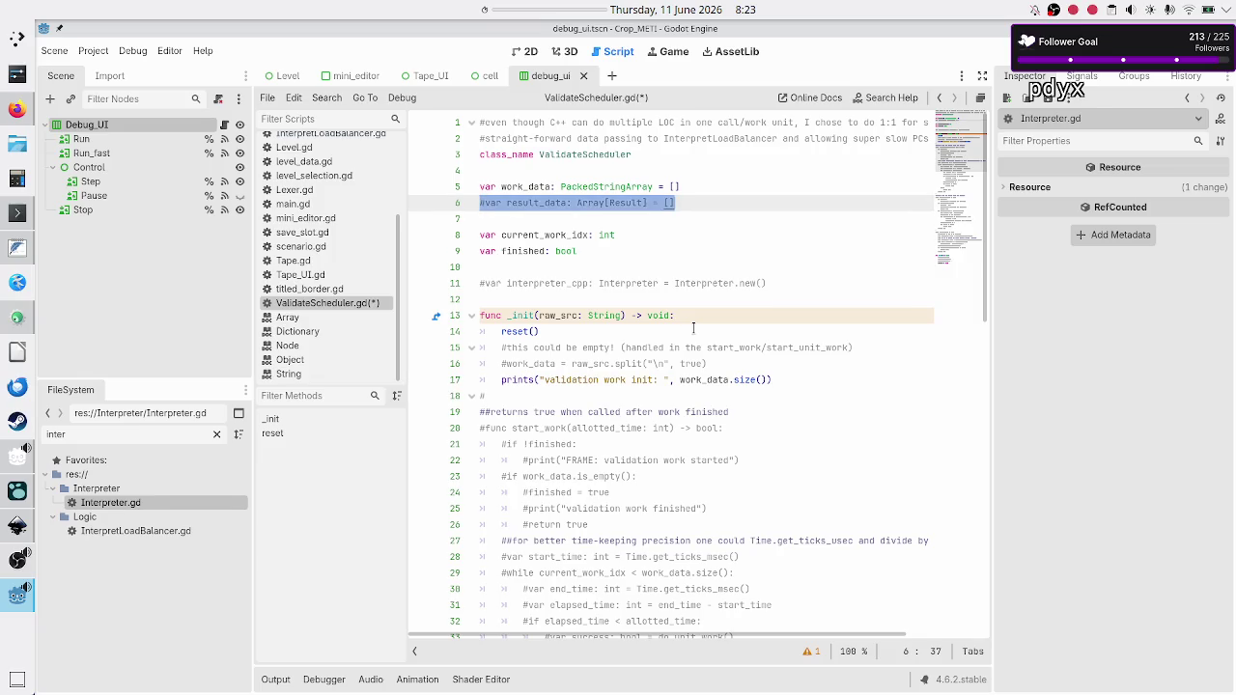
key("Right")
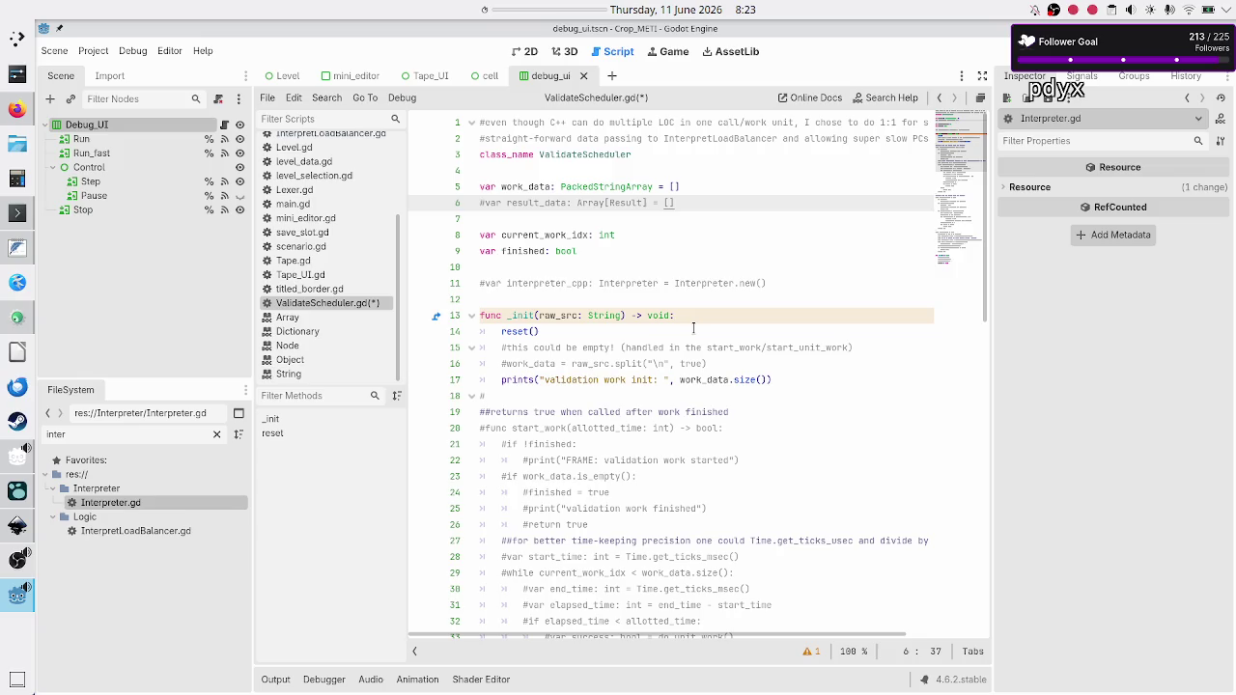
key("Down")
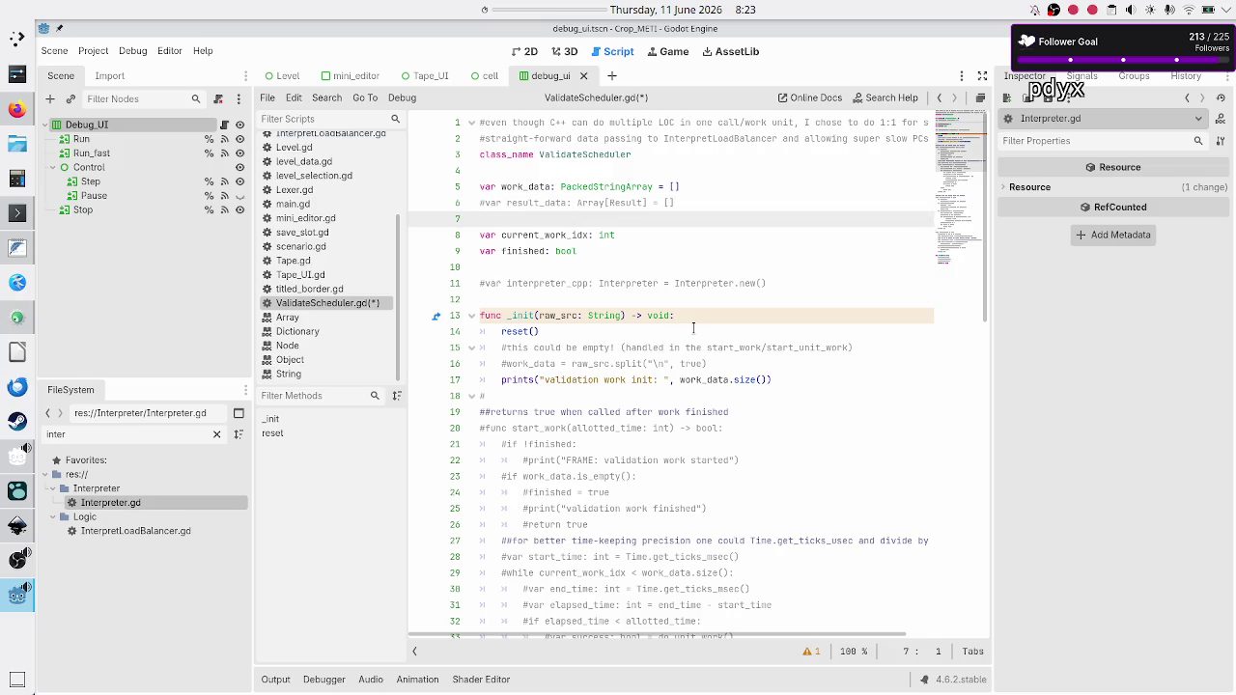
key("Down")
key("Down")
key("Down")
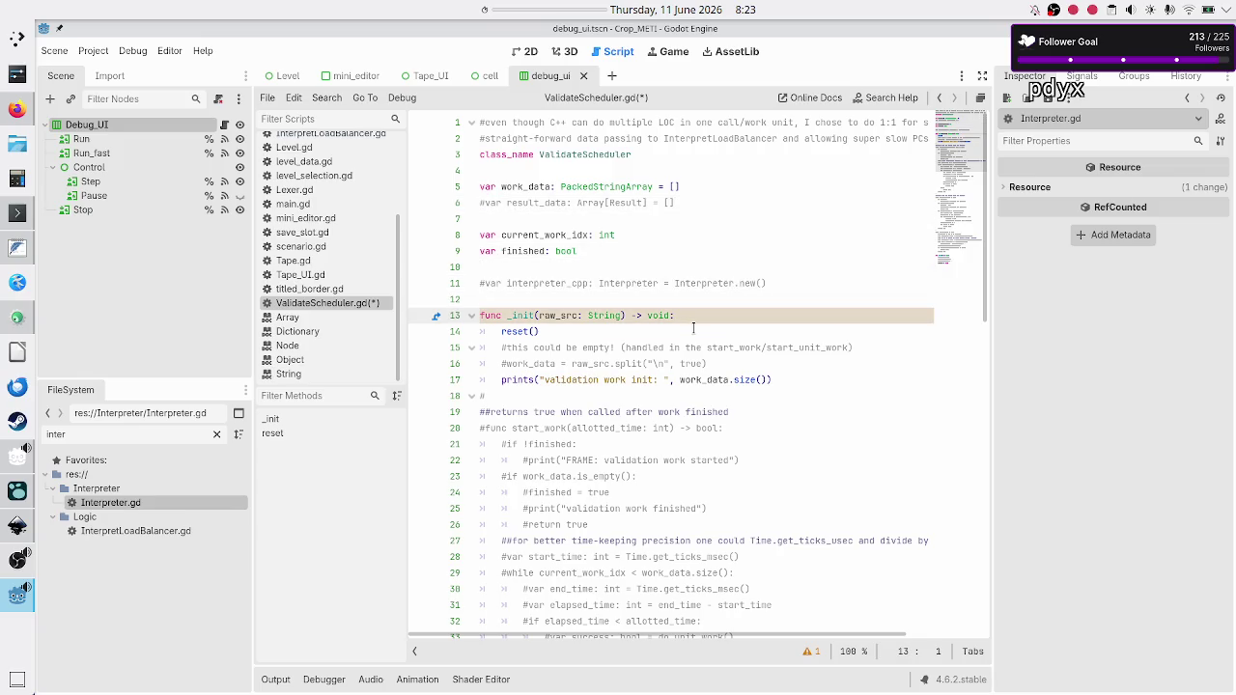
Uncomment the work_data split line on line 16 inside _init().
key("Down")
key("Down")
key("Down")
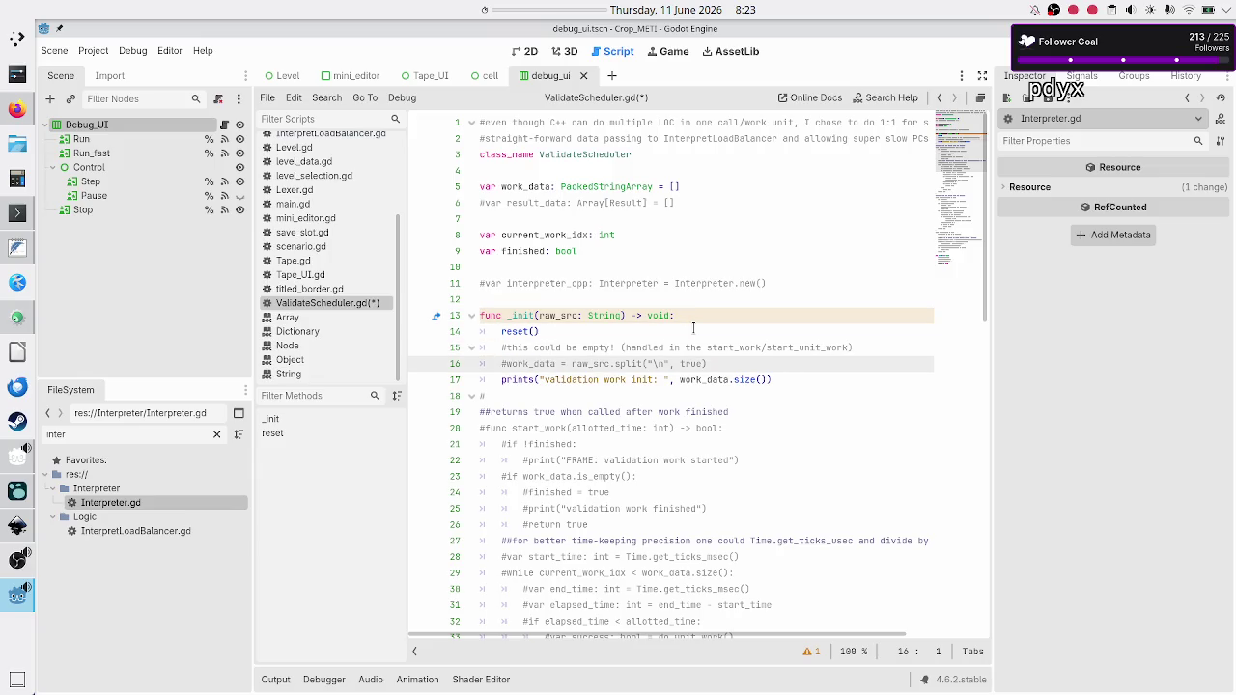
key("Up")
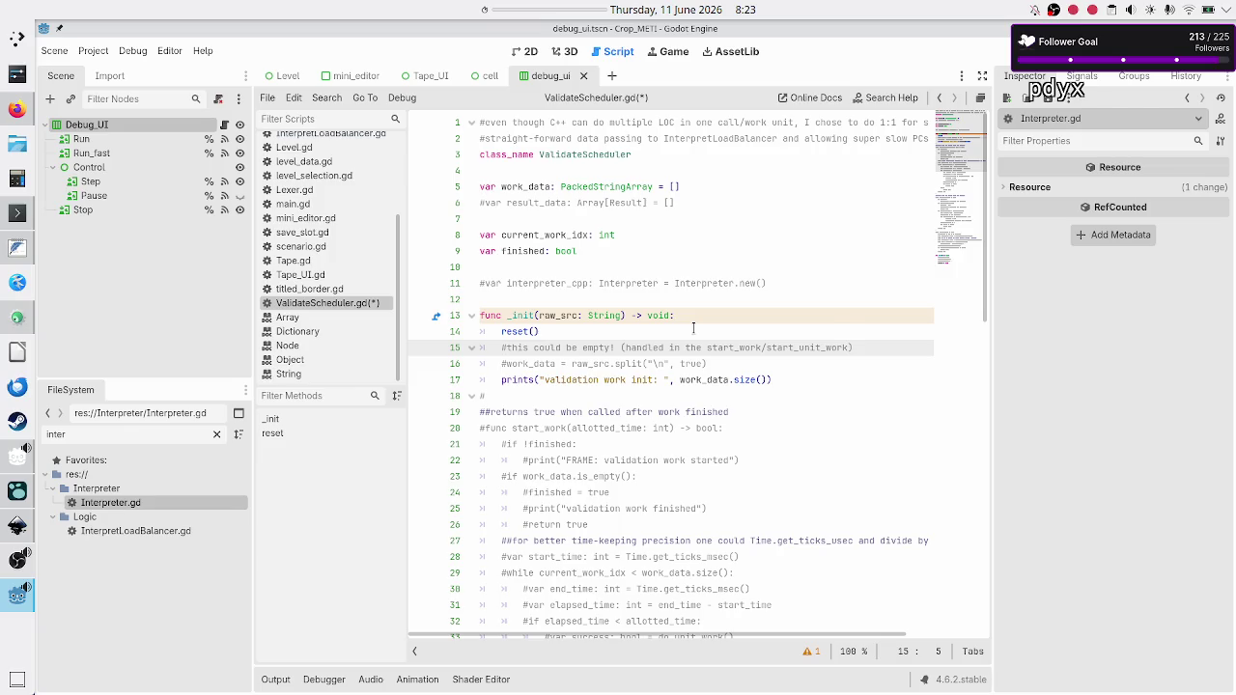
key("Down")
key("ctrl+k")
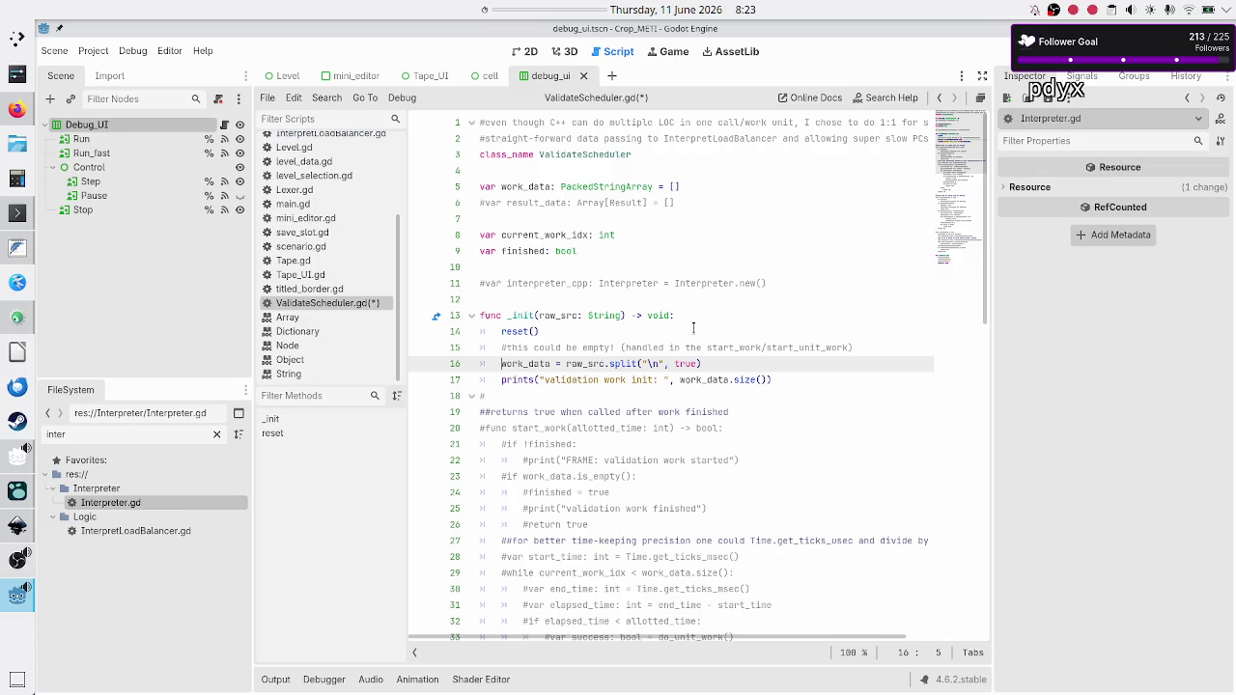
key("Down")
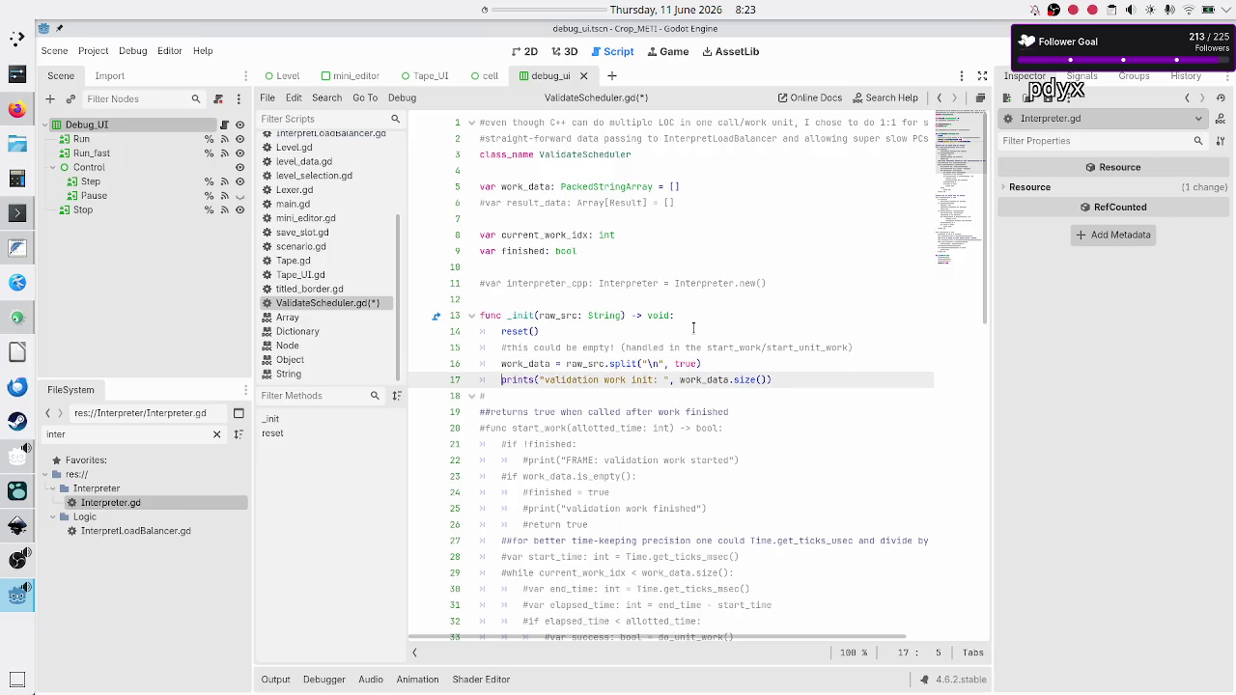
Replace the lone # on line 18 after _init() with a blank line.
key("Down")
left_click(693, 328)
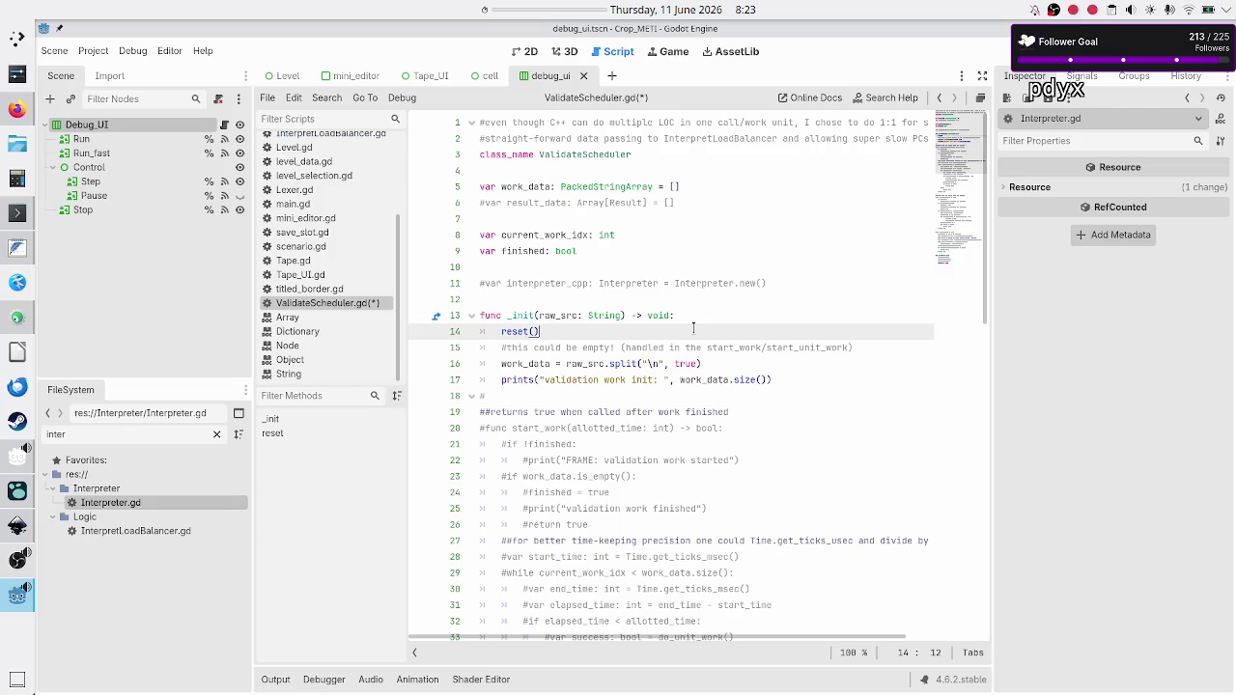
key("Down")
key("Down")
key("Down")
key("BackSpace")
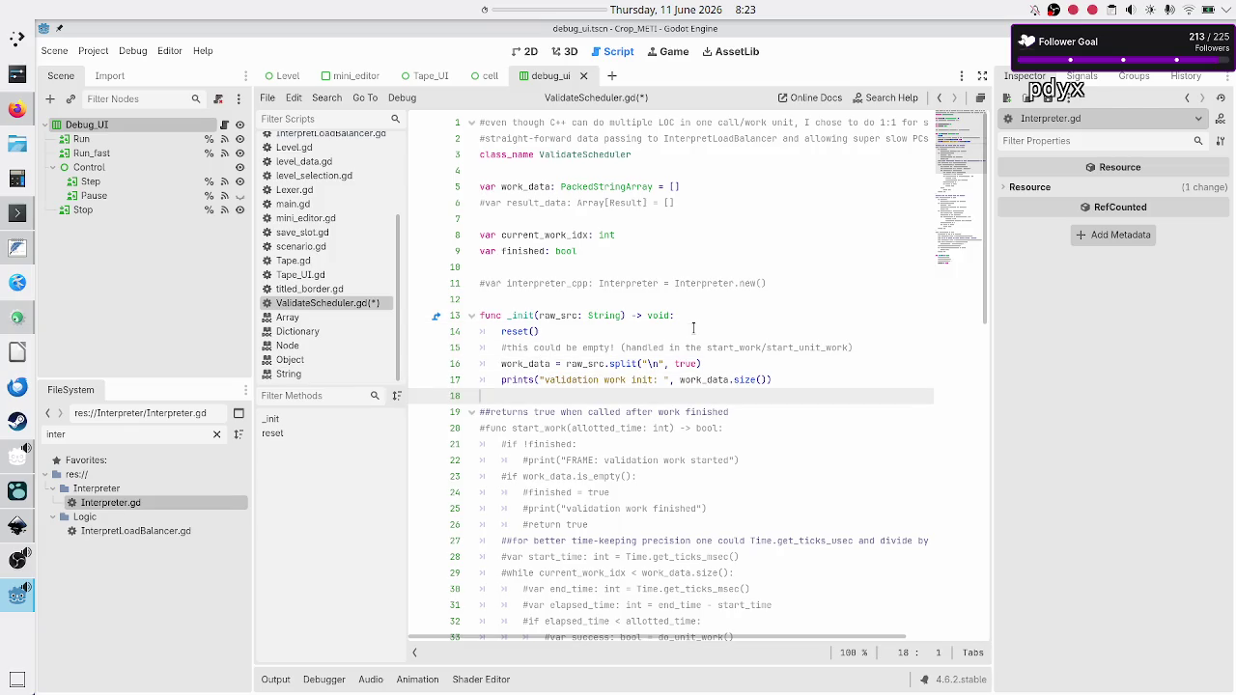
key("Down")
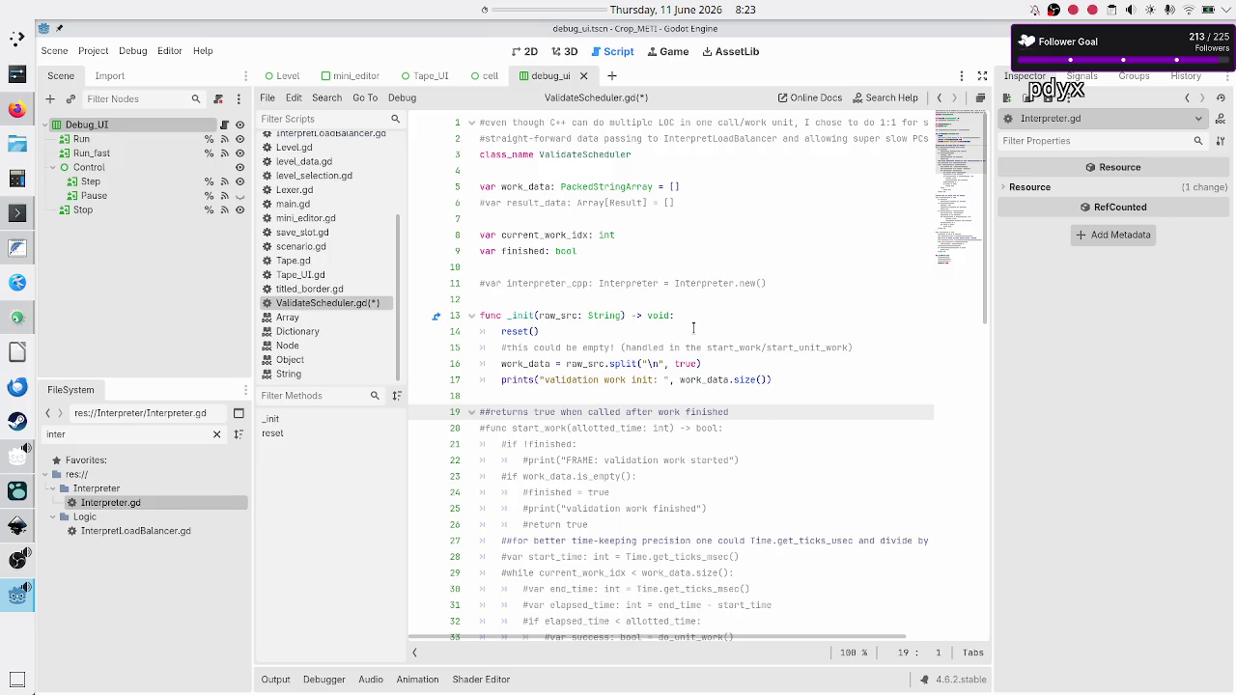
key("Down")
key("Down")
key("Down")
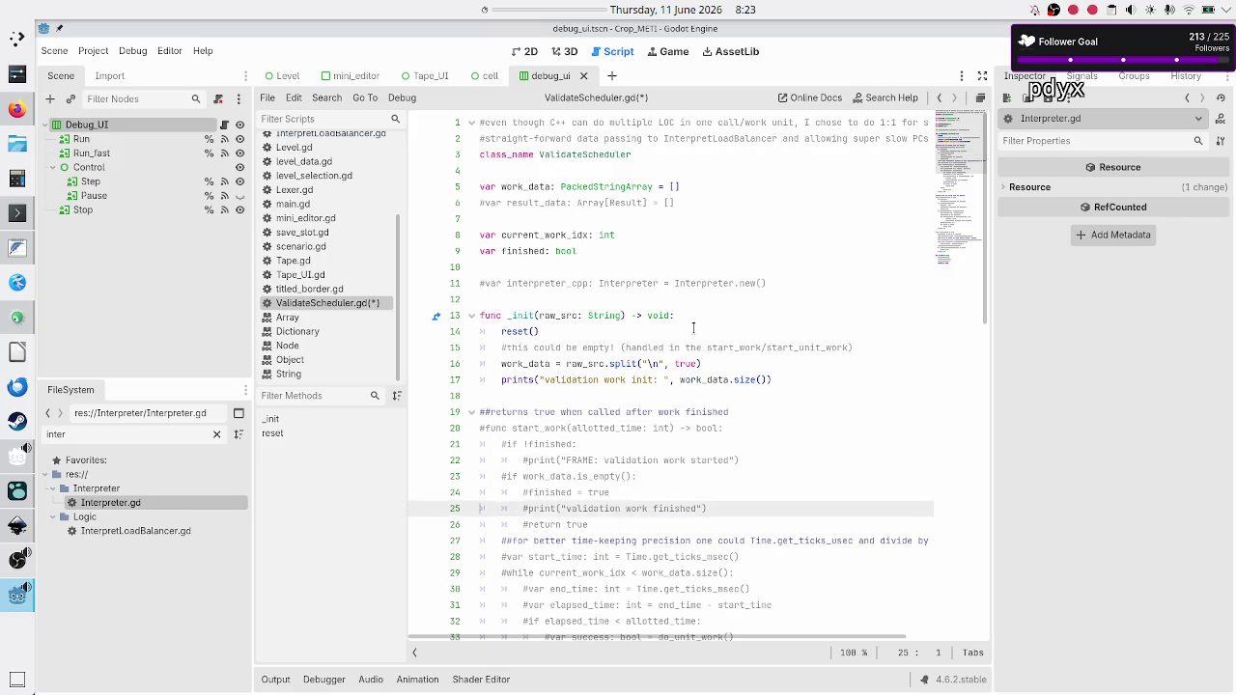
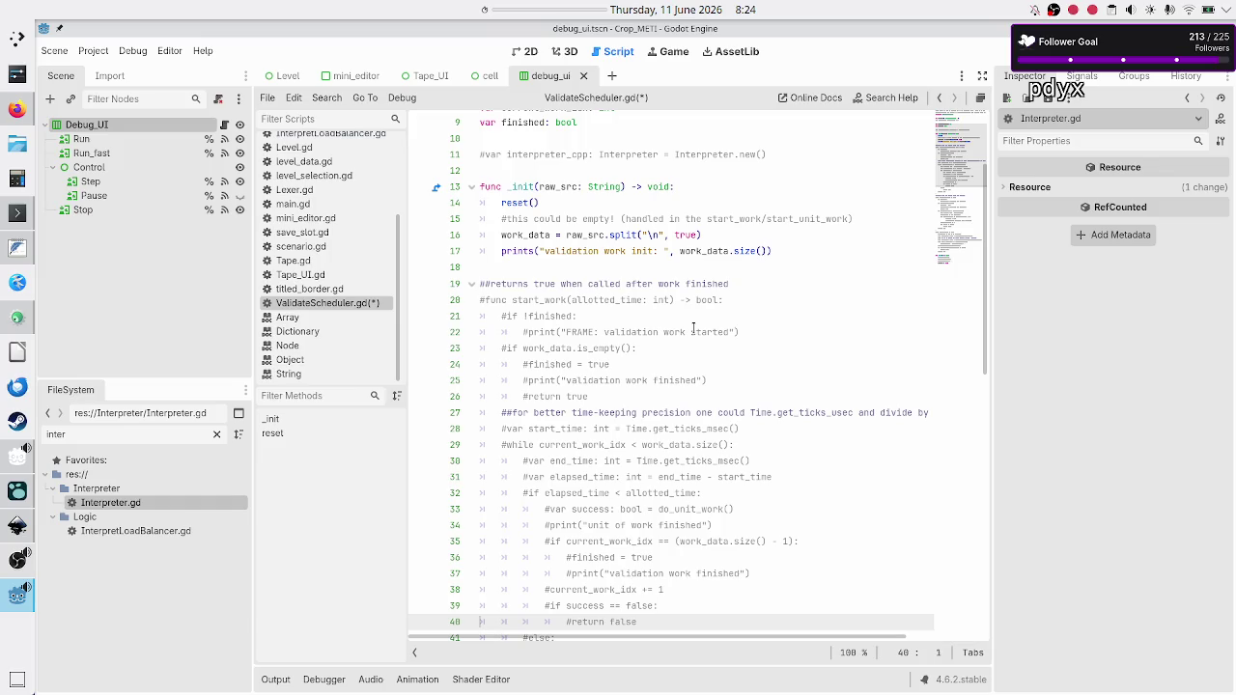
Prefix the start_work comment with 'edge case: ' so it reads 'edge case: returns true when called after work finished'.
key("Up")
key("Up")
key("Up")
key("Up")
key("Up")
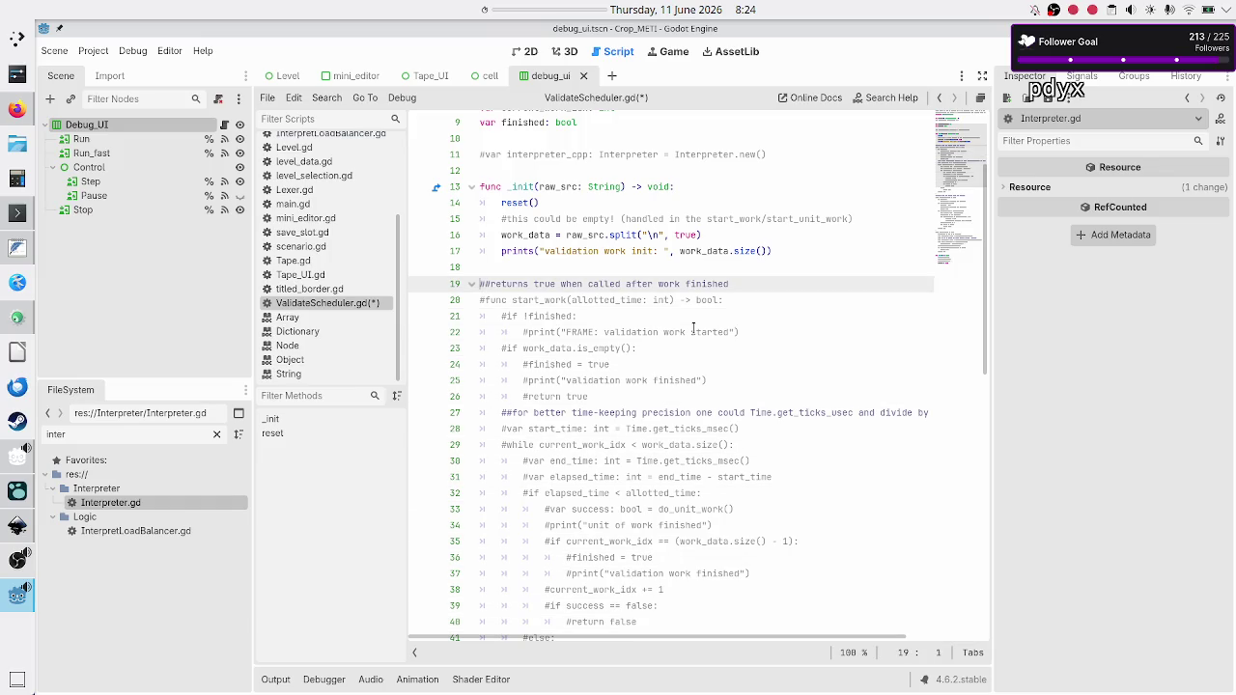
type("edgeca")
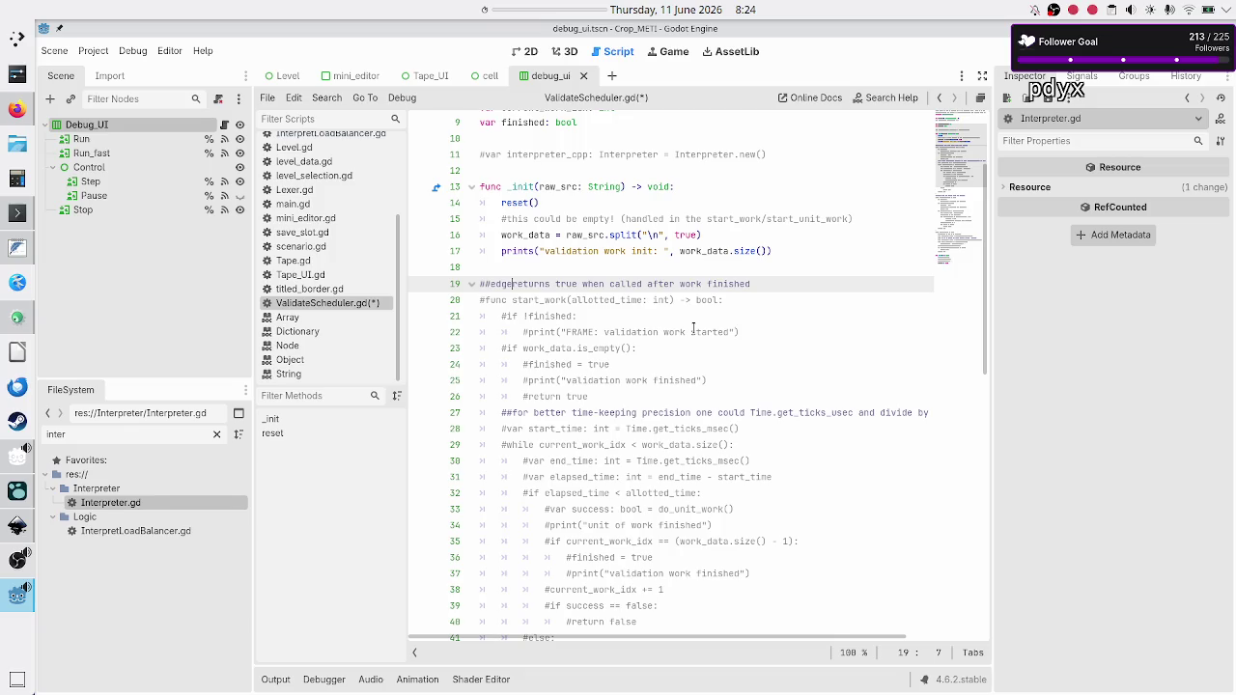
key("BackSpace")
key("BackSpace")
type("case:")
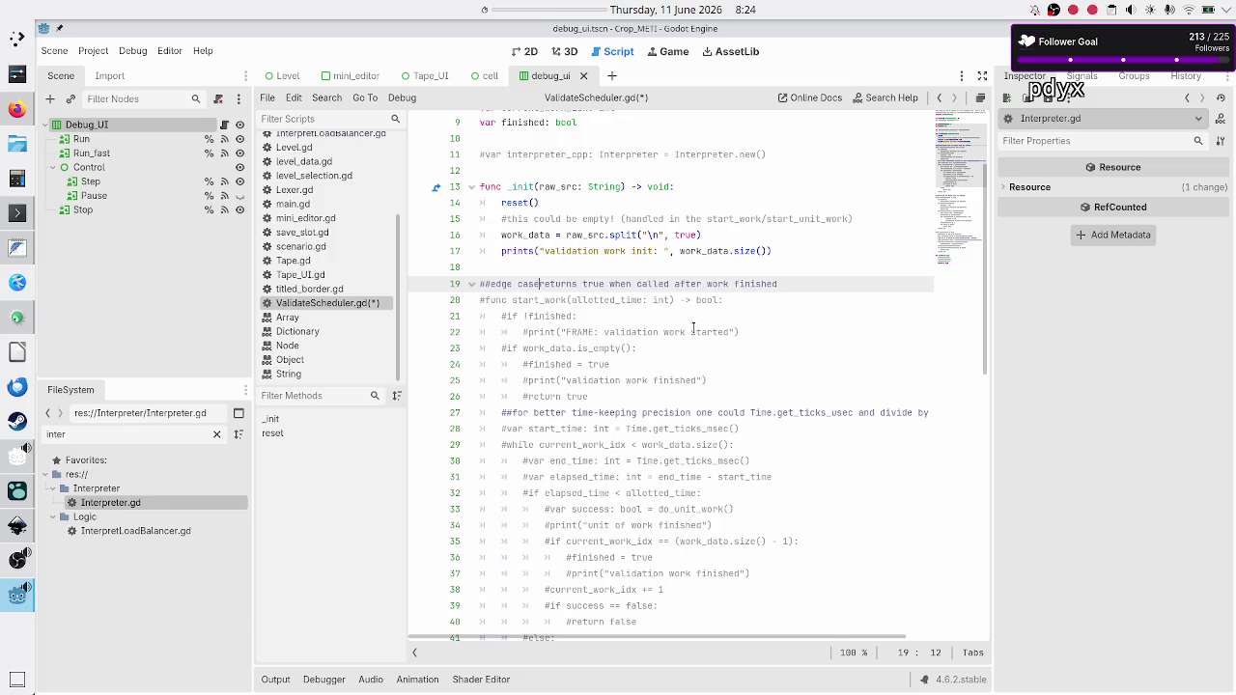
Review the commented start_work code and place the caret at the start of its header line.
key("Home")
key("Down")
key("Down")
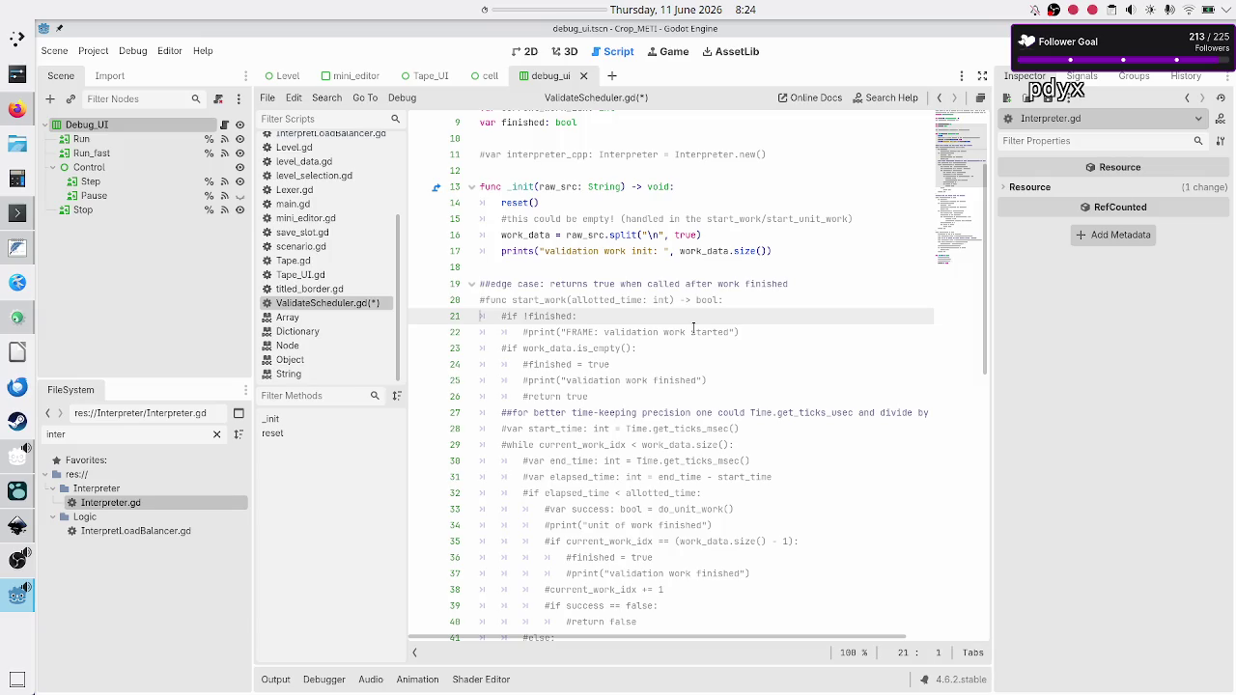
scroll(681, 240, "up", 3)
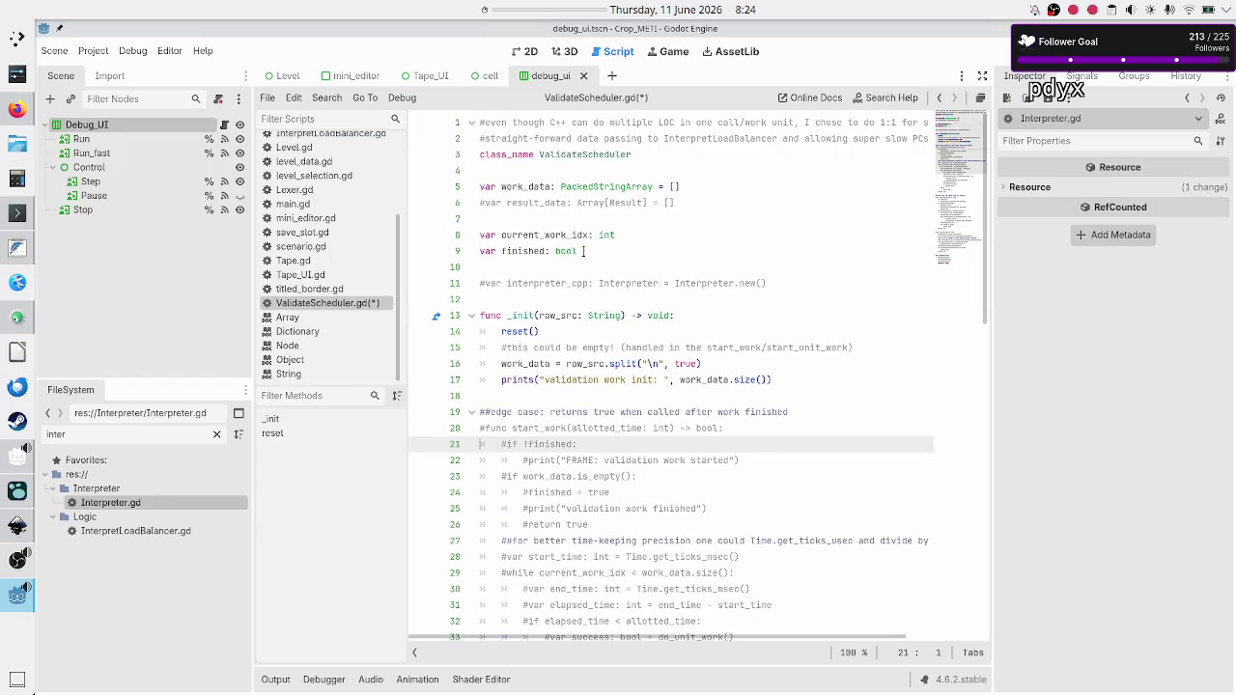
scroll(541, 251, "down", 15)
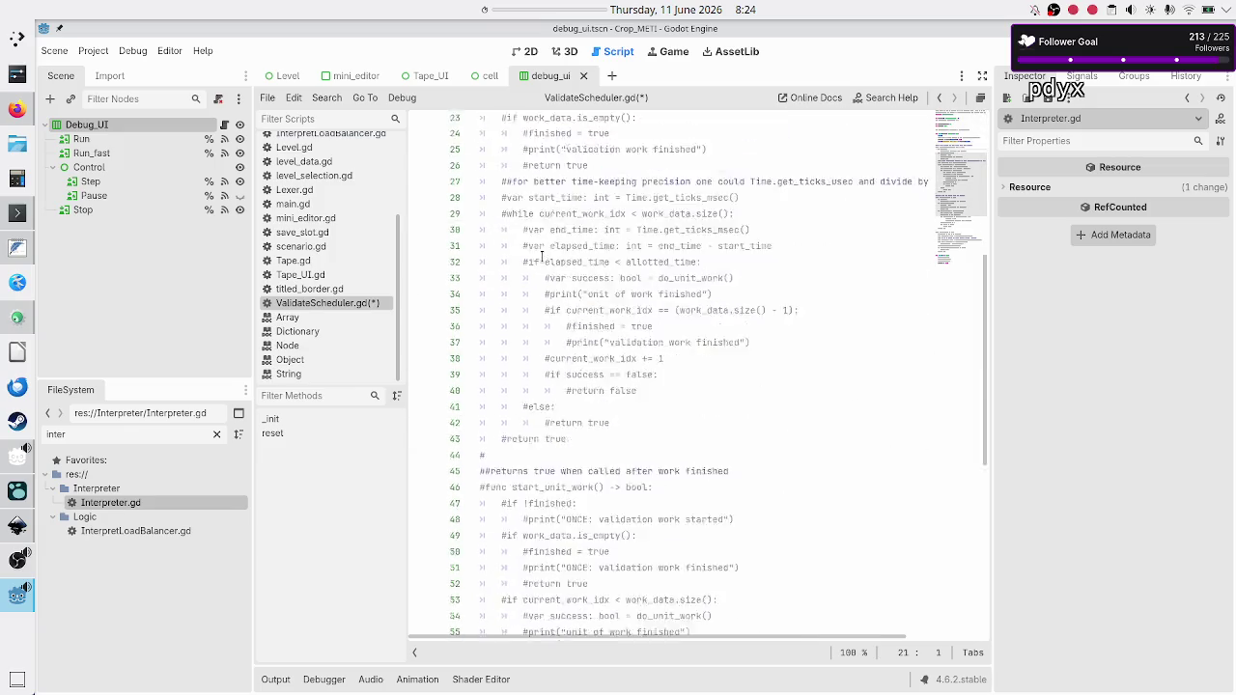
scroll(591, 489, "up", 15)
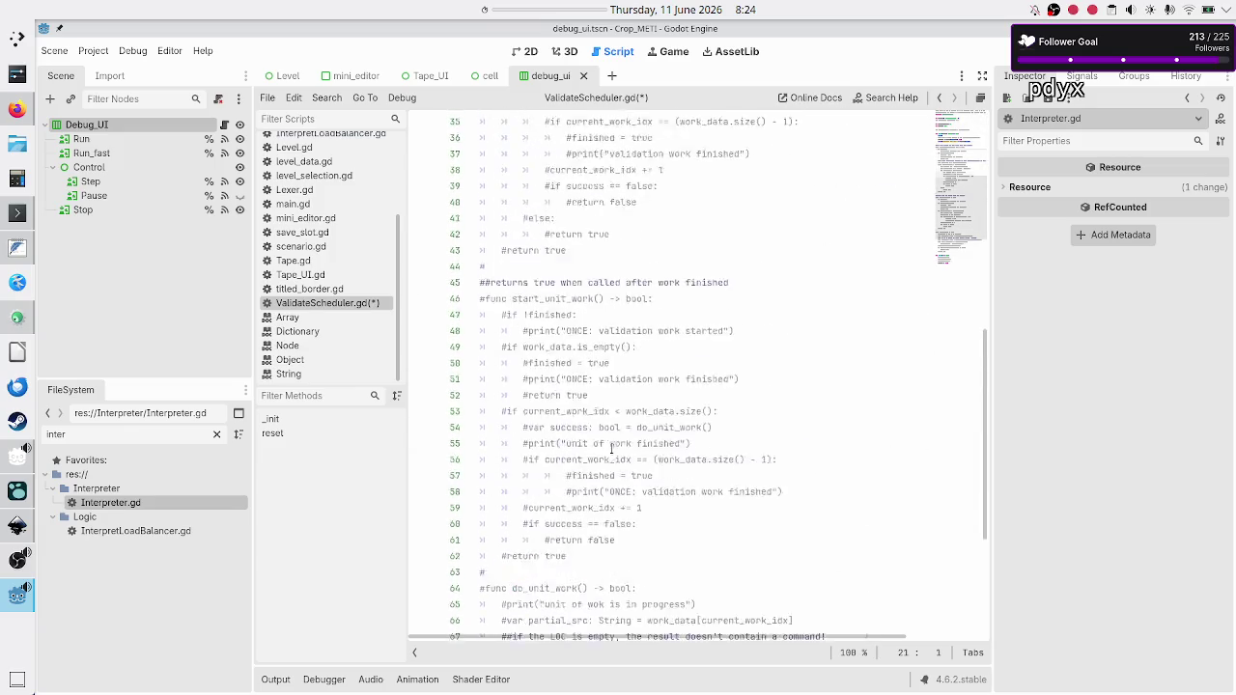
scroll(604, 439, "down", 3)
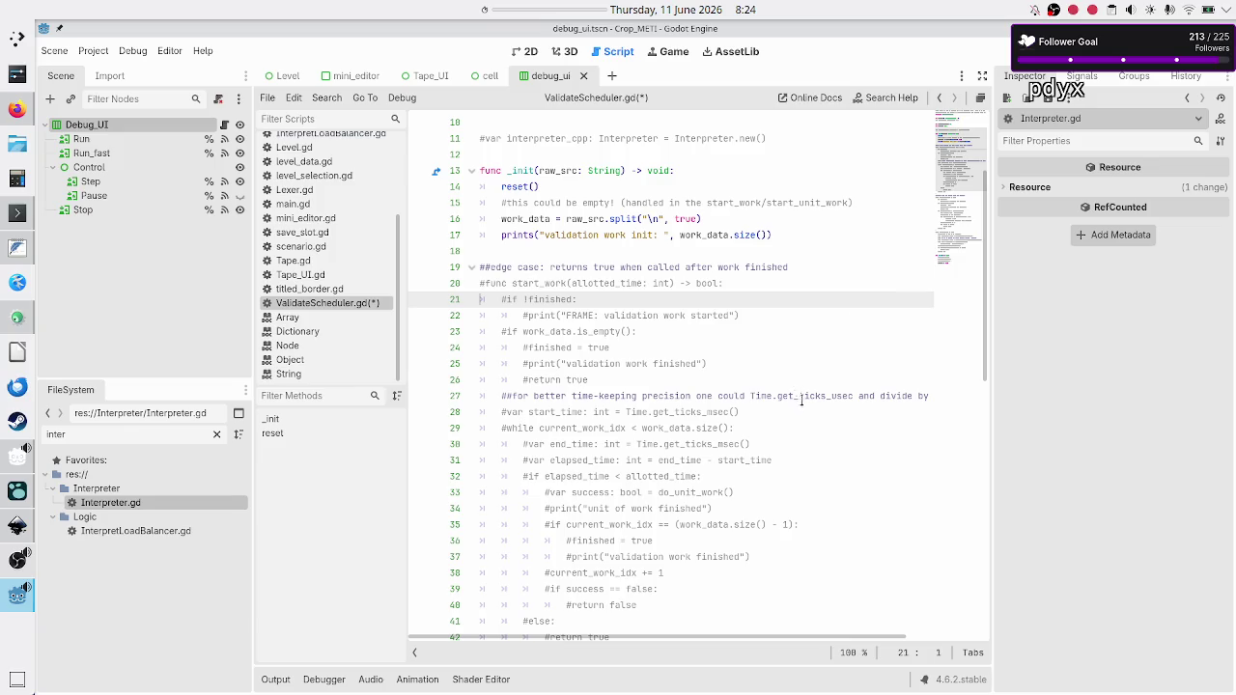
scroll(801, 405, "down", 4)
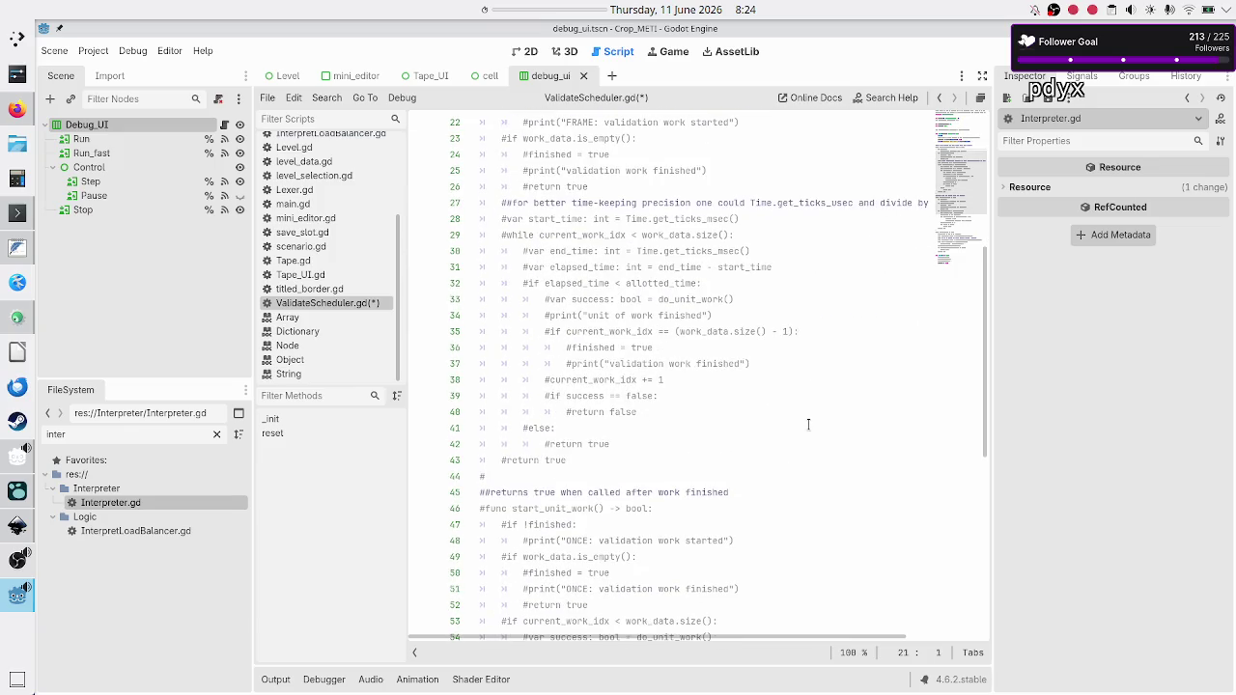
scroll(808, 424, "up", 7)
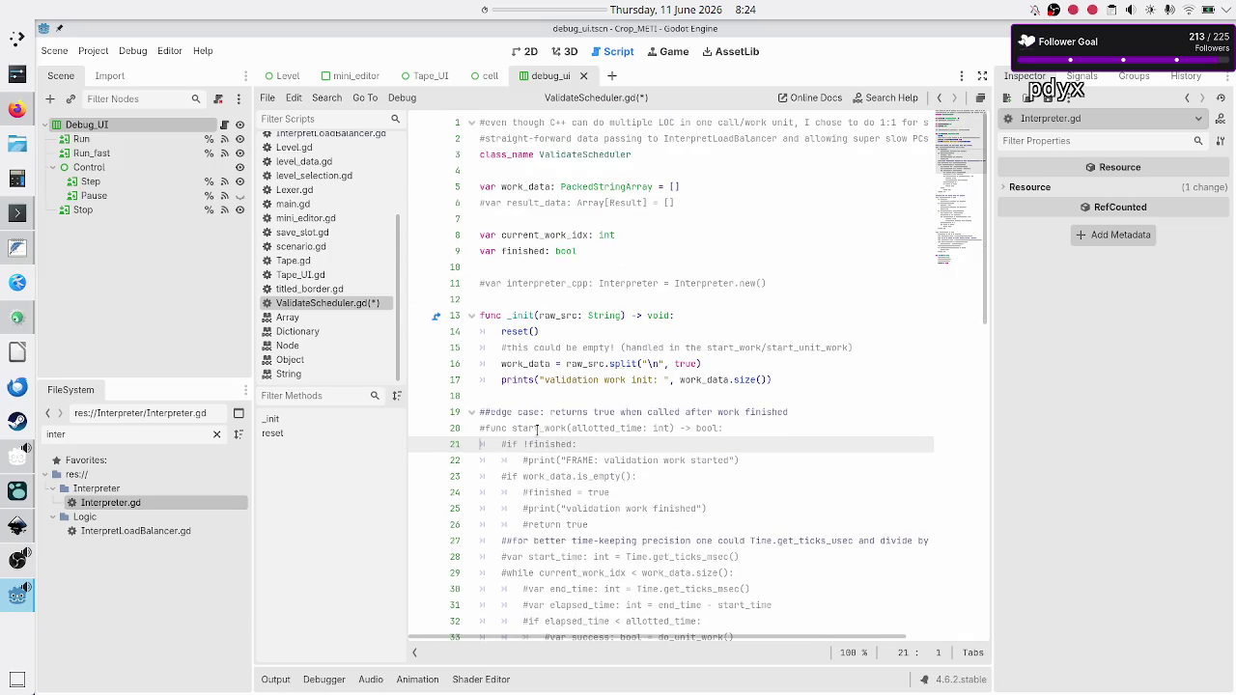
double_click(537, 428)
left_click(494, 429)
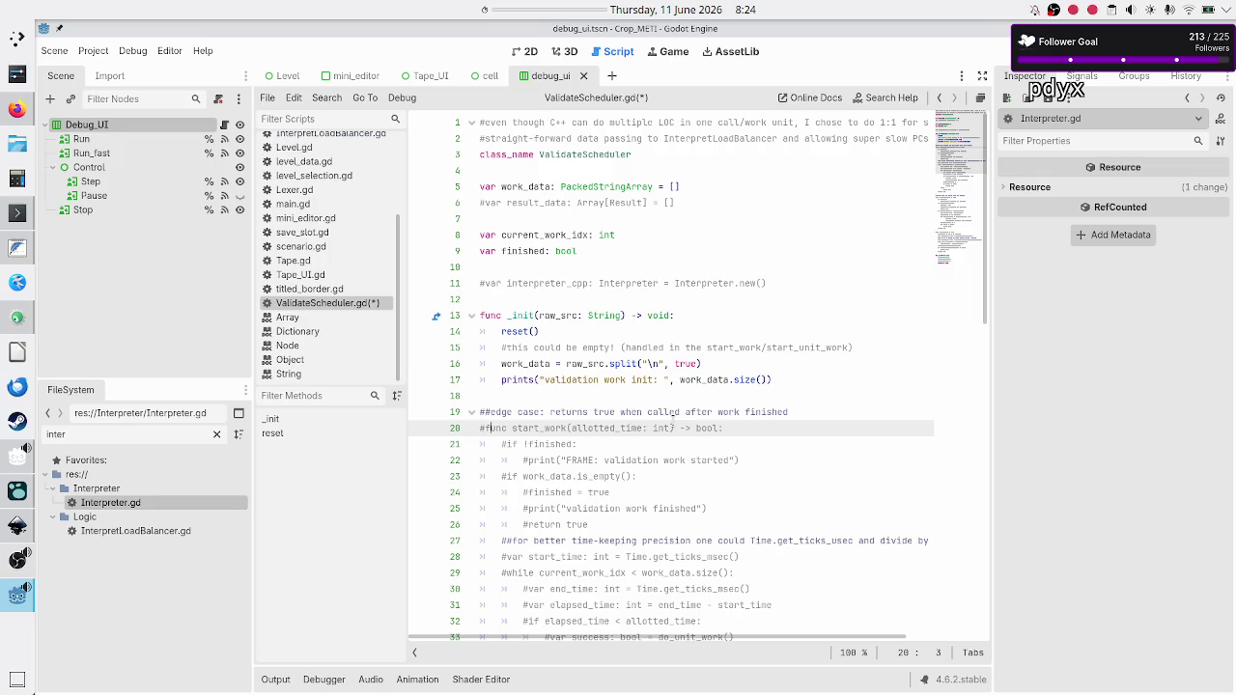
Uncomment the func start_work header and add a temporary 'finished = true' line below it.
key("BackSpace")
key("BackSpace")
type("f")
key("End")
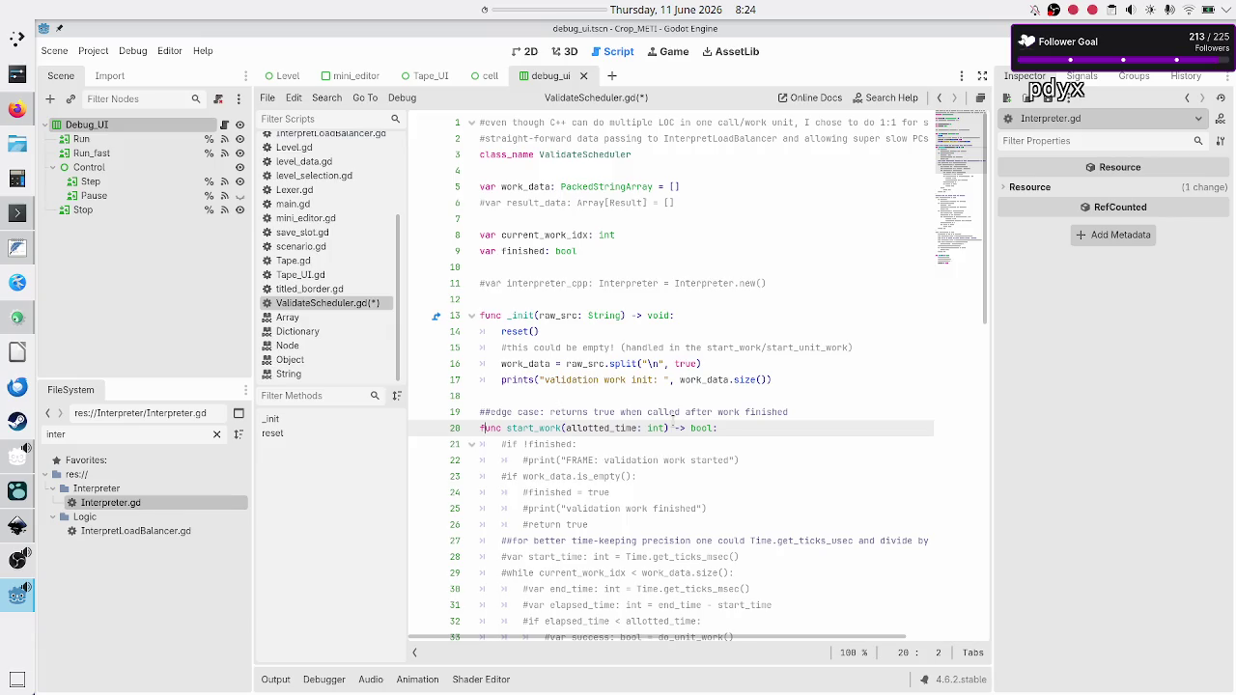
key("Return")
type("fini")
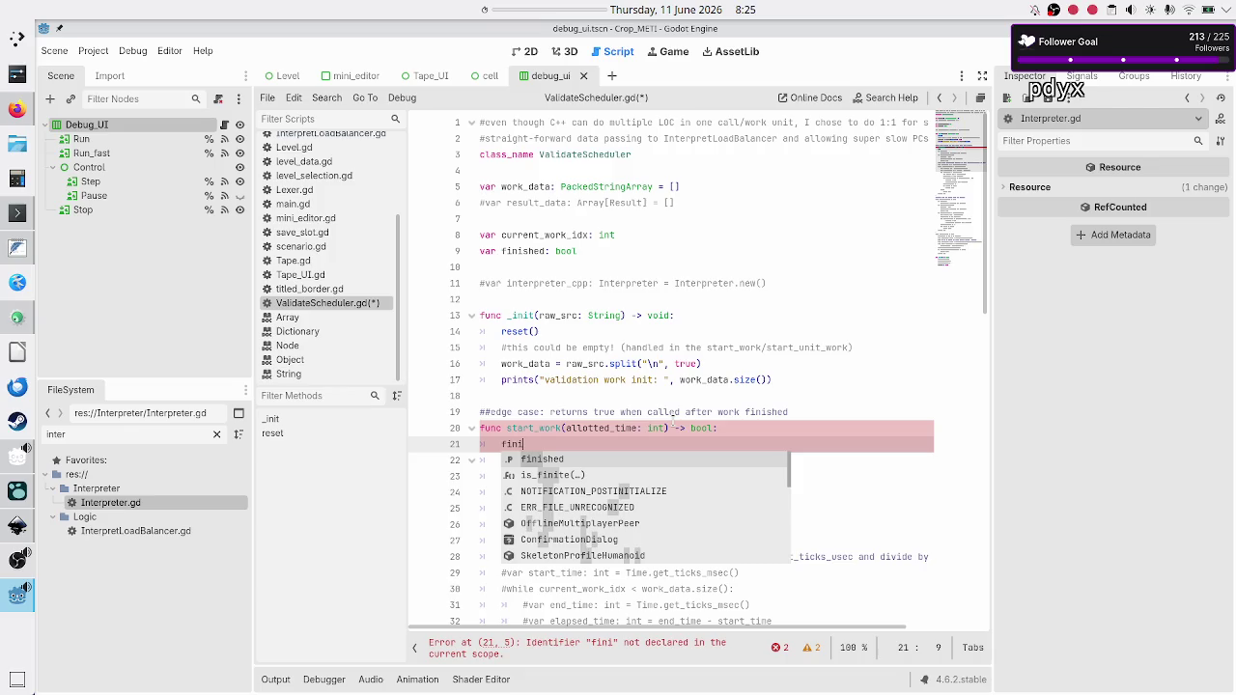
key("Return")
type("true")
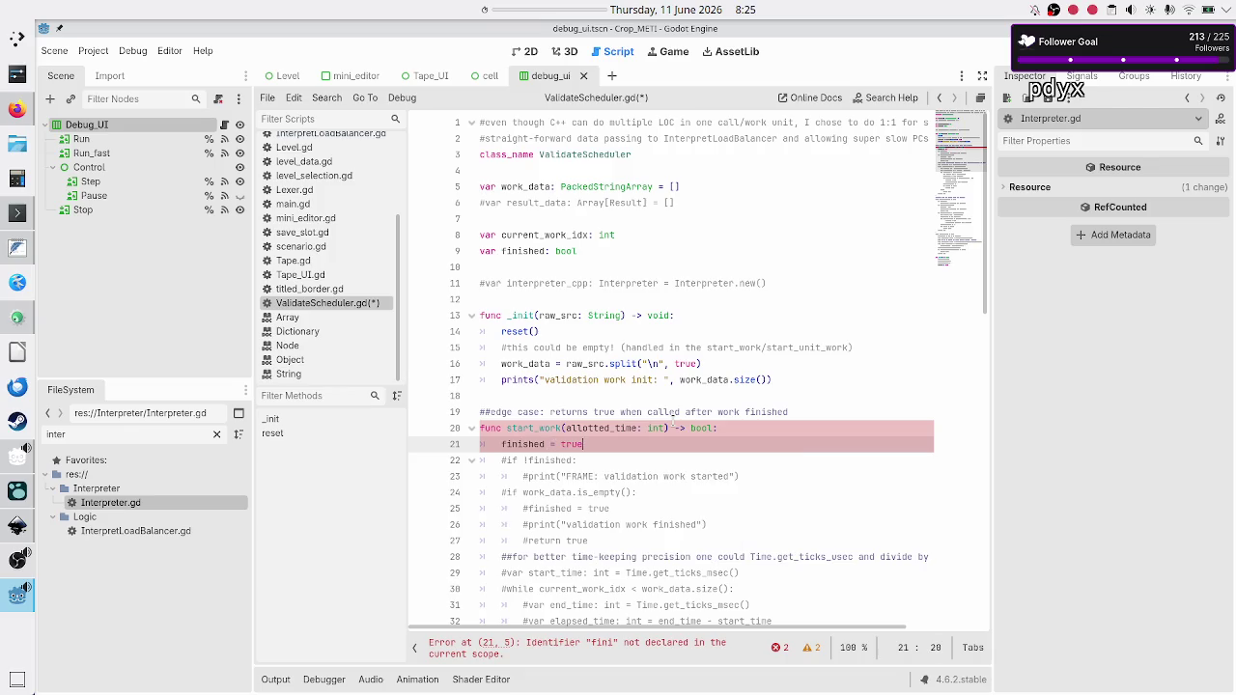
Uncomment the if !finished check and the FRAME validation print line.
key("Down")
key("Home")
key("BackSpace")
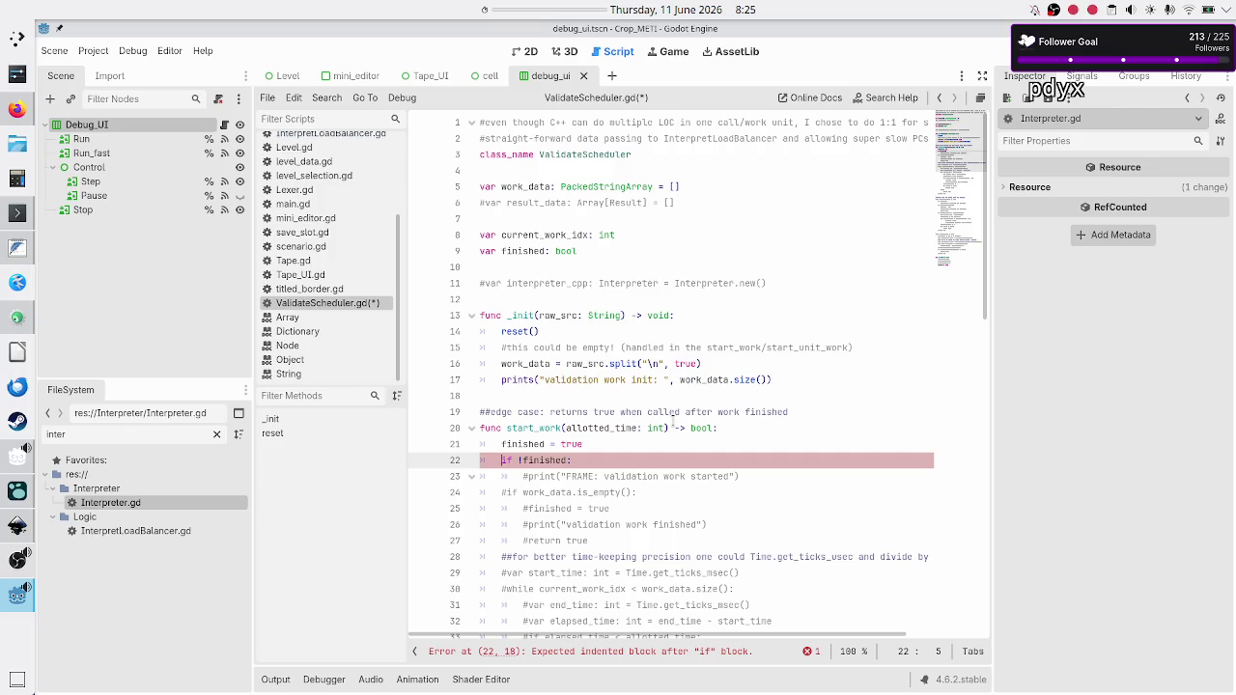
key("Down")
key("BackSpace")
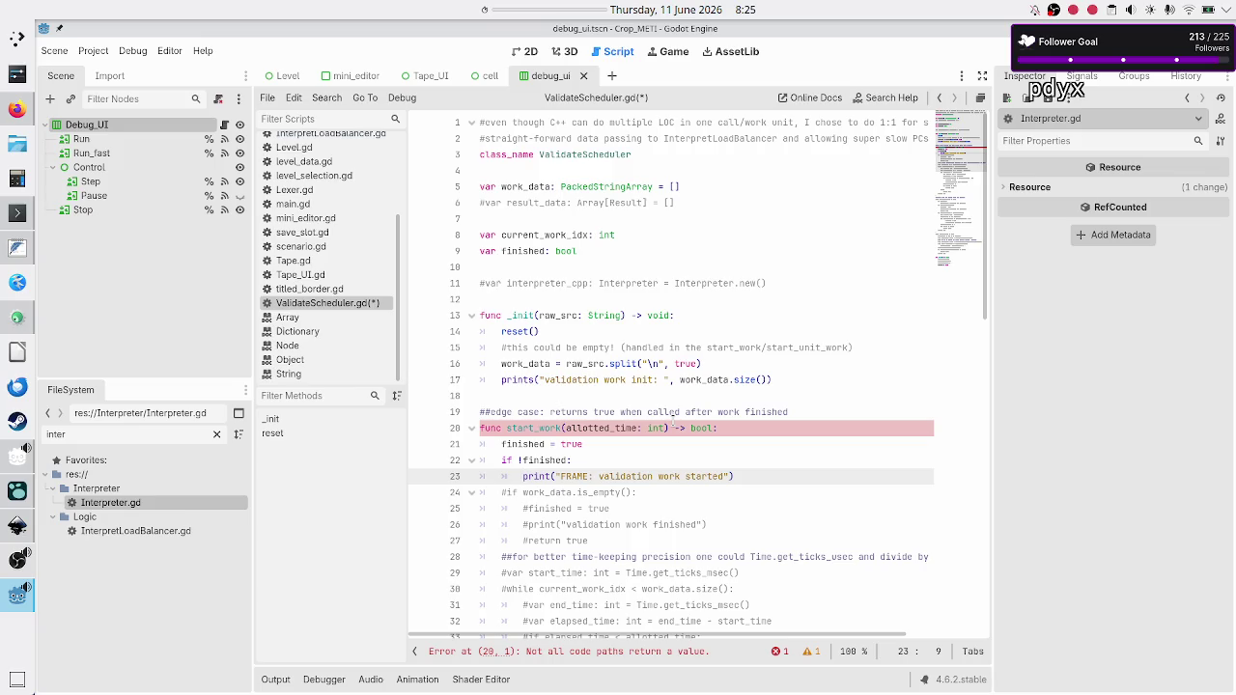
Uncomment the work_data.is_empty() check, finished = true, the finished print and return true.
key("Down")
key("Down")
key("Up")
key("Home")
key("Delete")
key("Down")
key("Home")
key("Delete")
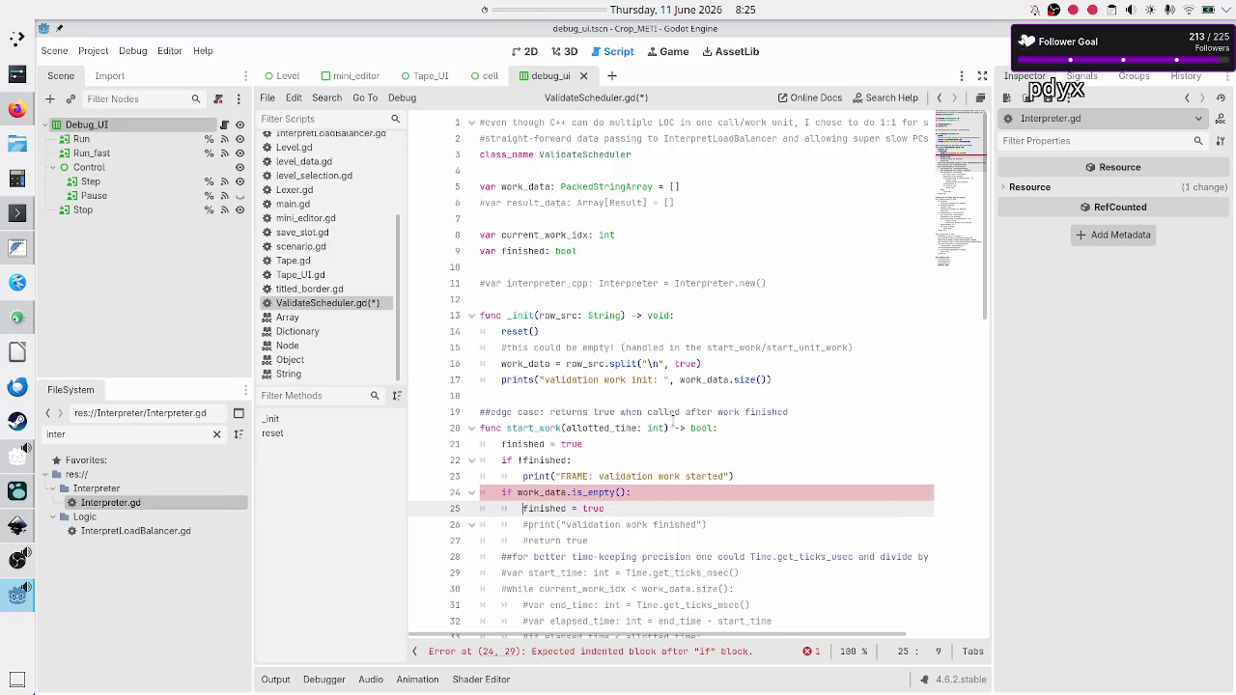
key("Down")
key("BackSpace")
key("Down")
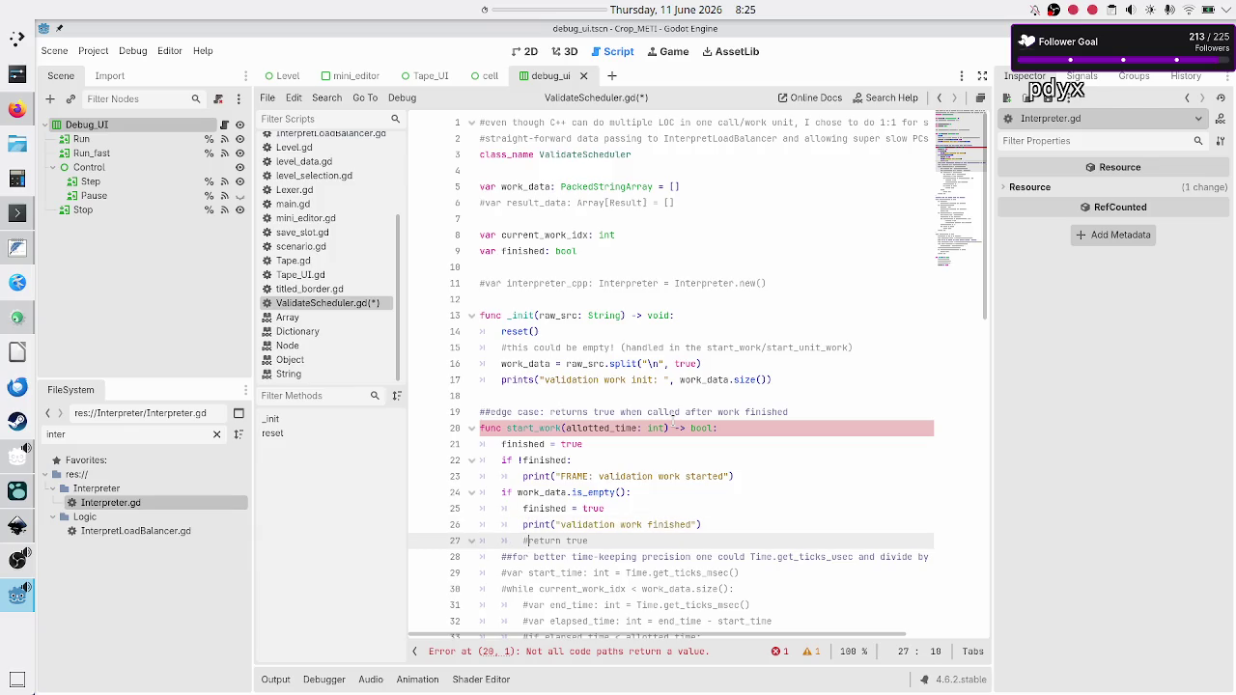
key("BackSpace")
Delete the temporary finished = true line and review the rest of the start_work body.
key("Up")
key("Up")
key("Up")
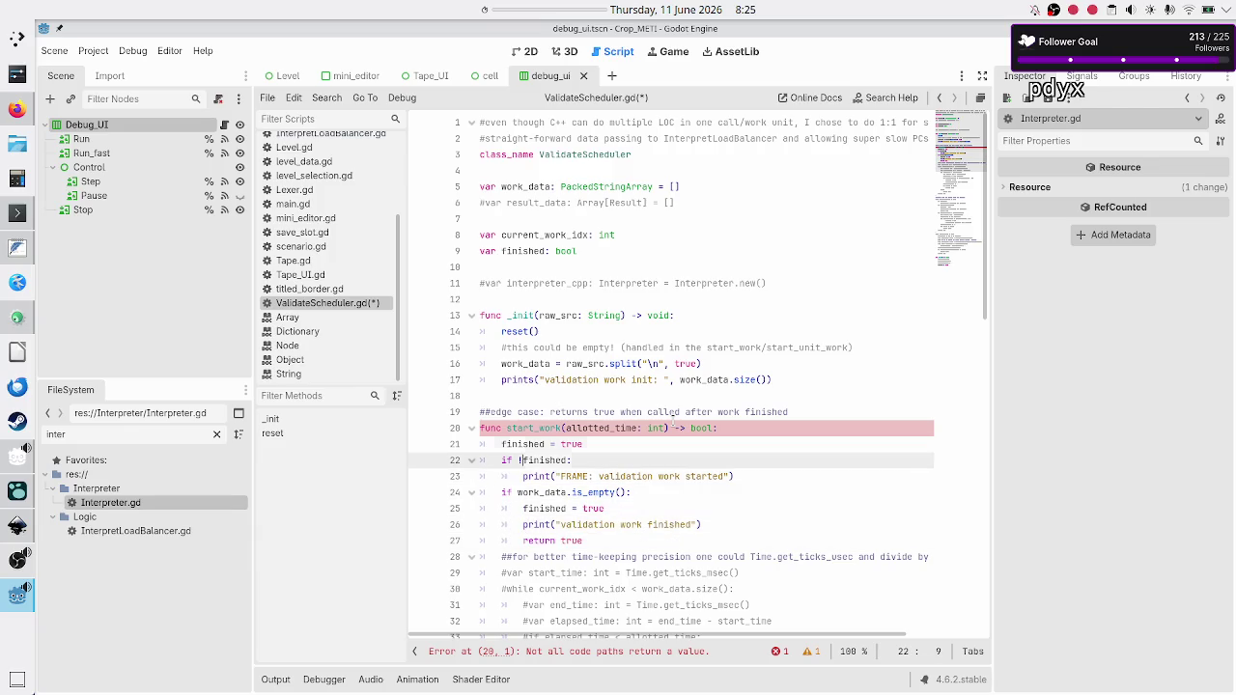
key("shift+End")
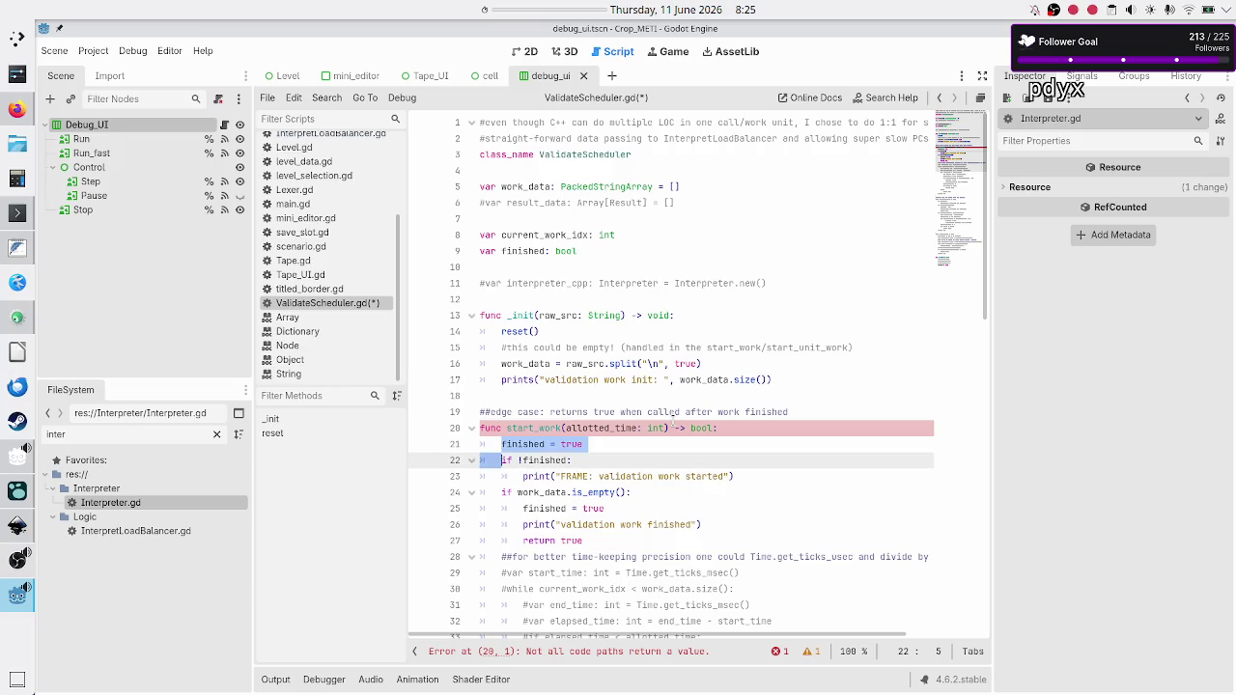
key("BackSpace")
key("BackSpace")
key("BackSpace")
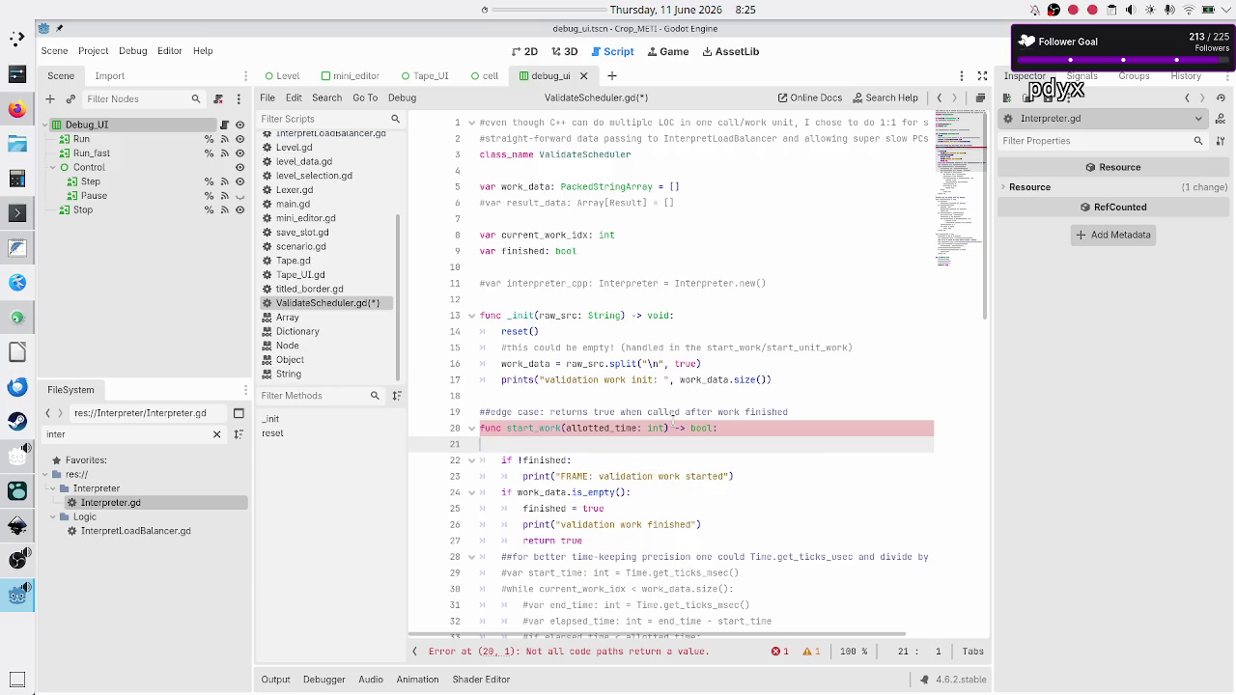
key("Down")
key("Home")
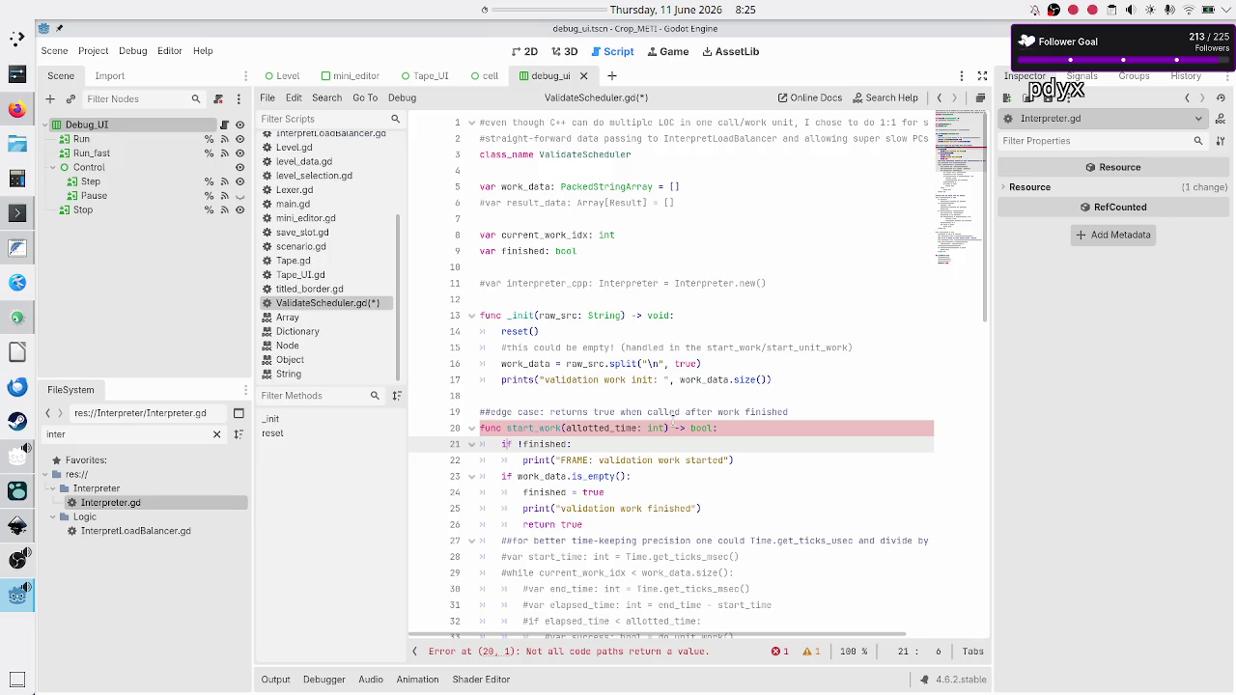
key("Down")
key("Down")
key("Up")
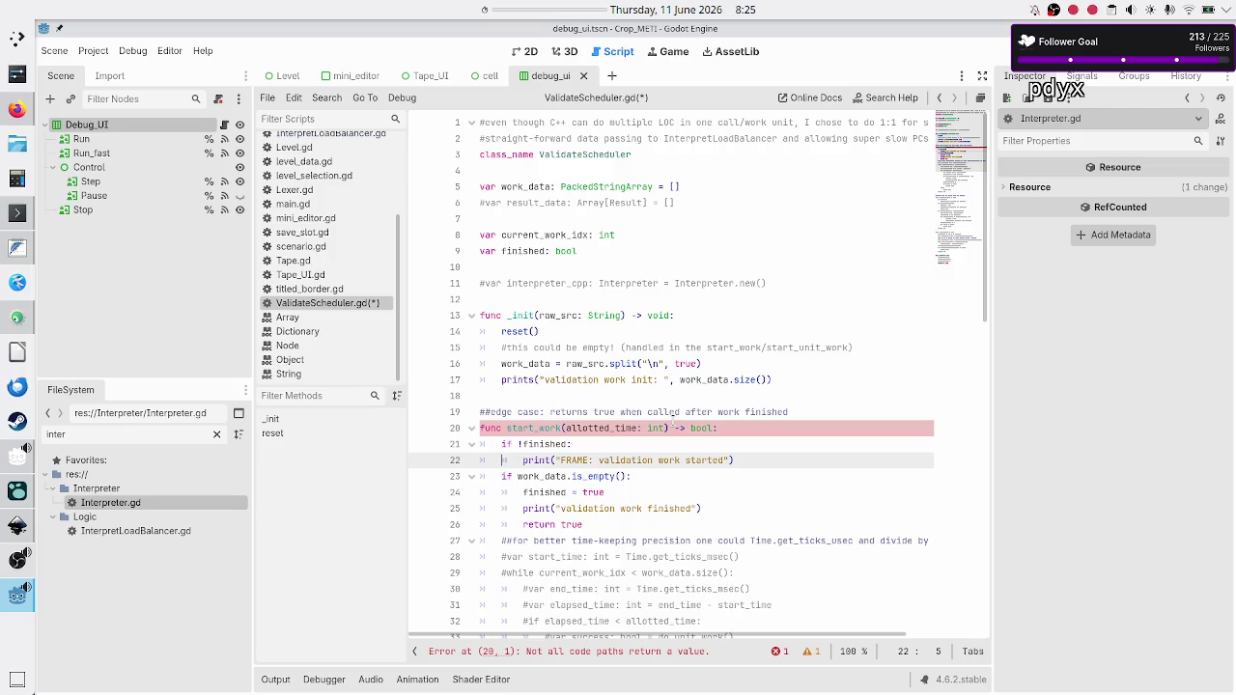
key("Down")
key("Down")
key("Down")
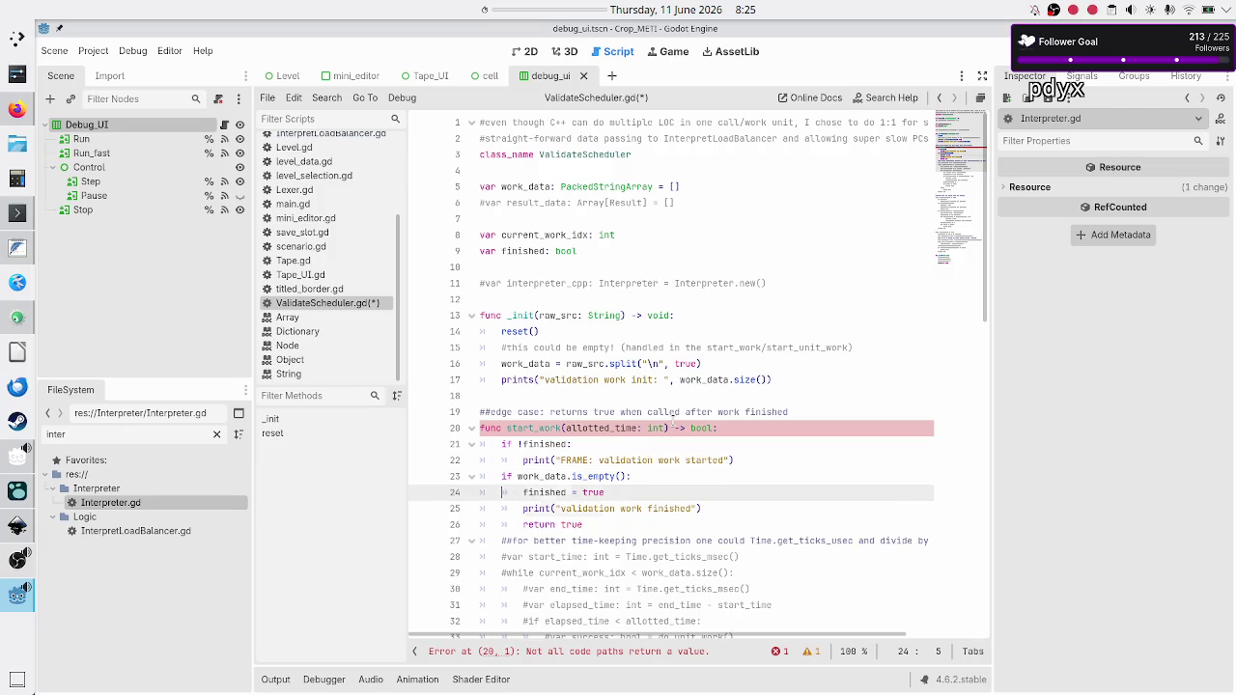
key("Down")
key("Down")
key("Down")
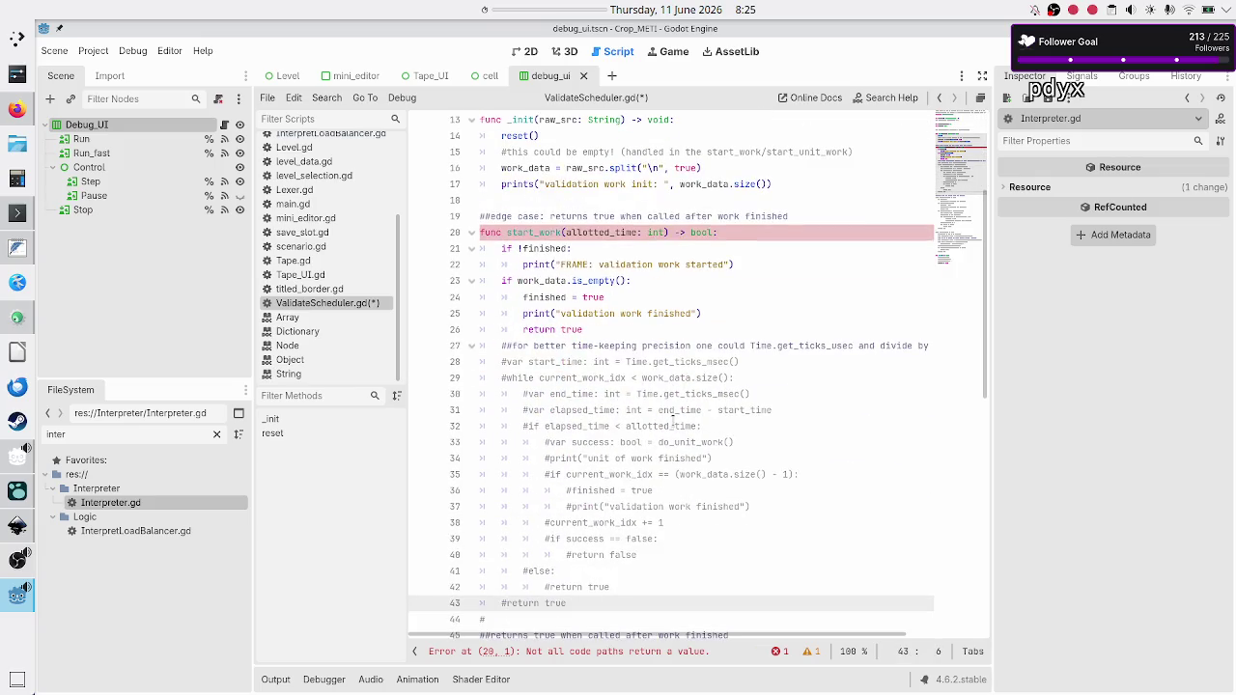
Toggle the comment on line 28's var start_time and review the while loop below it.
key("Up")
key("Up")
key("Up")
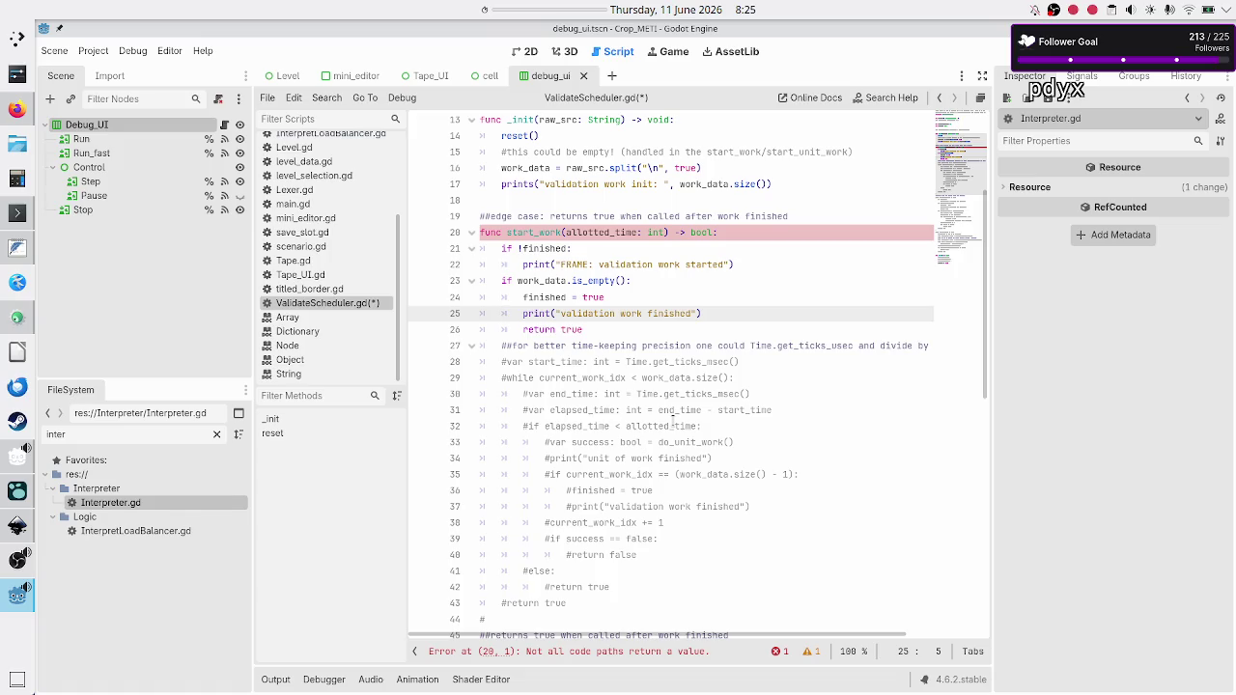
key("Down")
key("Down")
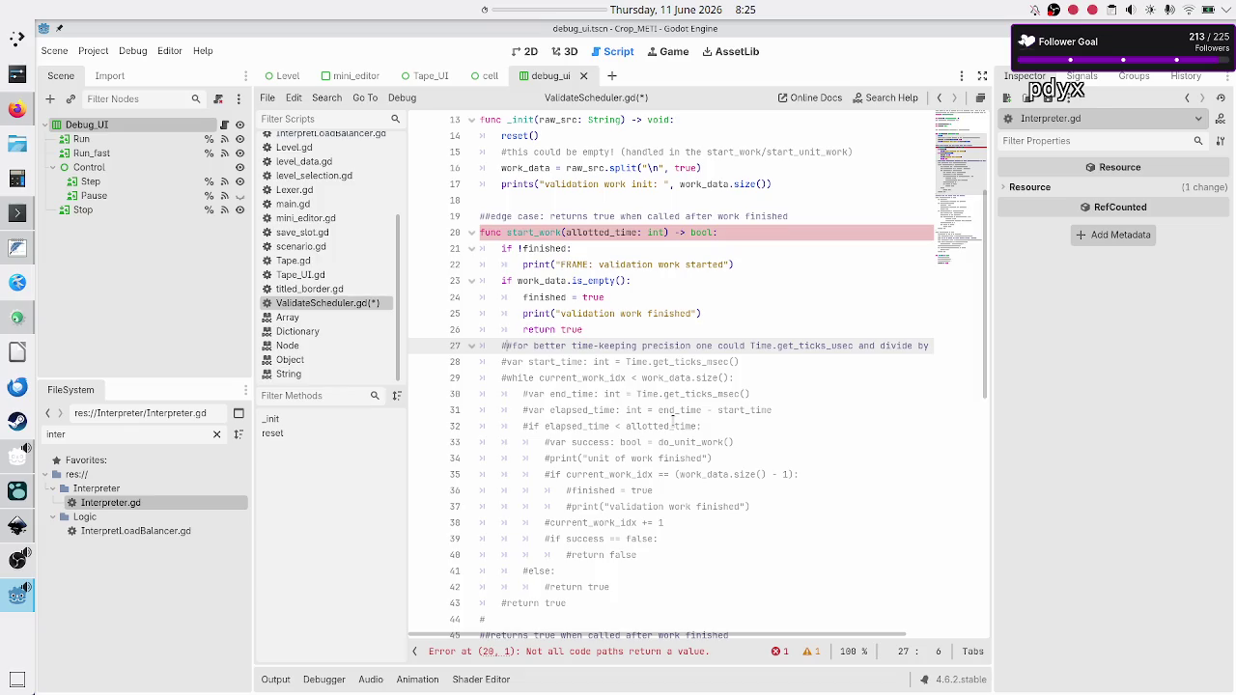
key("Down")
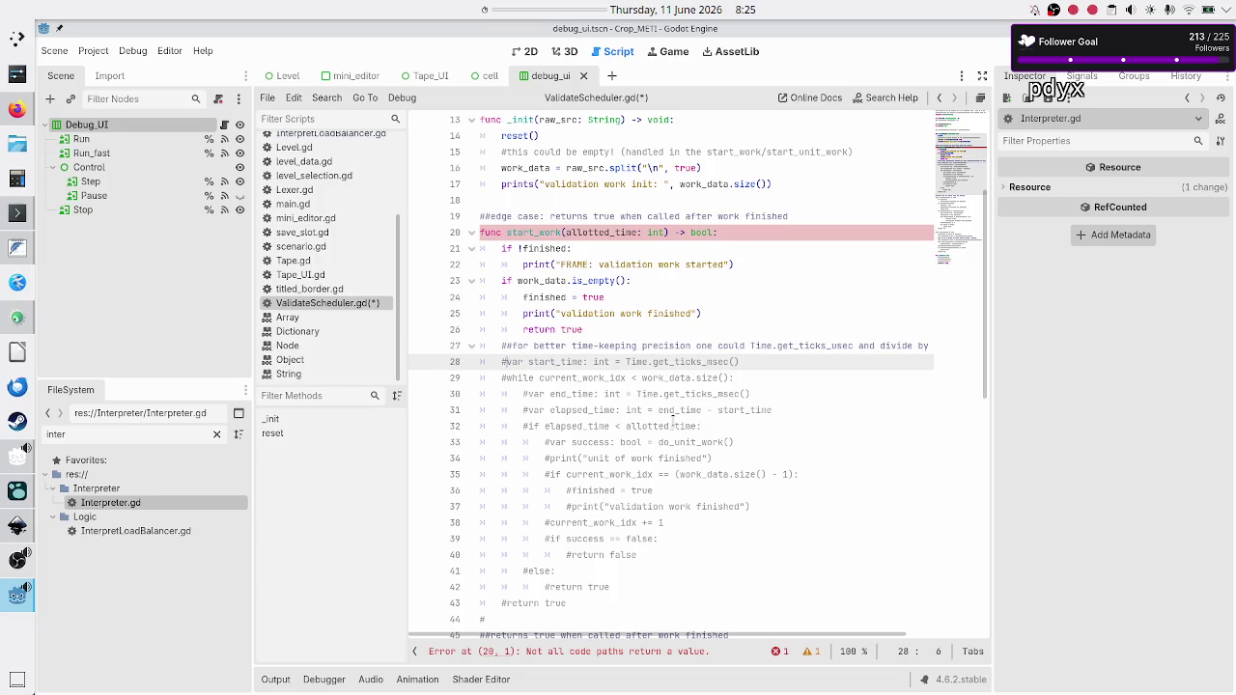
key("ctrl+k")
key("Down")
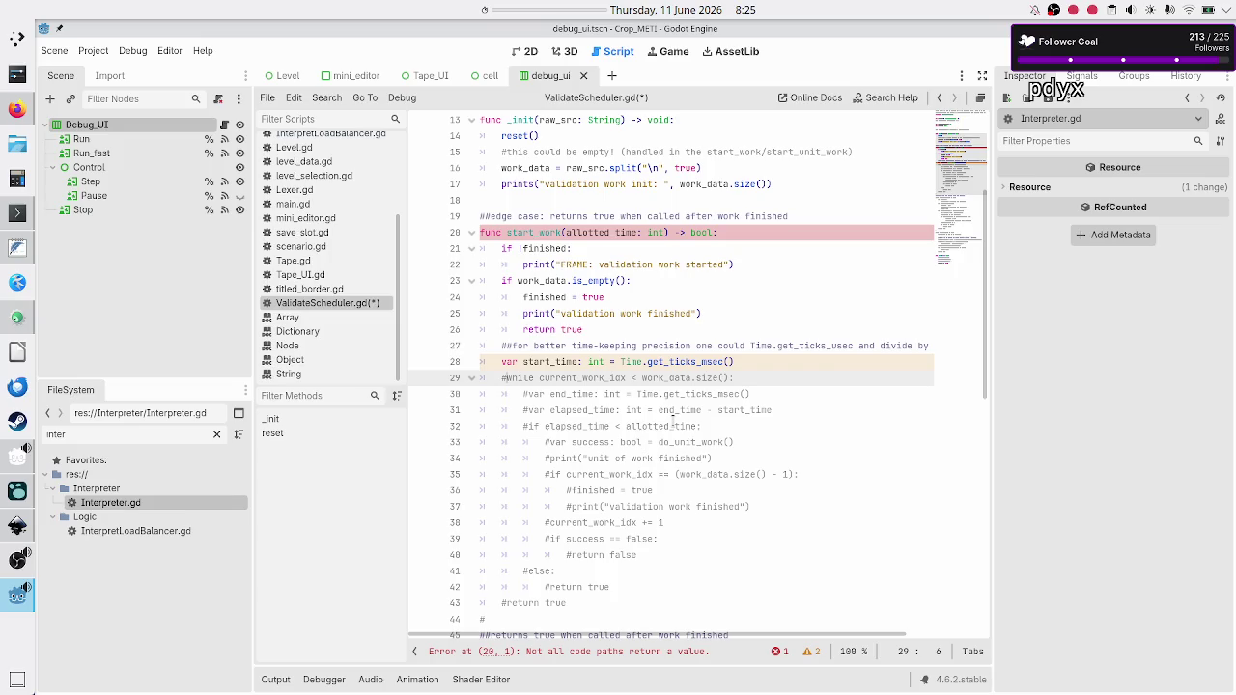
scroll(673, 345, "up", 4)
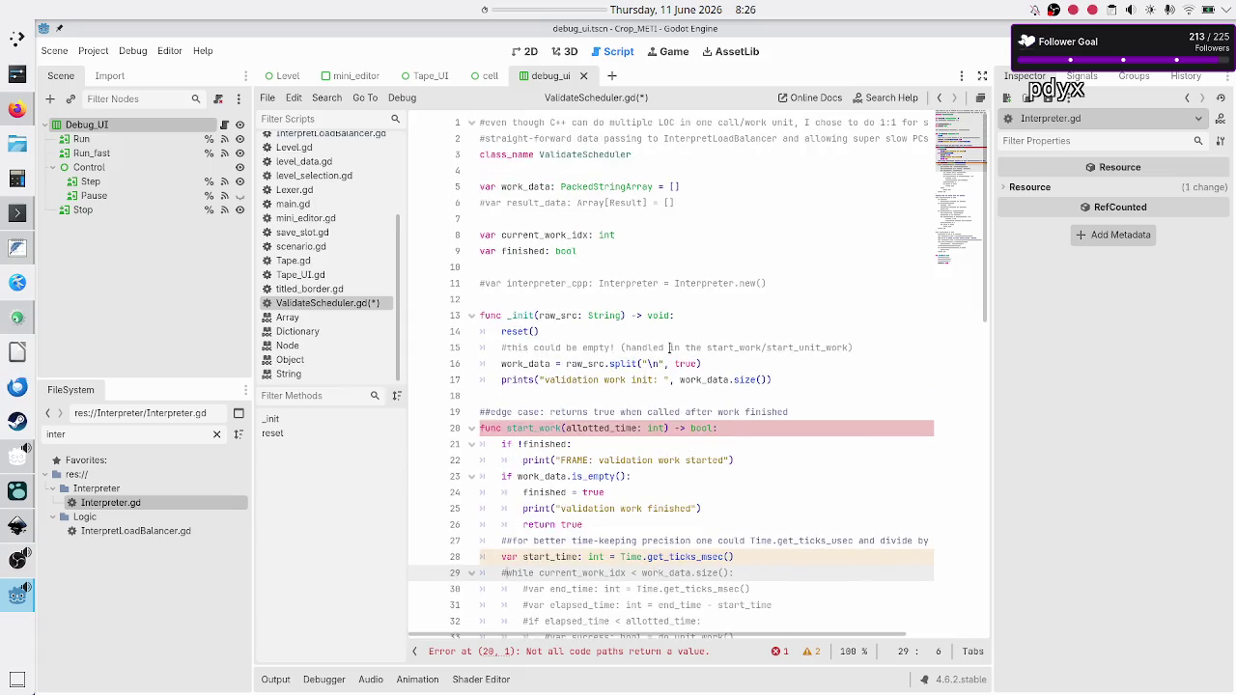
scroll(670, 348, "down", 3)
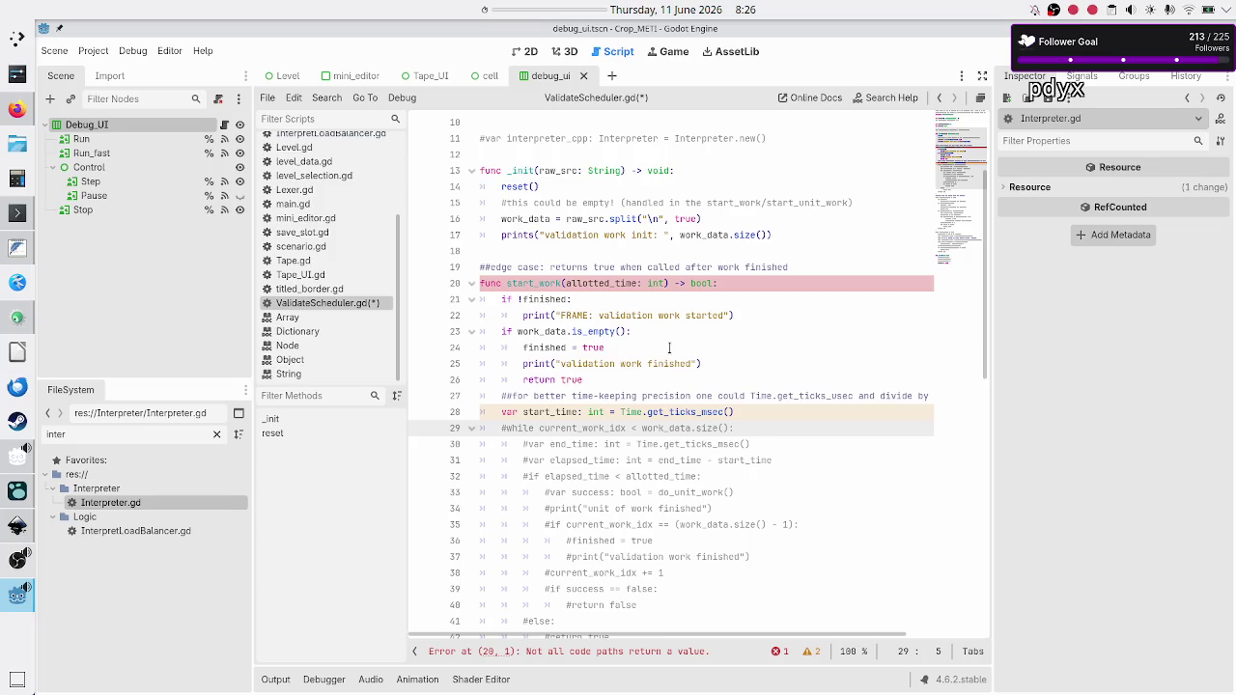
Re-toggle var start_time with Ctrl+K so it is commented out, disabling the timed while-loop.
key("shift+Down")
key("shift+Down")
key("shift+Down")
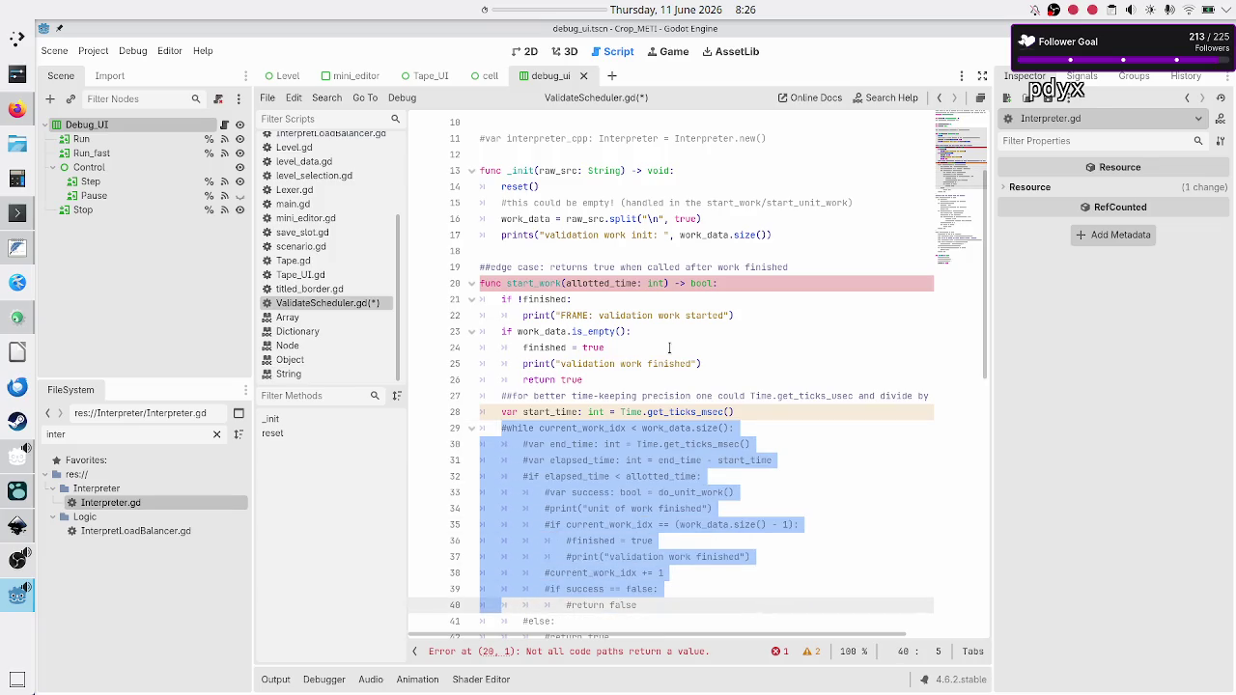
key("Up")
key("Up")
key("Up")
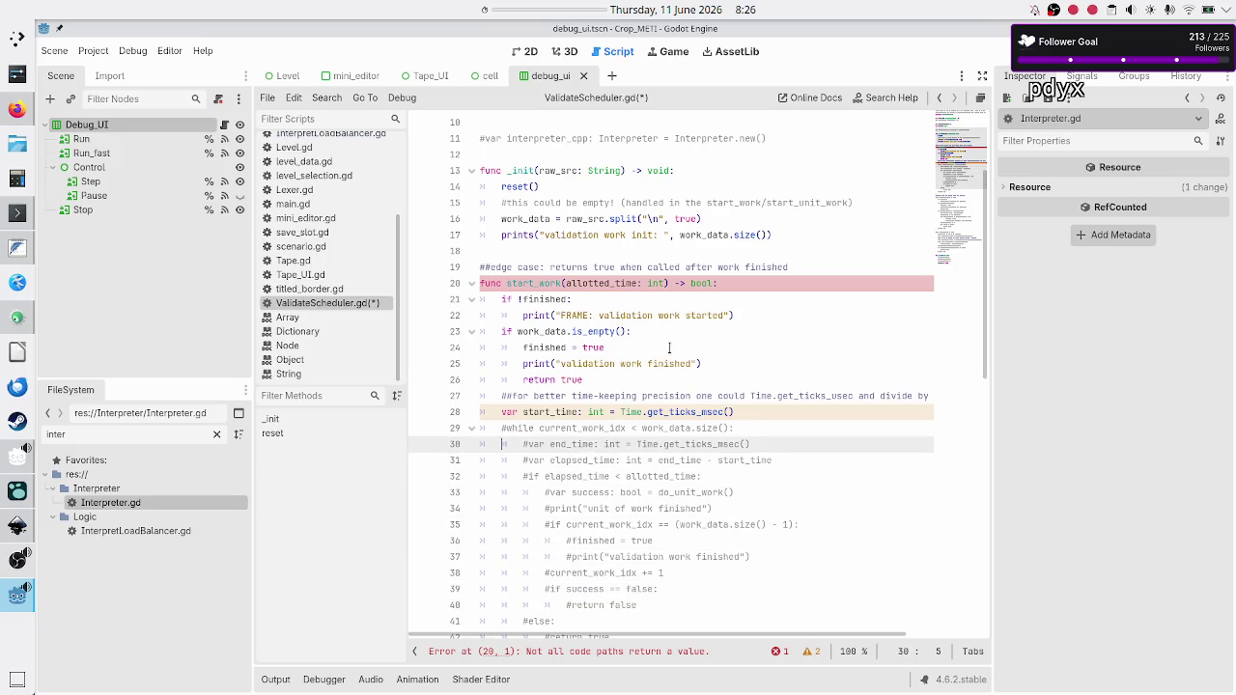
key("ctrl+k")
key("Down")
key("Down")
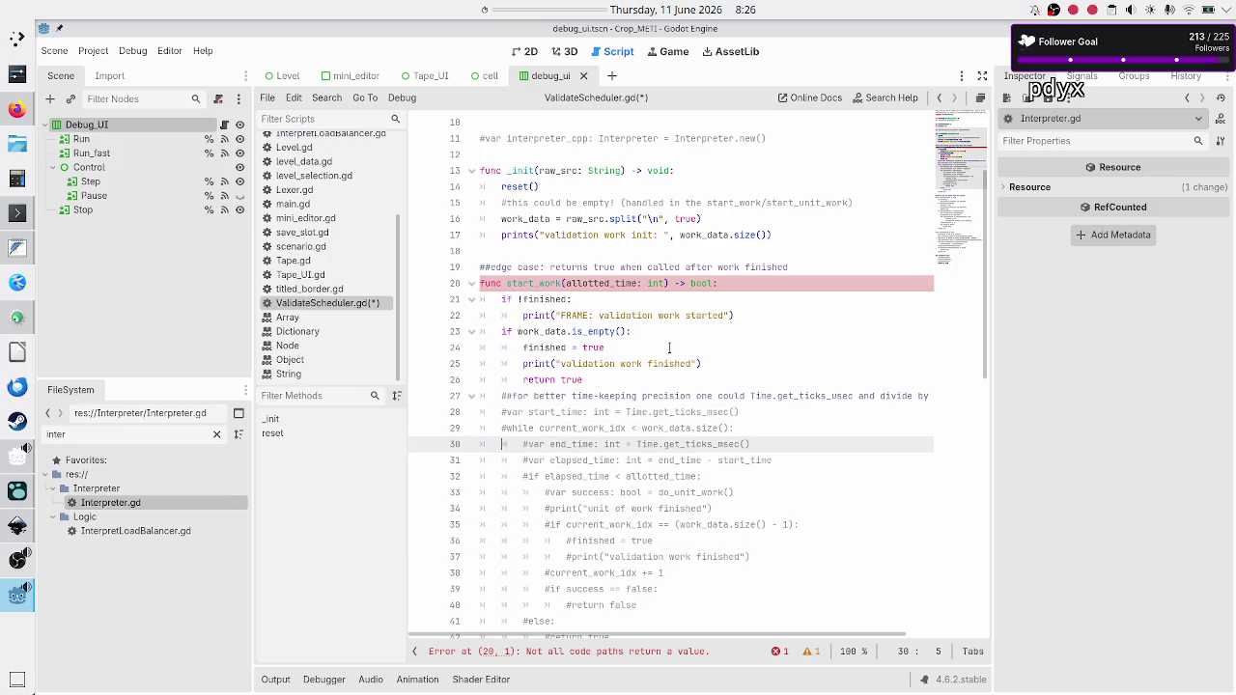
scroll(729, 331, "down", 4)
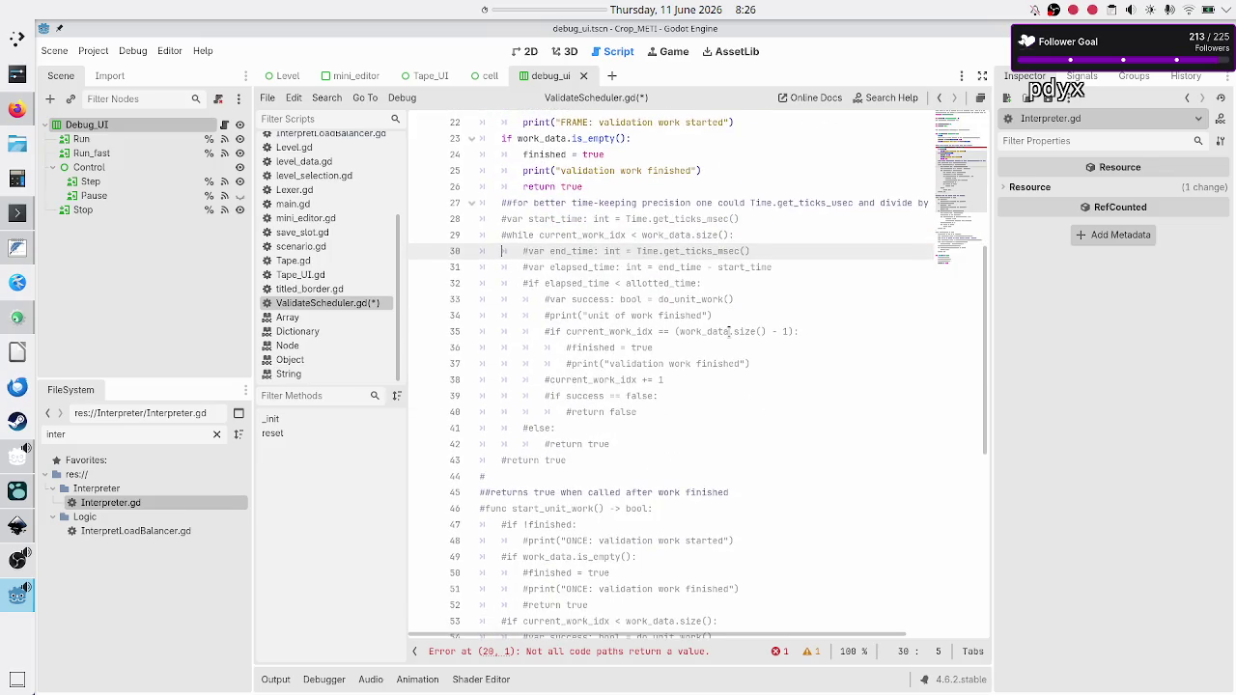
key("Up")
key("Up")
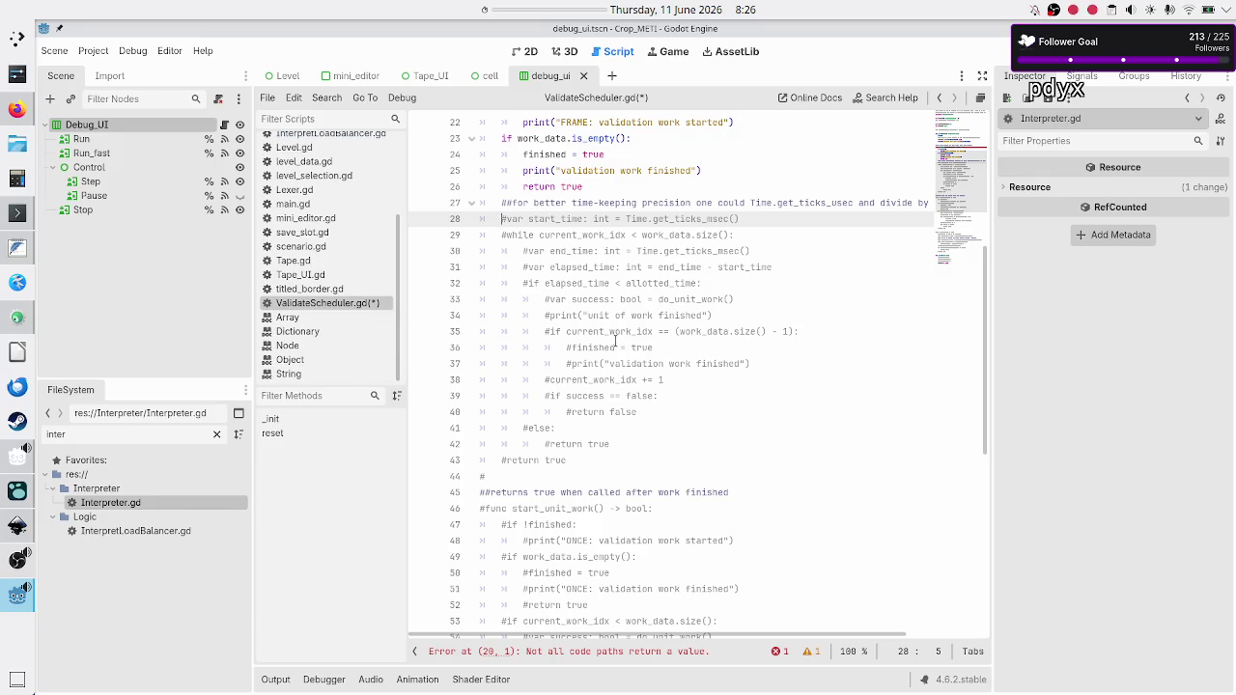
scroll(616, 339, "up", 7)
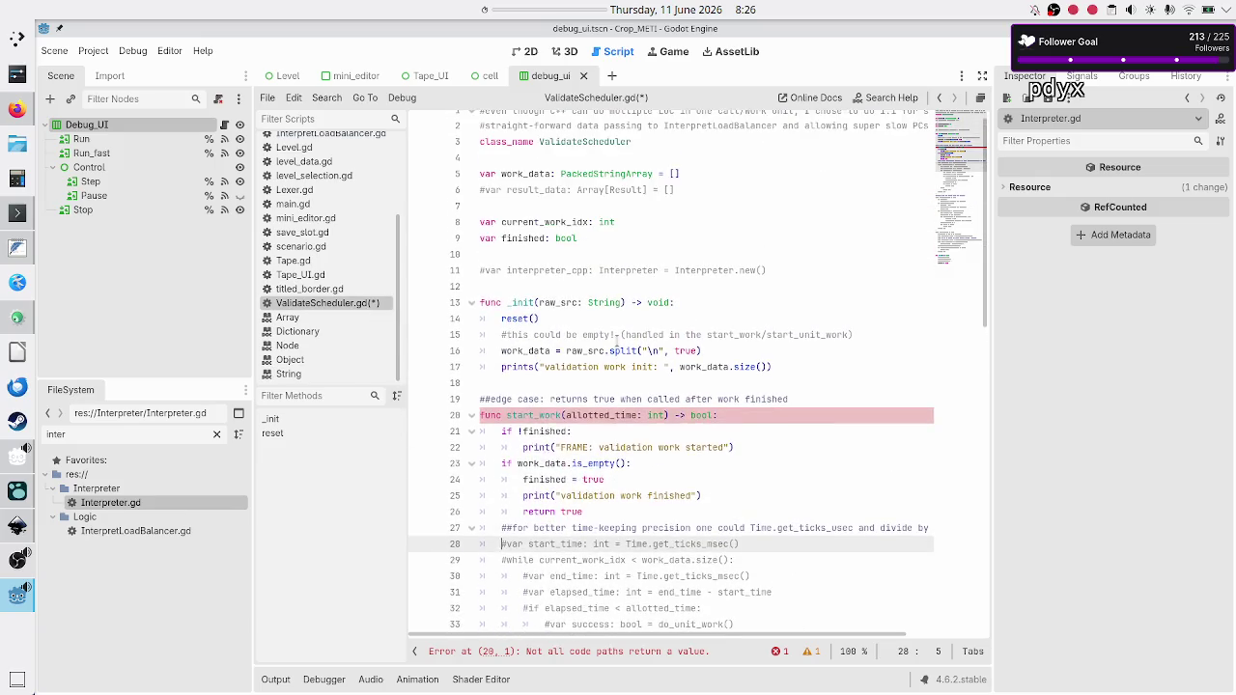
scroll(616, 339, "down", 2)
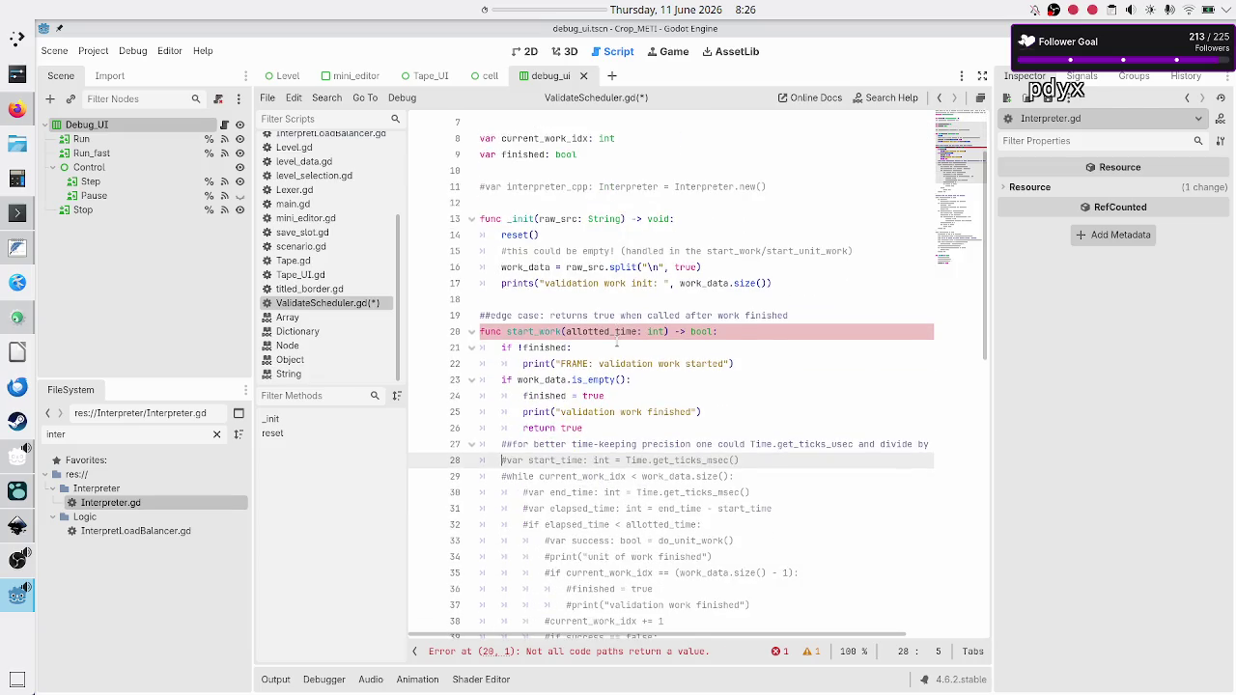
scroll(616, 341, "down", 1)
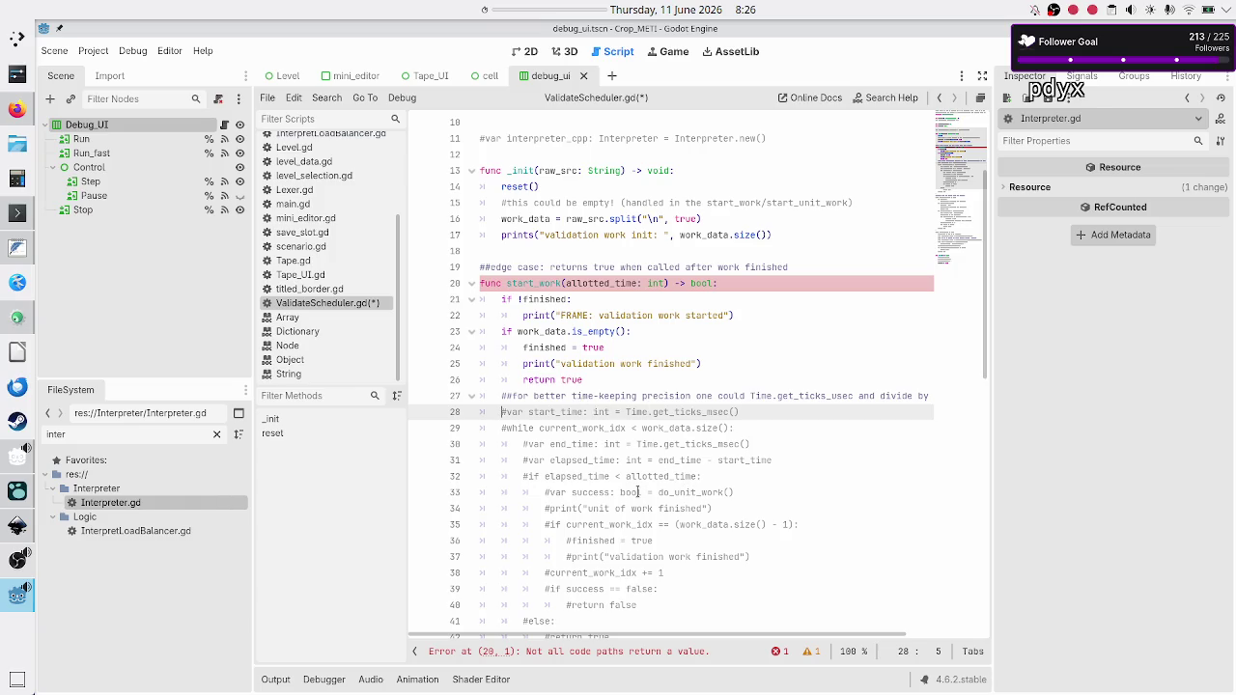
scroll(637, 492, "down", 2)
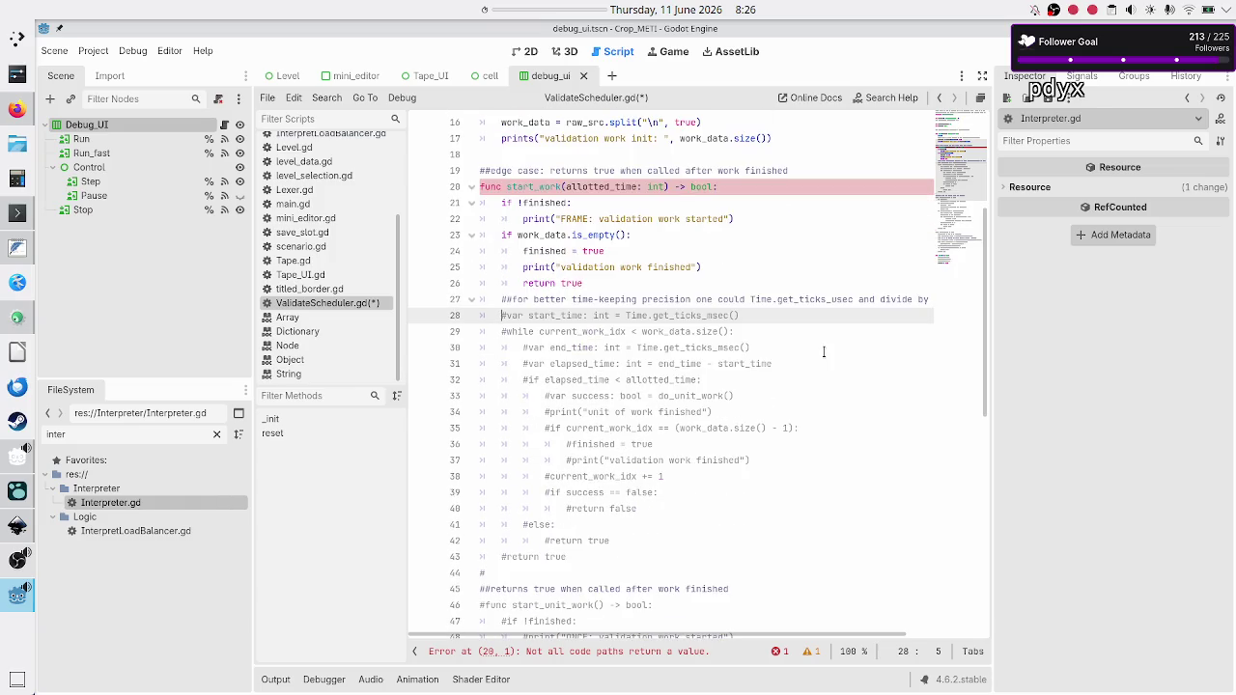
key("Down")
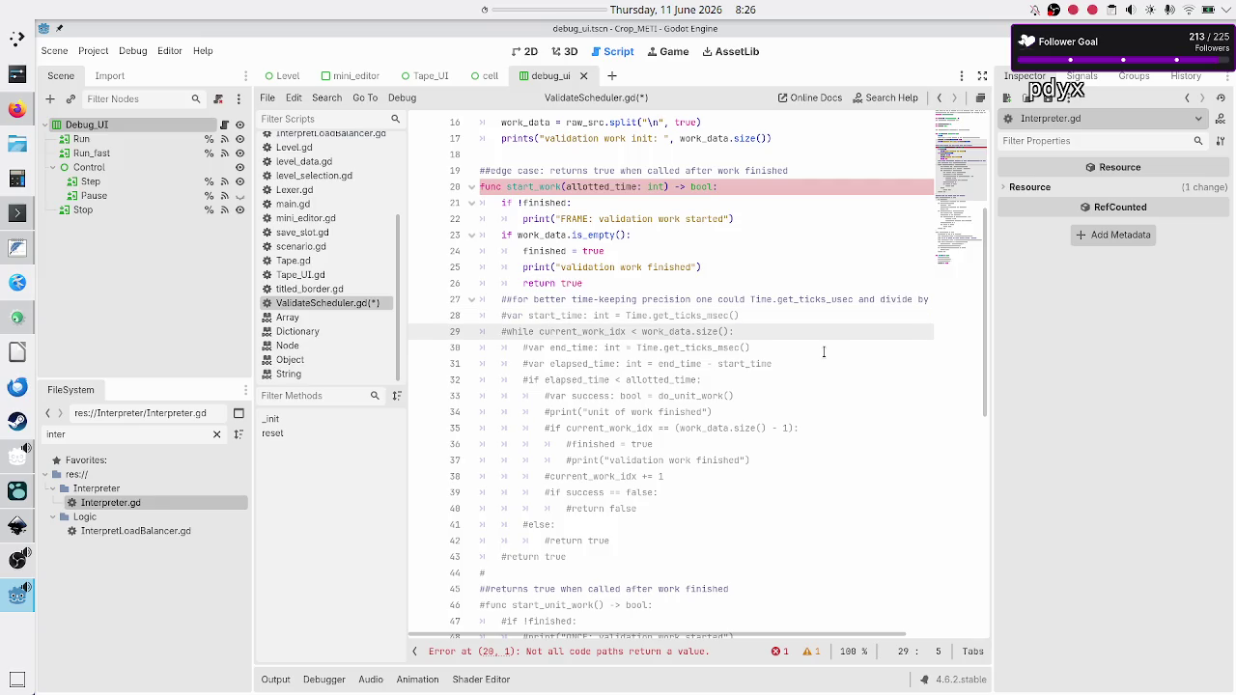
key("shift+End")
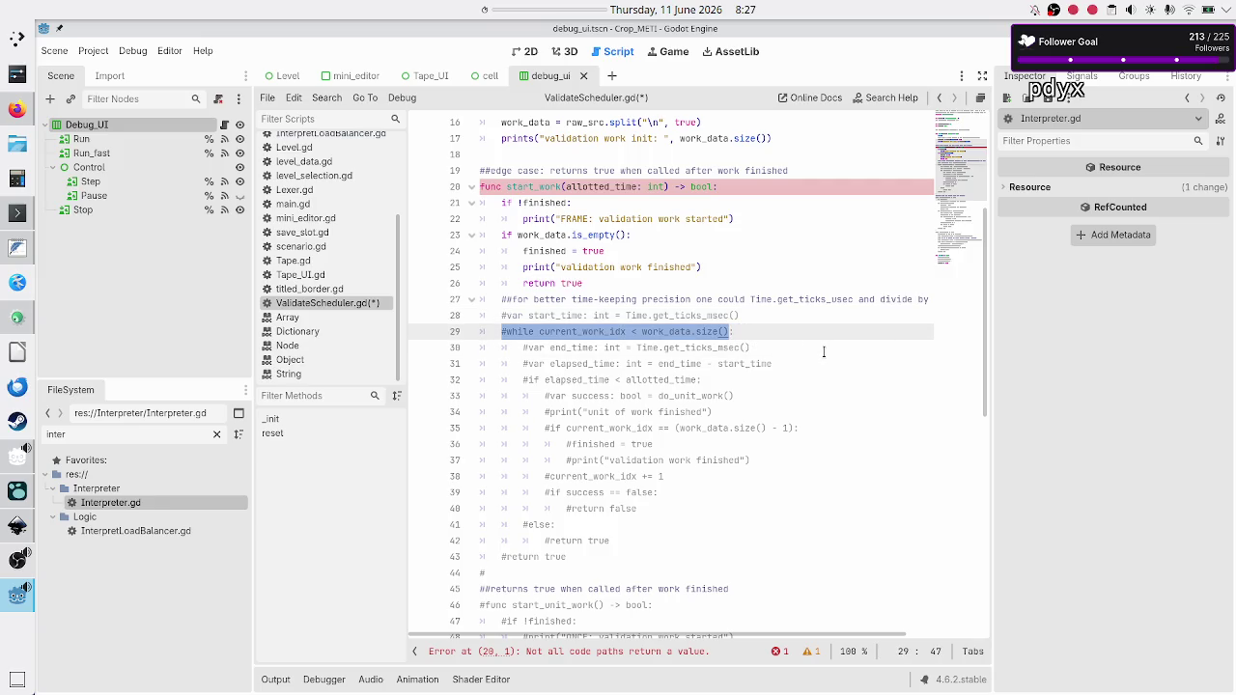
key("Down")
key("Home")
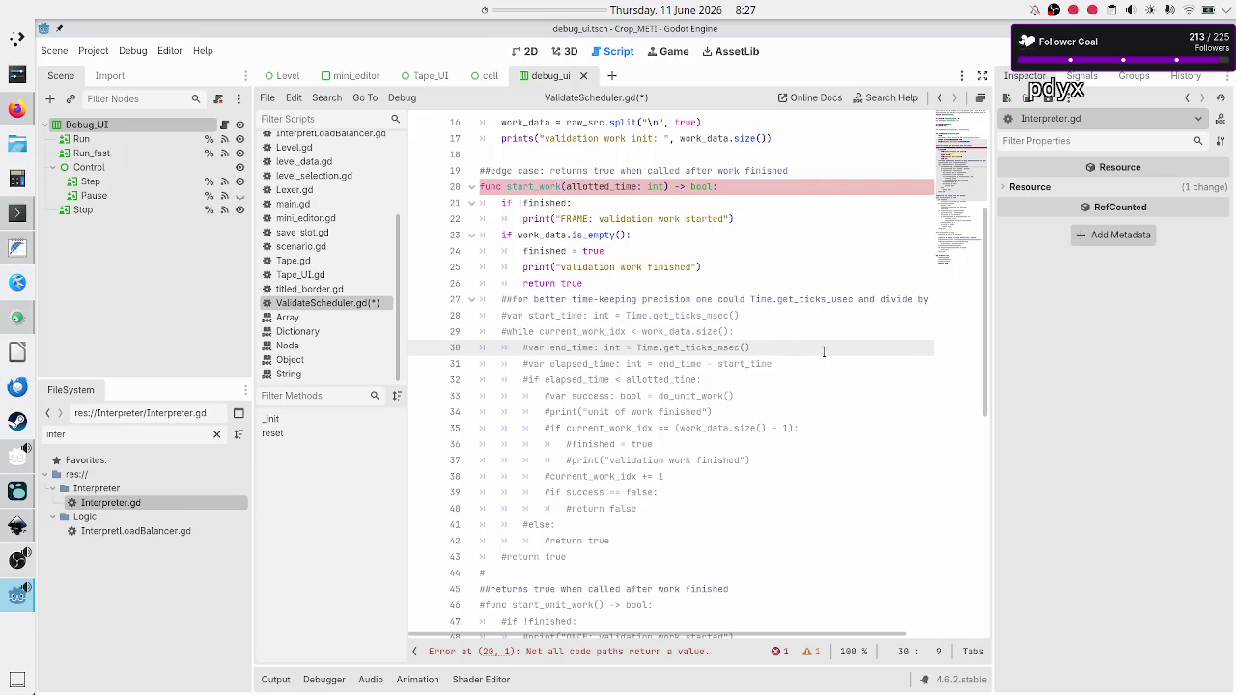
key("Down")
key("Down")
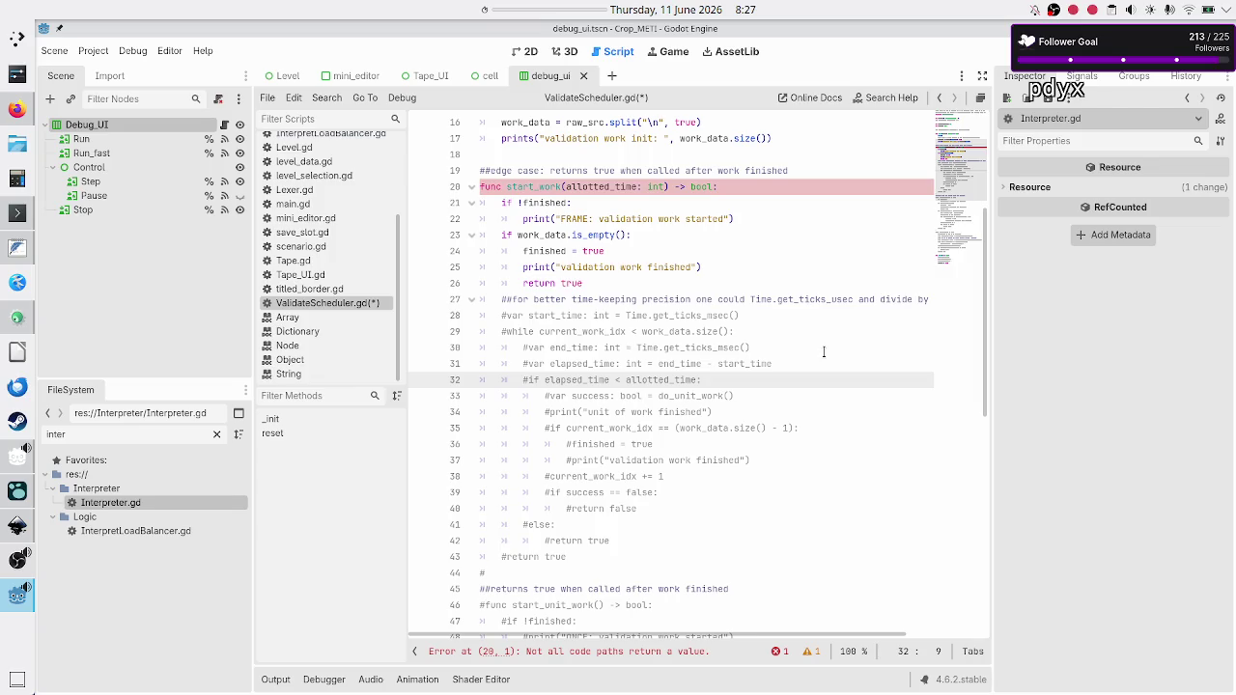
key("Down")
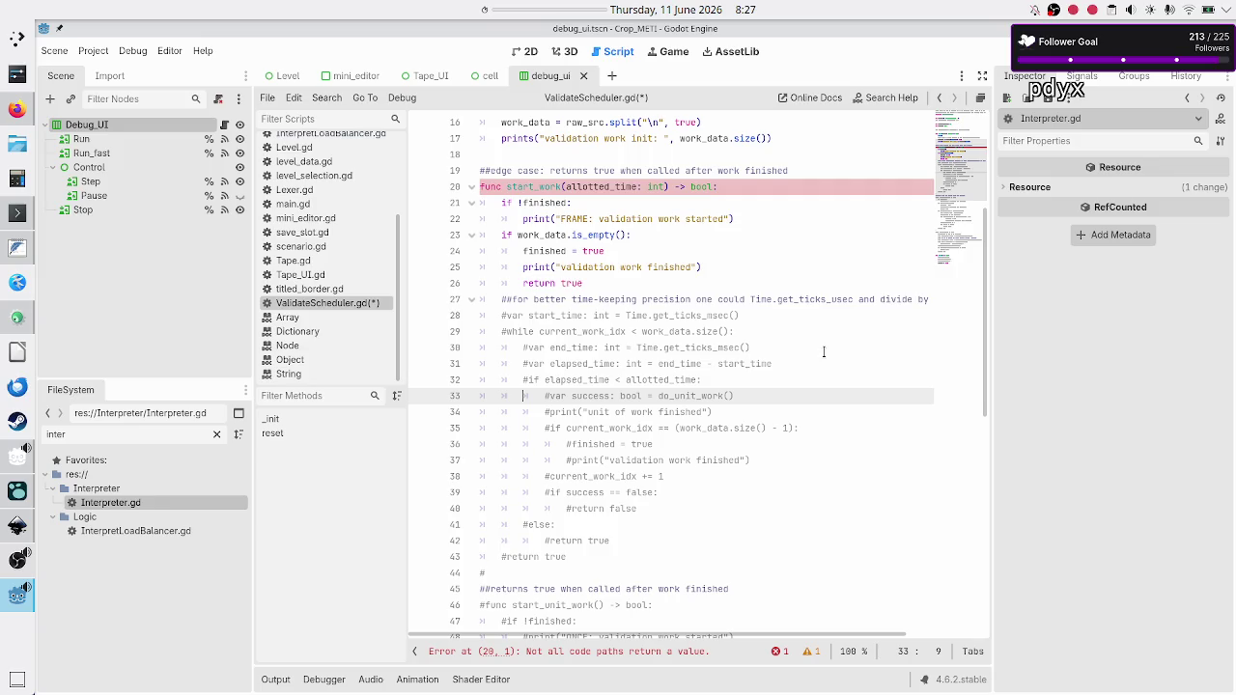
key("Down")
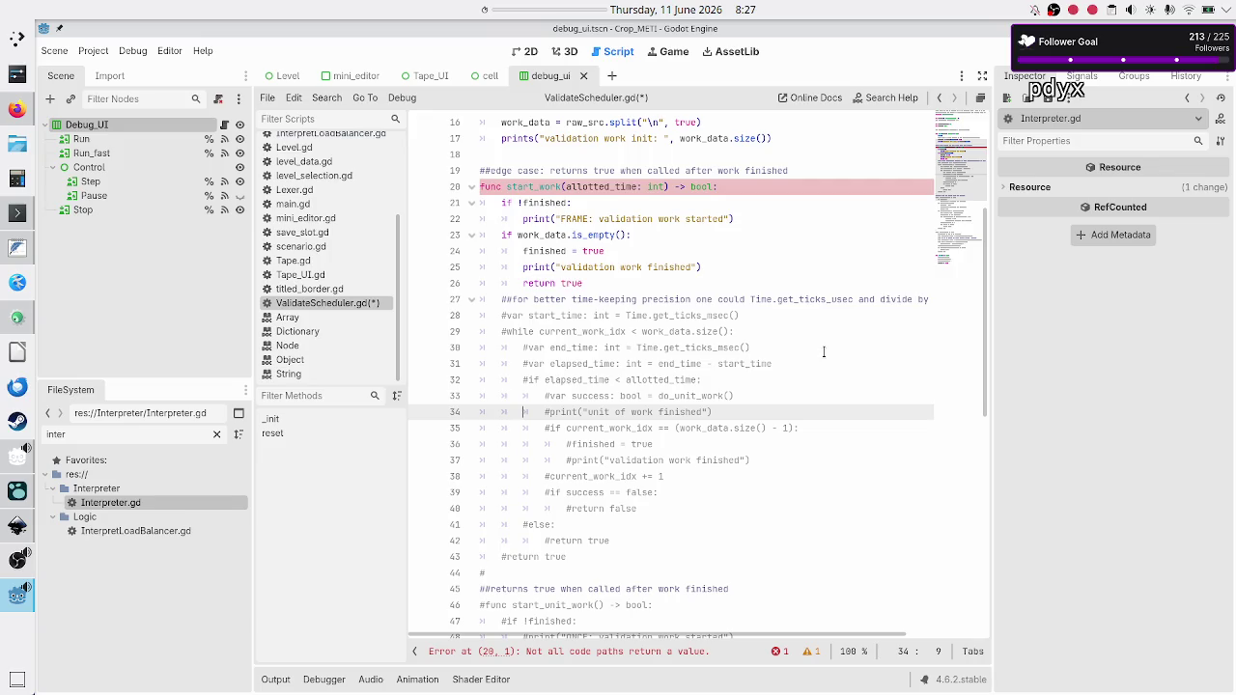
key("Down")
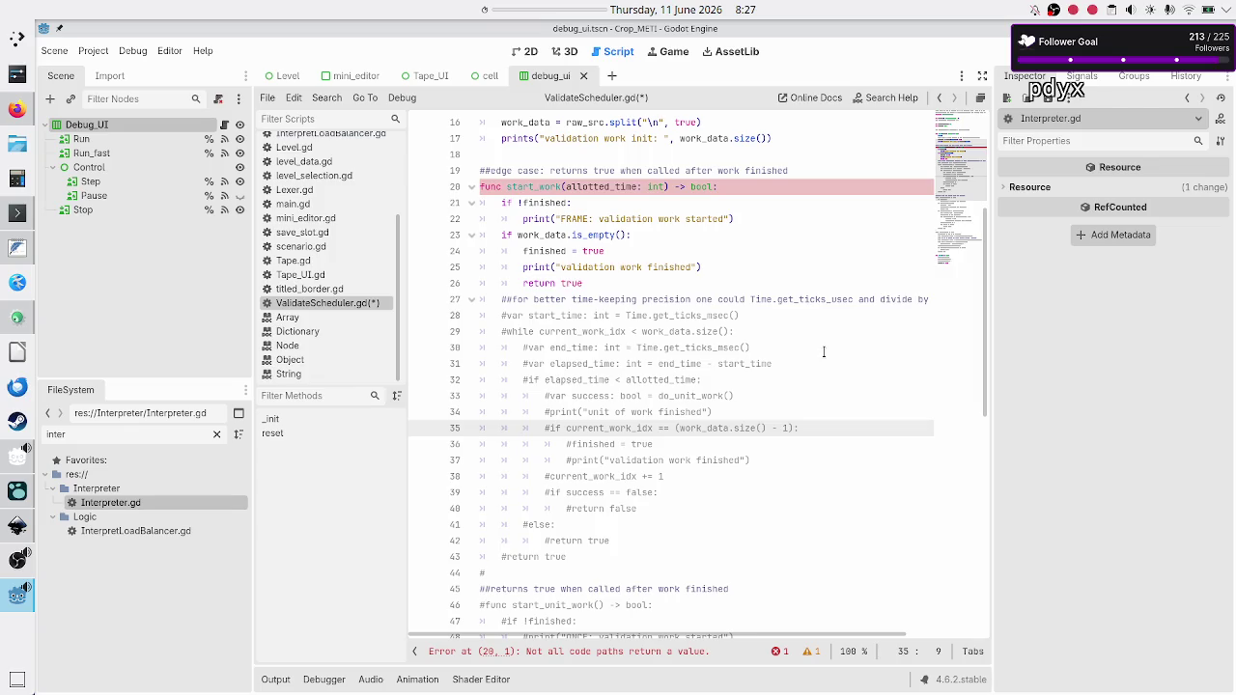
key("Down")
key("Down")
key("Down")
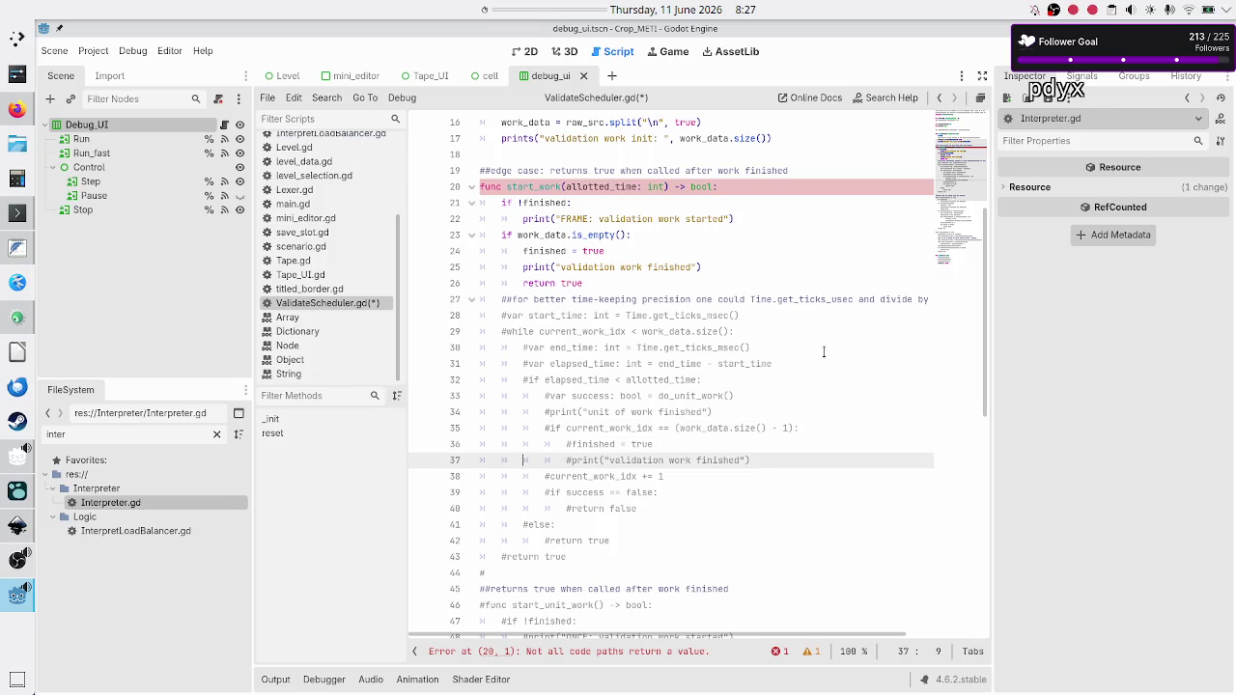
key("Down")
key("Down")
key("Down")
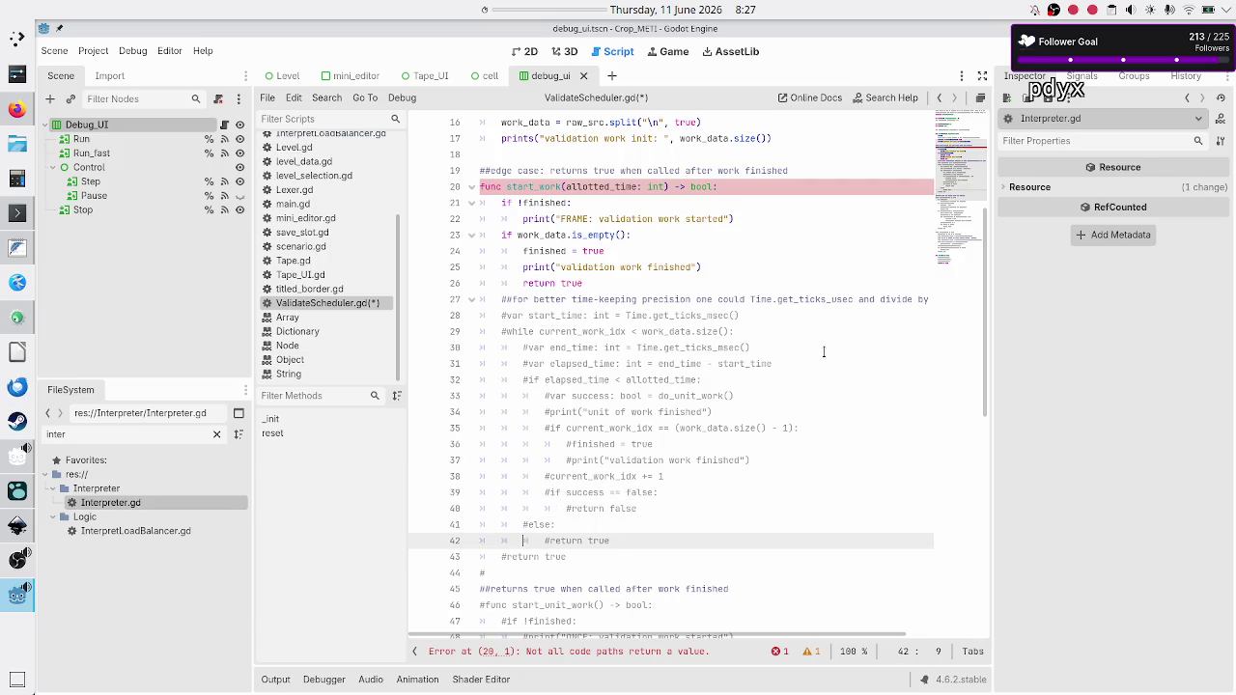
key("Up")
key("Up")
key("Up")
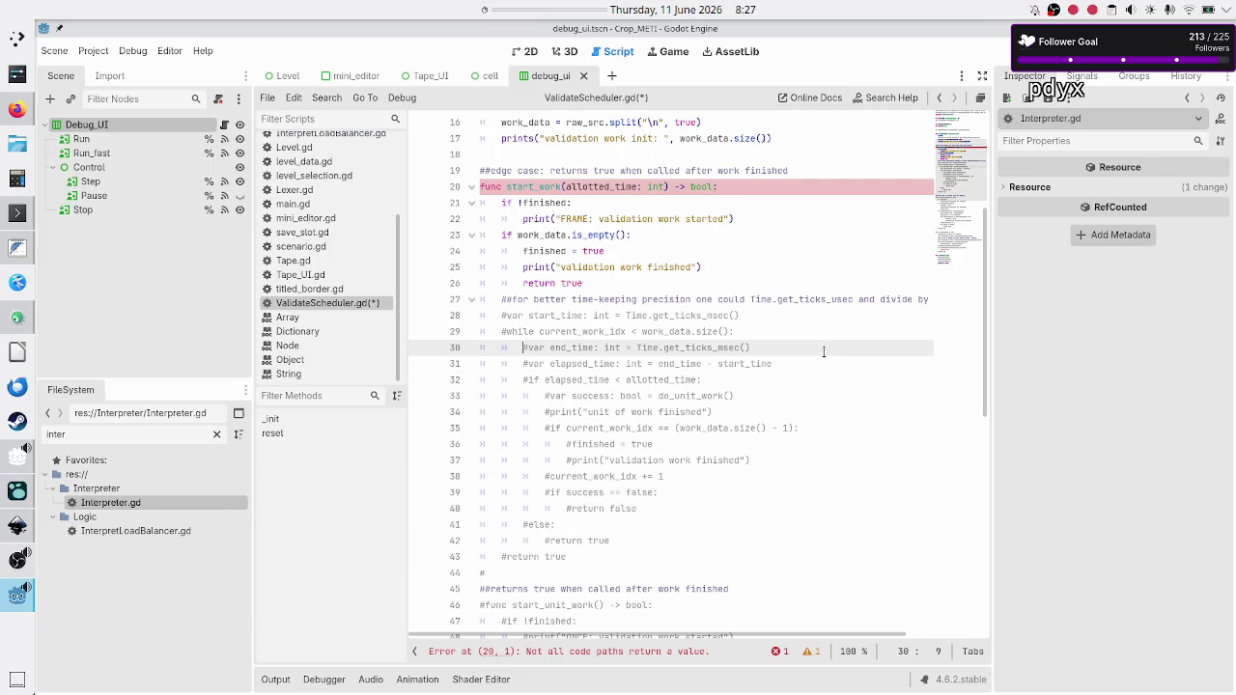
key("Down")
key("Down")
key("Down")
key("Down")
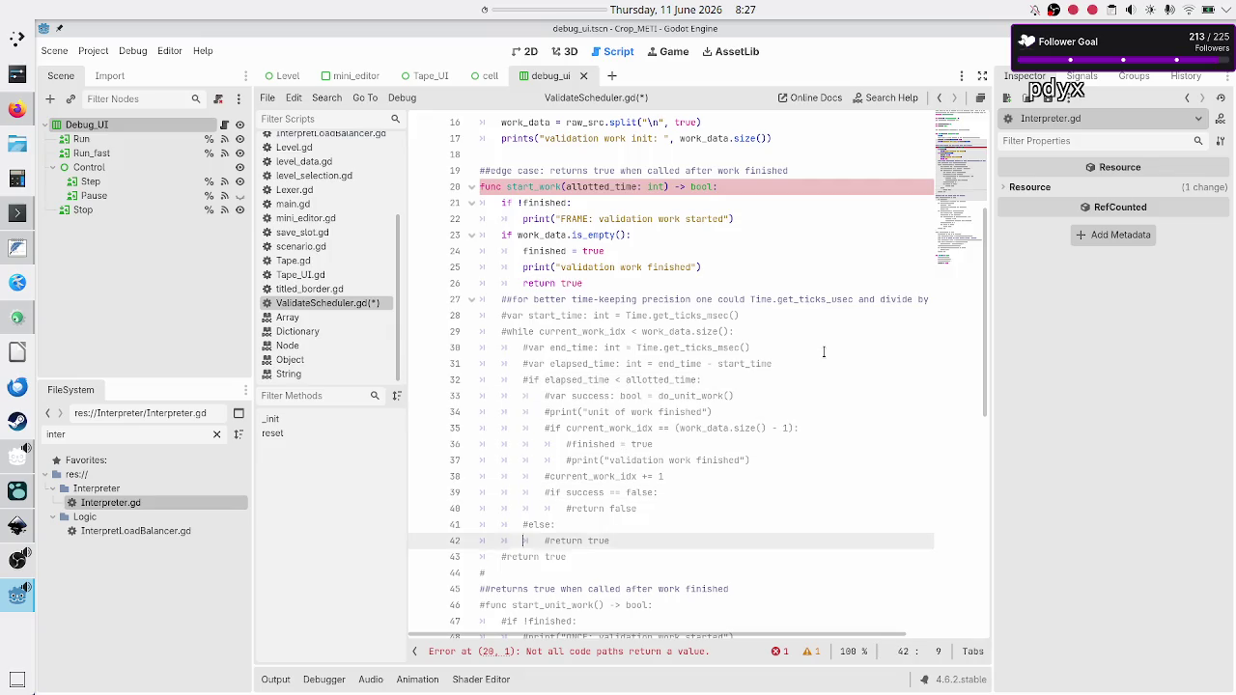
scroll(752, 385, "down", 4)
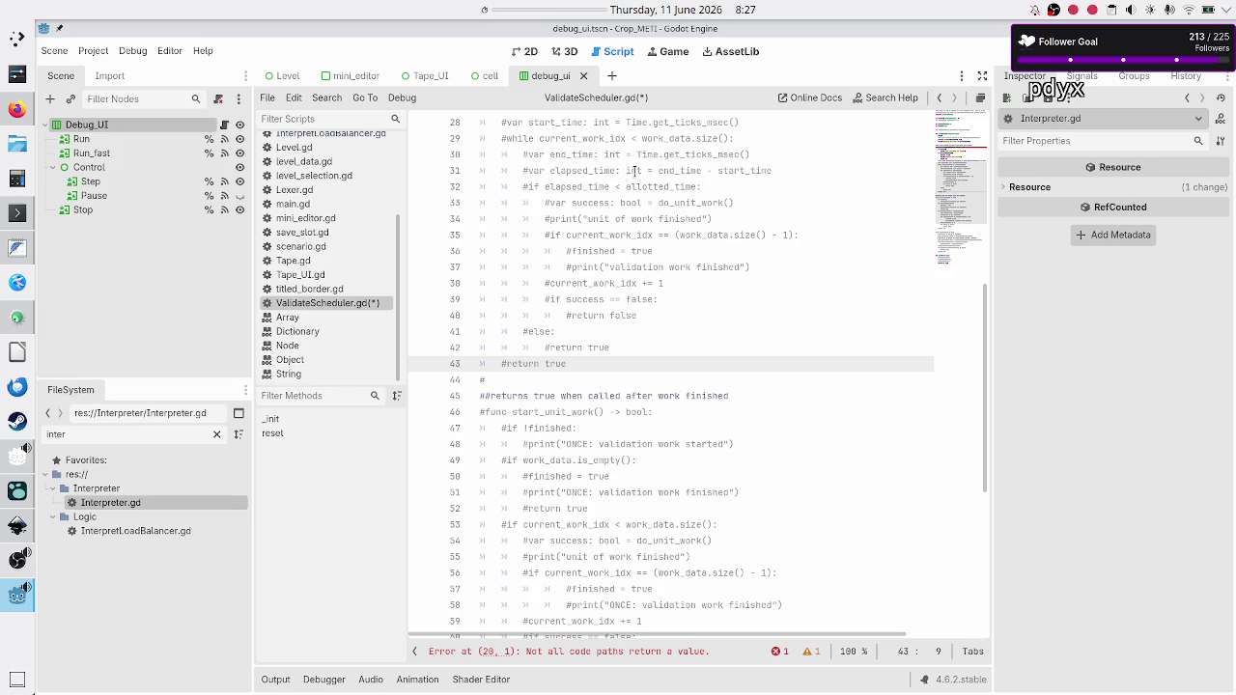
double_click(671, 204)
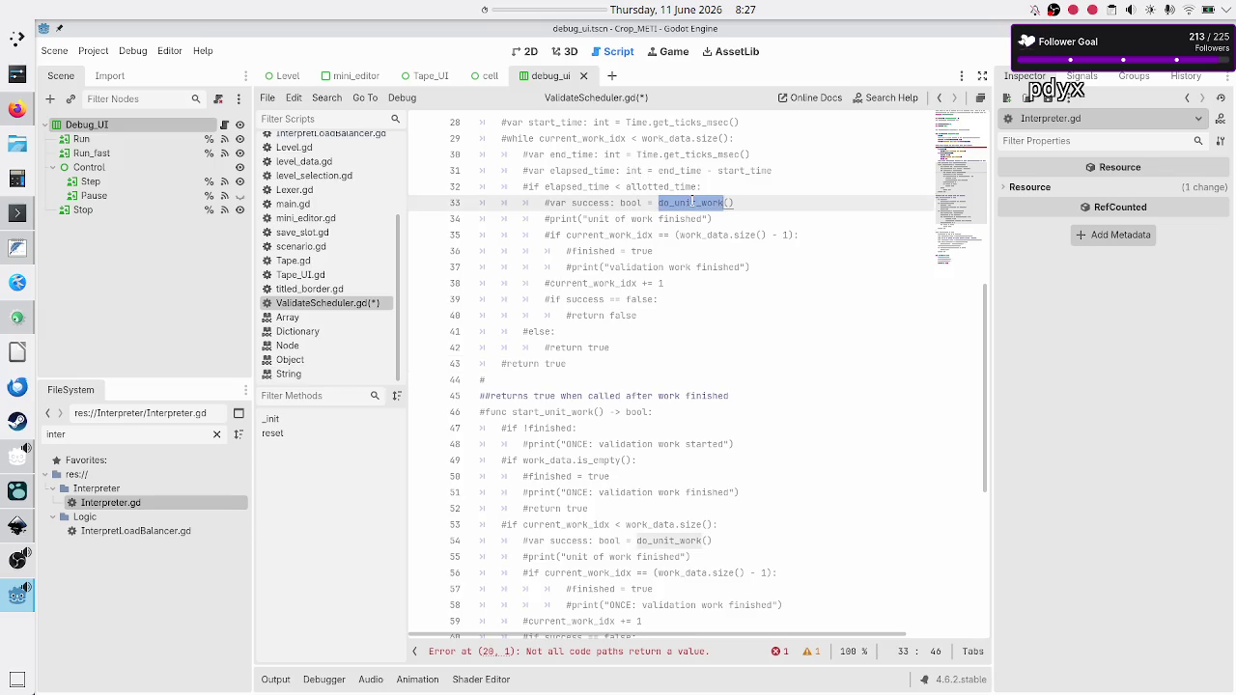
scroll(652, 329, "down", 3)
scroll(652, 328, "down", 4)
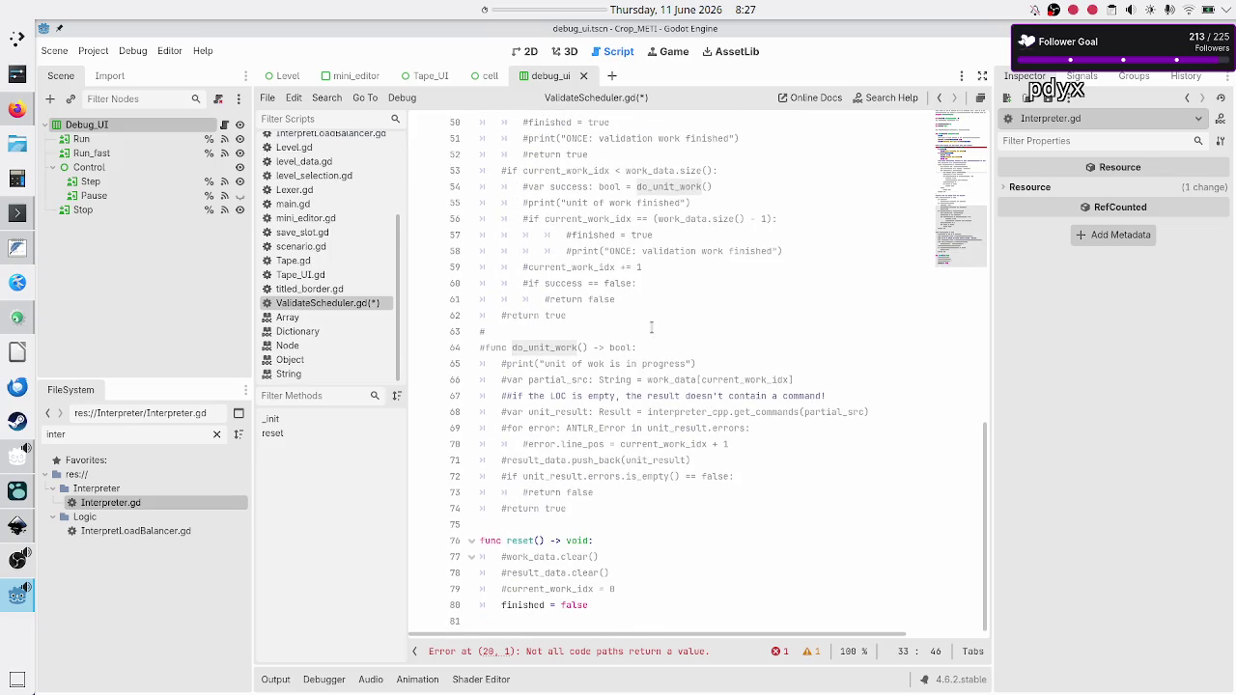
scroll(547, 374, "up", 10)
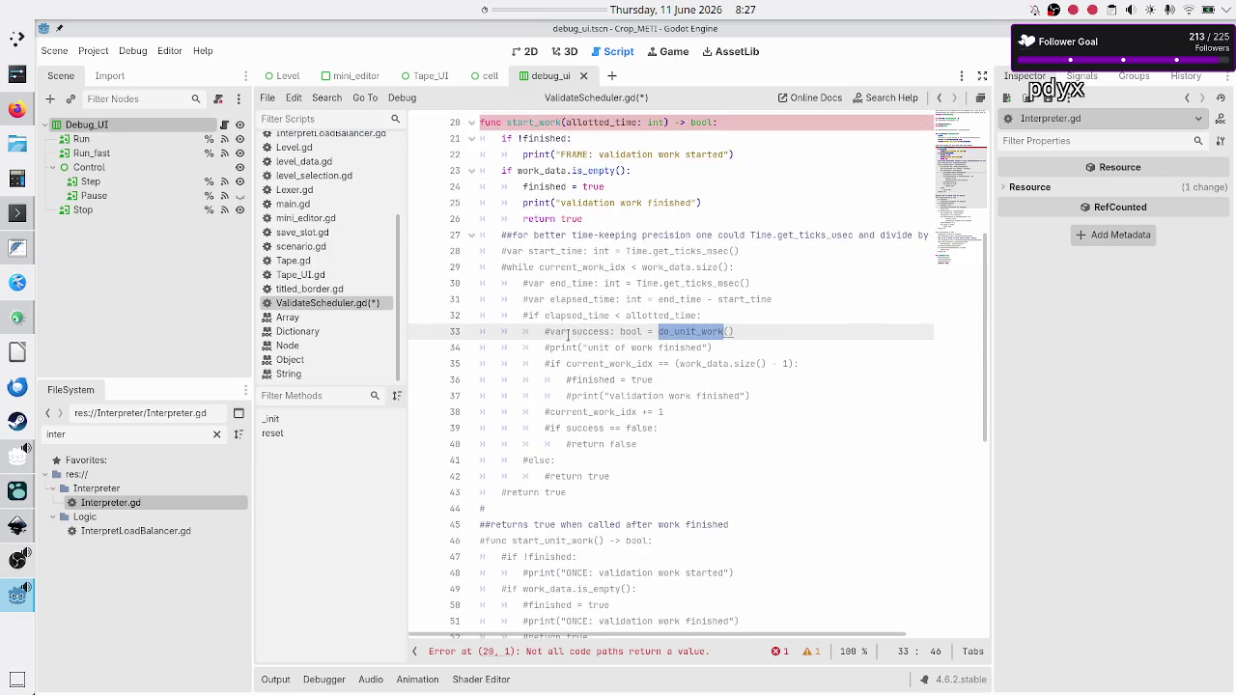
key("Up")
key("Up")
key("Up")
key("Right")
key("Left")
key("Right")
key("Down")
key("Right")
key("Up")
key("shift+Down")
key("shift+Down")
key("shift+Down")
key("shift+Down")
key("shift+Down")
key("shift+Down")
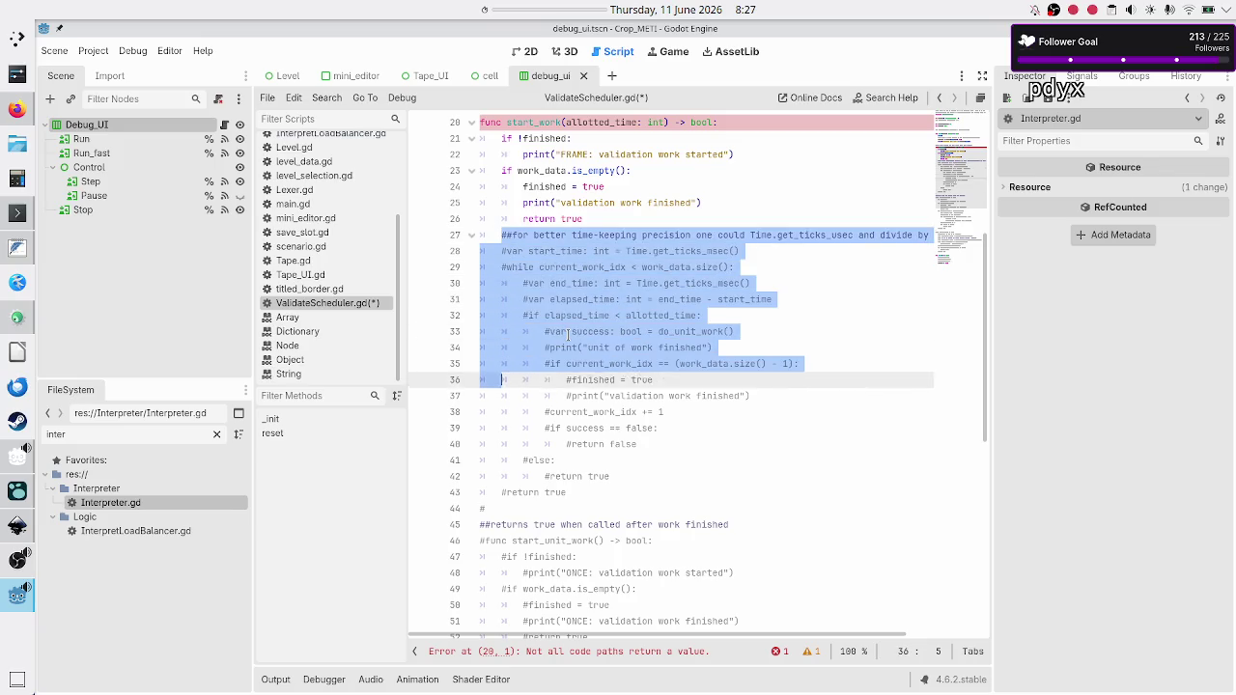
key("shift+Left")
key("shift+Left")
key("shift+Left")
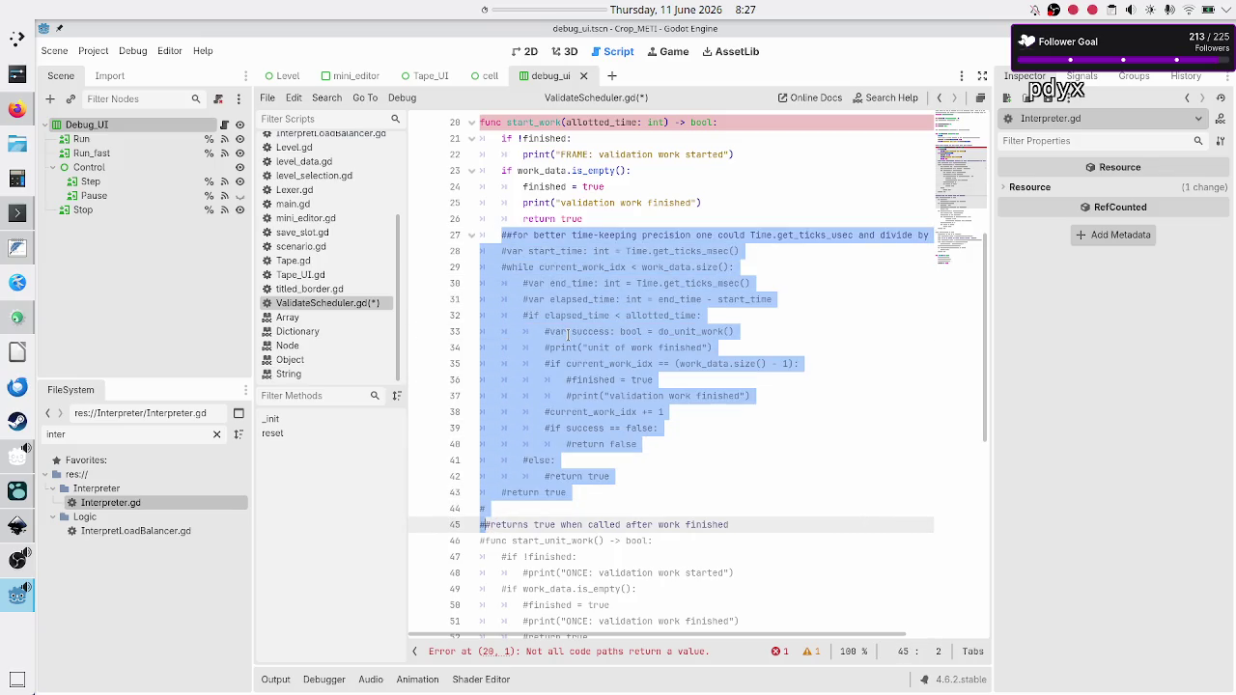
key("shift+Up")
key("ctrl+k")
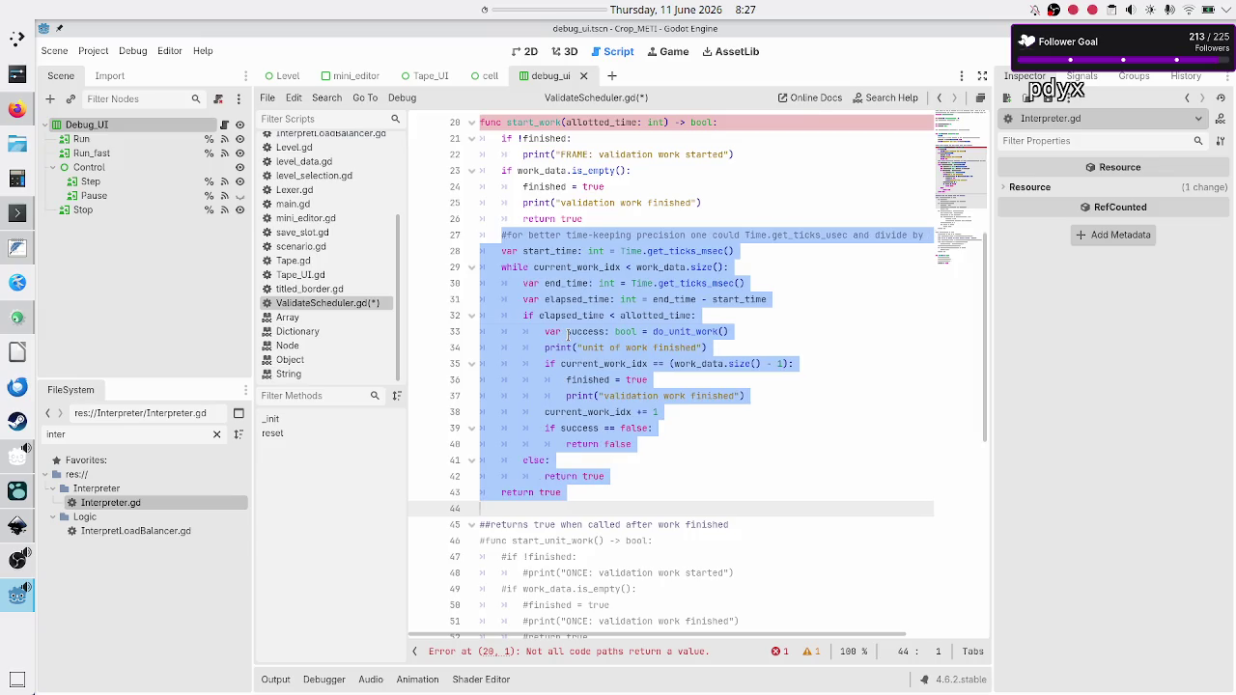
key("Up")
key("Up")
key("Up")
key("Up")
key("Up")
key("Up")
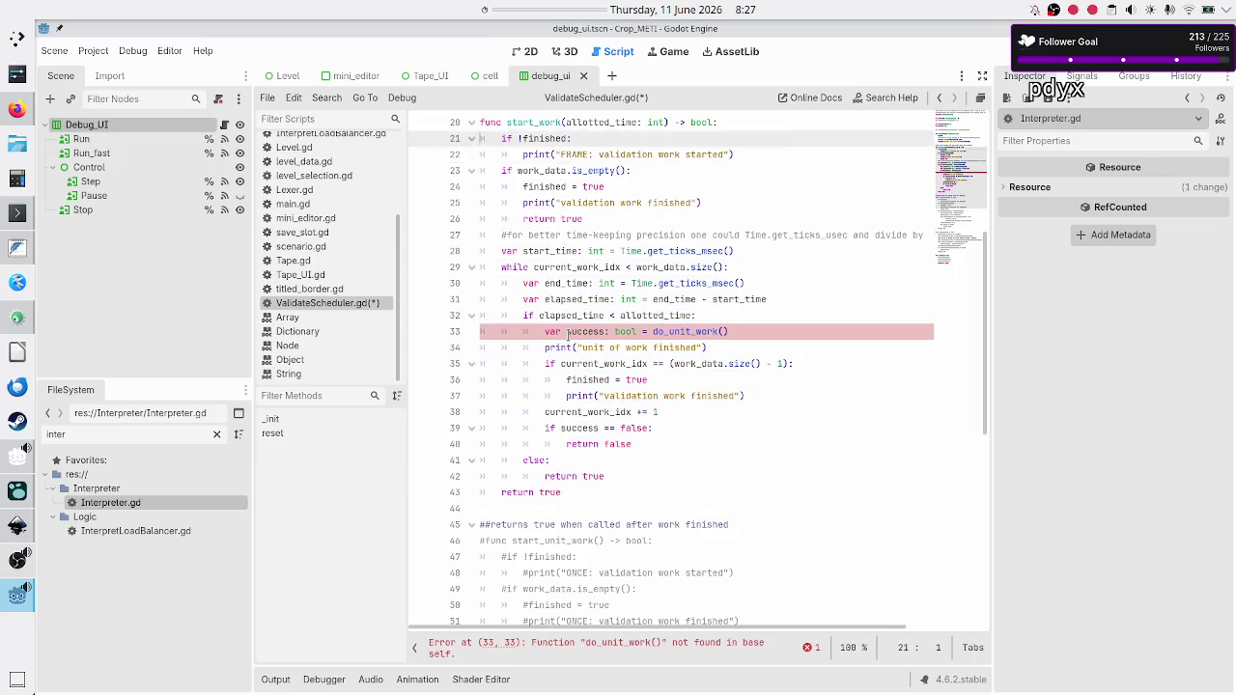
key("Down")
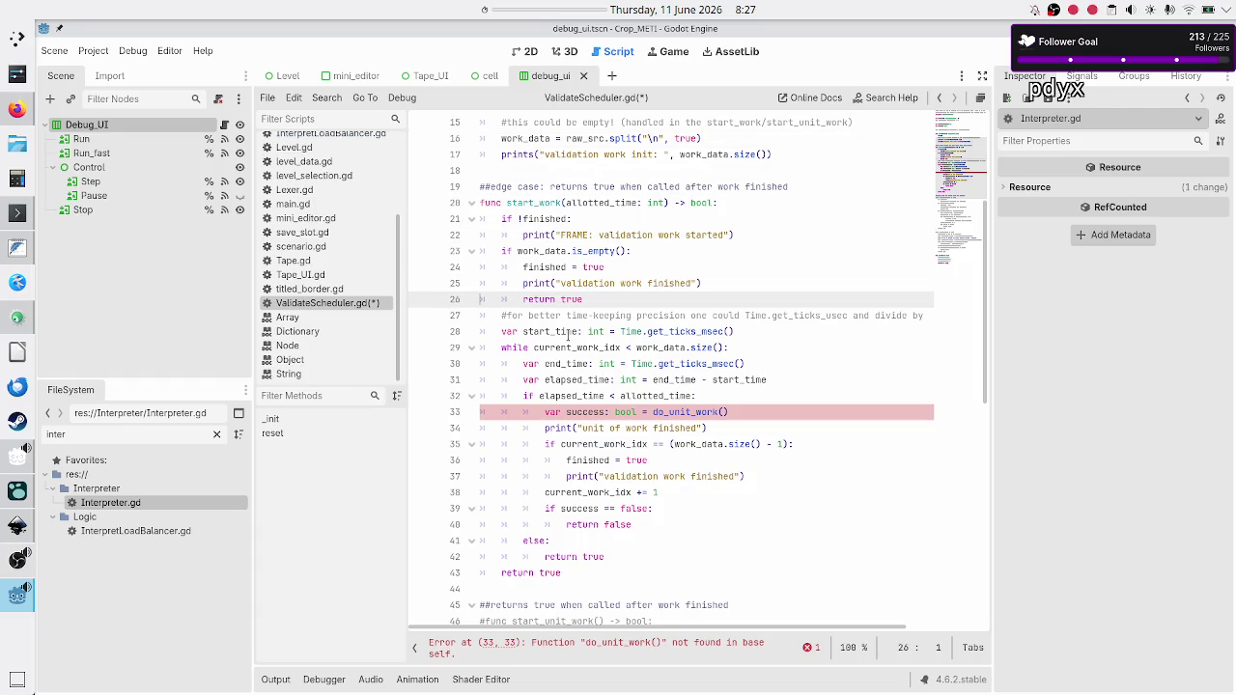
key("Up")
key("Up")
key("Up")
key("Up")
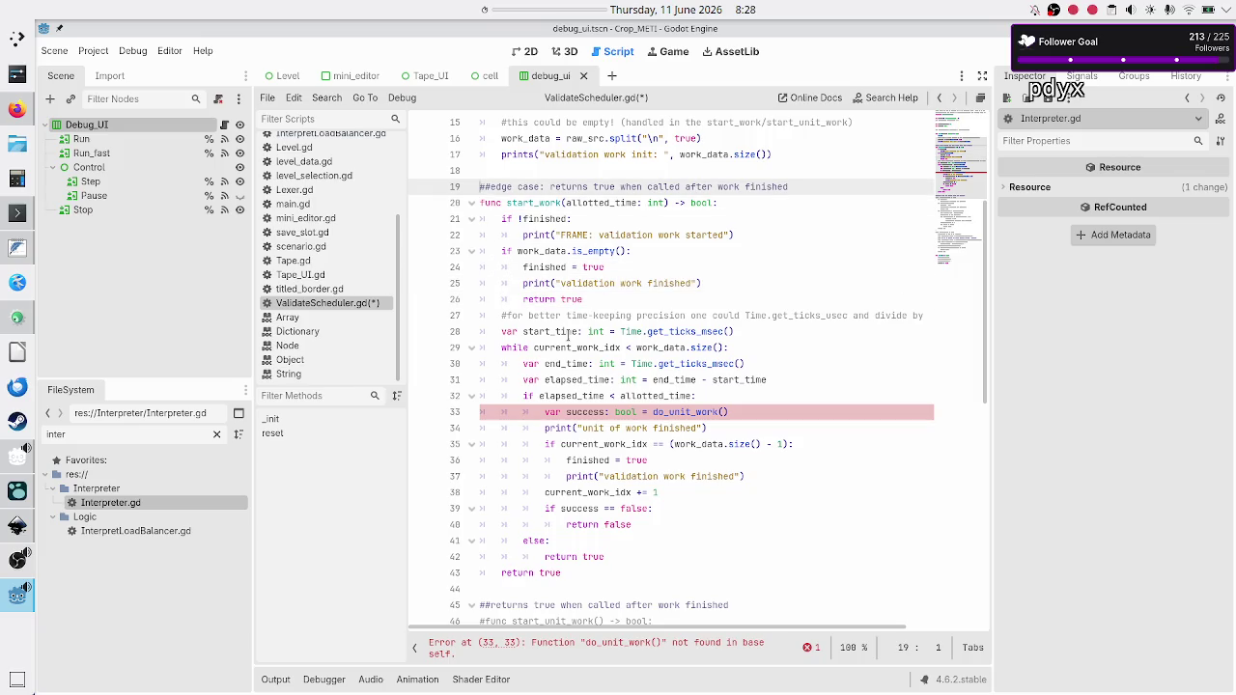
key("Down")
key("Down")
key("Down")
key("Home")
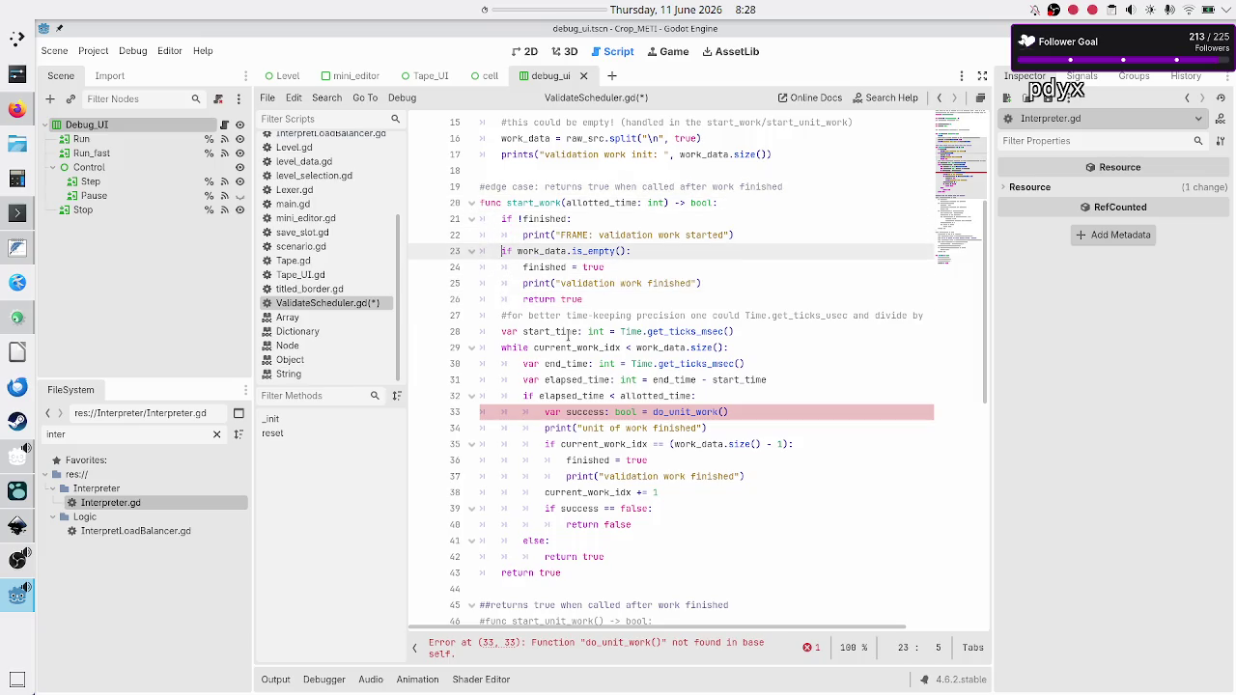
key("Up")
key("Up")
key("Down")
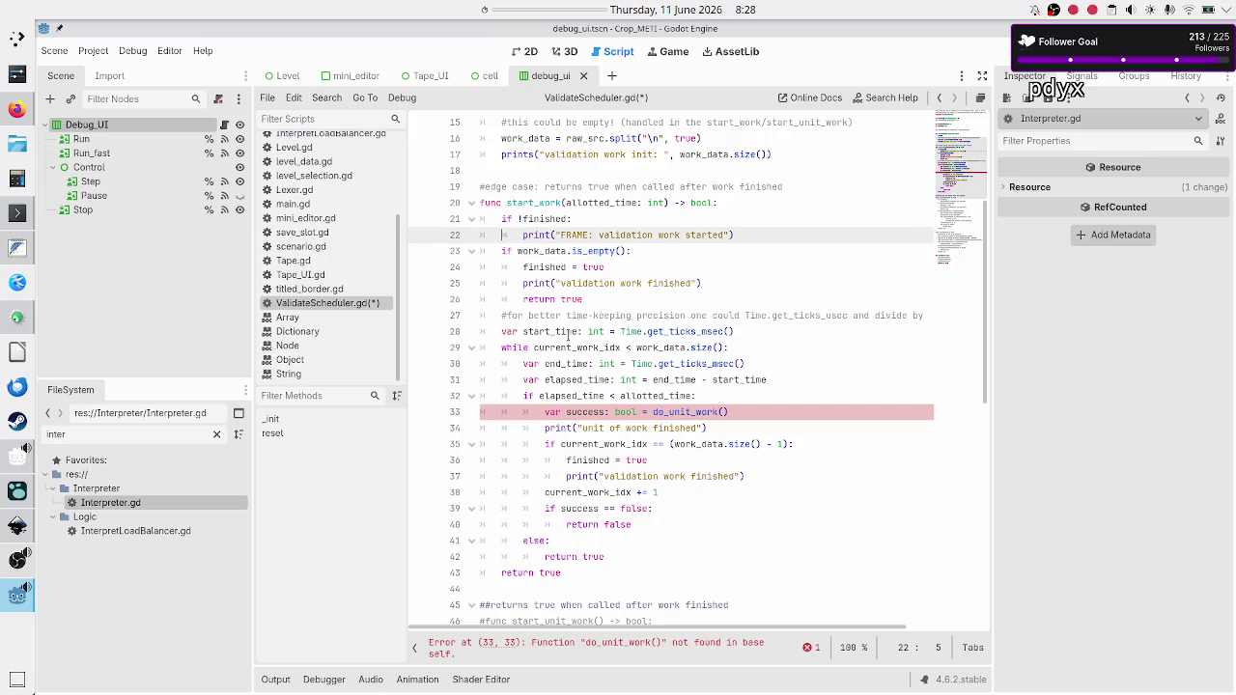
key("Down")
key("Down")
key("Down")
key("Down")
key("Down")
key("Down")
key("Down")
key("Down")
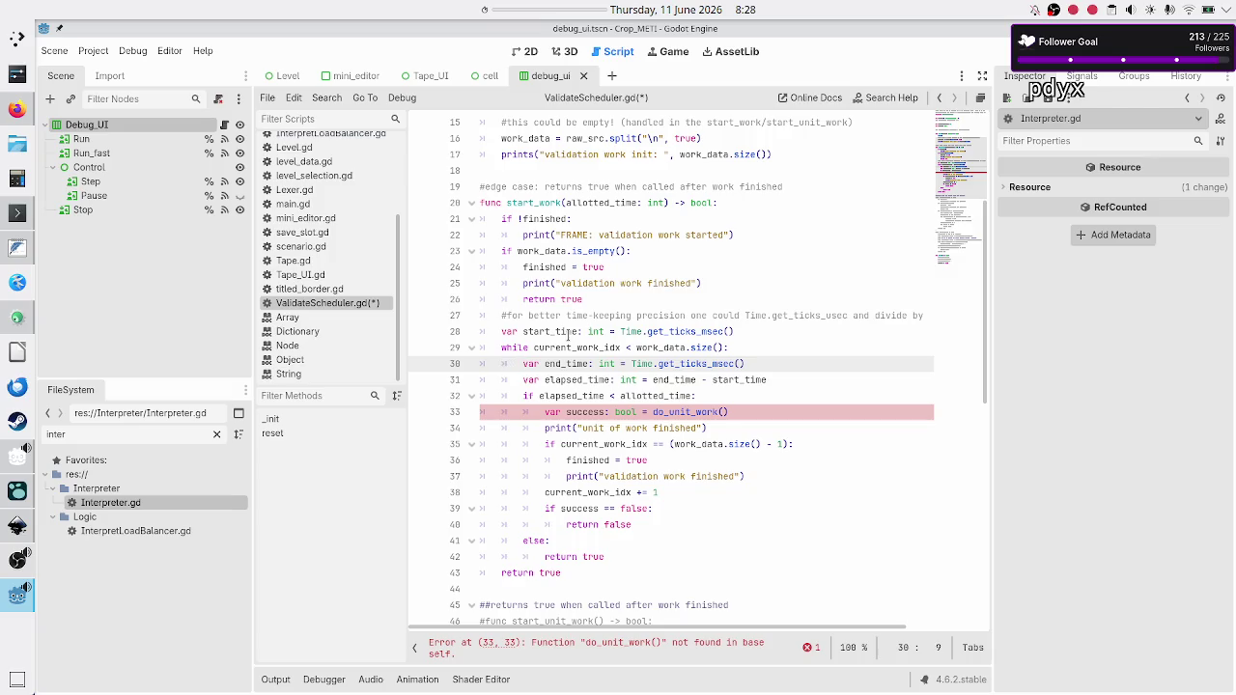
scroll(570, 336, "up", 5)
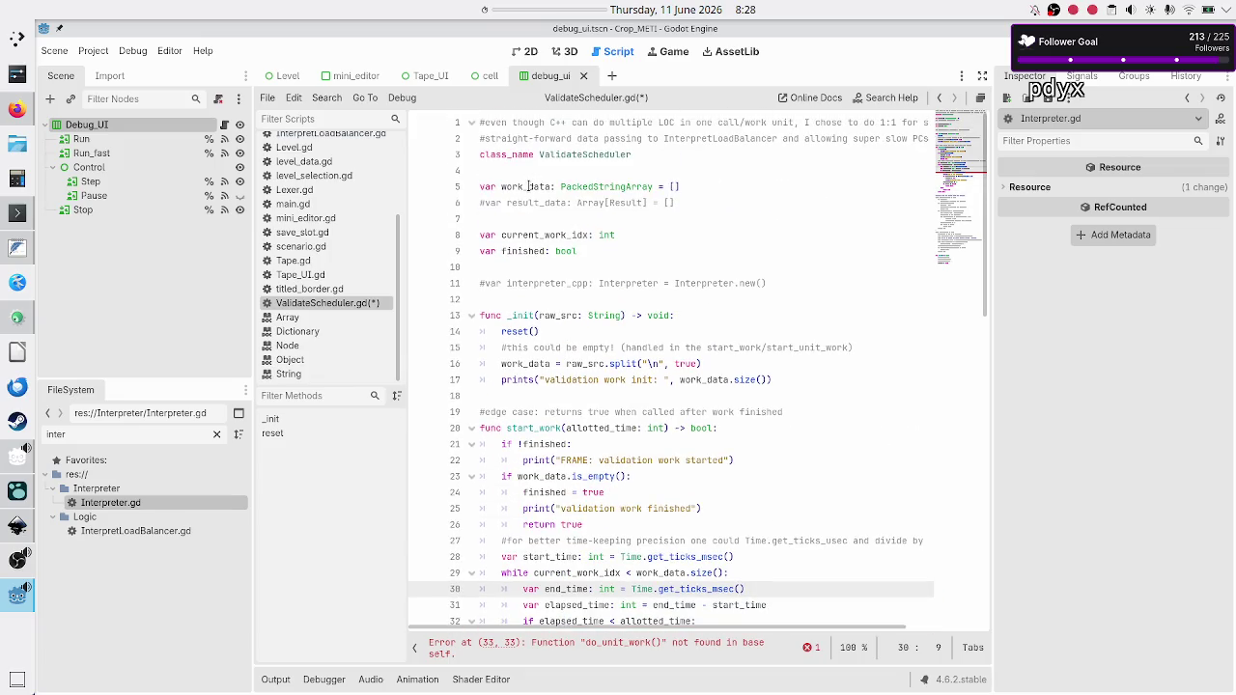
Uncomment the current_work_idx = 0 and work_data.clear() lines in reset().
left_click(695, 191)
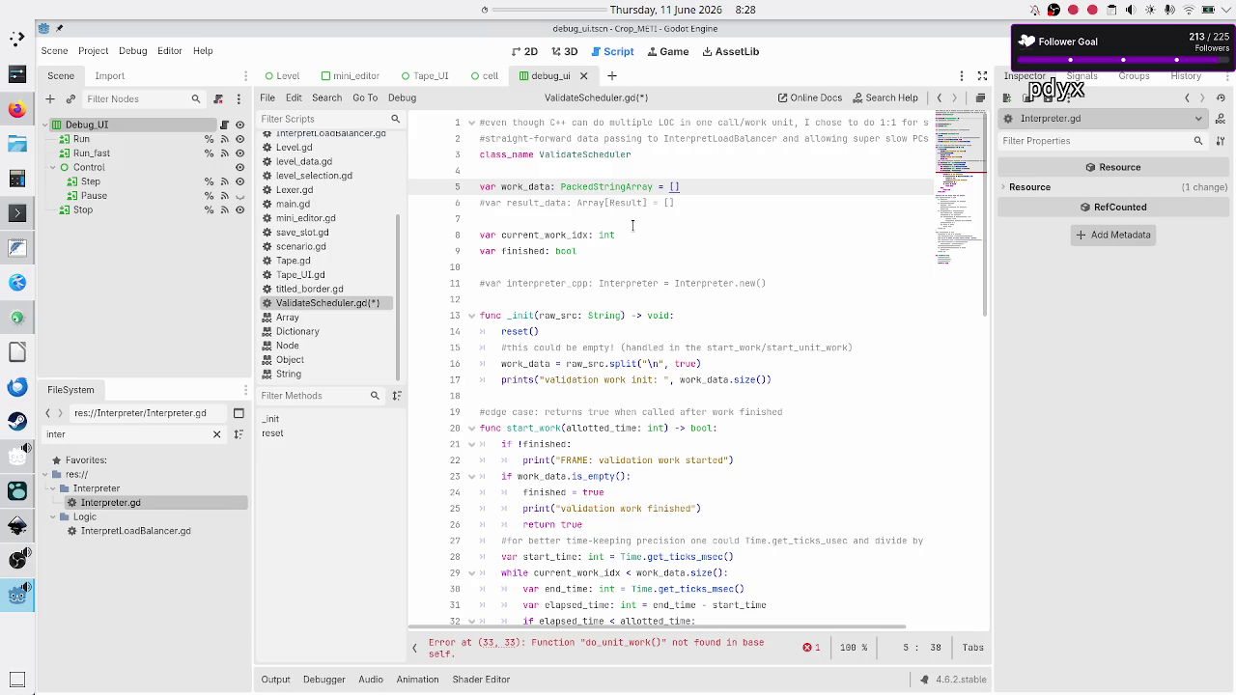
double_click(544, 235)
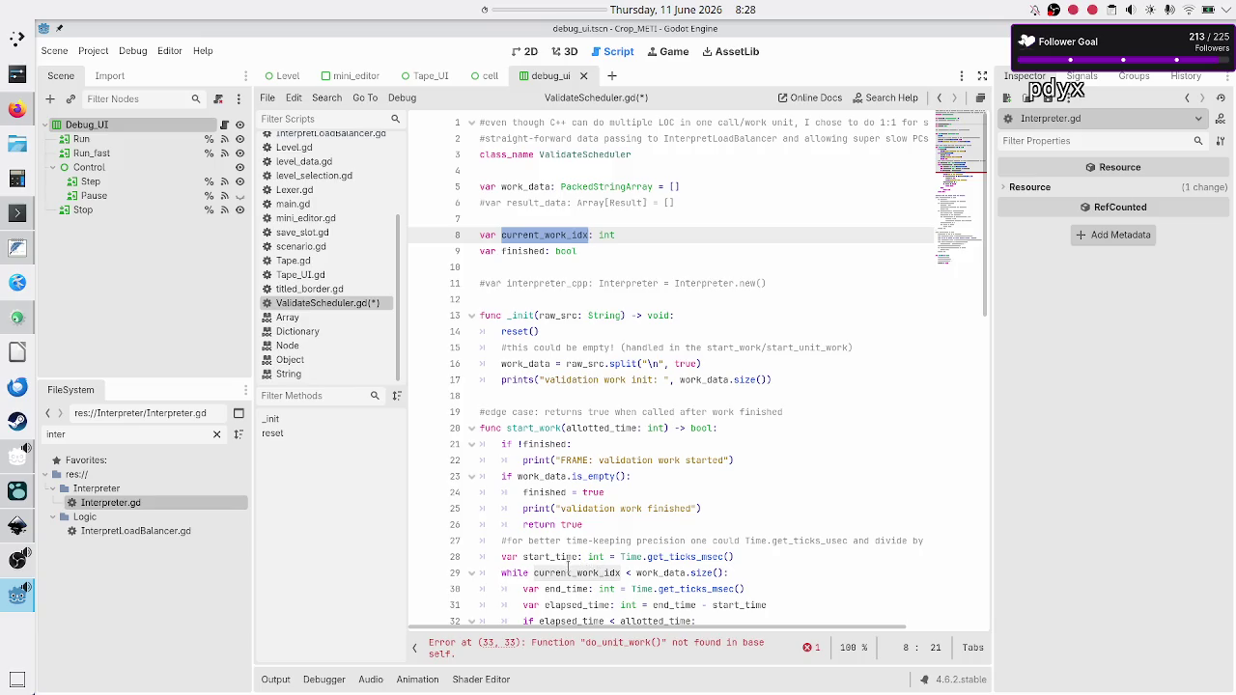
scroll(585, 512, "down", 10)
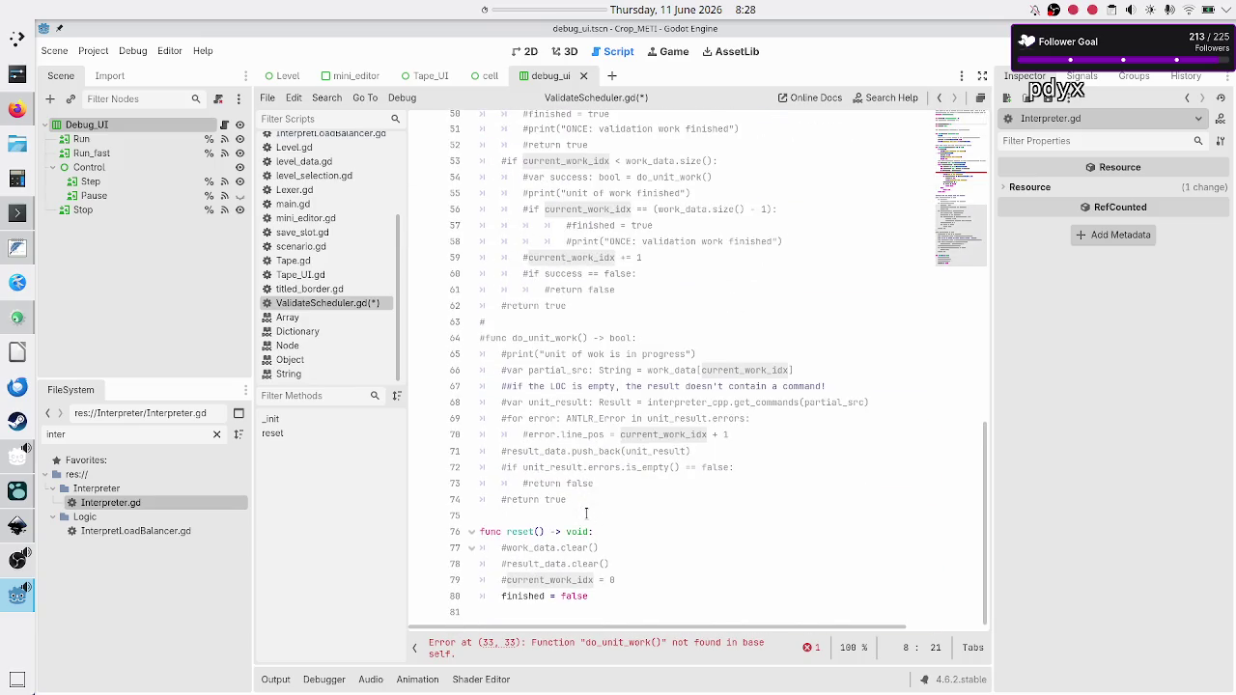
left_click(650, 561)
key("Down")
key("Home")
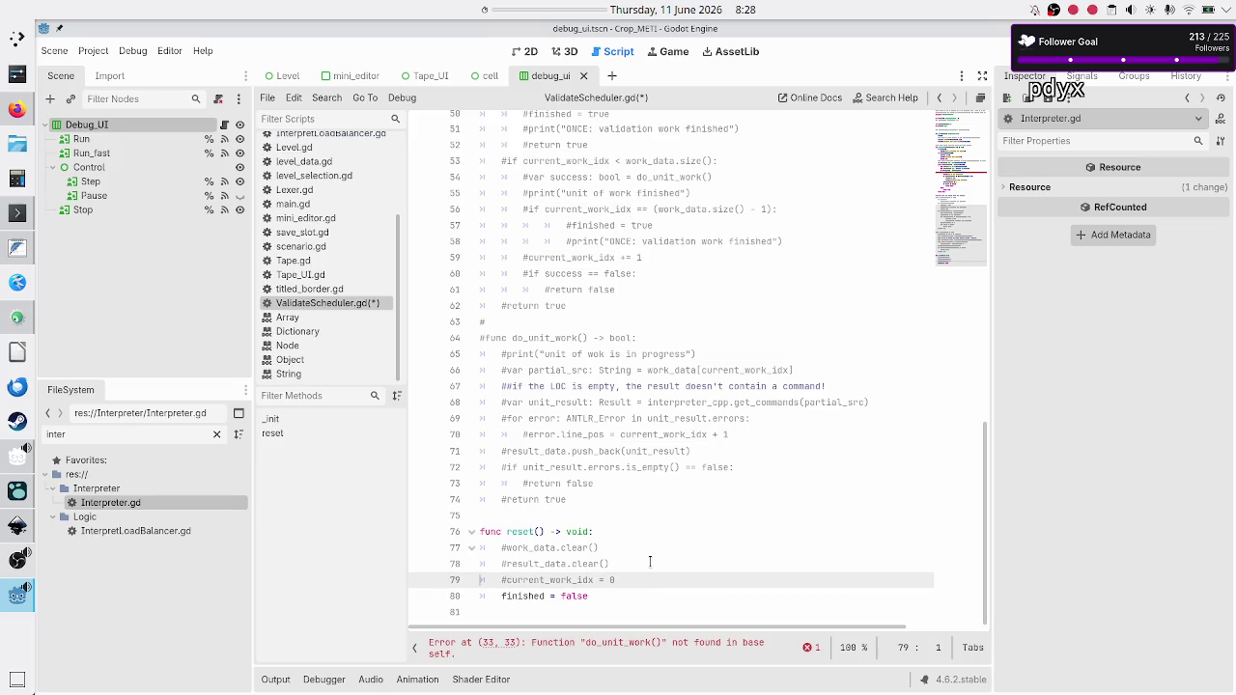
key("BackSpace")
key("Up")
key("Up")
key("BackSpace")
Save ValidateScheduler.gd with Ctrl+S.
key("Down")
key("Down")
key("Down")
key("ctrl+s")
scroll(650, 561, "up", 15)
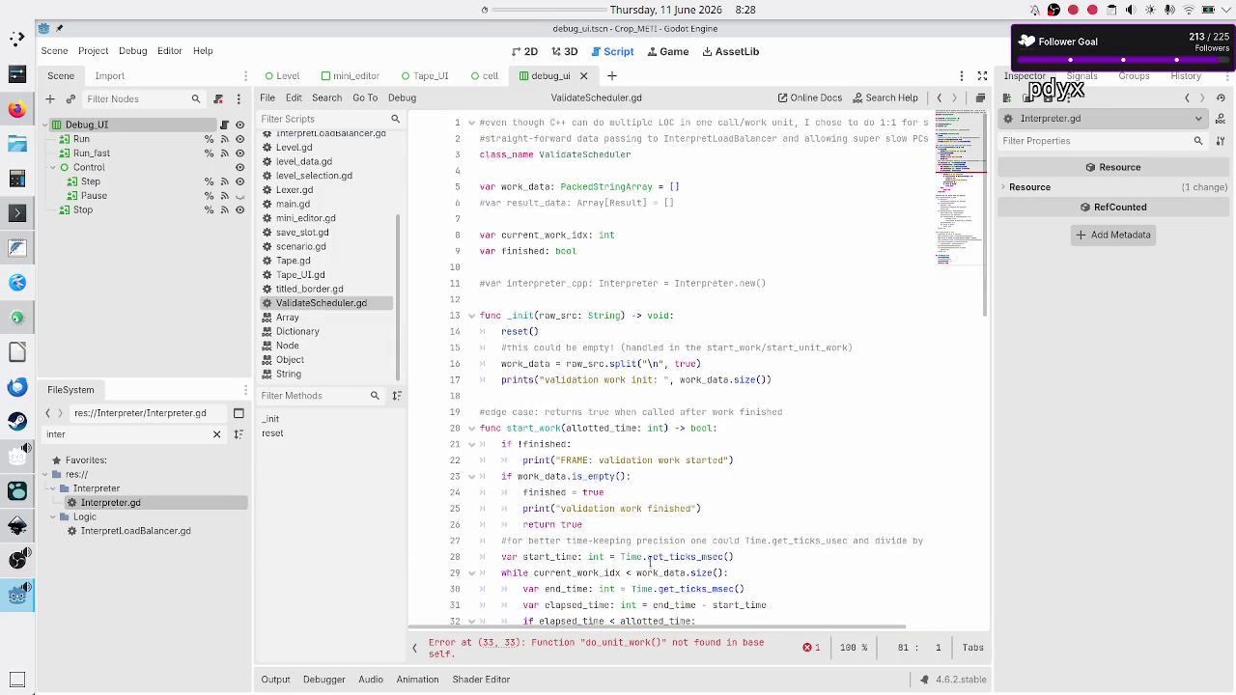
scroll(650, 561, "down", 5)
left_click(483, 412)
Step through the commented start_unit_work lines from its heading comment to the end.
key("Down")
key("Down")
key("Down")
key("Down")
key("Down")
key("Down")
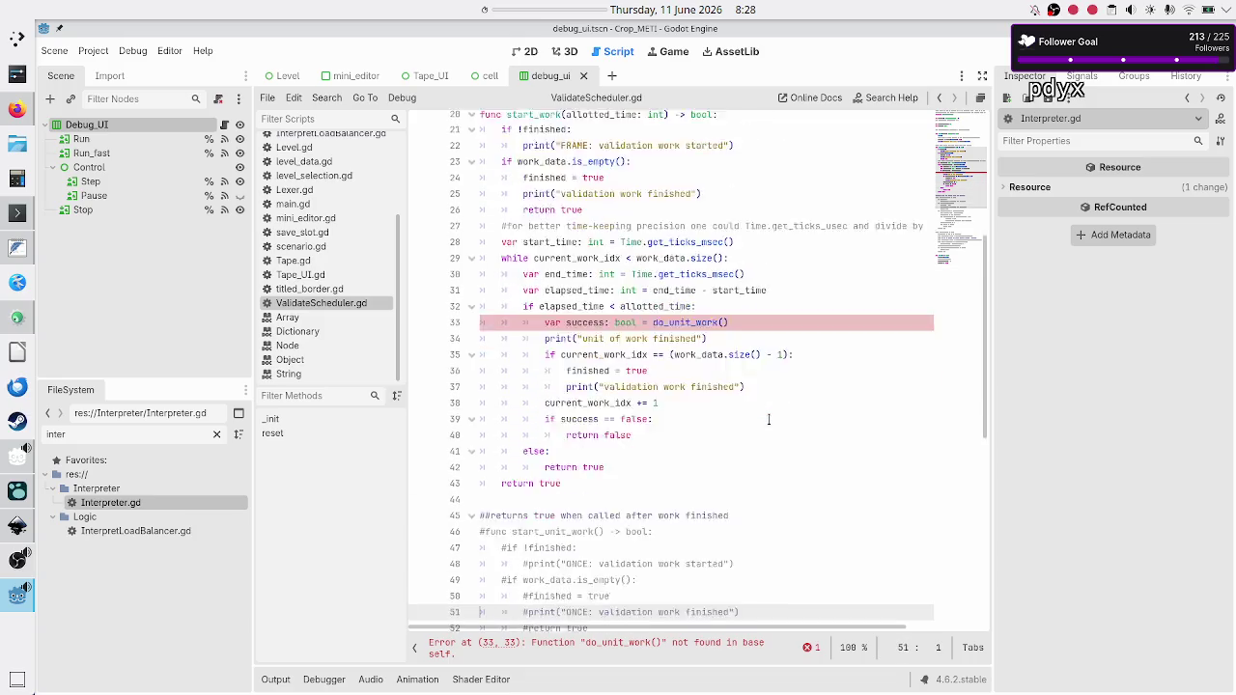
key("Up")
key("Up")
key("Up")
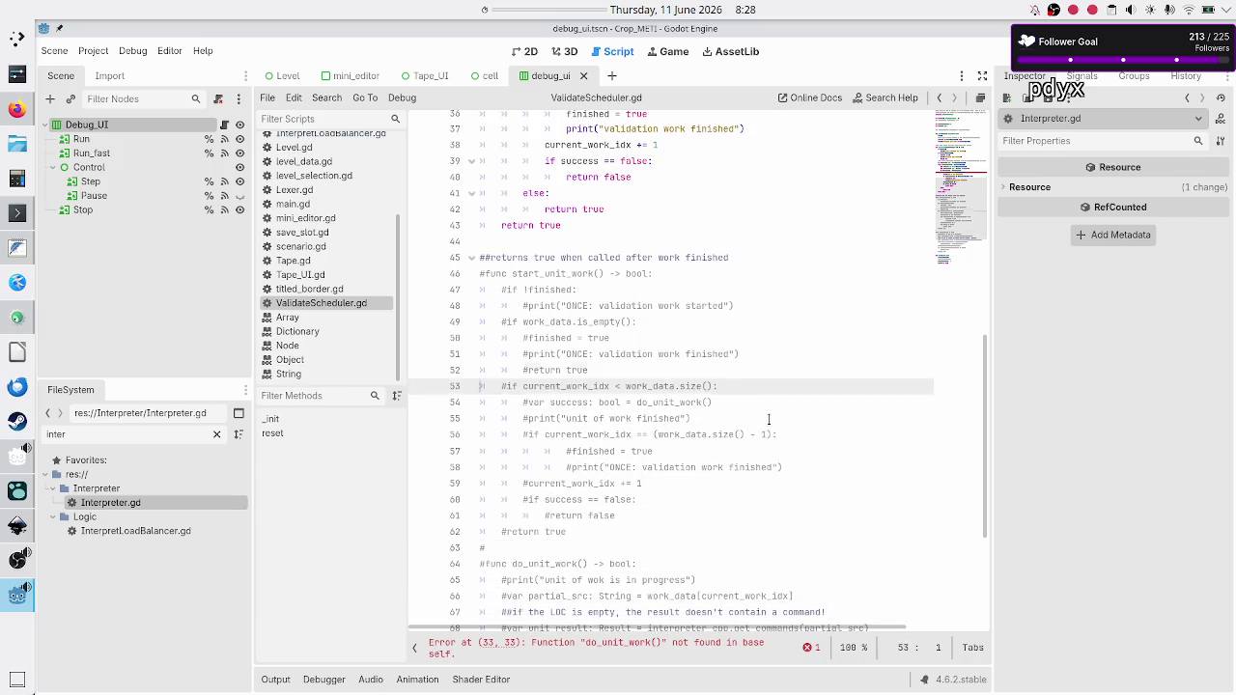
key("Down")
key("Down")
key("Down")
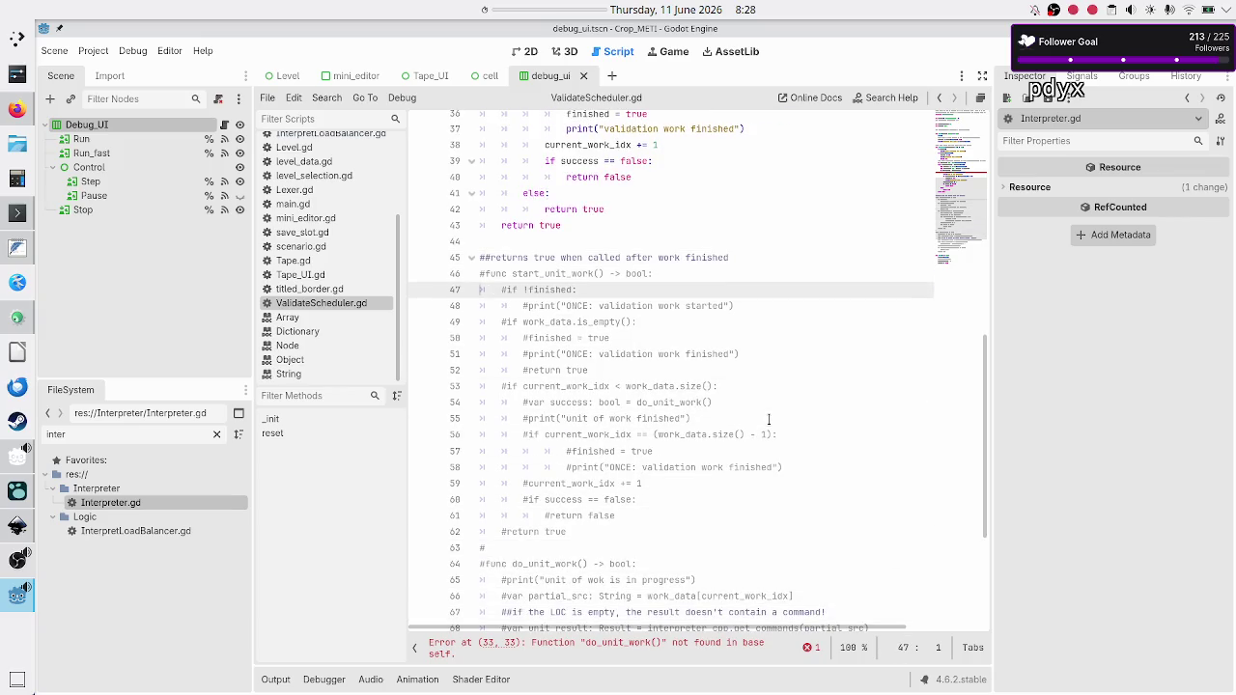
key("Down")
key("Down")
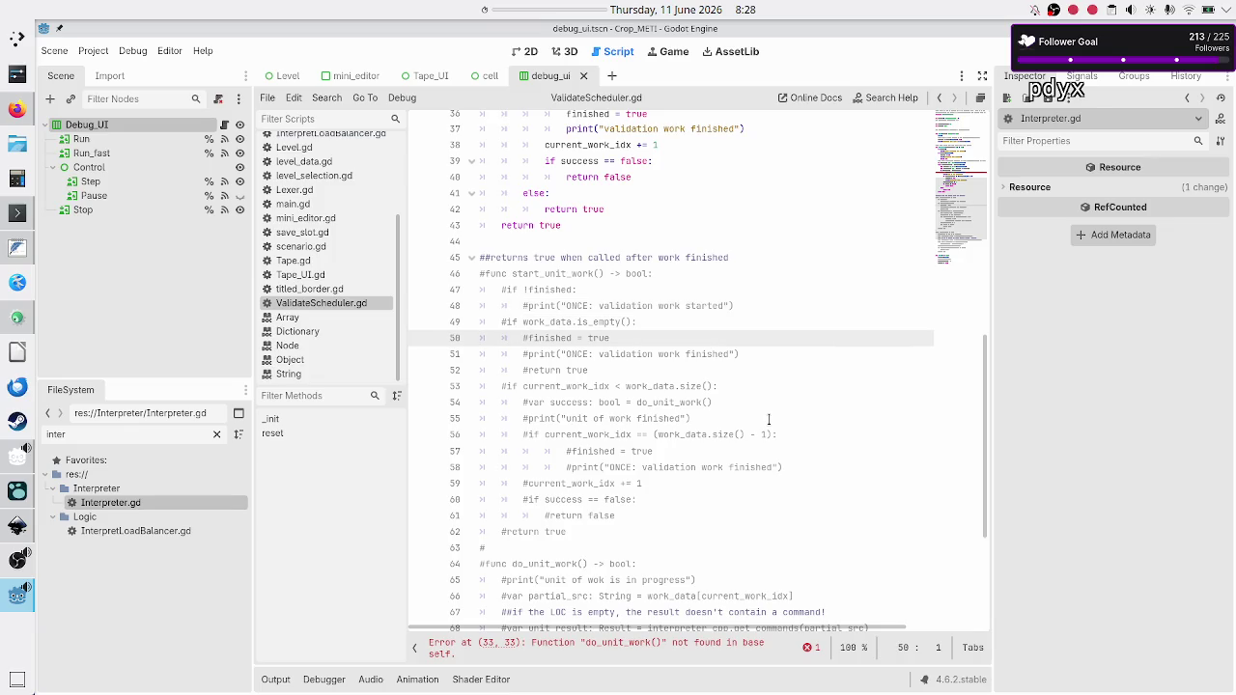
key("Down")
key("Down")
key("Down")
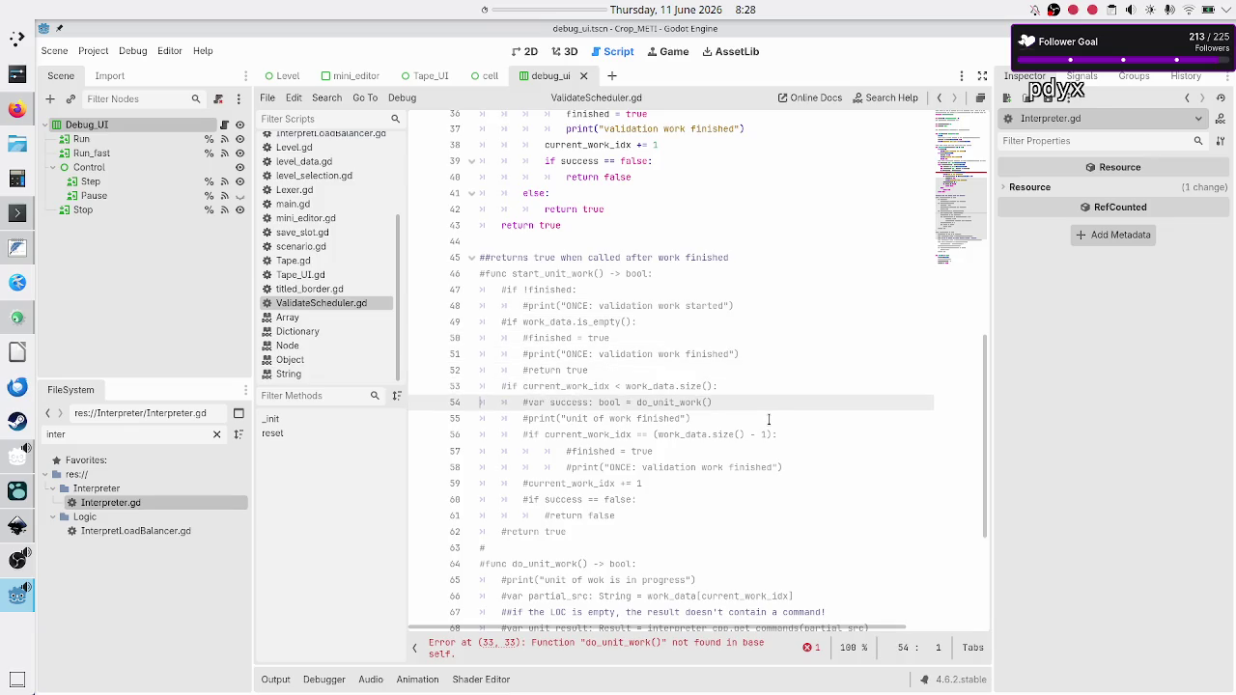
key("Down")
key("Down")
key("Down")
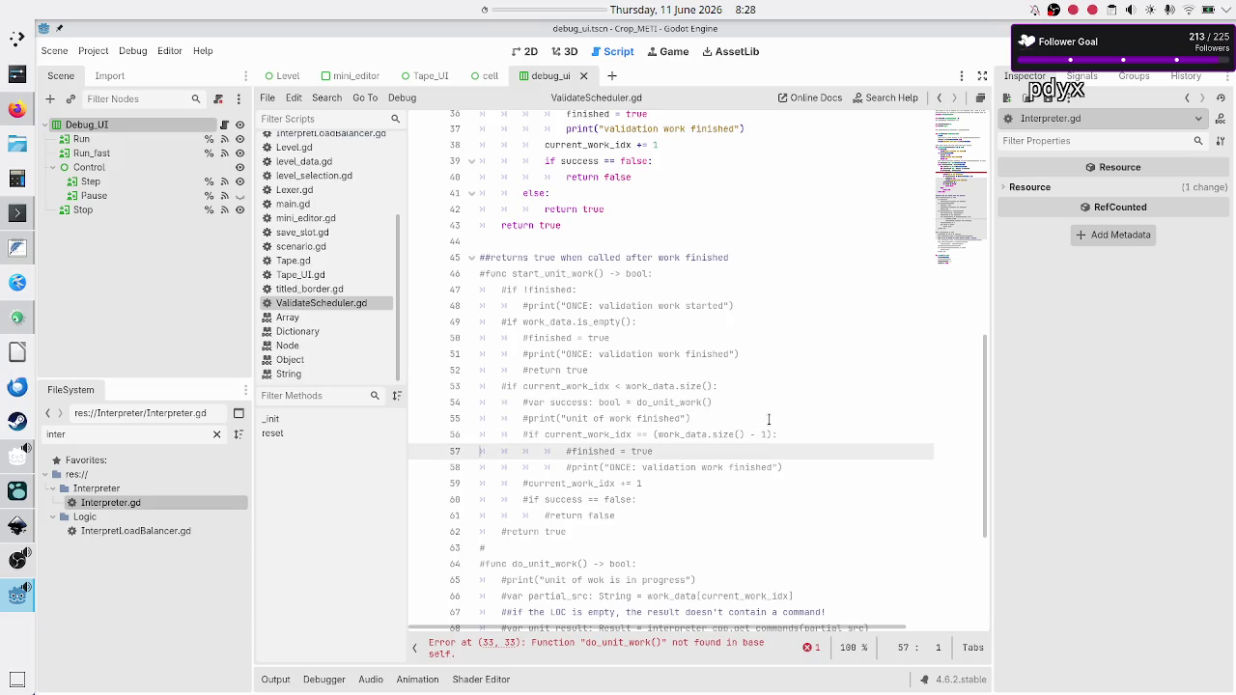
key("Down")
key("Down")
key("Down")
key("Up")
key("Up")
key("Up")
key("Up")
key("Up")
key("Up")
key("Down")
Select lines 45–63 of start_unit_work and uncomment them all with Ctrl+K.
key("shift+Down")
key("shift+Down")
key("shift+Down")
key("shift+Down")
key("shift+Down")
key("shift+Down")
key("shift+End")
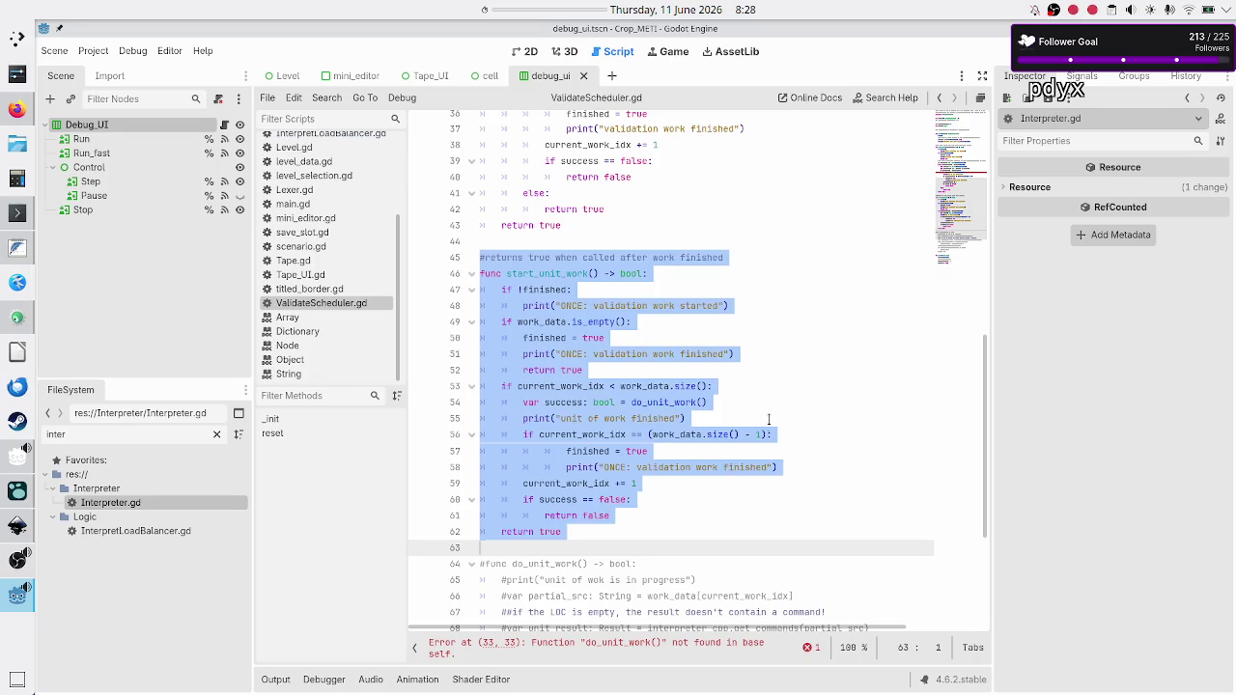
key("ctrl+k")
key("Up")
key("Up")
key("Up")
key("Up")
key("Up")
key("Up")
key("Down")
key("Down")
key("Down")
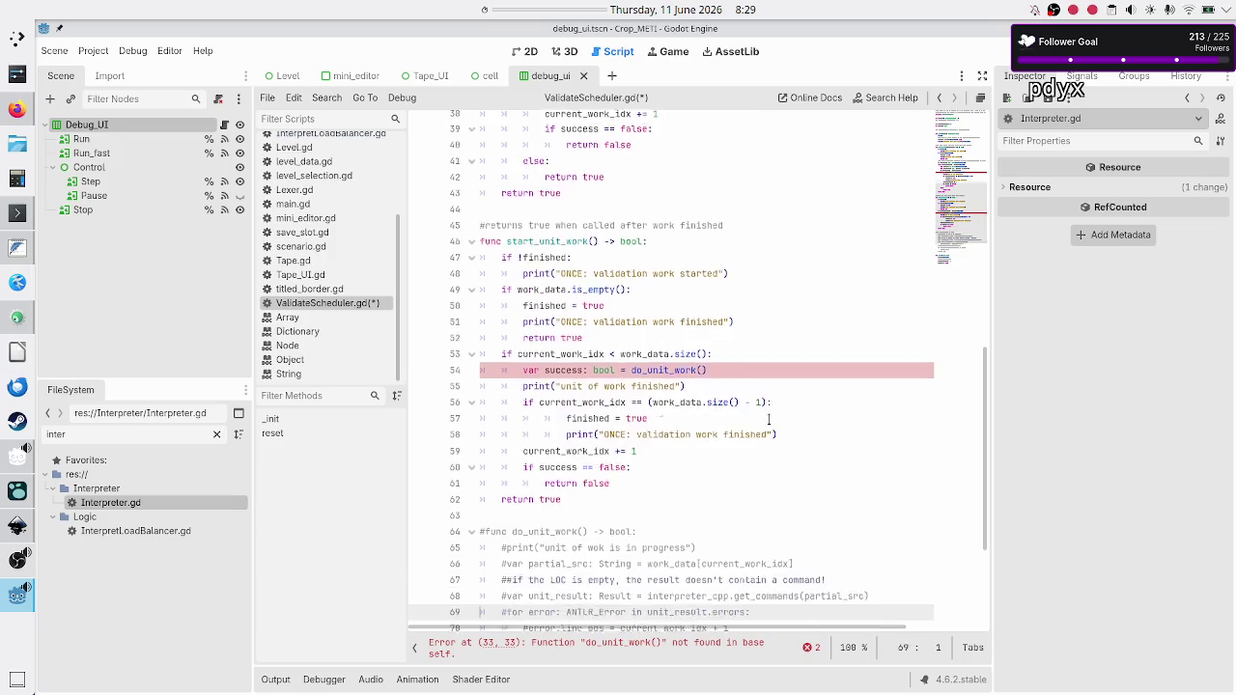
key("Down")
key("Down")
key("Down")
key("Up")
key("Up")
key("Up")
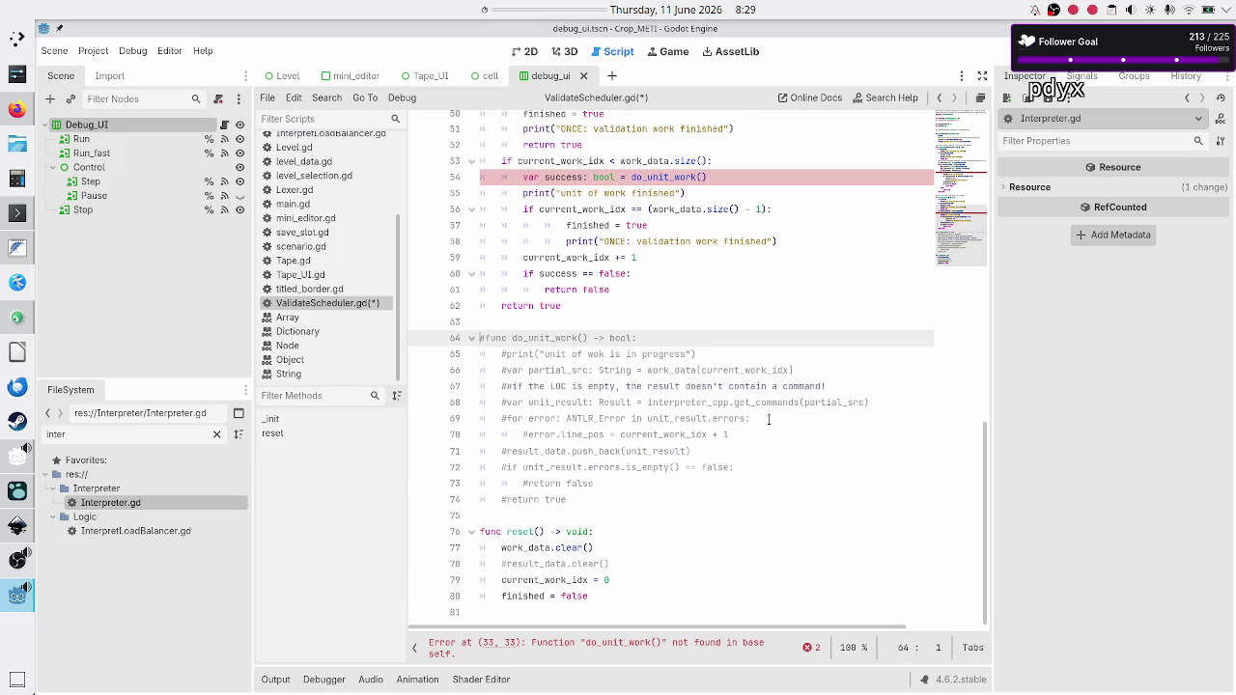
Uncomment the do_unit_work header, its progress print and the partial_src declaration.
key("ctrl+k")
key("Down")
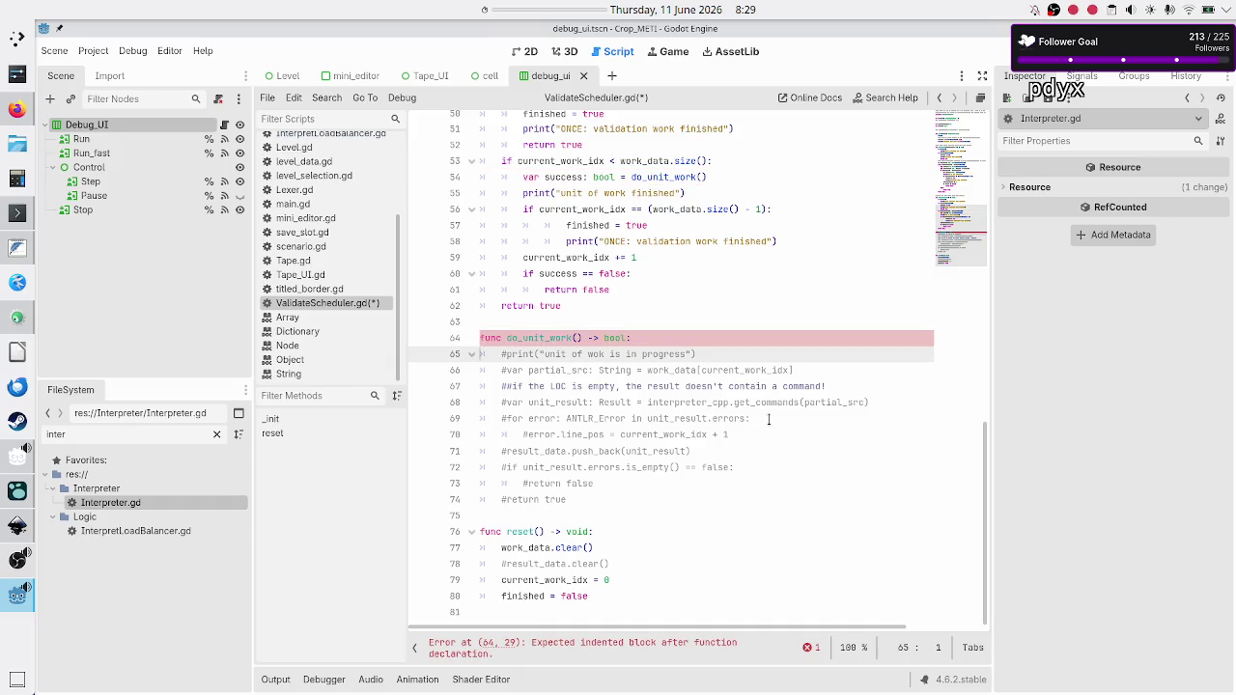
key("ctrl+k")
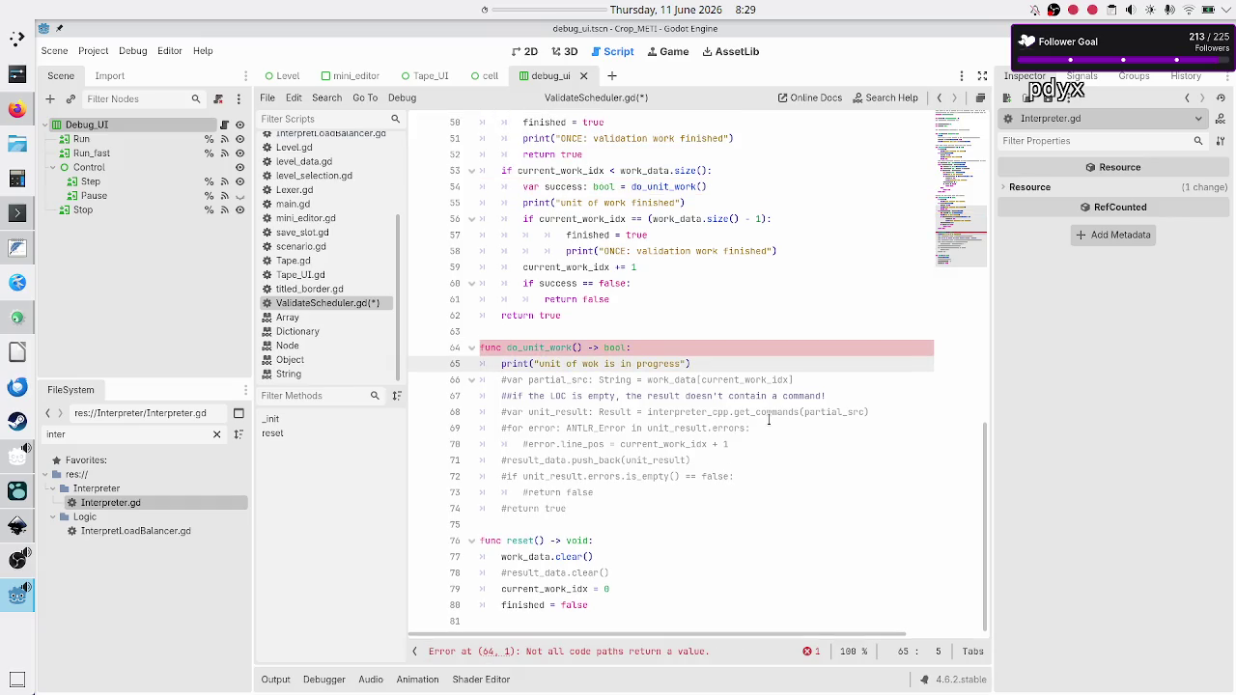
key("Down")
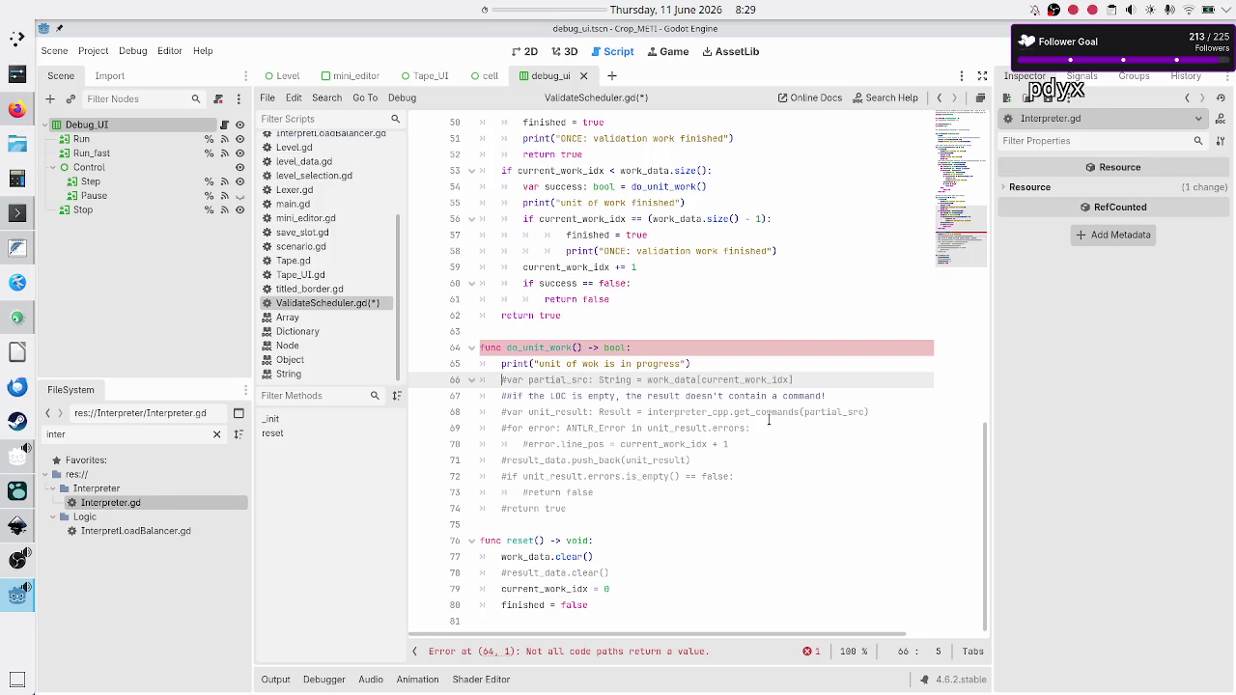
key("ctrl+k")
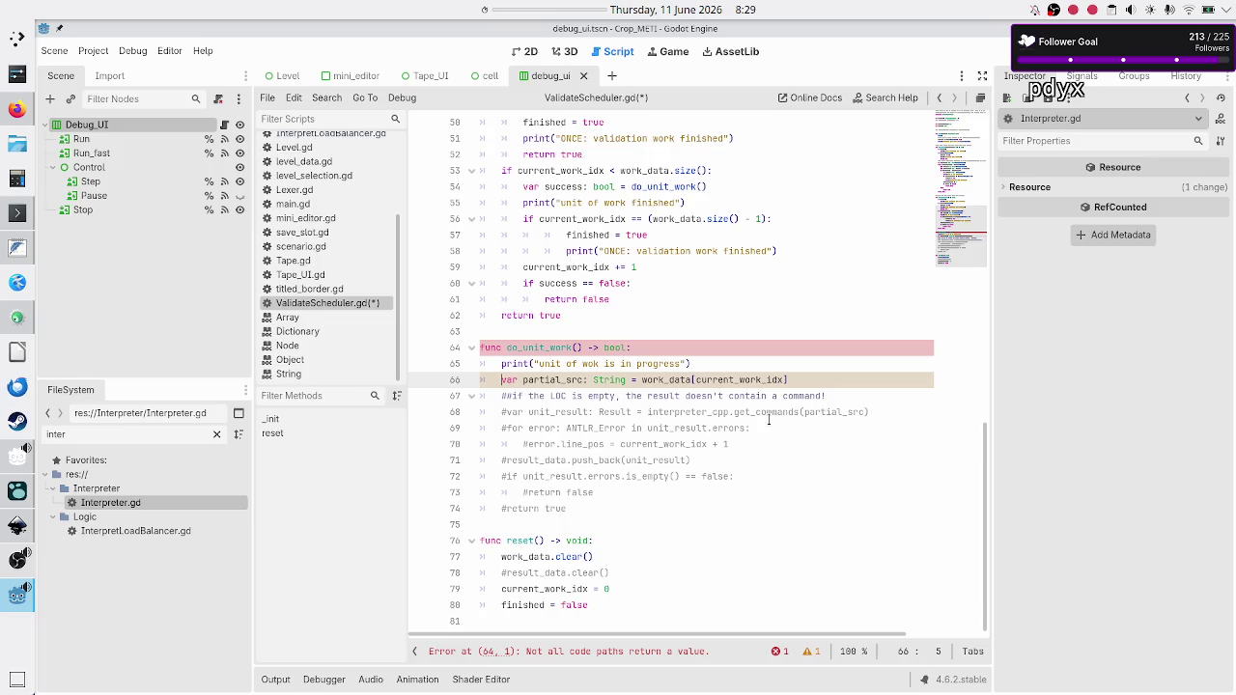
Strip one # from the empty-LOC comment, leaving unit_result and the error loop commented.
key("Down")
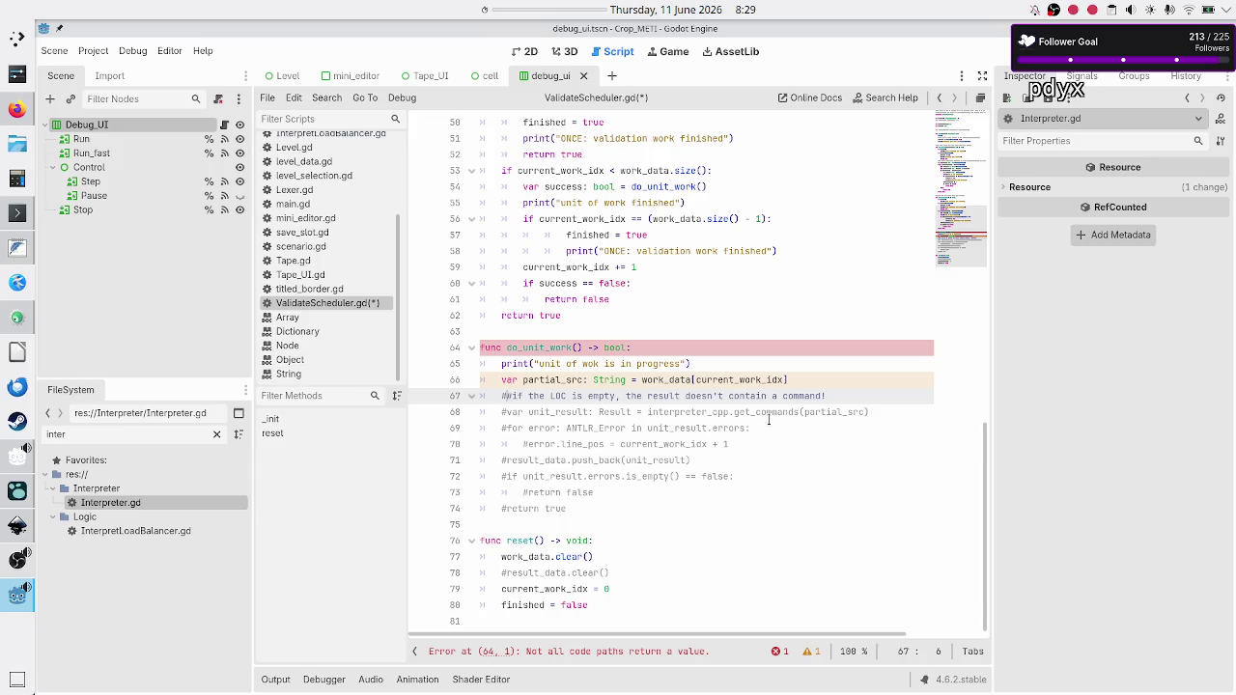
key("BackSpace")
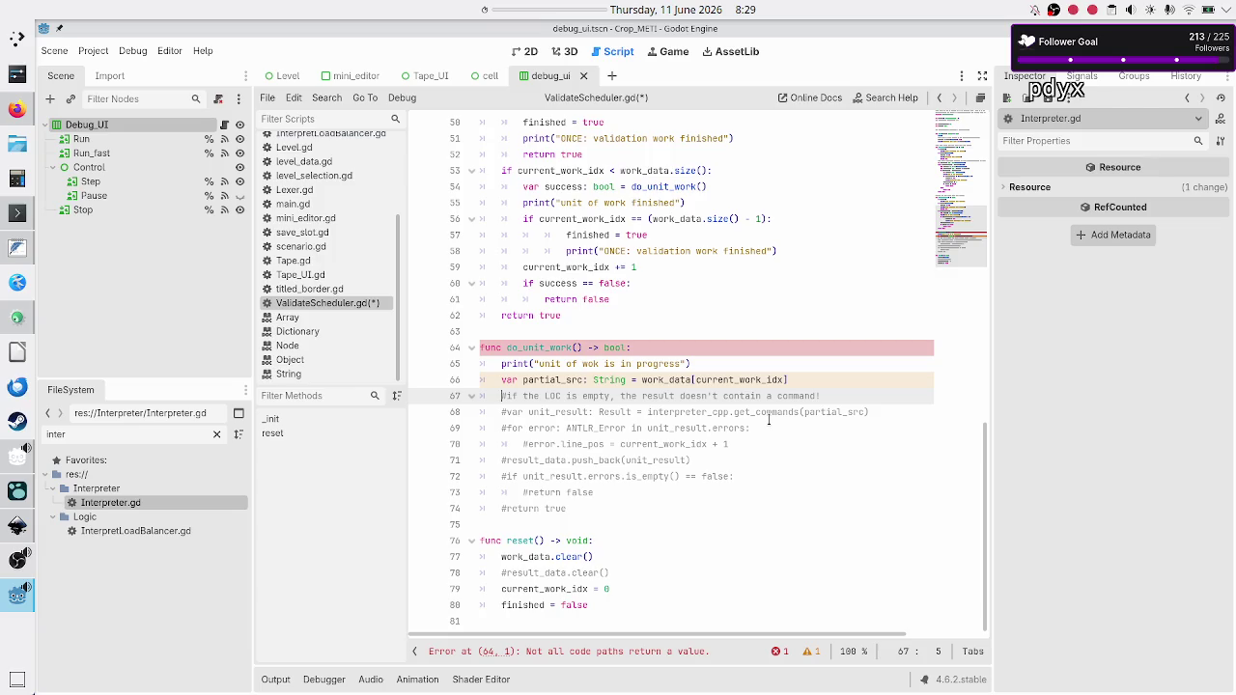
key("Down")
key("shift+End")
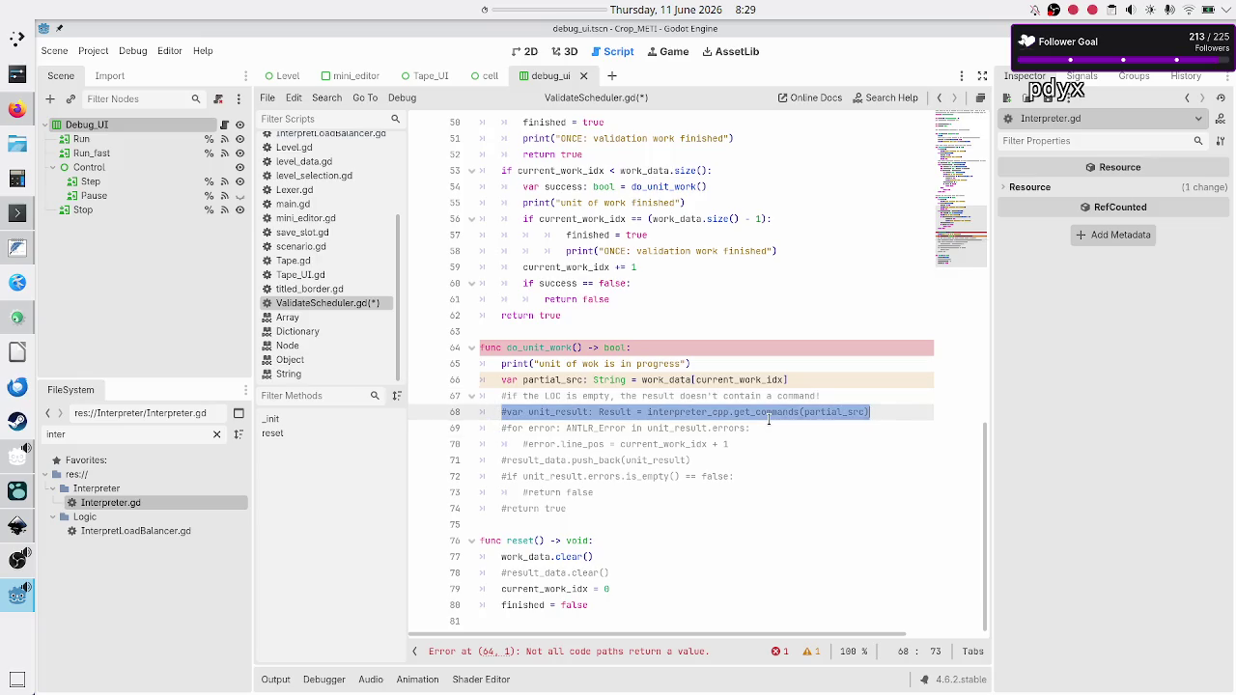
key("Right")
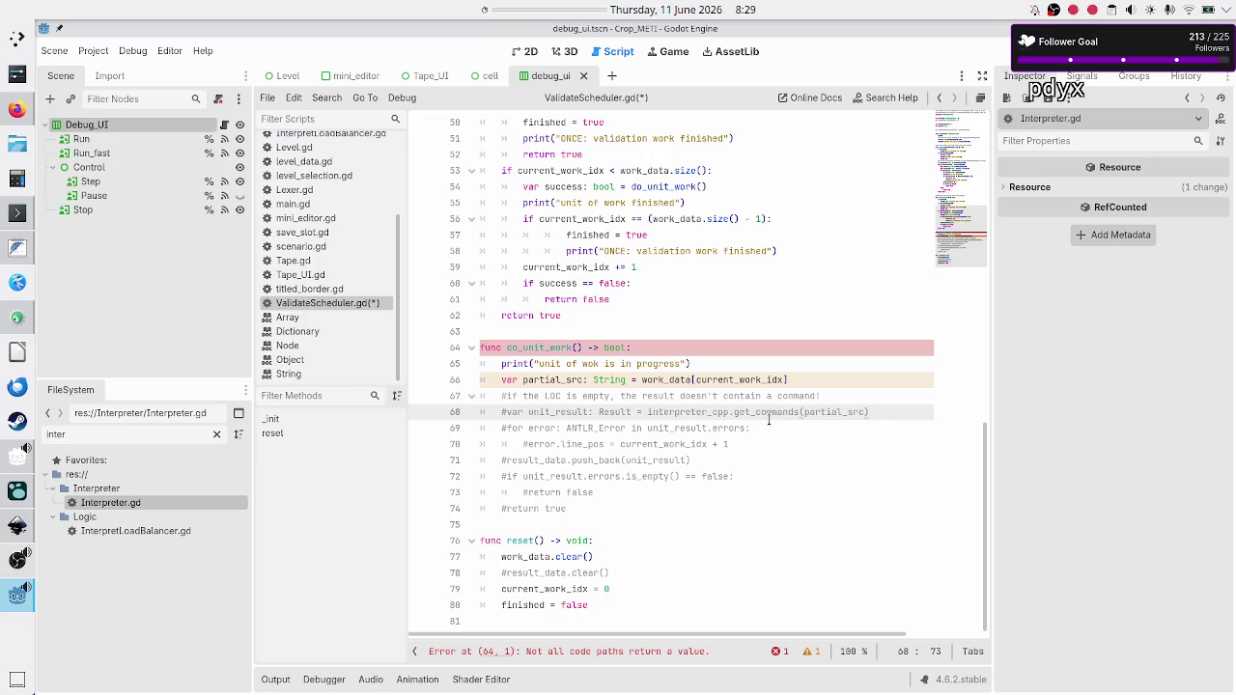
key("Down")
key("Home")
key("Right")
key("Right")
key("Right")
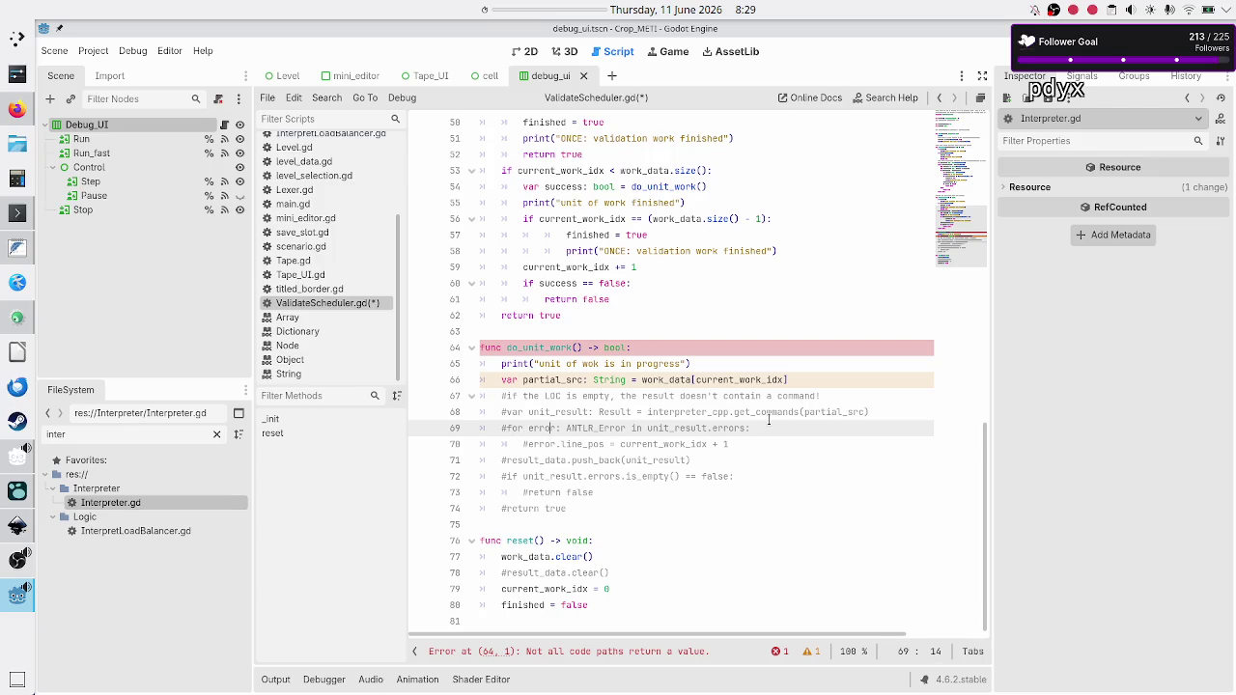
key("Down")
key("Down")
key("Left")
key("Left")
key("Left")
key("Down")
key("Right")
key("Right")
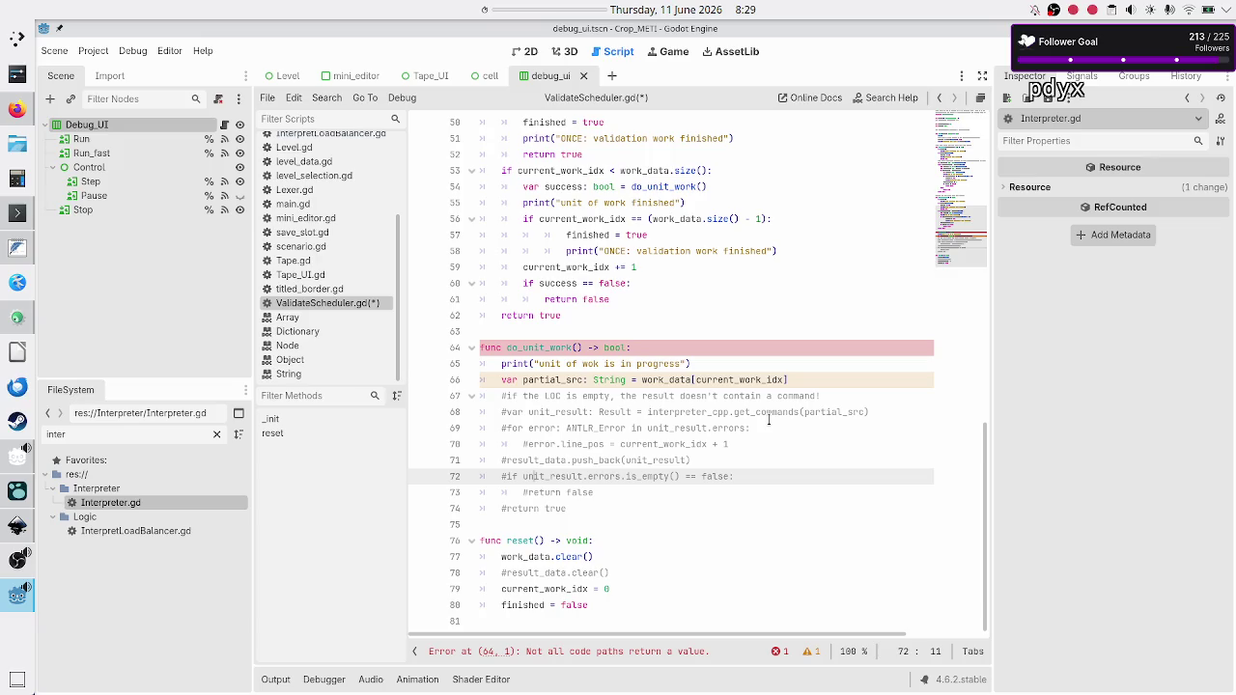
Uncomment the final return true line of do_unit_work.
key("Down")
key("Down")
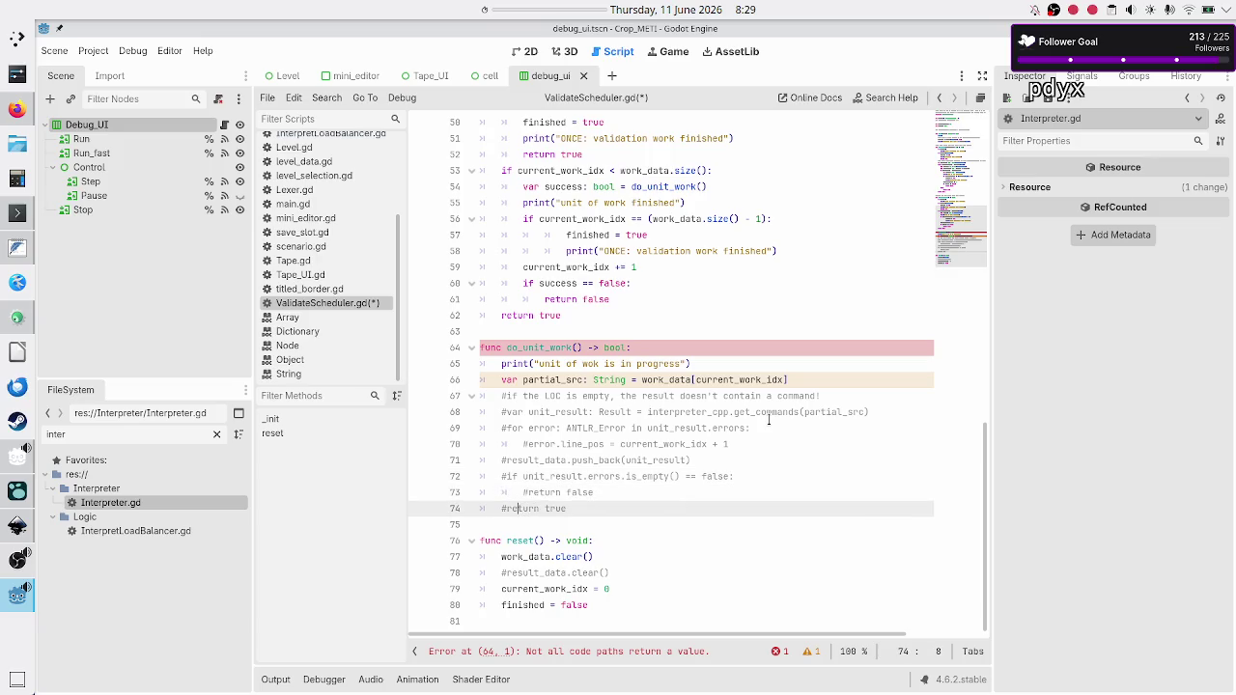
key("BackSpace")
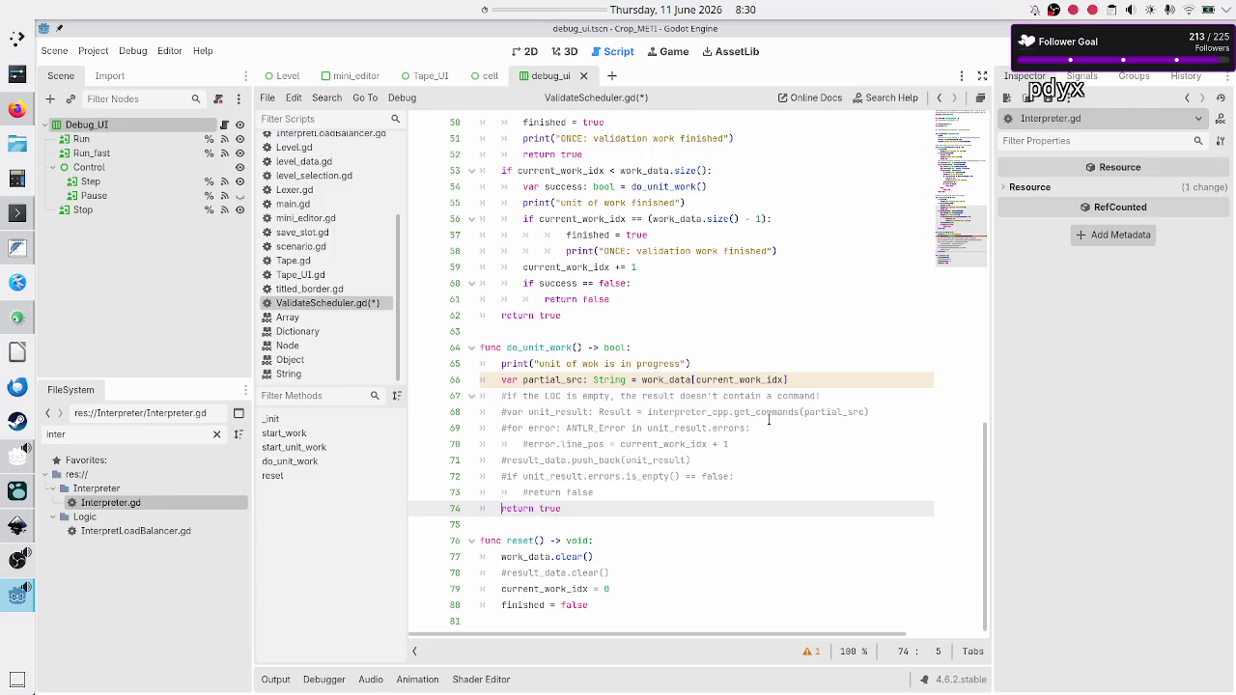
key("Up")
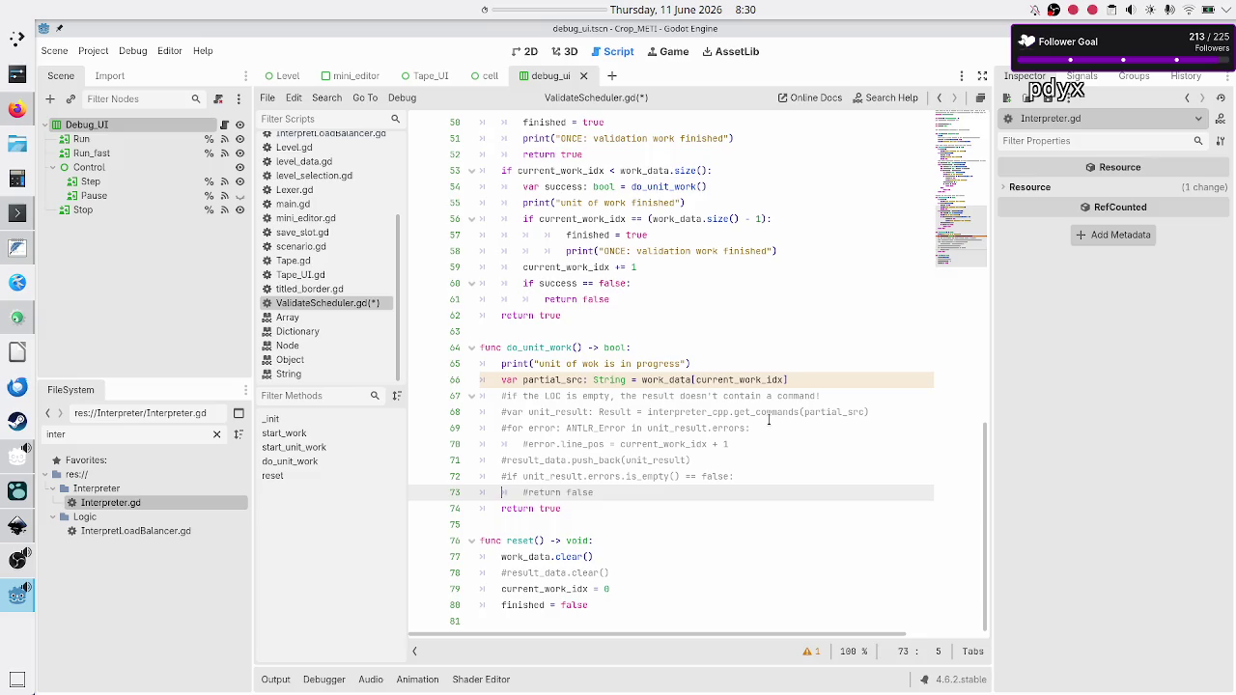
key("Up")
key("Up")
key("Up")
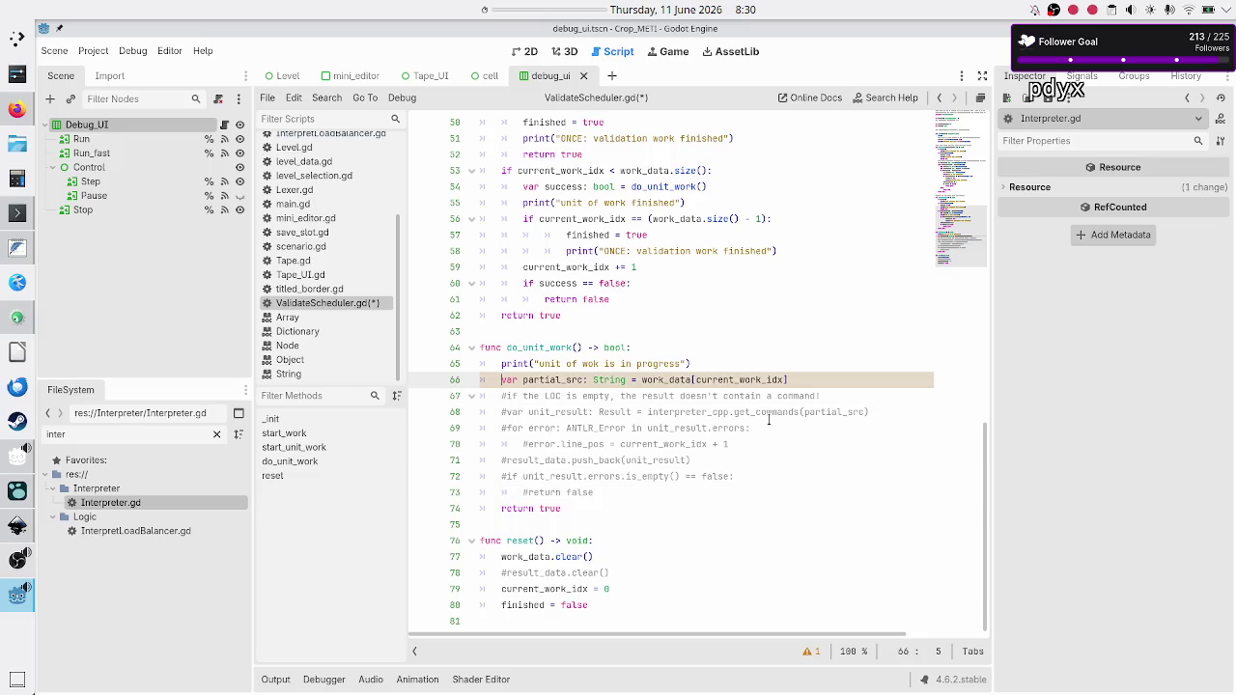